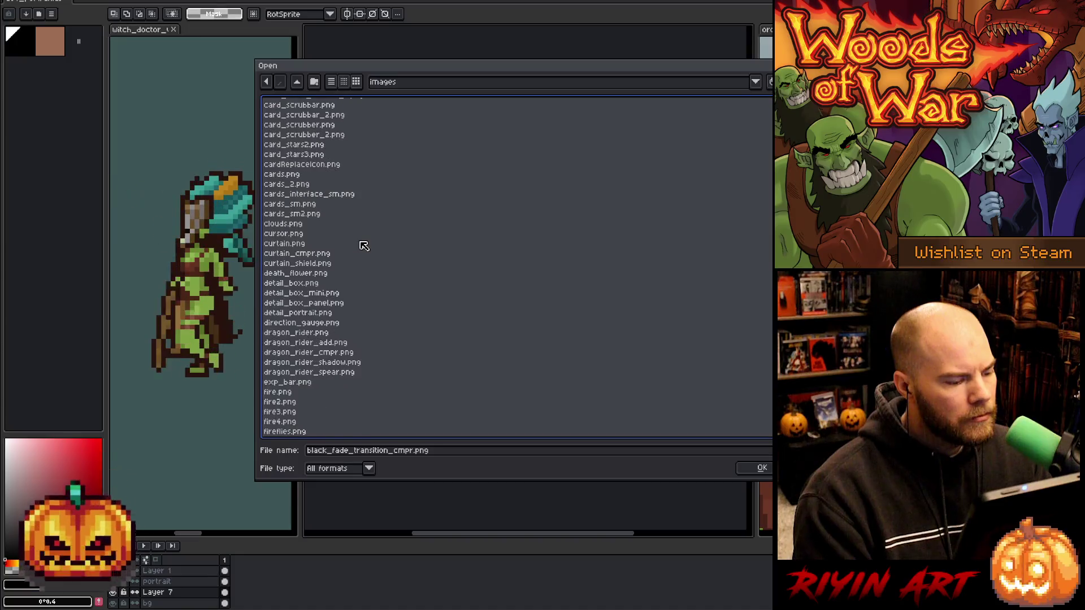
Browse the hideout folder's images, then open alert_bg.png from the forge folder.
scroll(364, 247, "up", 7)
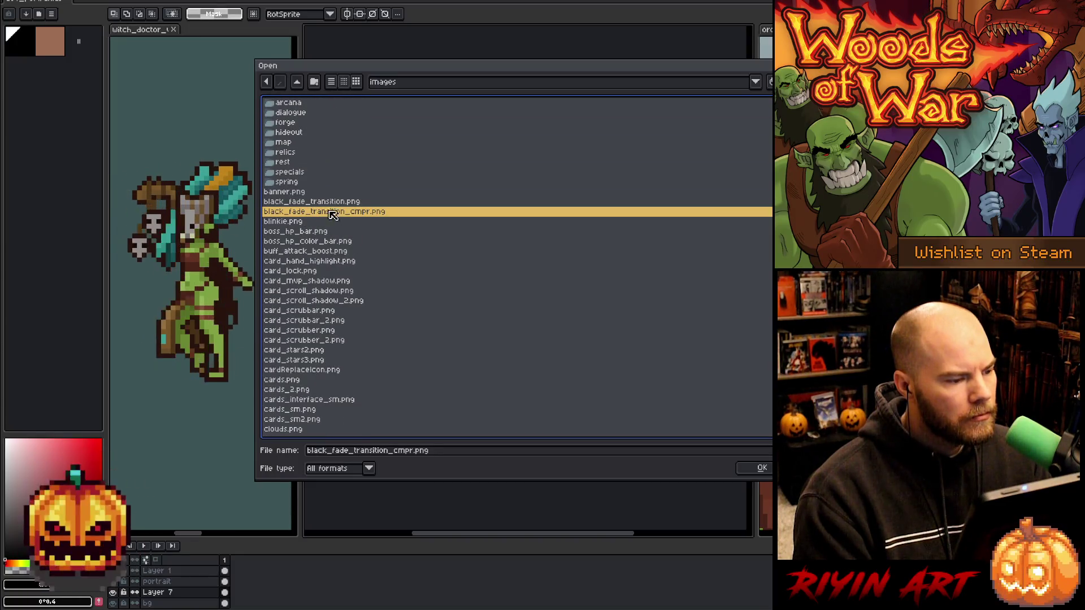
double_click(297, 134)
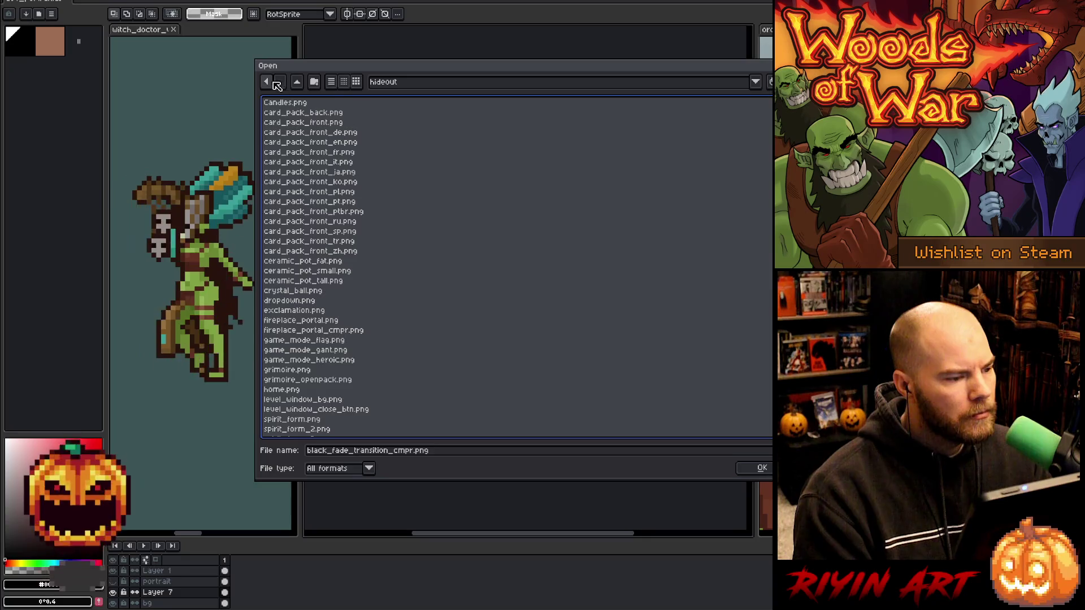
scroll(368, 239, "down", 1)
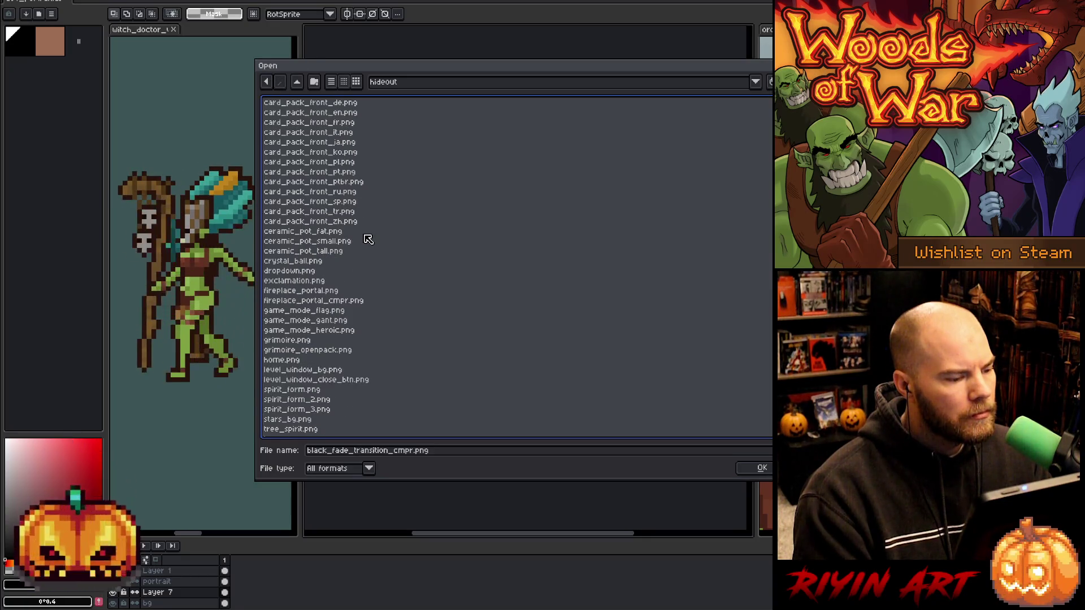
left_click(304, 281)
scroll(446, 316, "down", 1)
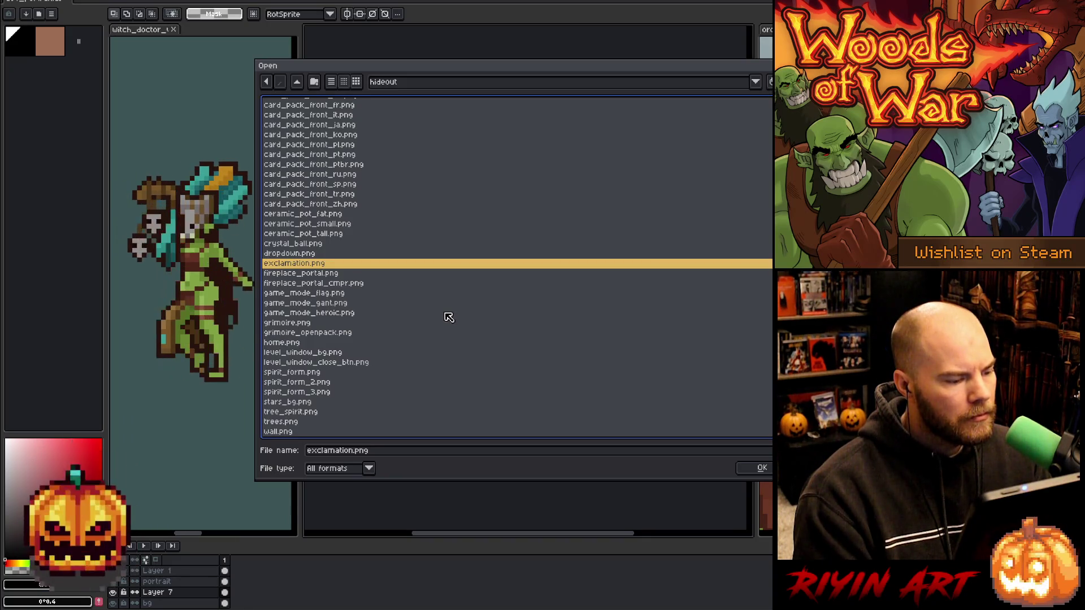
left_click(359, 354)
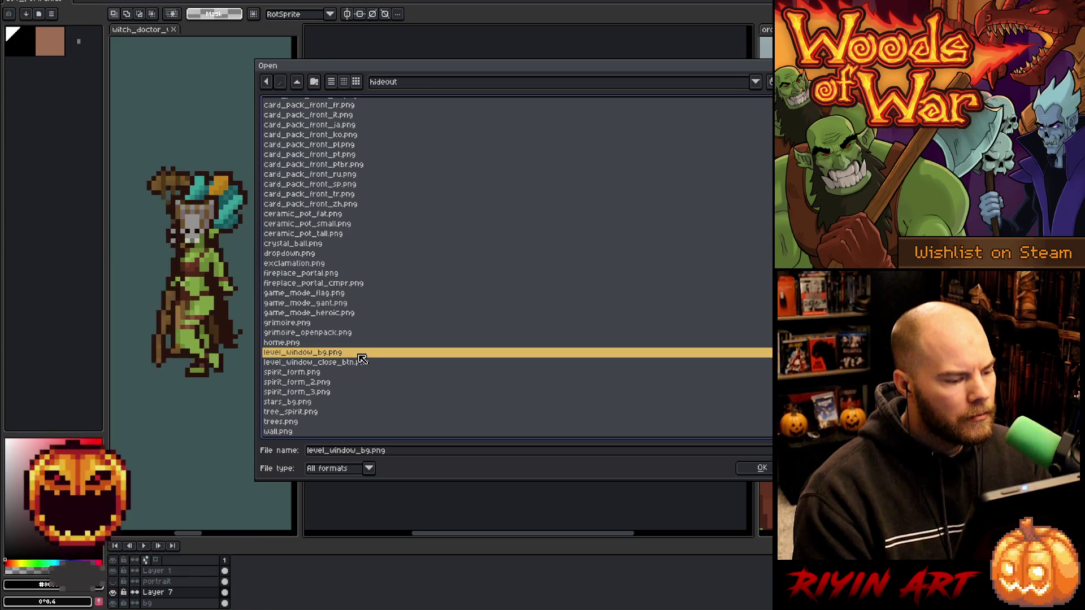
scroll(363, 360, "up", 2)
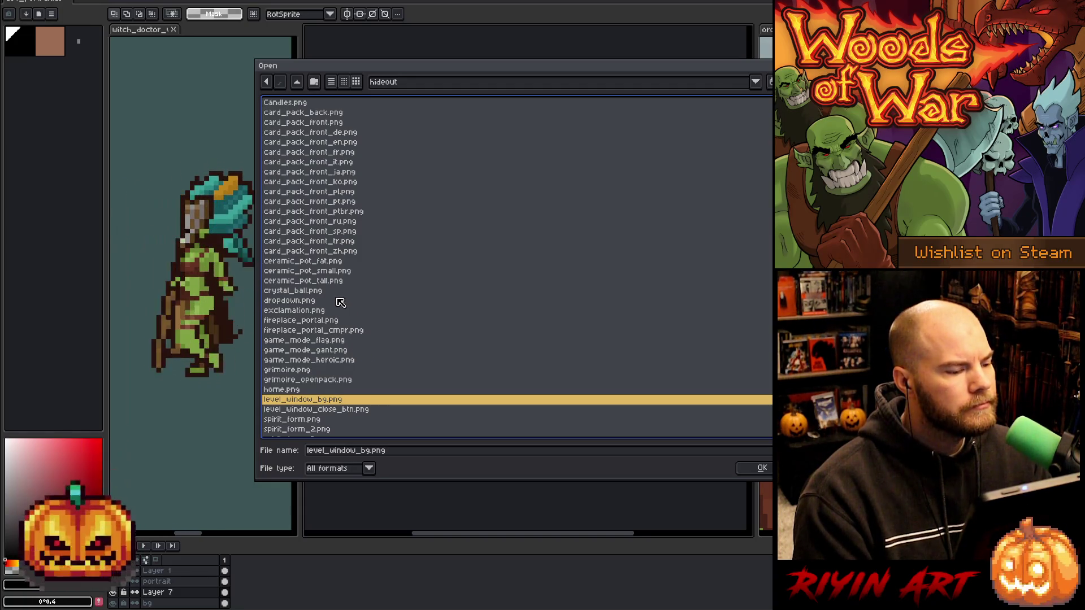
left_click(266, 81)
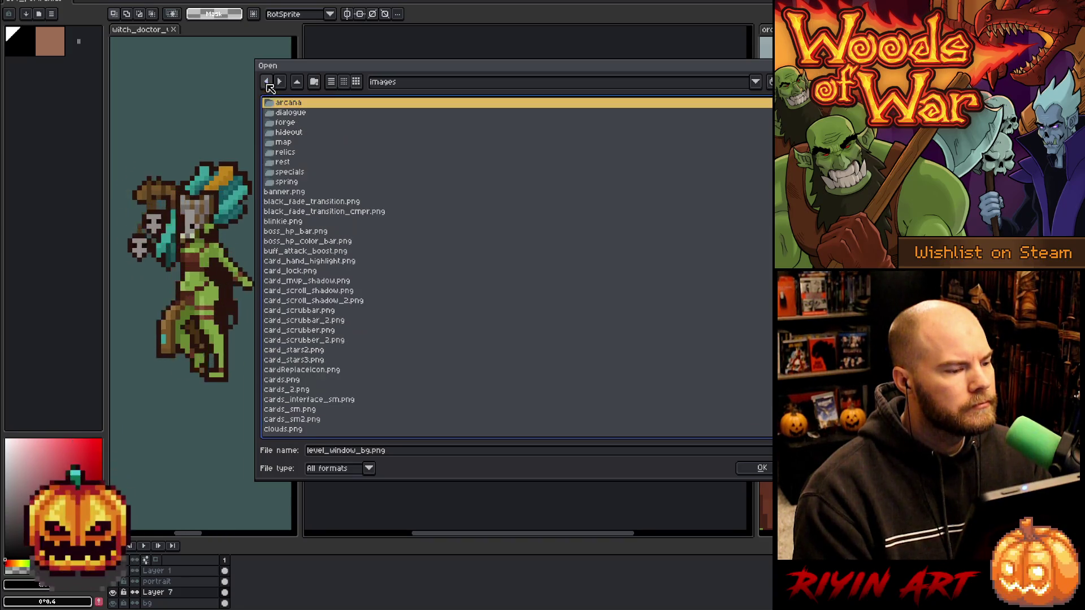
double_click(303, 125)
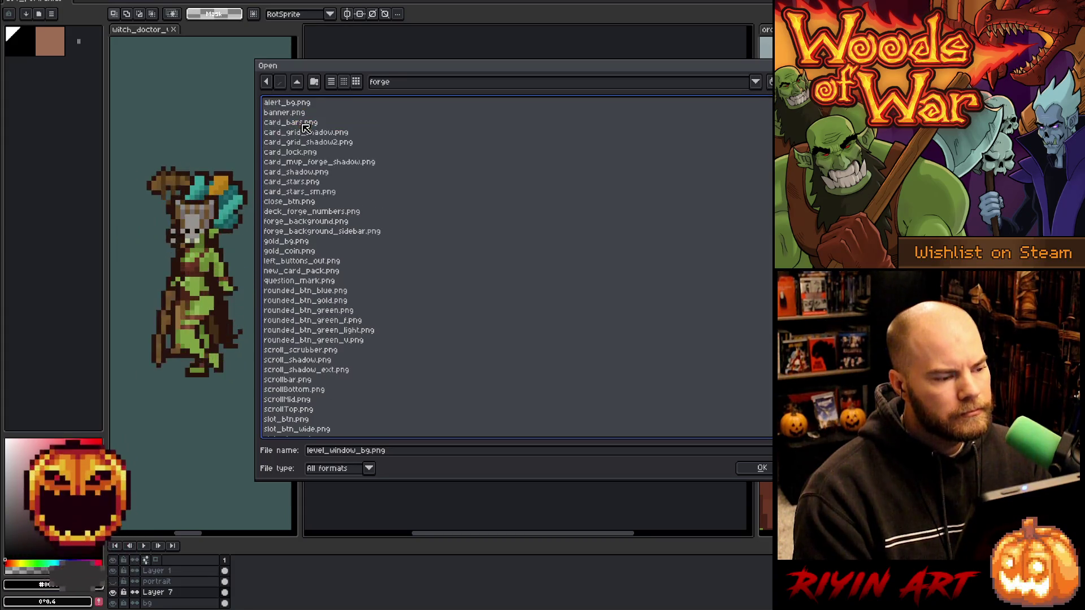
double_click(305, 103)
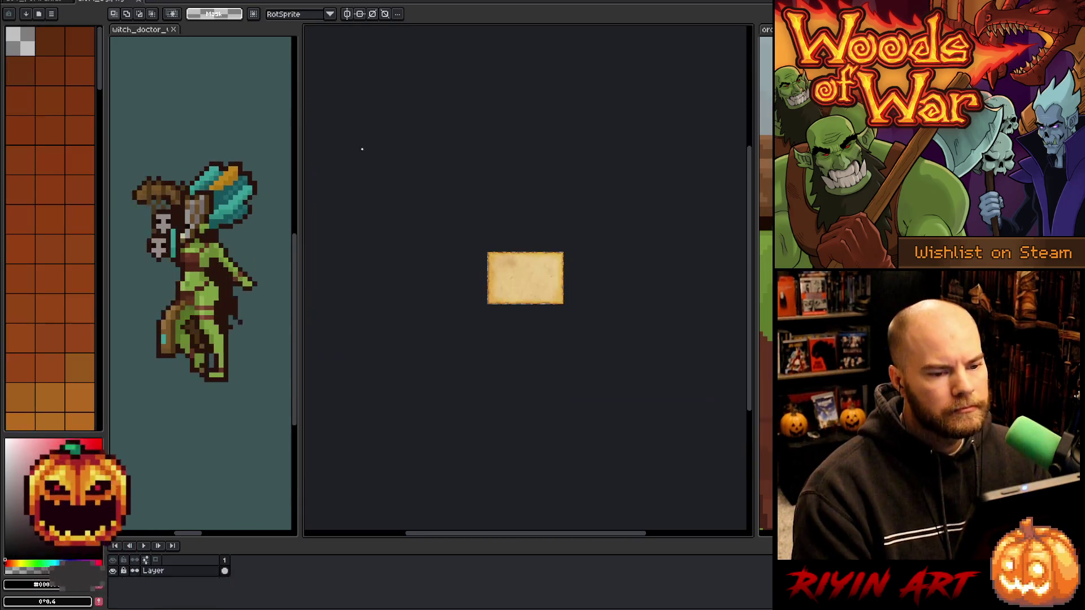
Select the whole parchment image and switch to the portrait document, keeping the top layer named 'mask'.
key("ctrl+a")
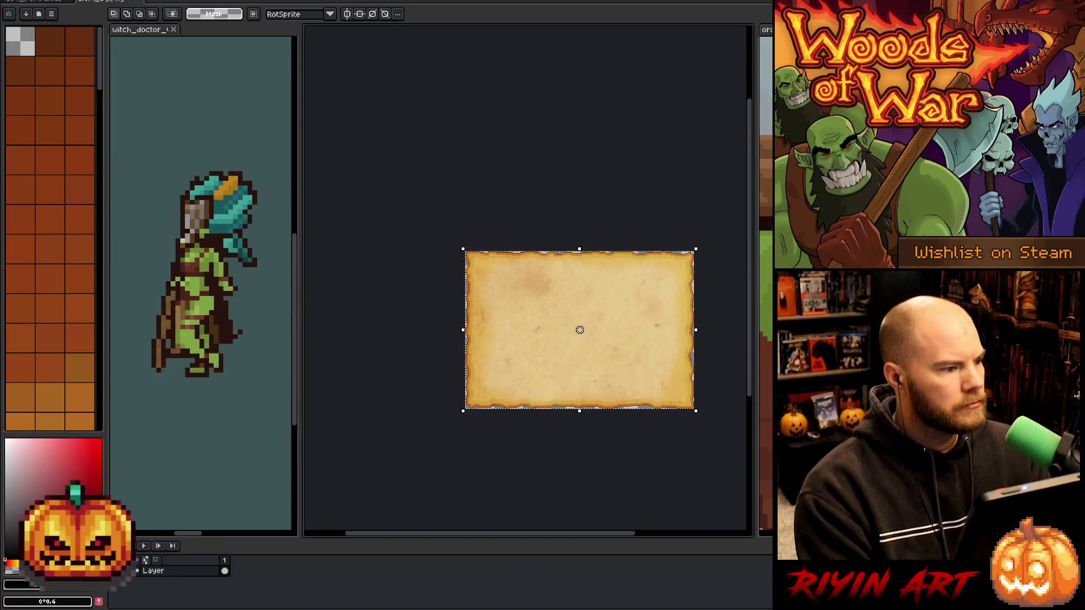
left_click(51, 1)
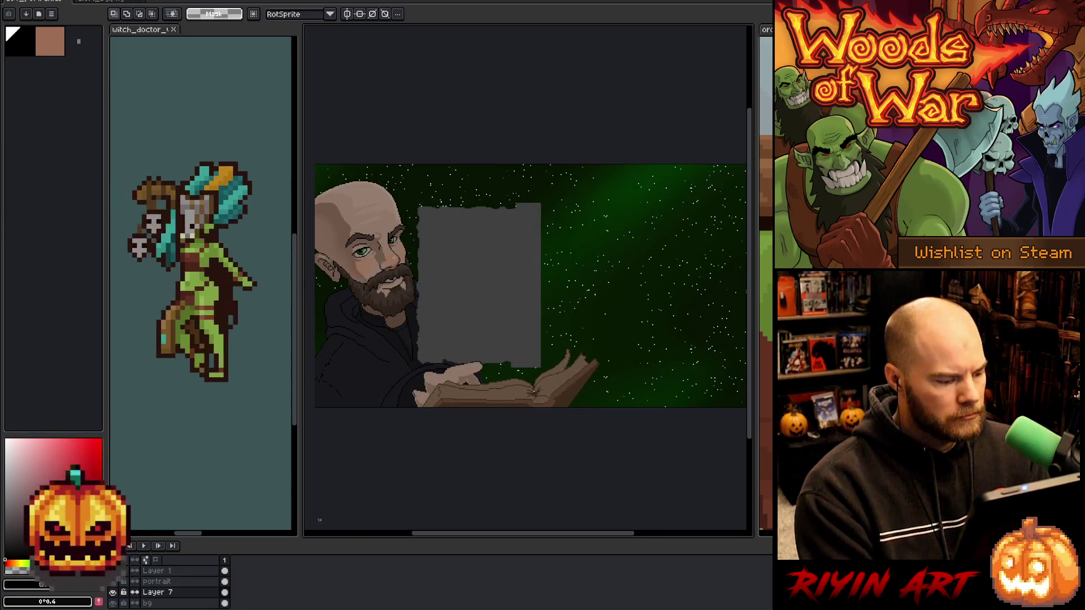
scroll(170, 587, "up", 5)
double_click(161, 572)
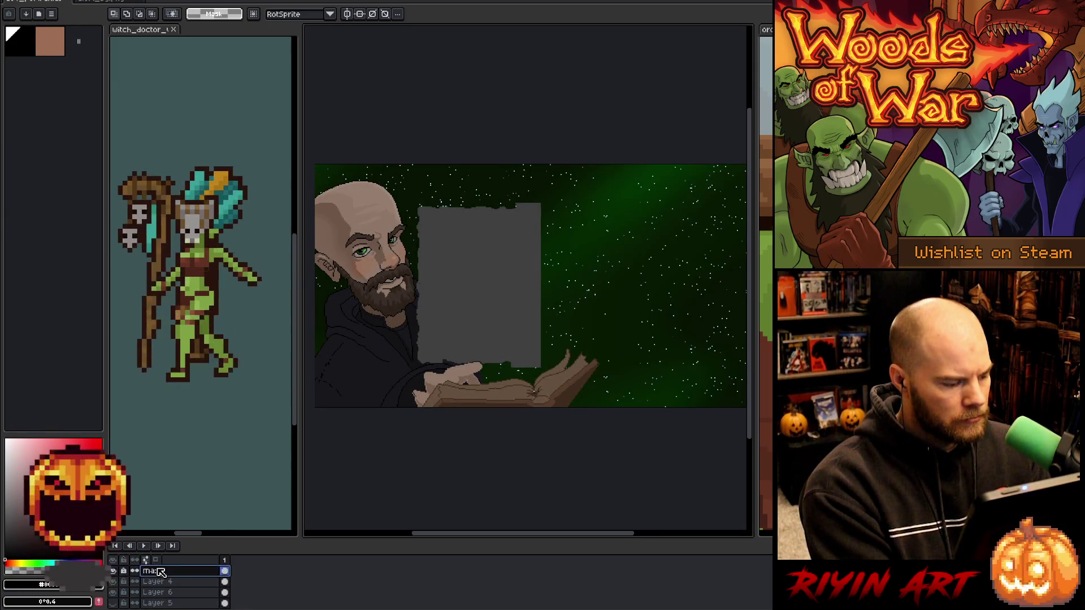
key("Return")
Paste the parchment into the scene, drag it over the grey placeholder box, and deselect.
scroll(158, 574, "up", 1)
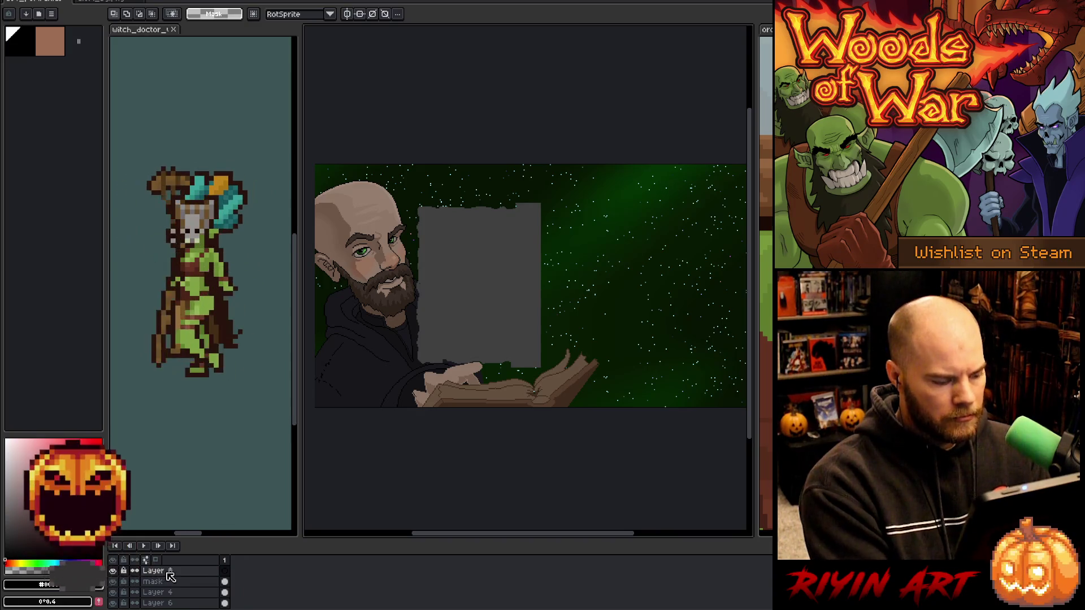
key("ctrl+v")
left_click_drag(393, 245, 519, 281)
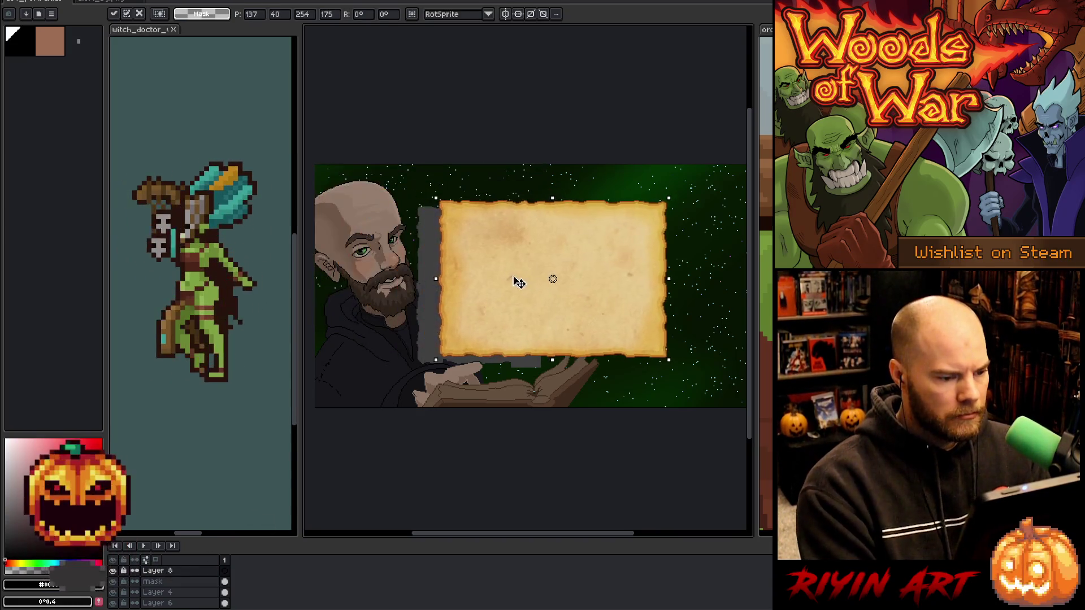
scroll(519, 282, "up", 5)
mouse_move(656, 169)
left_mouse_down()
mouse_move(642, 189)
mouse_move(460, 218)
left_mouse_up()
scroll(497, 295, "down", 5)
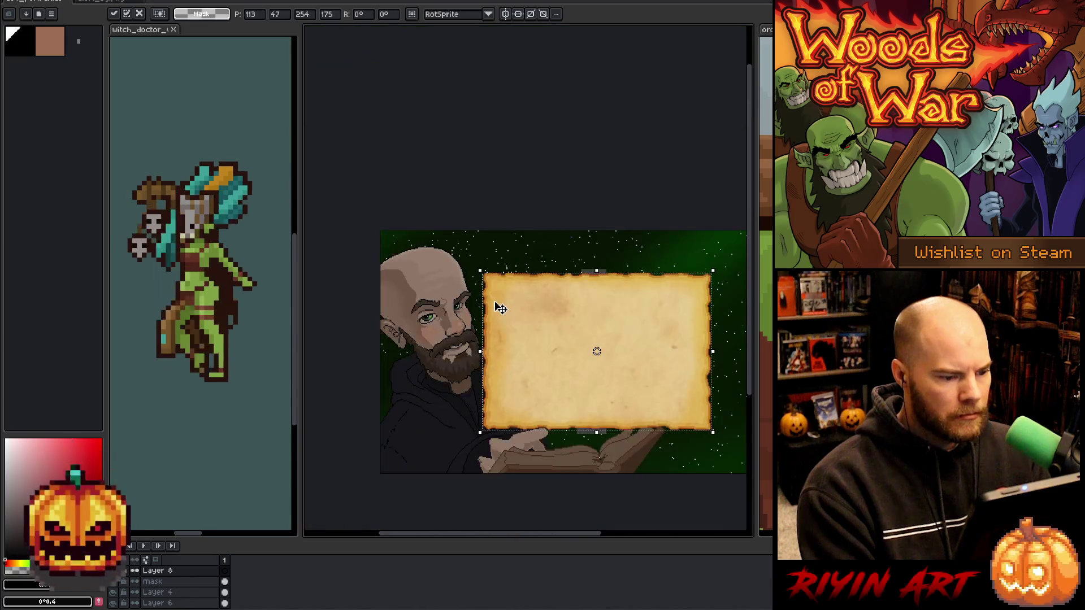
left_click_drag(518, 356, 485, 332)
key("ctrl+d")
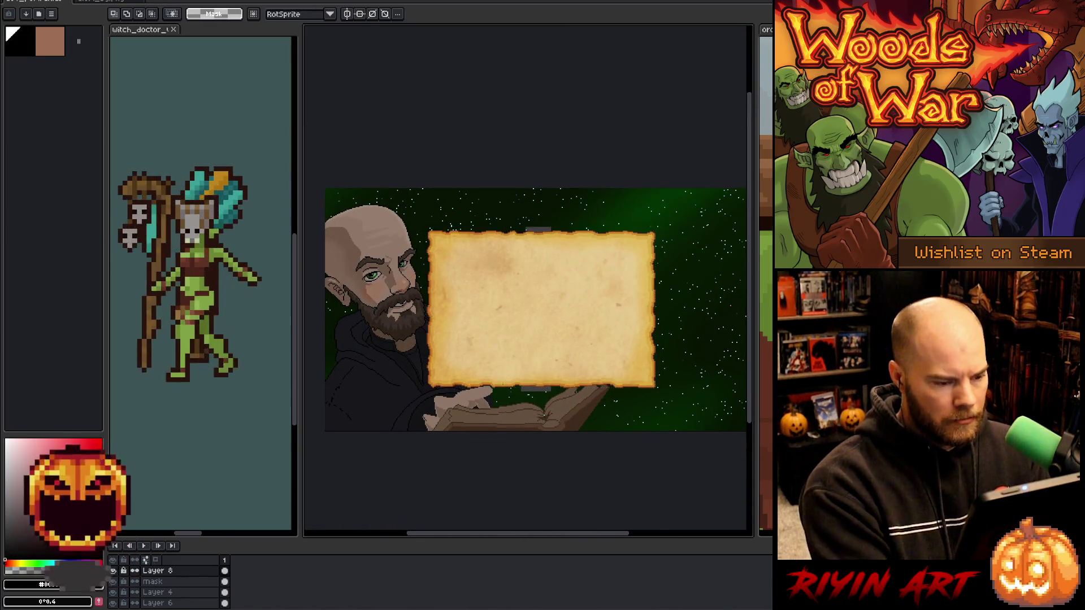
scroll(537, 393, "up", 3)
scroll(535, 390, "down", 1)
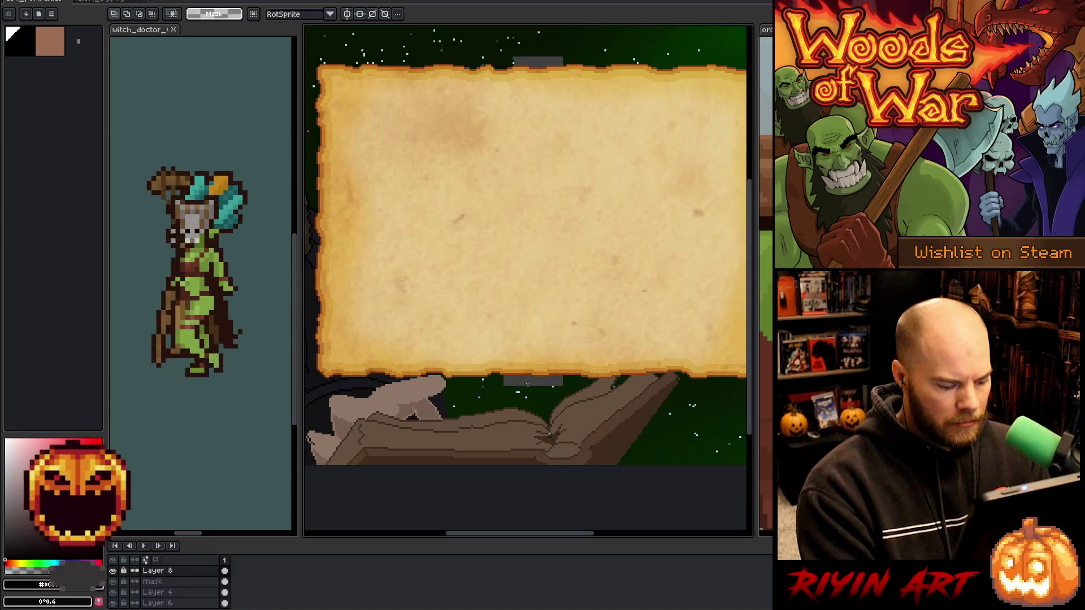
key("v")
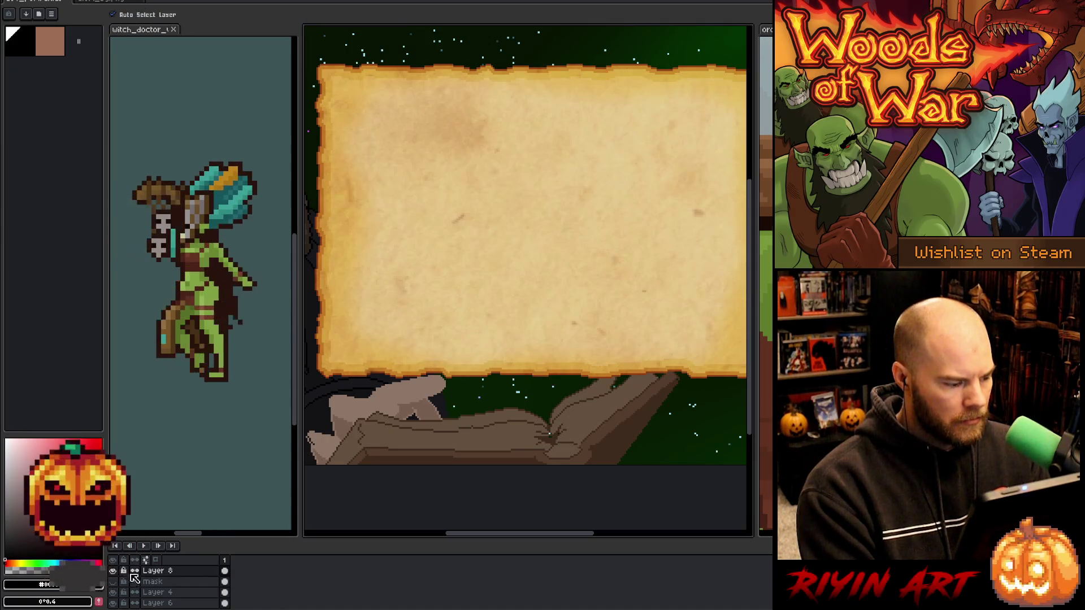
Rename Layer 8 to 'alert window'.
double_click(149, 572)
type("aler")
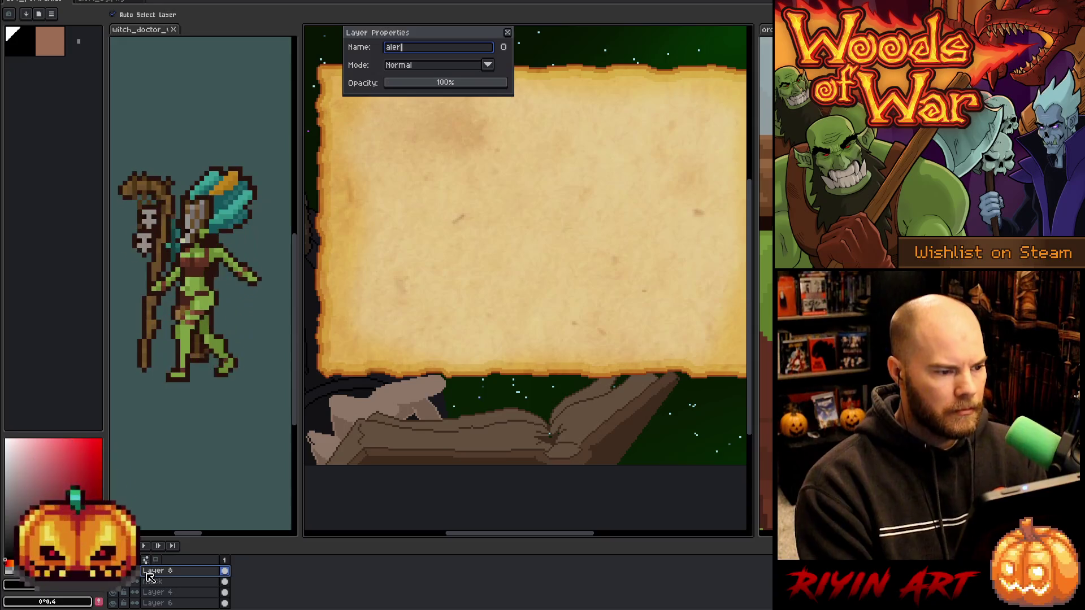
type("window")
key("Return")
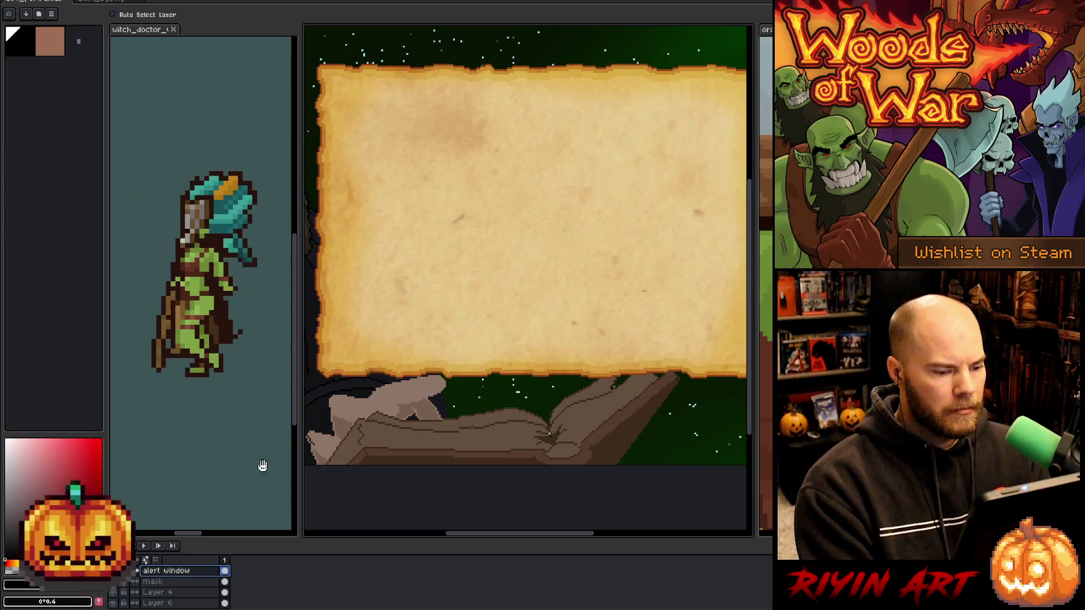
scroll(464, 375, "down", 4)
scroll(450, 352, "up", 3)
scroll(451, 352, "down", 1)
Pan the view to frame the parchment above the open hands.
key("space")
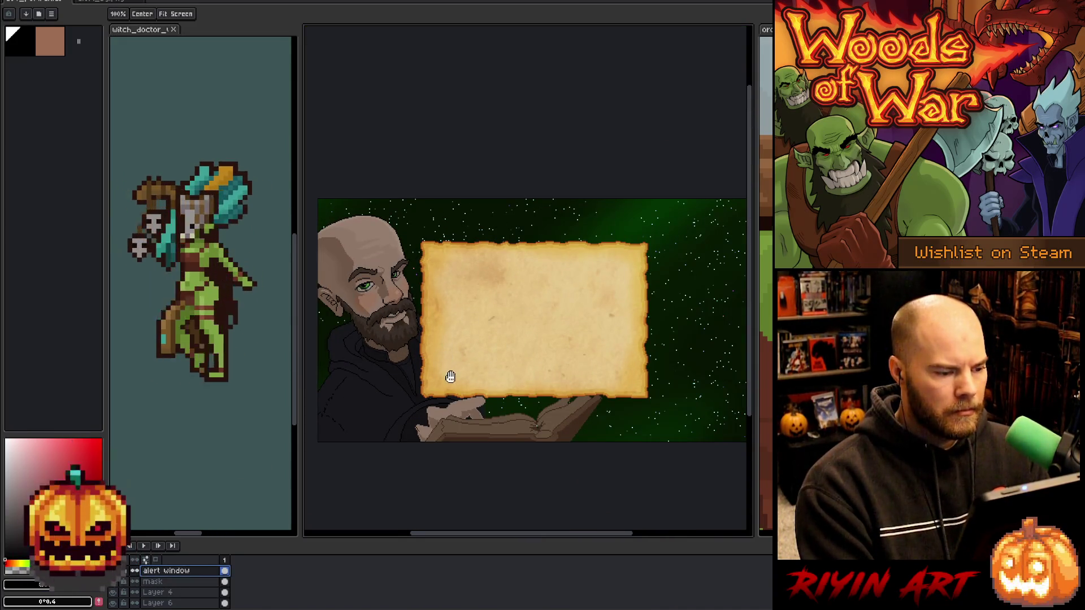
left_click_drag(448, 376, 460, 340)
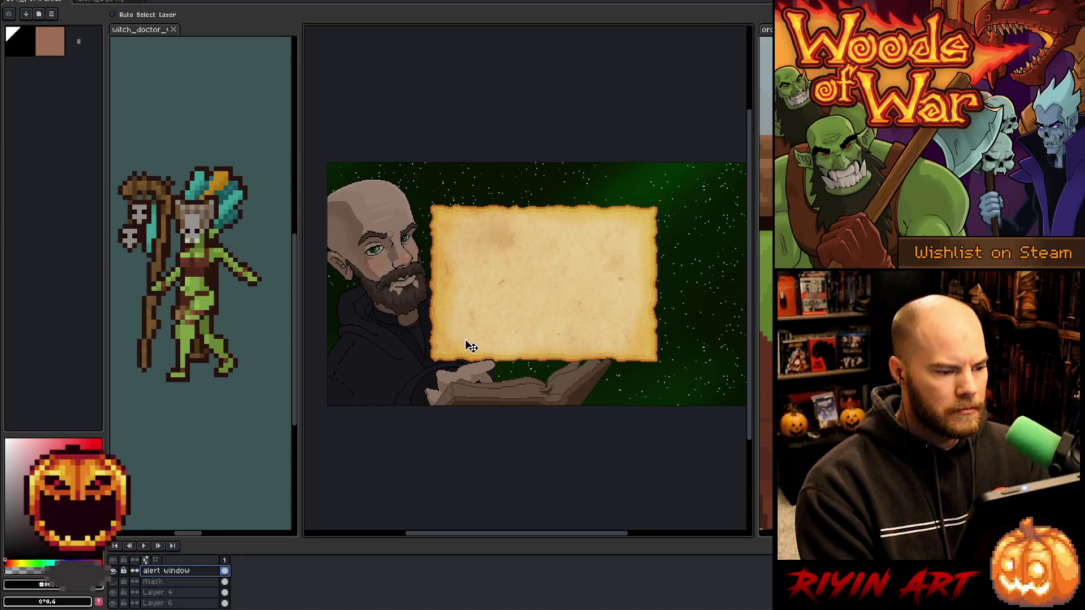
key("space")
mouse_move(470, 346)
left_mouse_down()
mouse_move(458, 348)
mouse_move(459, 361)
left_mouse_up()
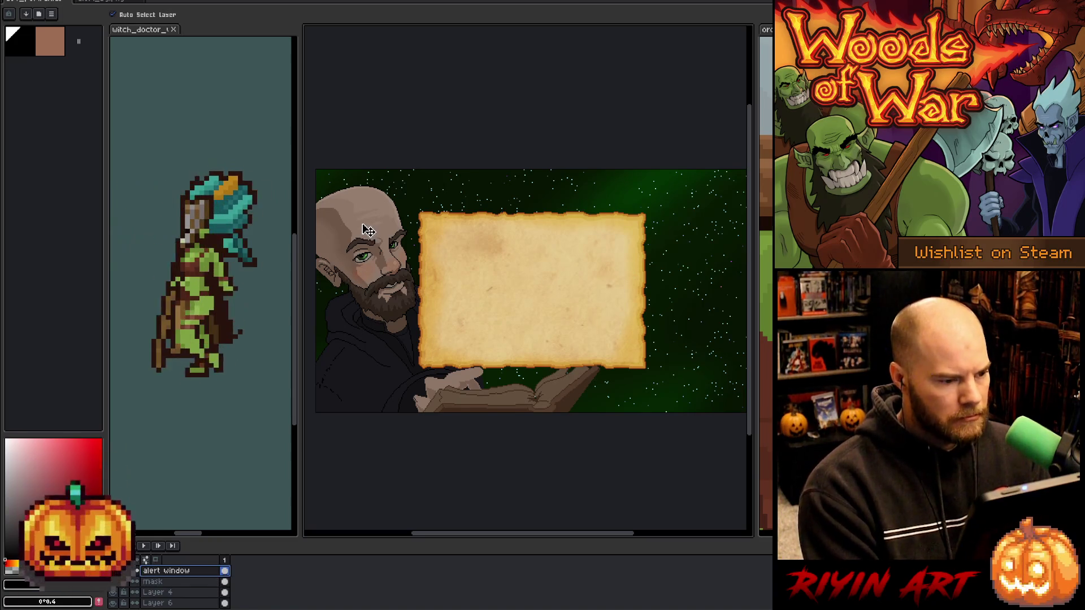
scroll(190, 593, "down", 2)
scroll(188, 596, "down", 1)
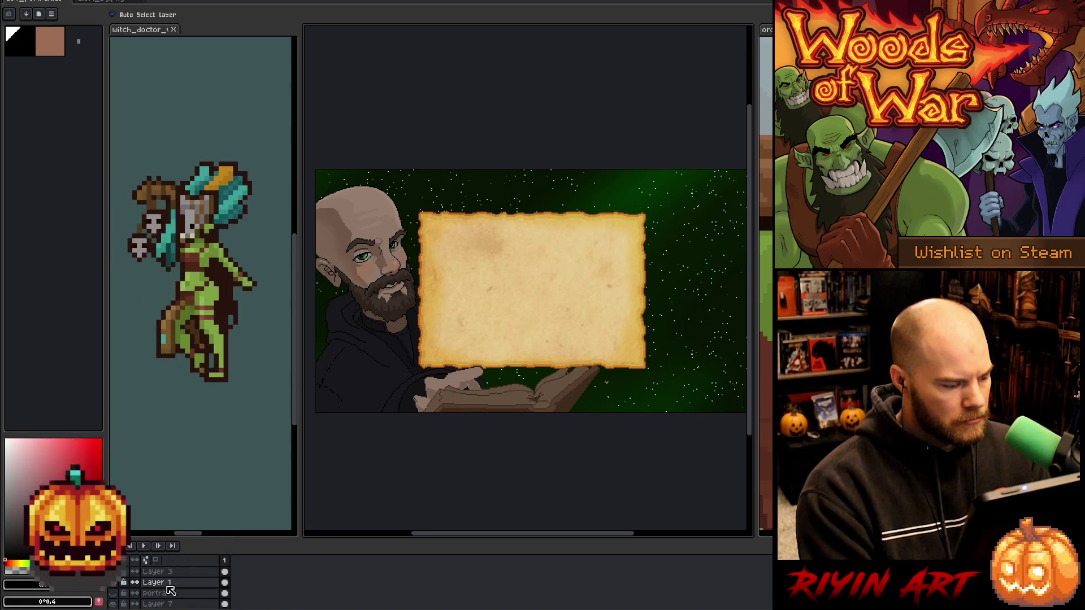
Toggle Layer 1's visibility repeatedly to compare the portrait with and without it.
left_click(114, 583)
left_click(114, 583)
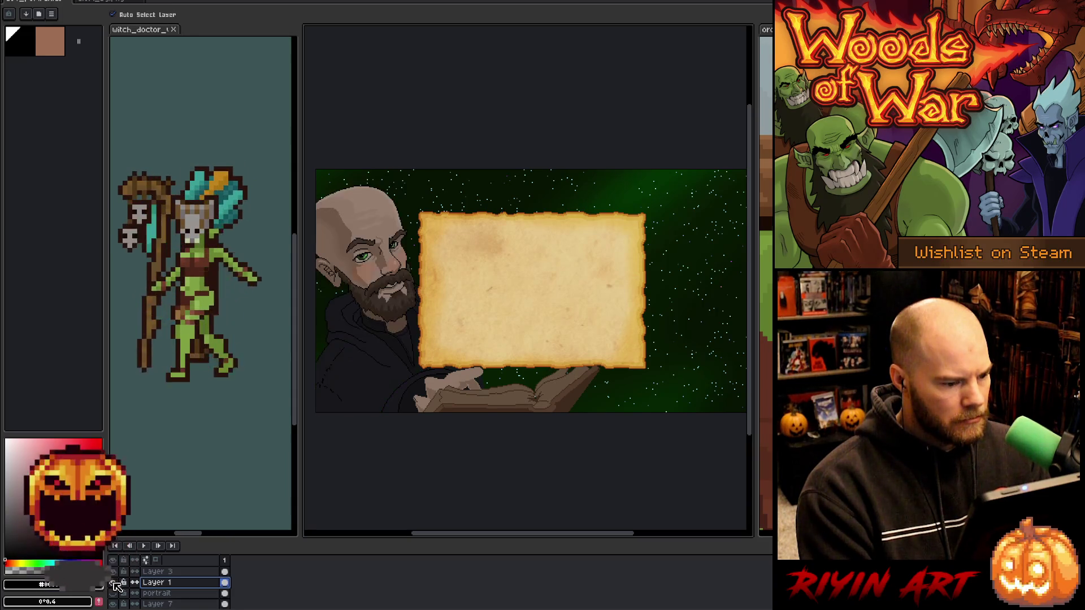
left_click(113, 583)
left_click(113, 583)
left_click(113, 582)
left_click(113, 583)
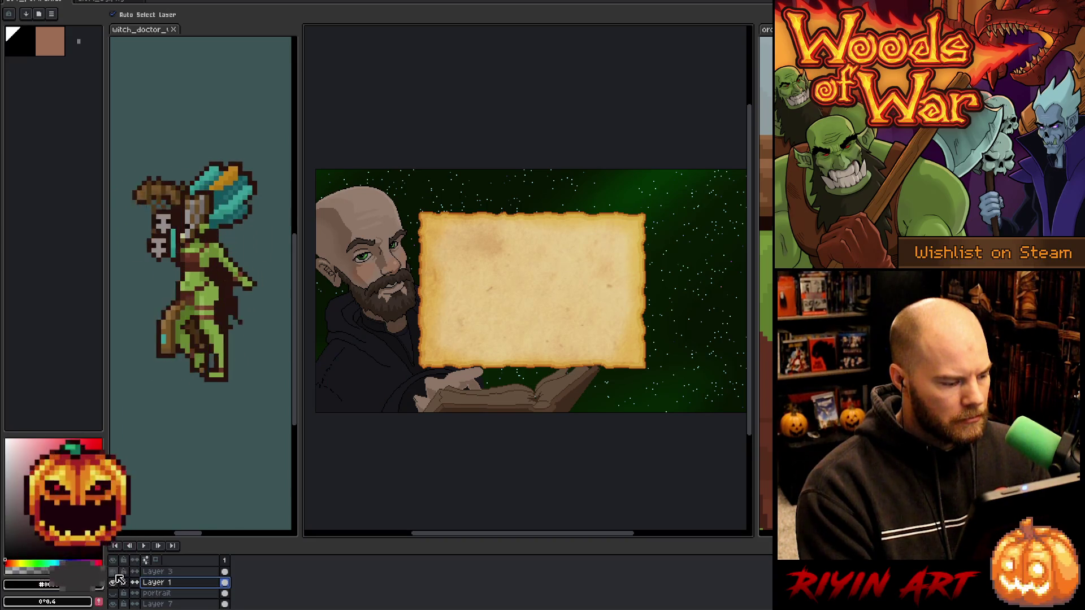
left_click(117, 577)
left_click(117, 578)
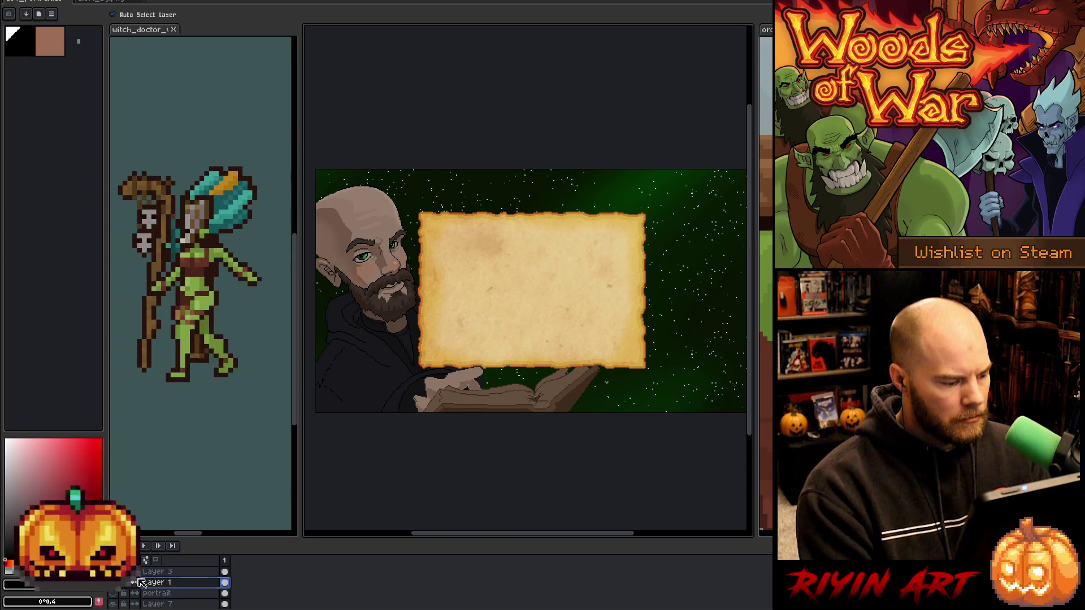
left_click(169, 572)
scroll(169, 578, "down", 1)
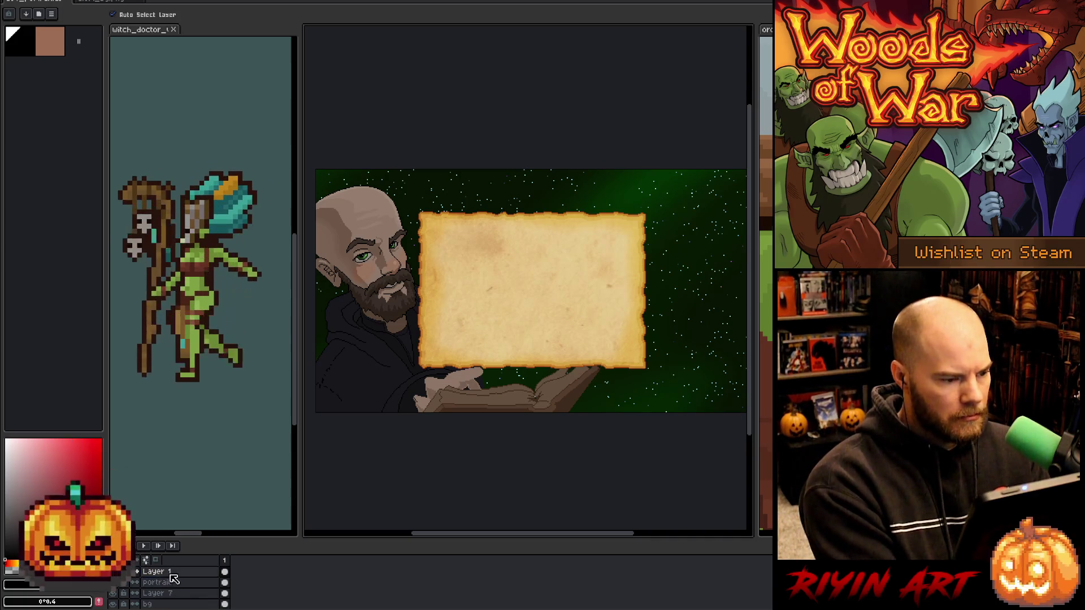
left_click(117, 581)
left_click(117, 581)
left_click(117, 581)
left_click(117, 581)
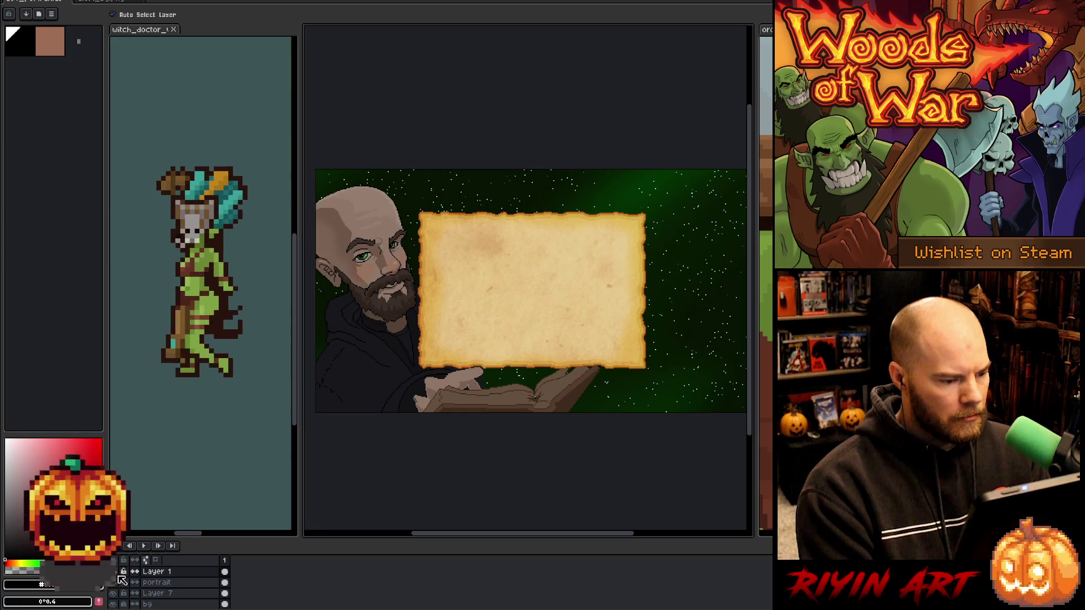
Duplicate Layer 1 and set the copy to Addition blending at about 33% opacity.
right_click(162, 575)
left_click(179, 585)
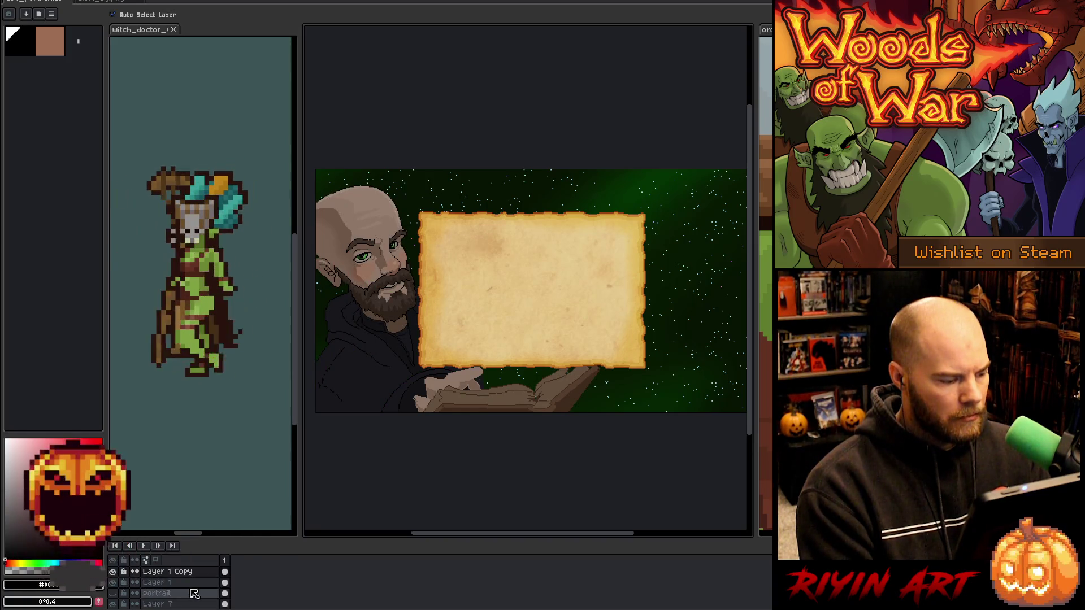
double_click(167, 572)
left_click(445, 66)
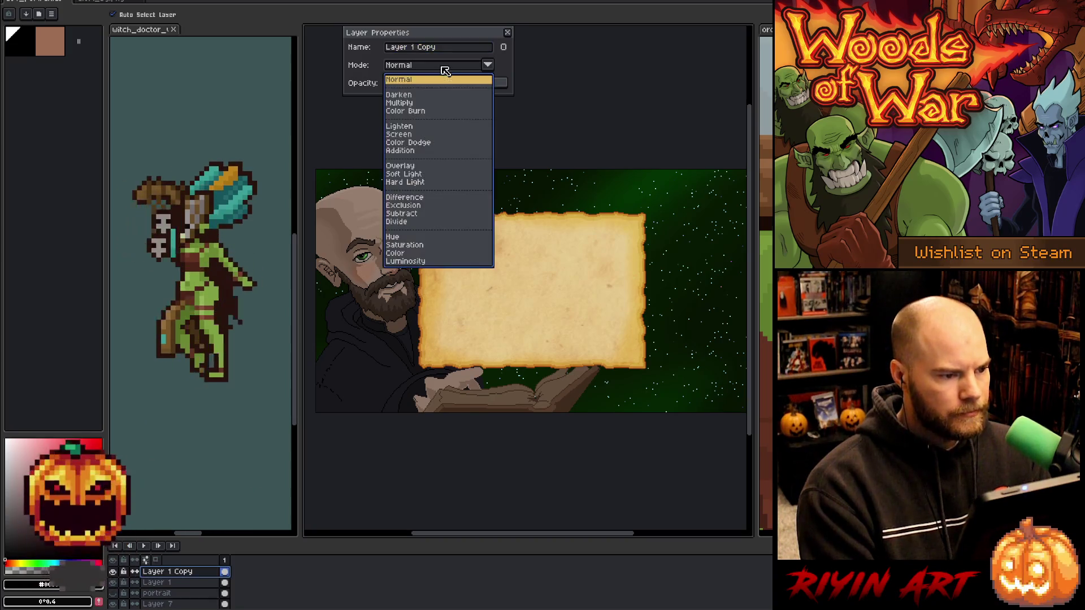
left_click(404, 167)
left_click(408, 63)
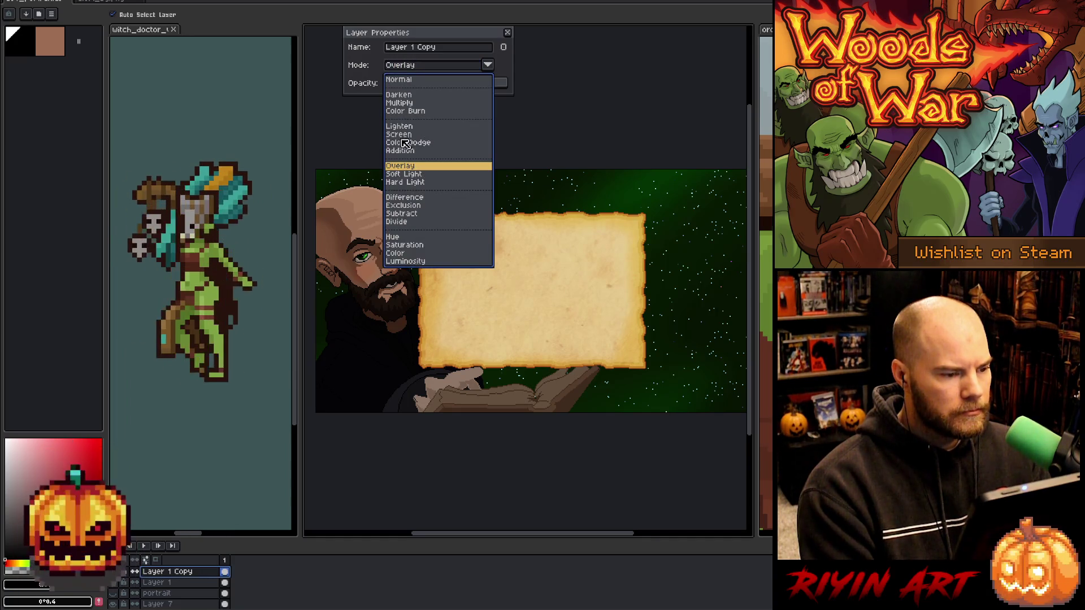
left_click(400, 151)
left_click(399, 84)
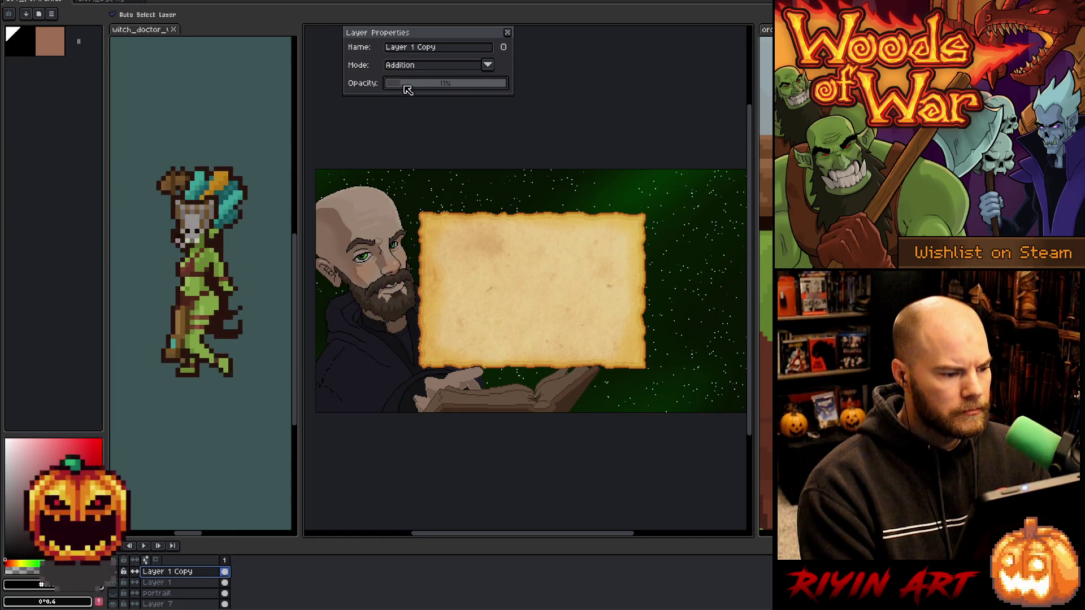
left_click(436, 86)
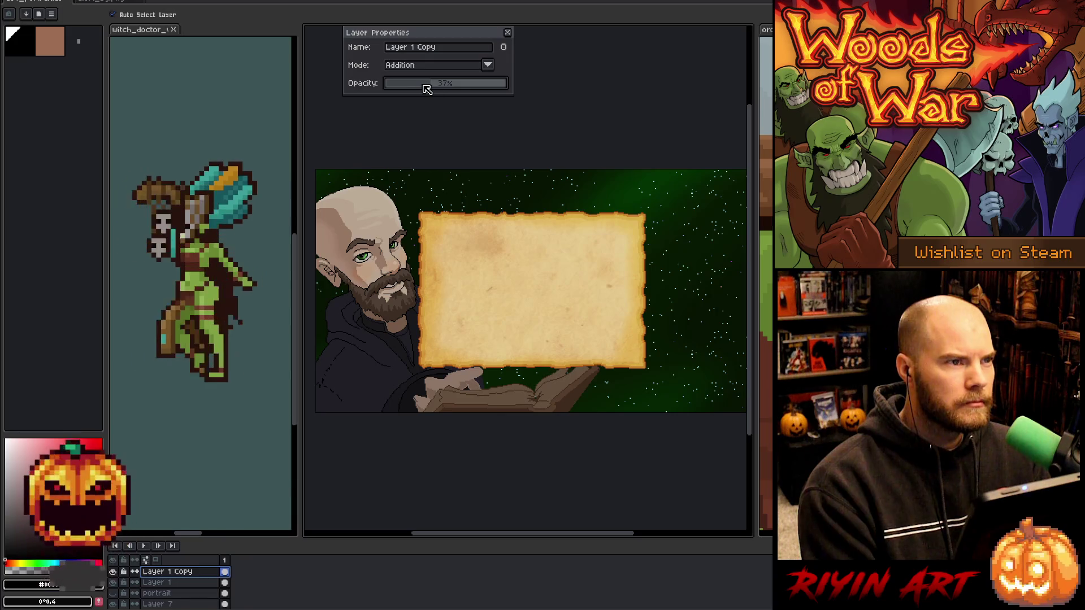
left_click(425, 86)
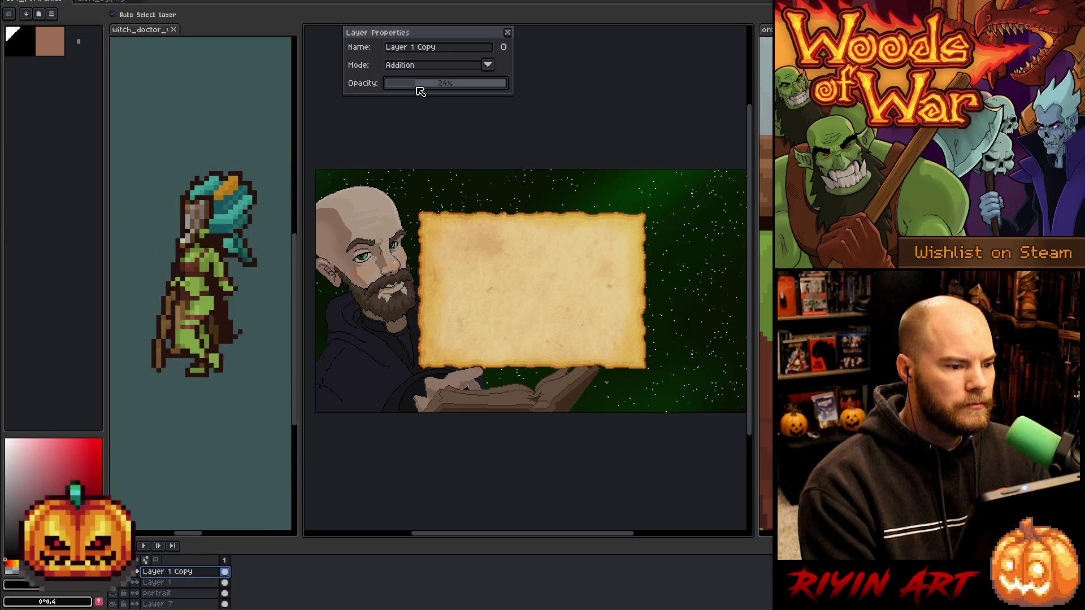
left_click_drag(424, 87, 429, 87)
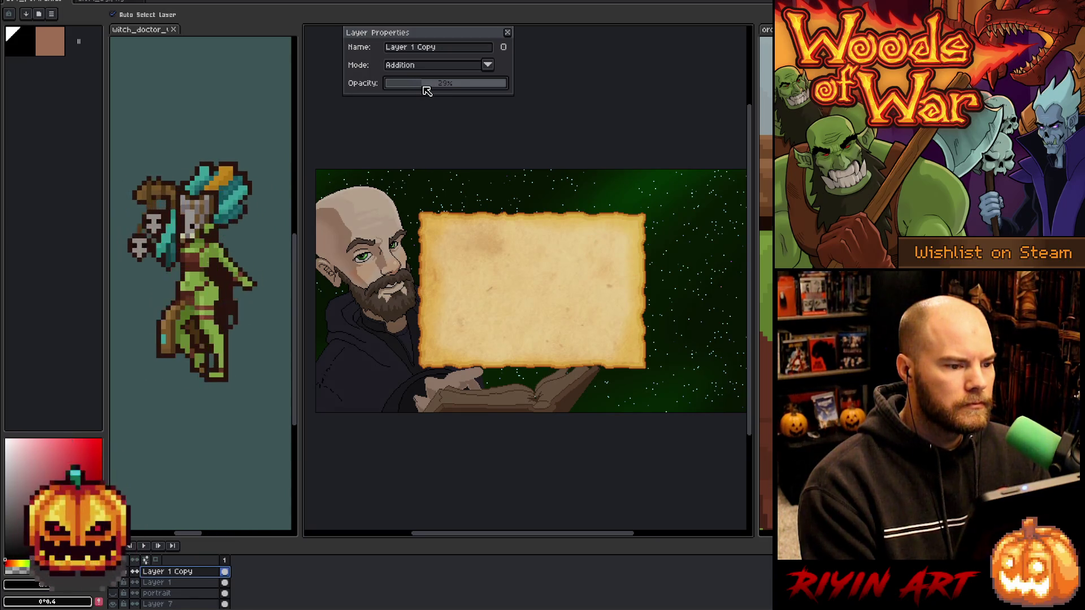
Duplicate Layer 1 Copy, set it to Overlay with reduced opacity, and compare the effect.
right_click(169, 572)
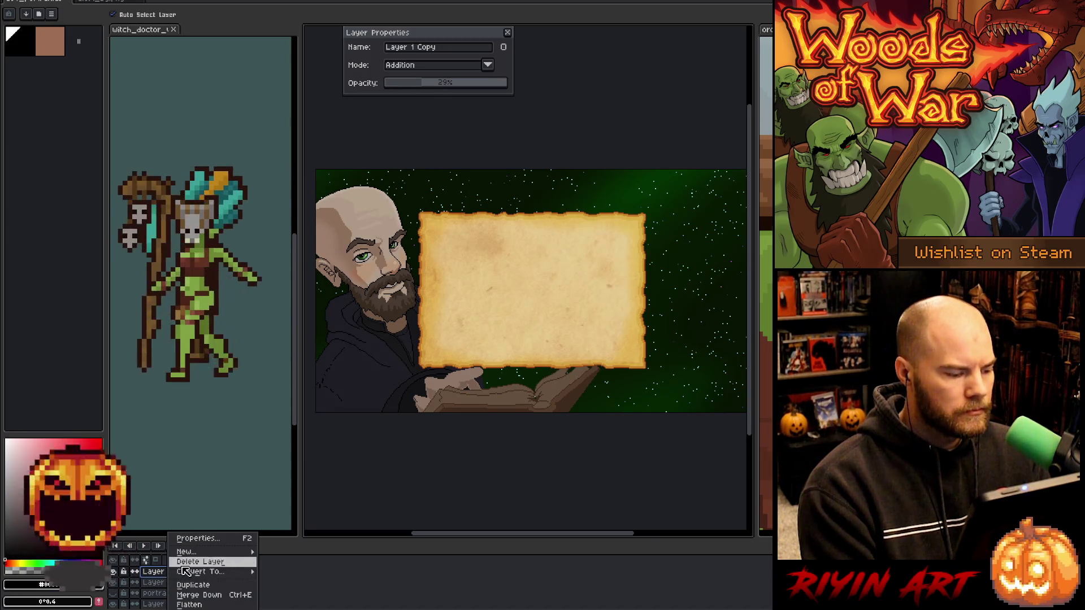
left_click(193, 585)
left_click(412, 66)
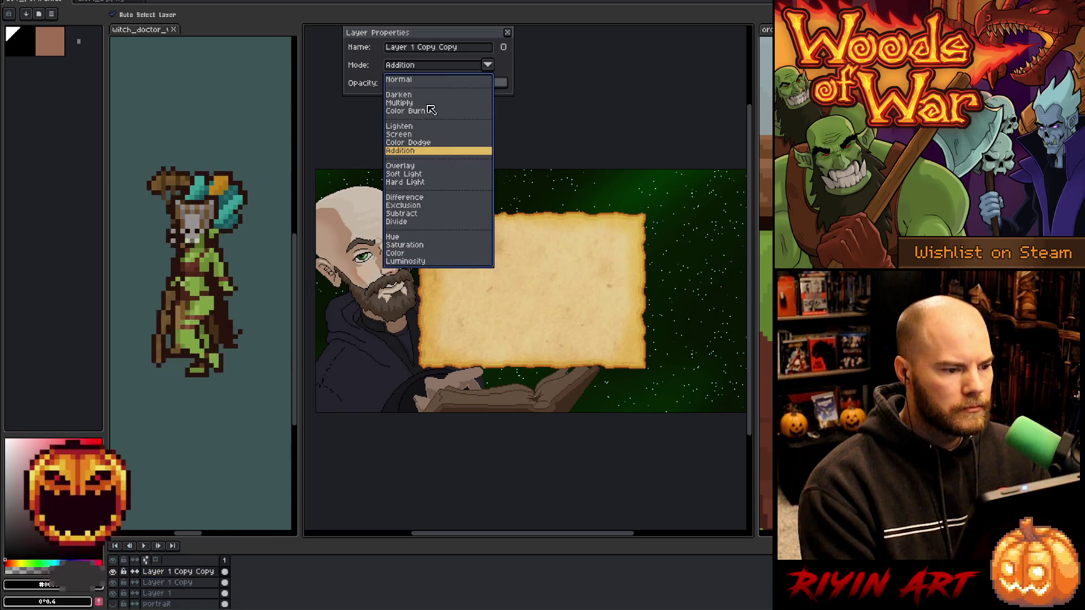
left_click(421, 166)
mouse_move(443, 88)
left_mouse_down()
mouse_move(461, 84)
mouse_move(435, 89)
left_mouse_up()
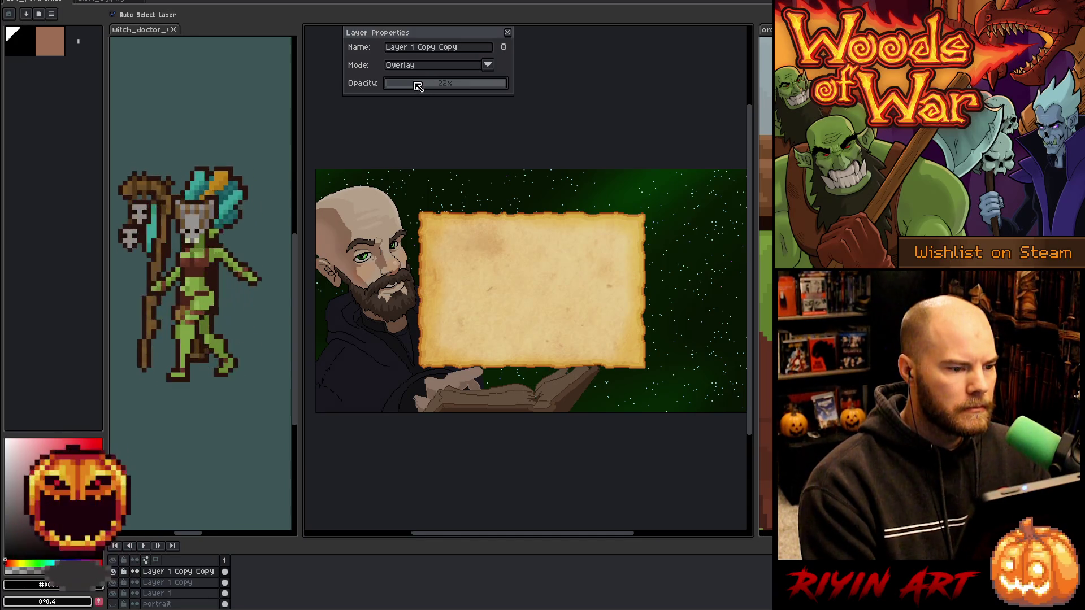
left_click(113, 572)
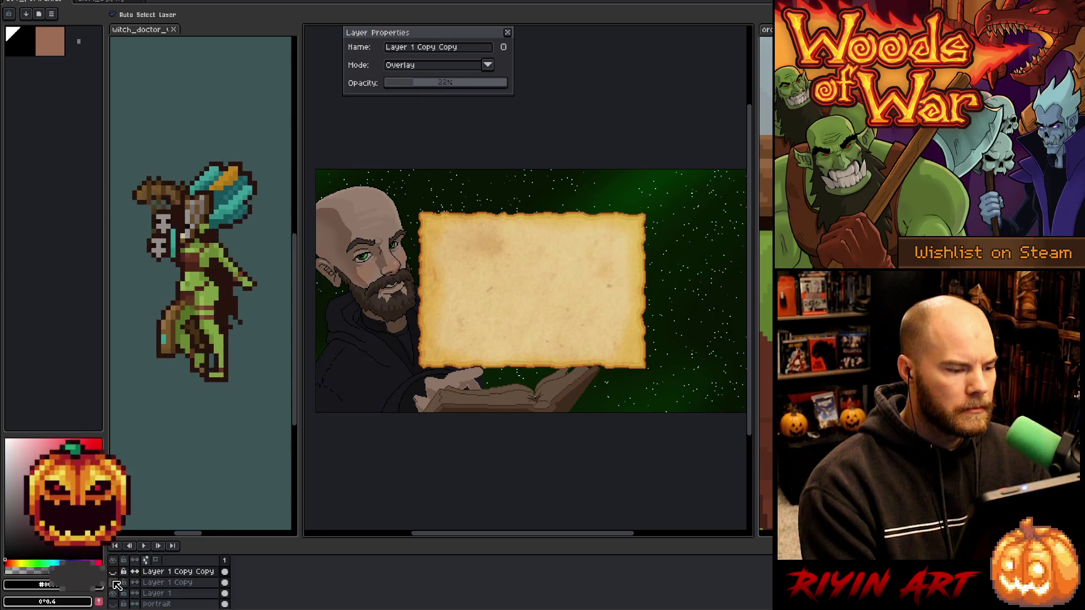
left_click(113, 582)
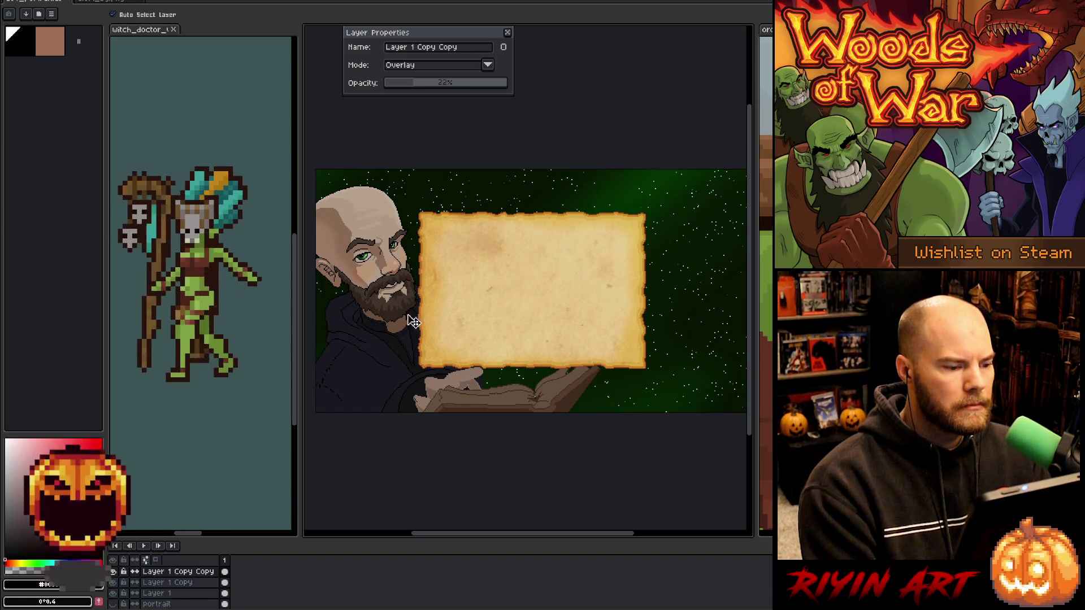
scroll(416, 265, "up", 2)
Pan toward the face and select Layer 1 Copy.
left_click_drag(416, 264, 497, 236)
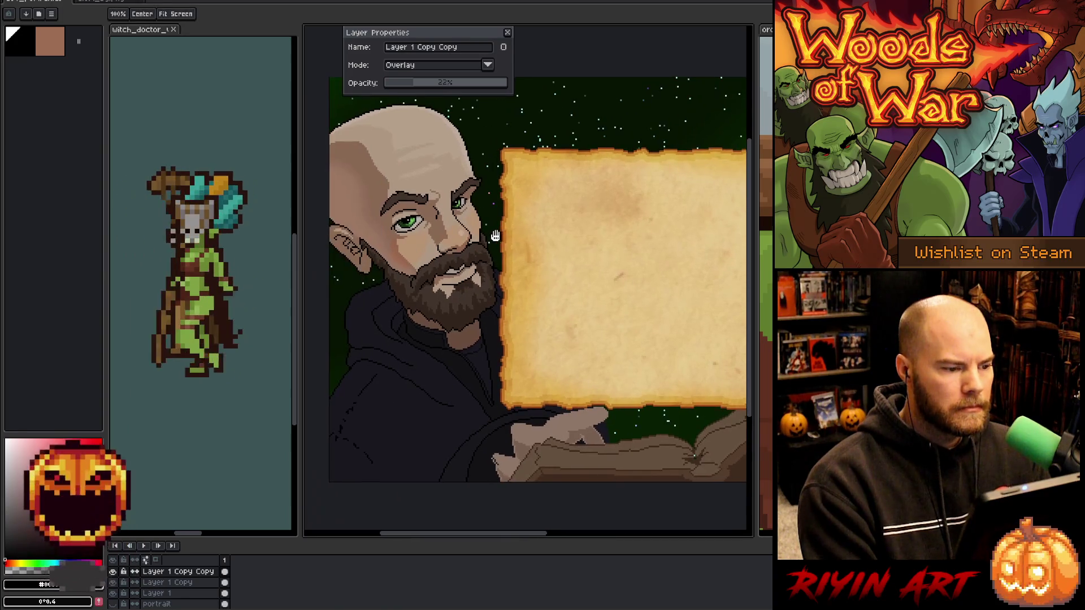
left_click(191, 588)
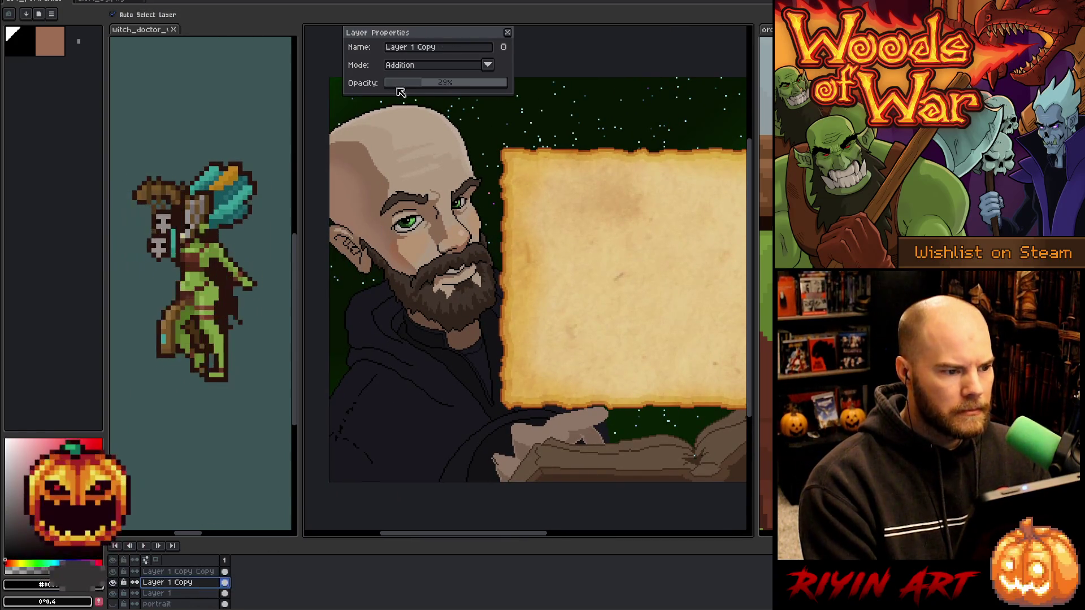
scroll(413, 85, "down", 1)
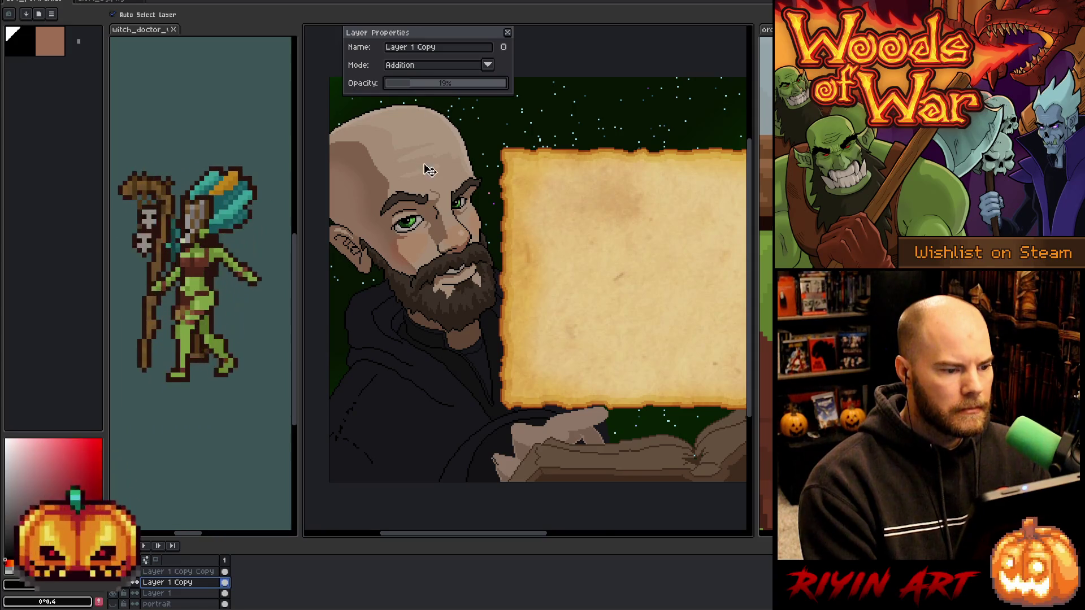
scroll(430, 171, "down", 1)
left_click_drag(482, 196, 451, 265)
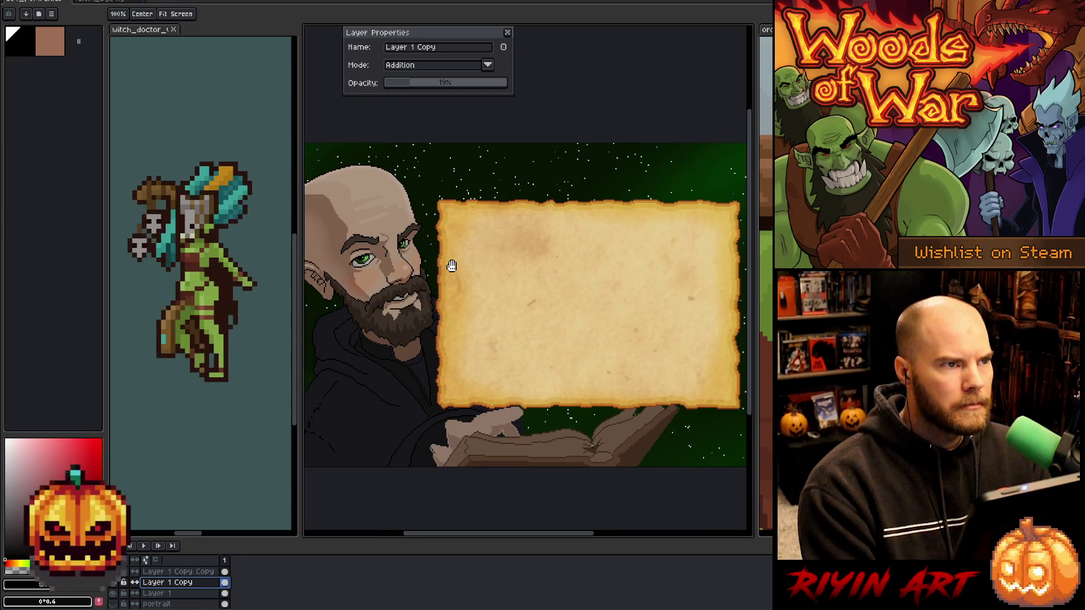
Zoom out and recentre the view over the whole starfield scene.
scroll(404, 261, "up", 4)
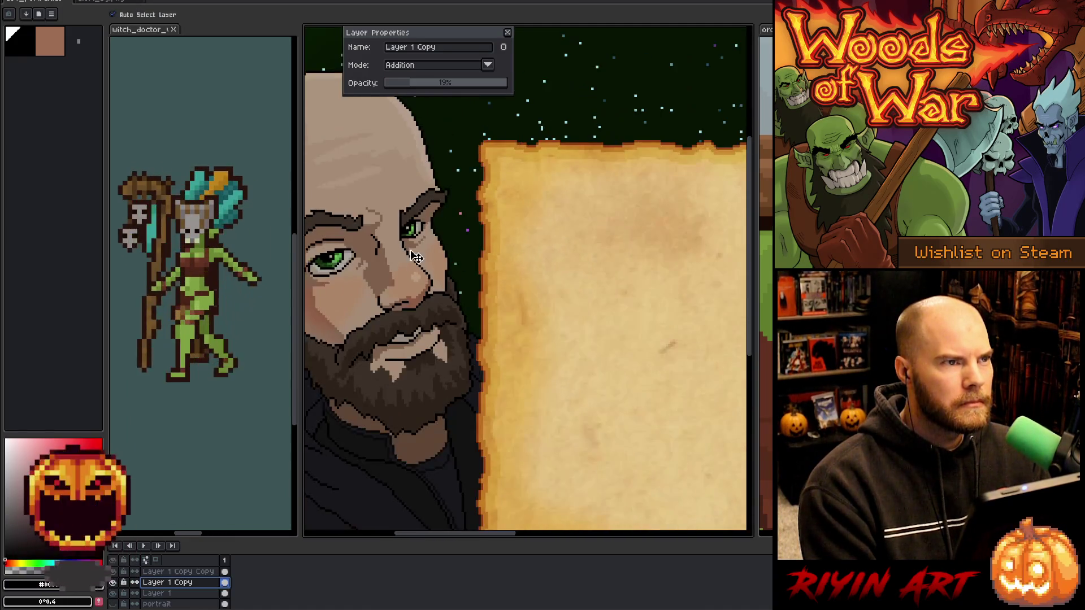
scroll(415, 258, "down", 1)
scroll(484, 281, "down", 1)
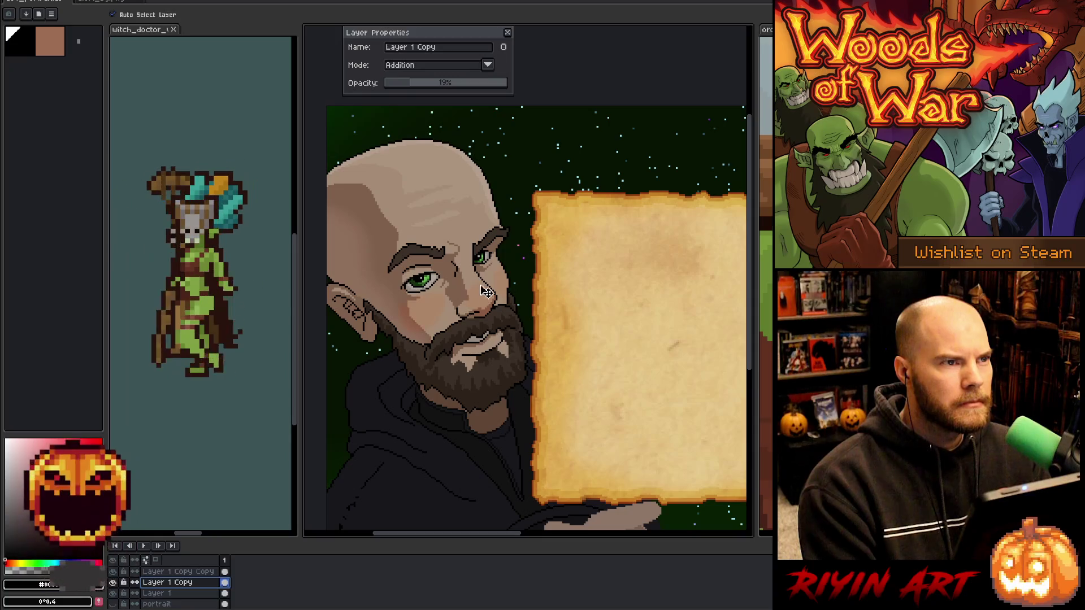
scroll(483, 344, "down", 1)
scroll(470, 327, "down", 1)
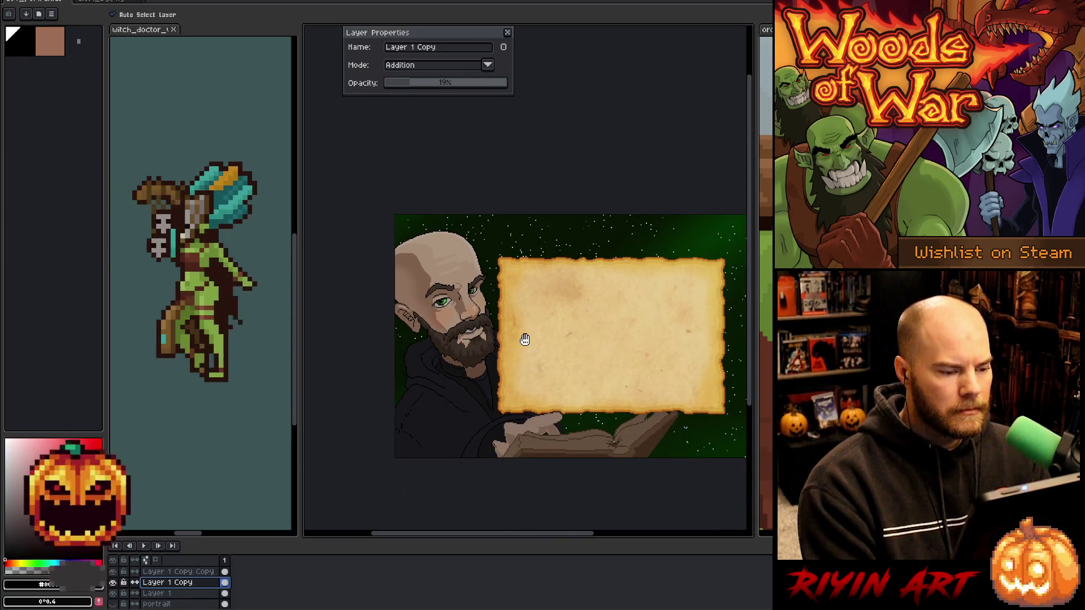
left_click_drag(524, 339, 508, 315)
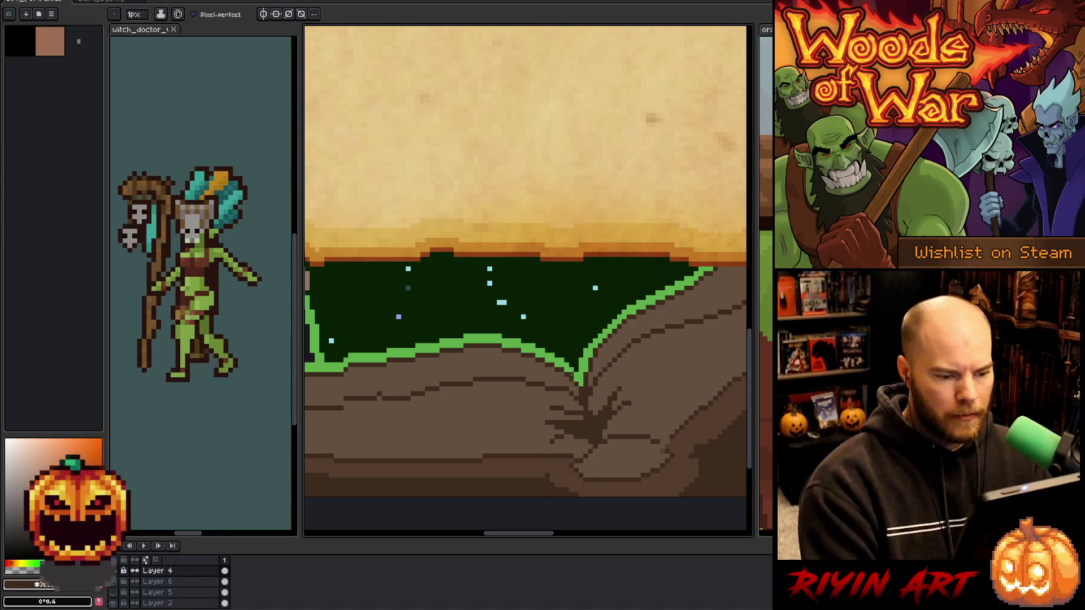
scroll(507, 378, "up", 1)
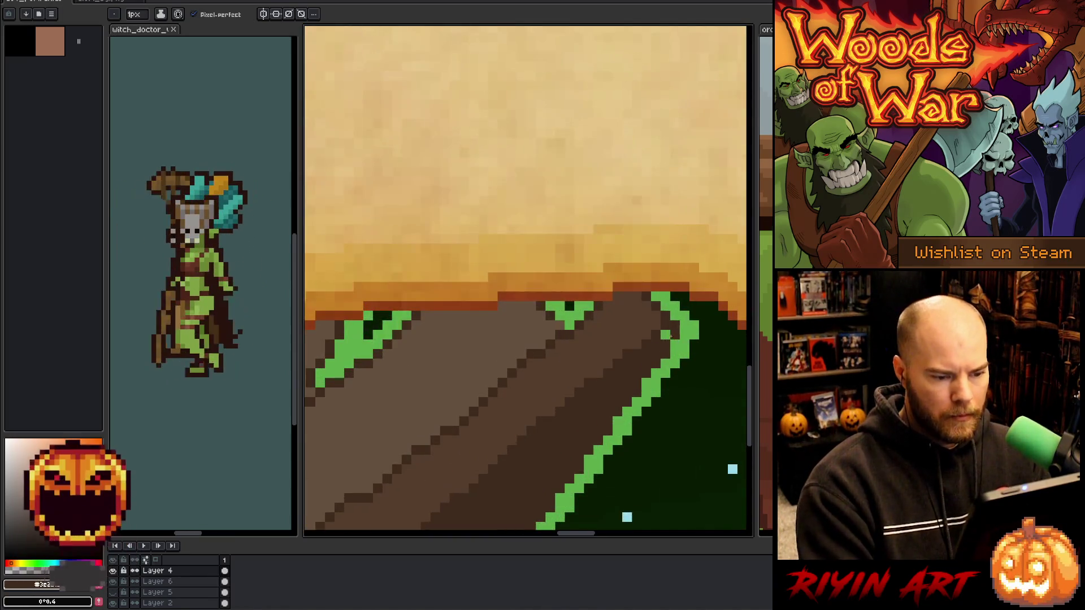
scroll(506, 377, "down", 2)
left_click_drag(506, 378, 530, 384)
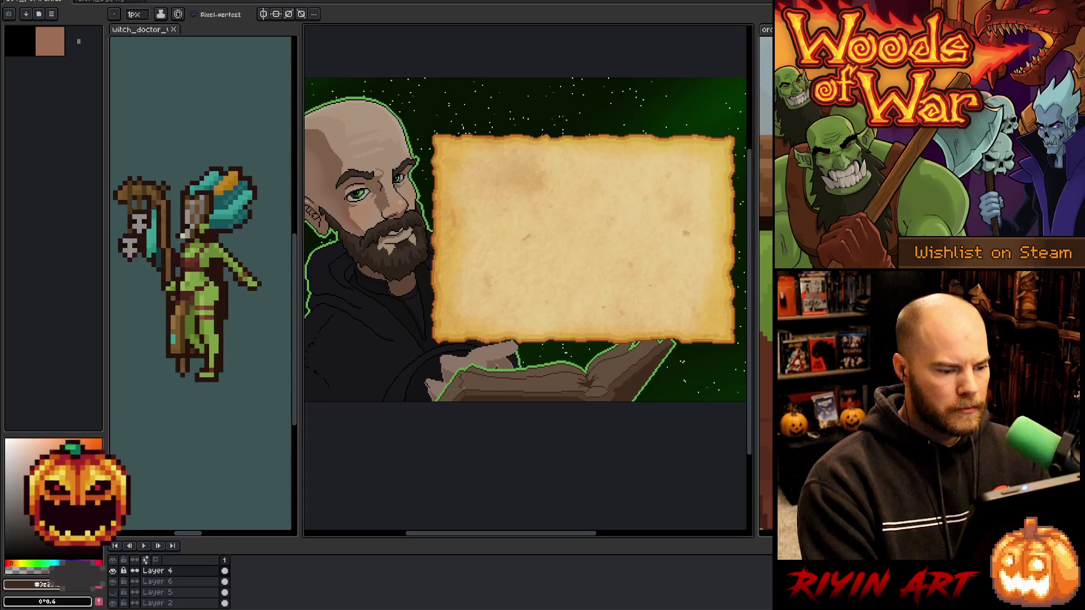
scroll(486, 413, "down", 1)
scroll(446, 368, "up", 1)
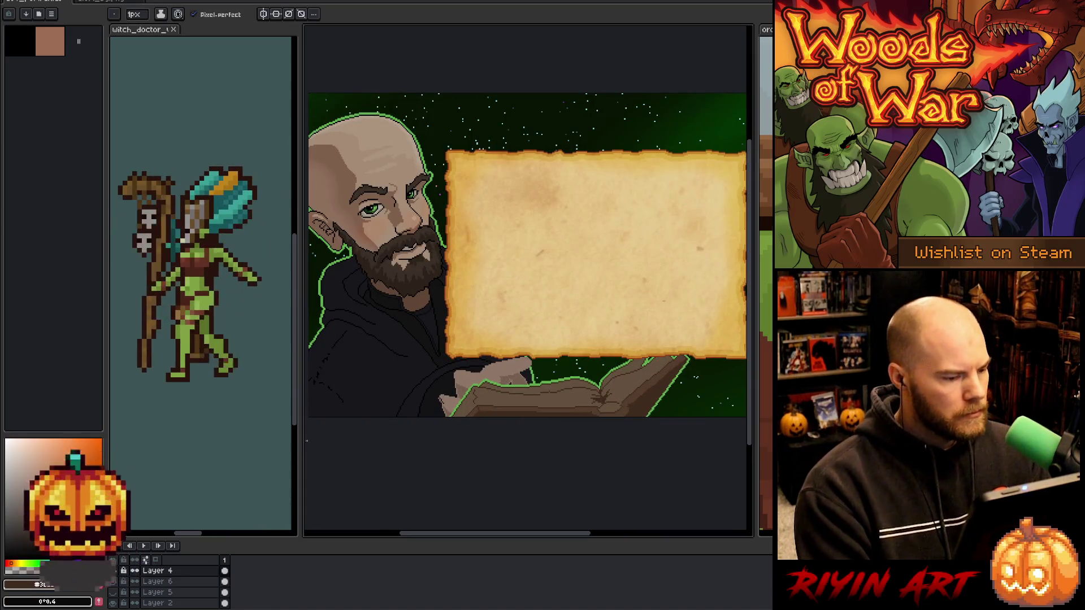
Delete the duplicate layers Layer 1 Copy and Layer 1 Copy Copy.
key("v")
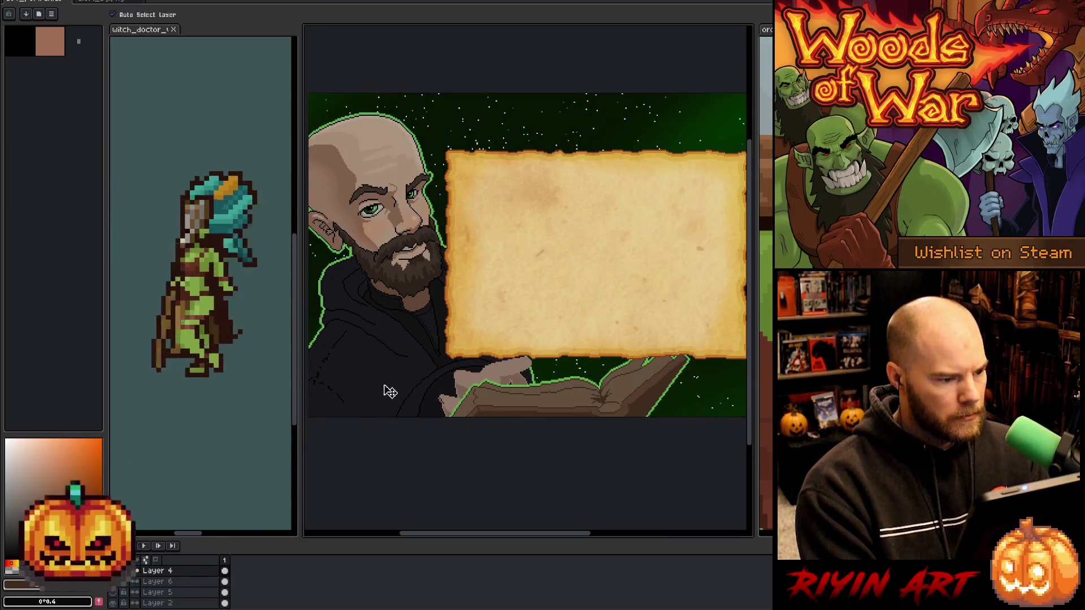
scroll(174, 594, "down", 2)
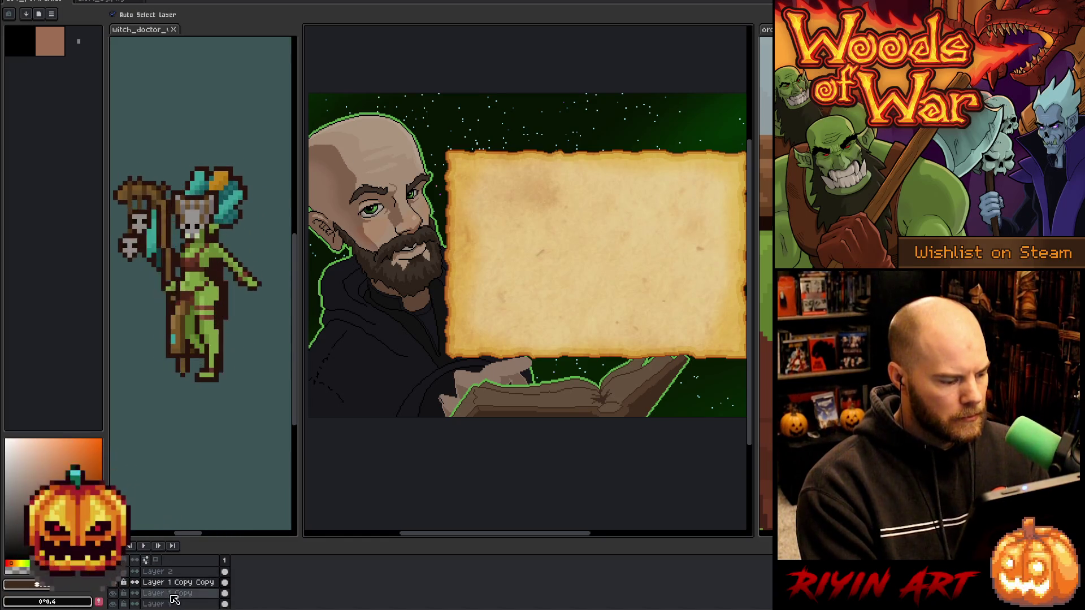
left_click(174, 593)
key("ctrl+e")
left_click(168, 583)
key("ctrl+e")
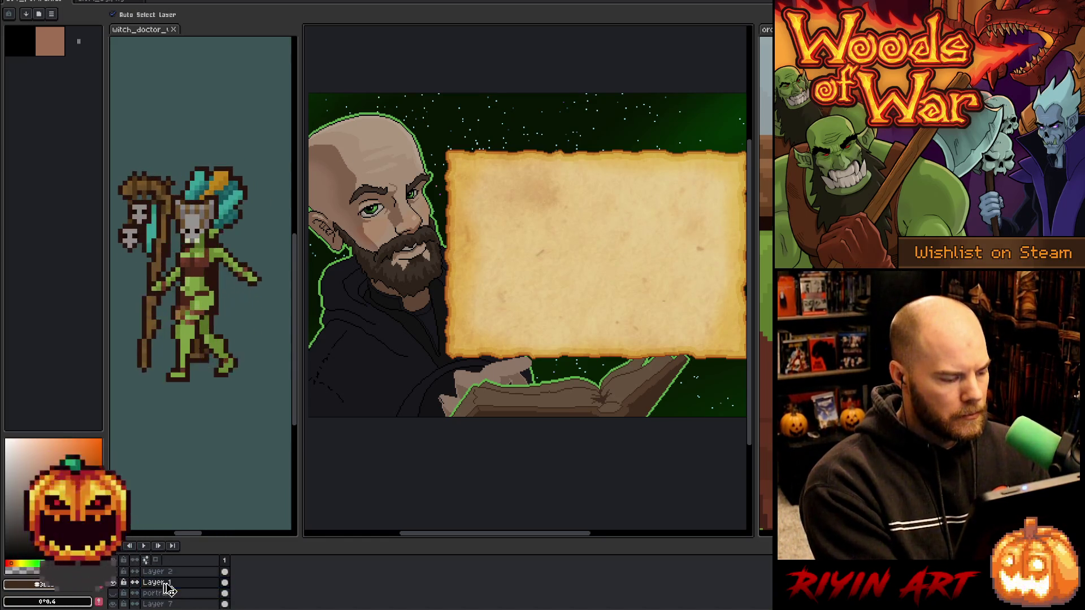
Cycle through the Eyedropper, Pencil and Paint Bucket tools.
key("i")
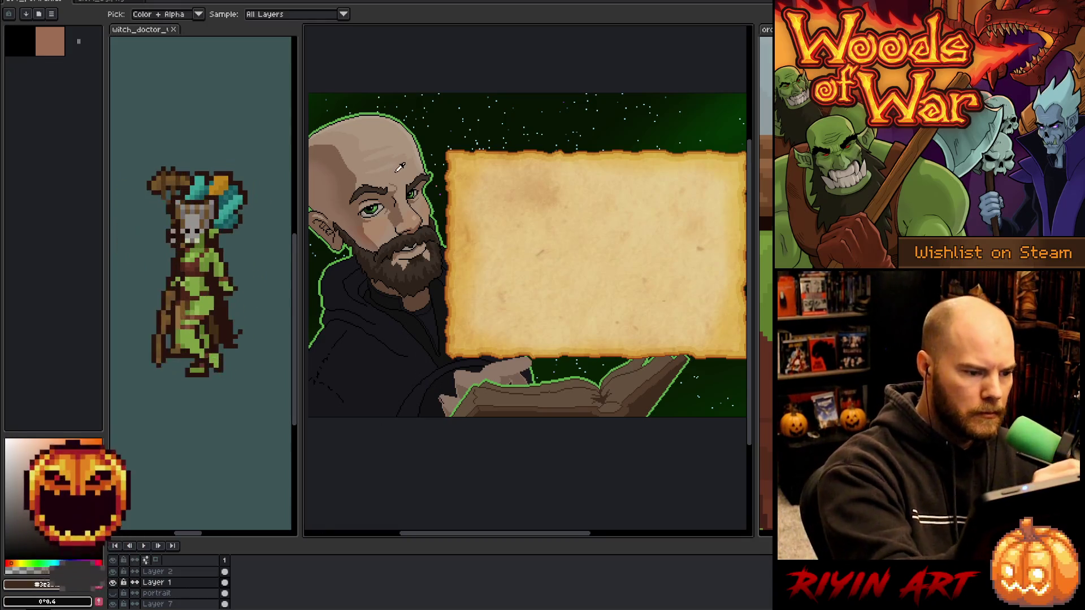
key("b")
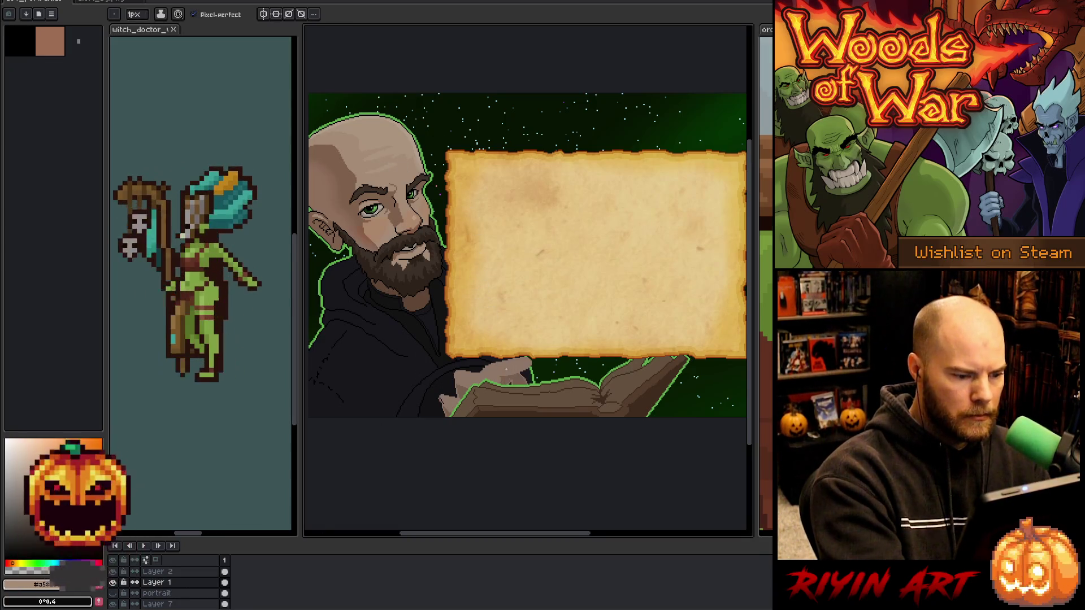
key("g")
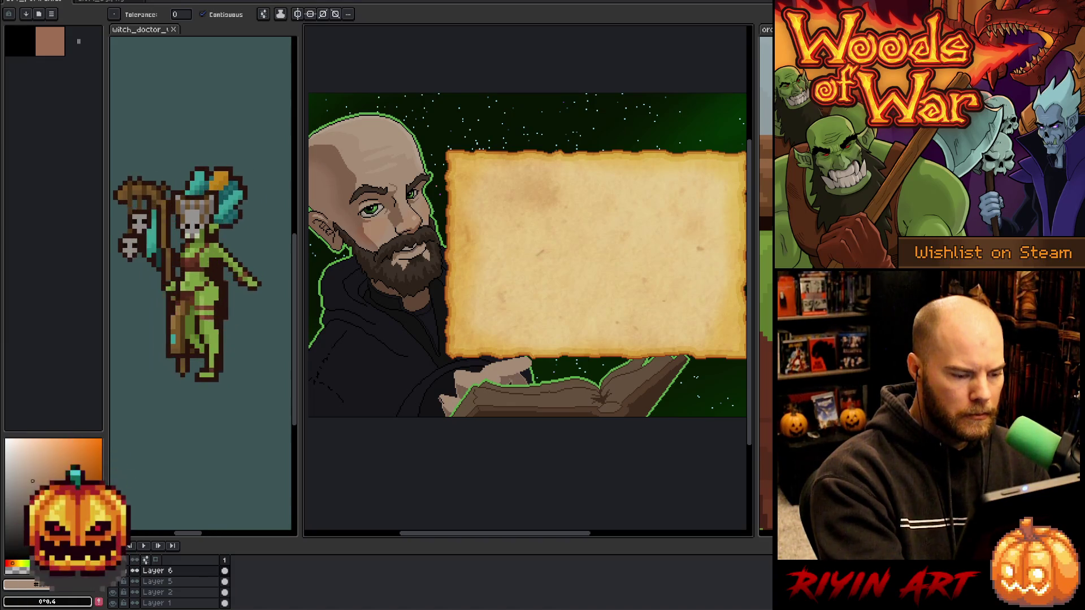
Replace the book's brown #765f50 with the forehead skin tone #7f604d on Layer 6.
key("shift+r")
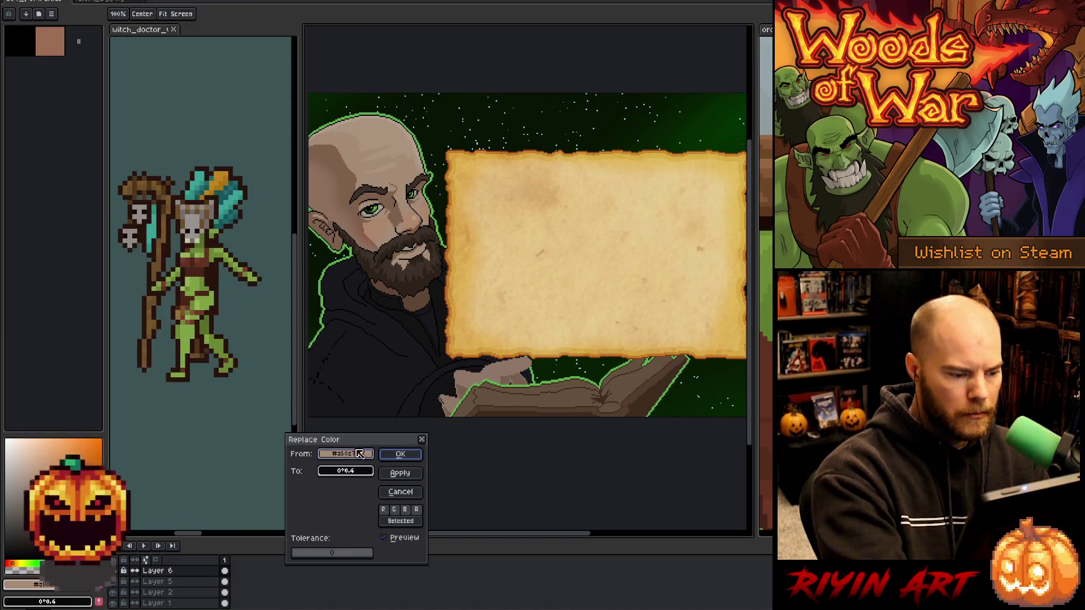
left_click(351, 472)
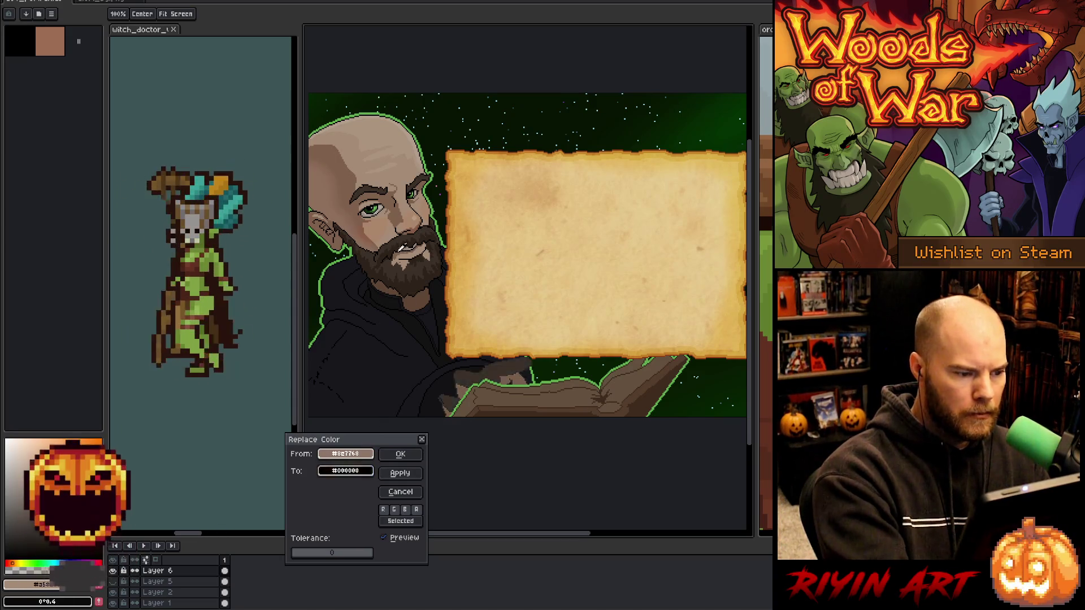
left_click(507, 385)
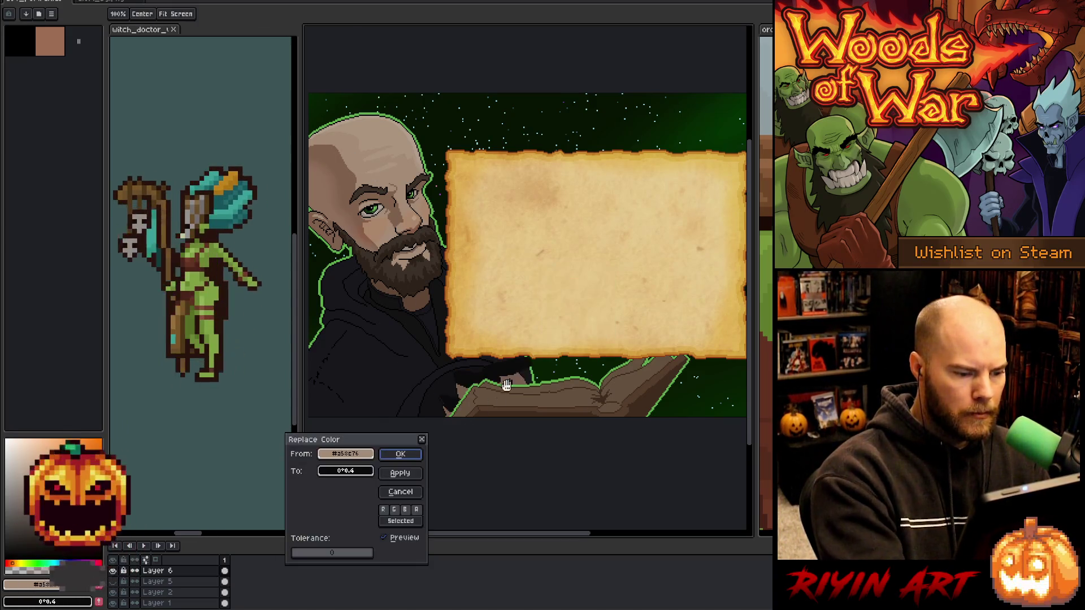
left_click(512, 376)
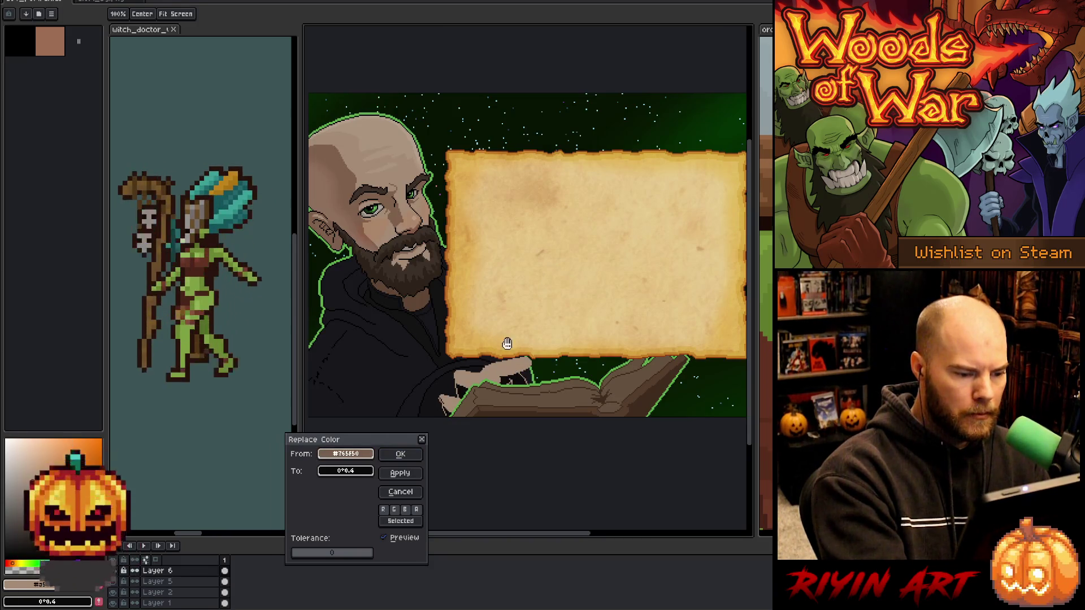
left_click(345, 471)
left_click(354, 176)
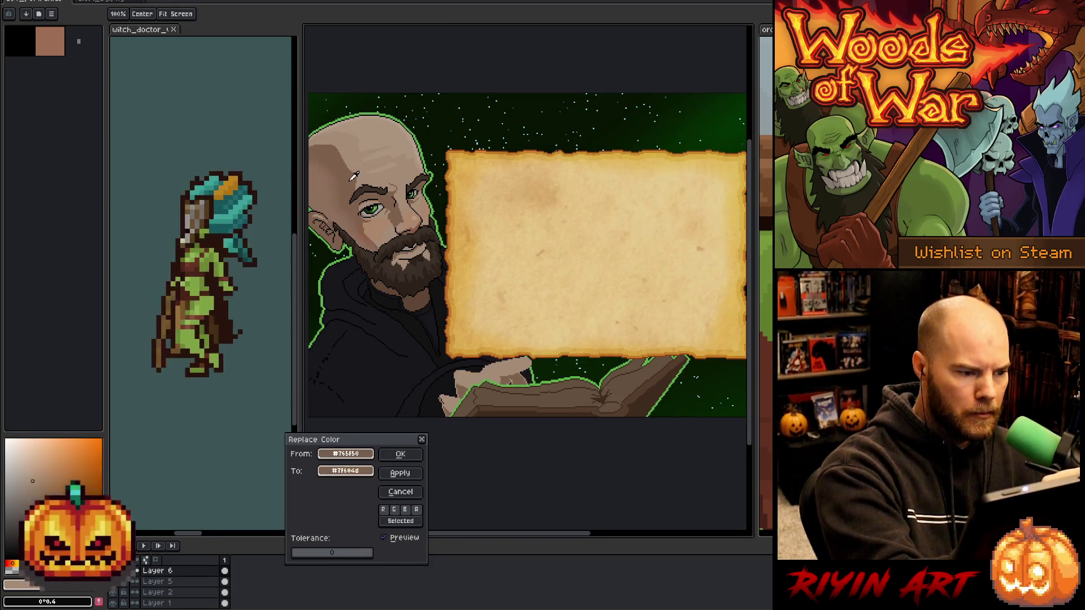
left_click(400, 454)
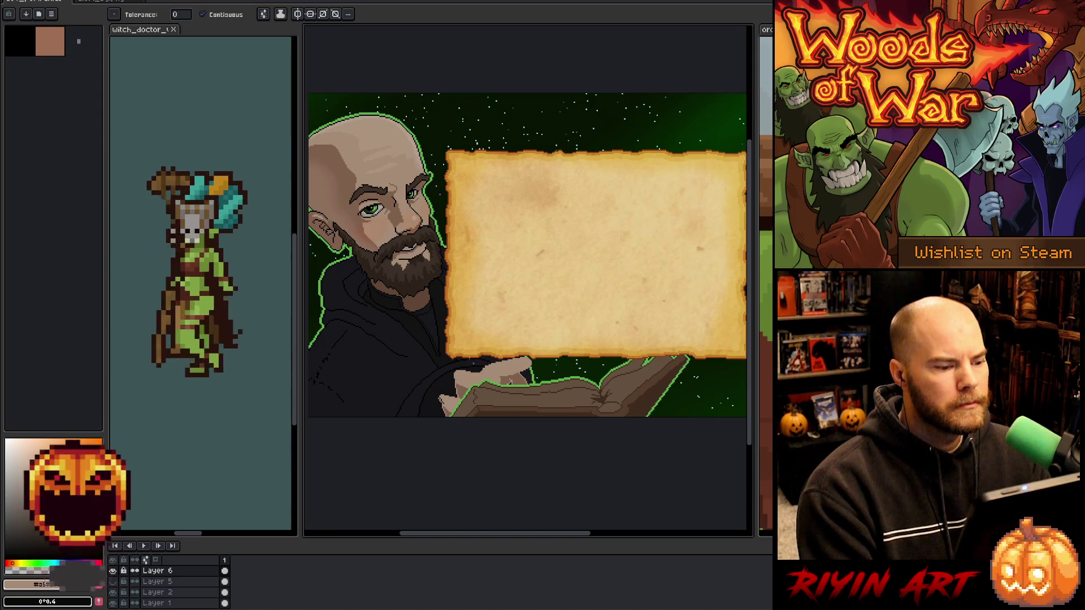
scroll(439, 337, "down", 1)
mouse_move(426, 358)
left_mouse_down()
mouse_move(440, 337)
mouse_move(400, 349)
mouse_move(418, 339)
left_mouse_up()
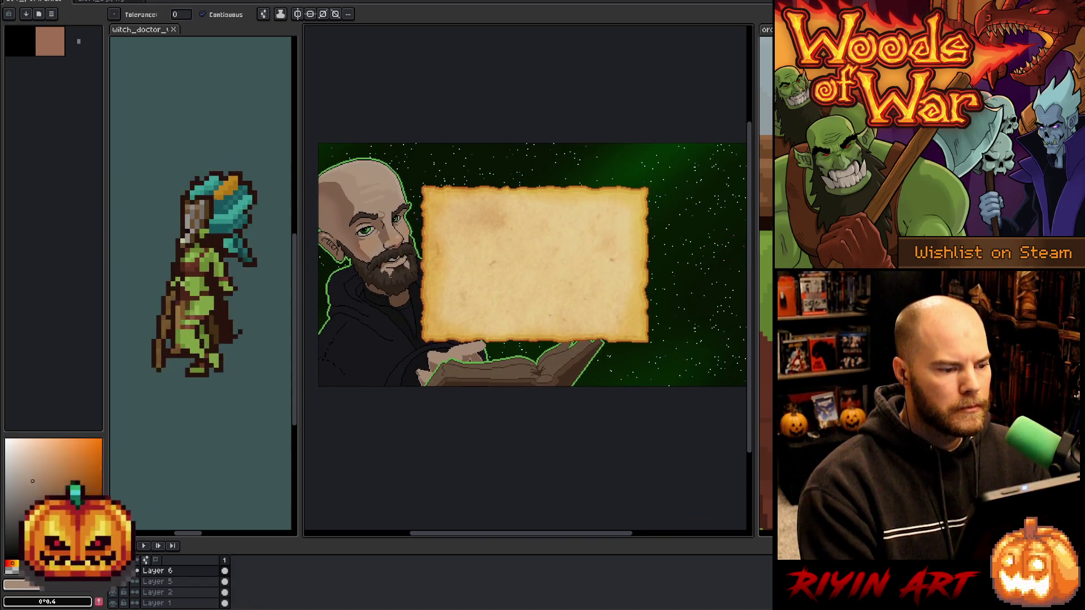
scroll(411, 298, "up", 1)
left_click_drag(427, 291, 426, 301)
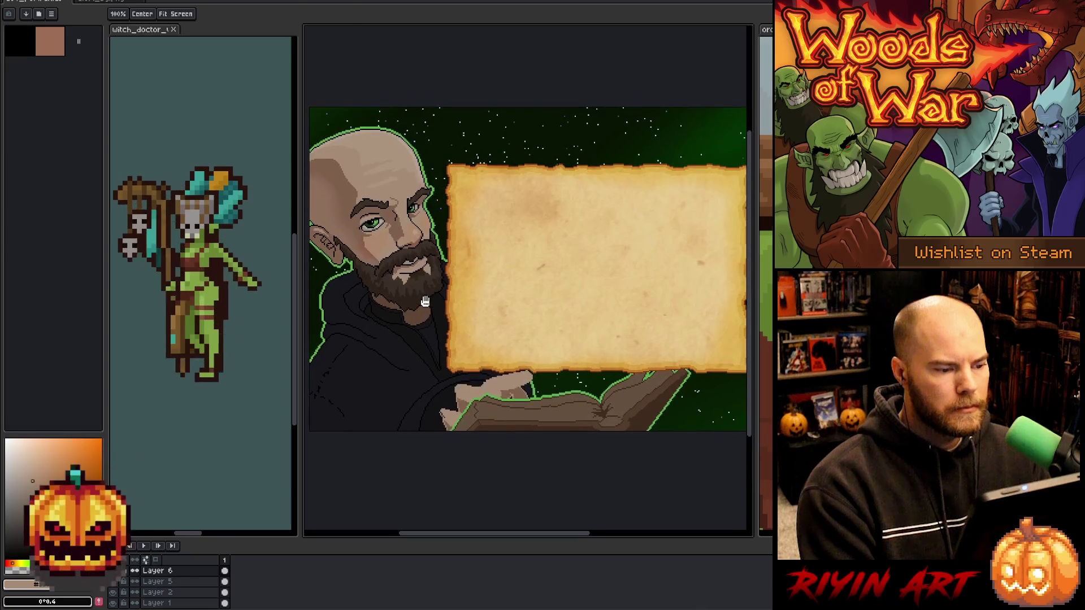
scroll(425, 301, "down", 1)
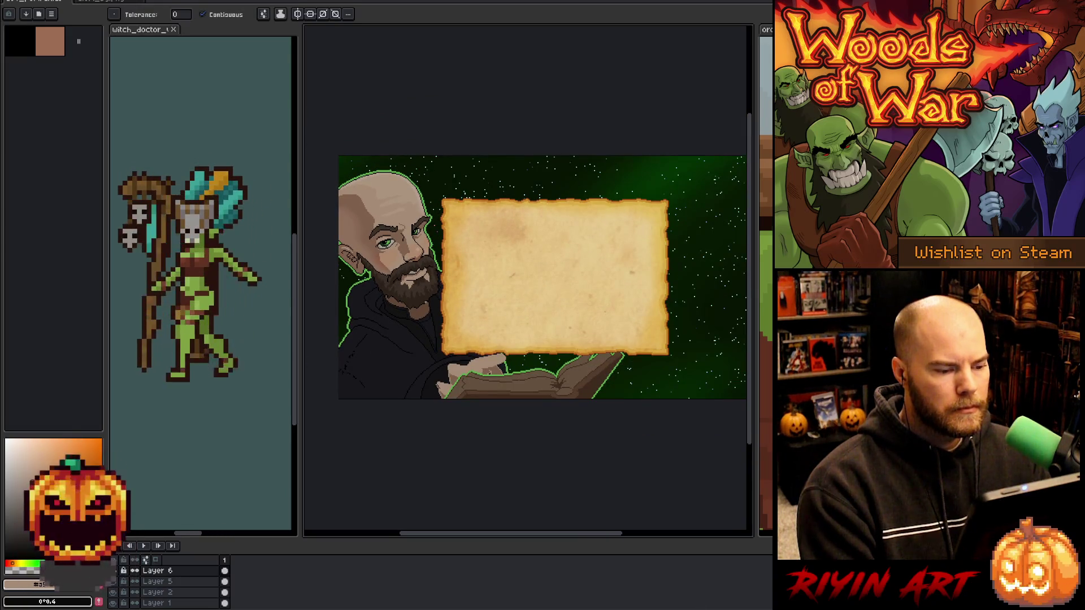
scroll(460, 378, "up", 1)
scroll(460, 376, "up", 1)
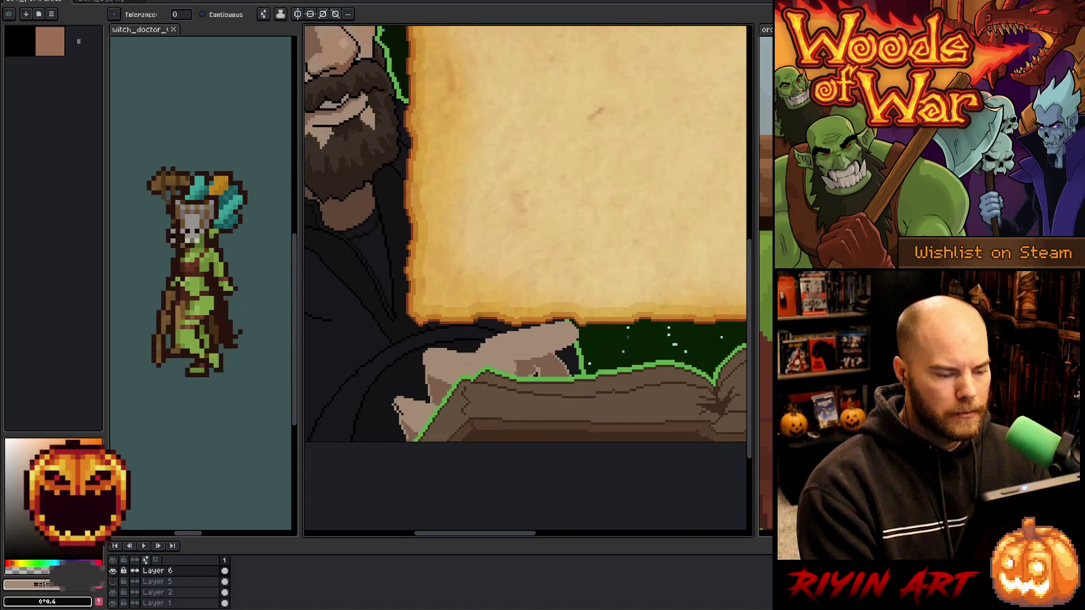
key("v")
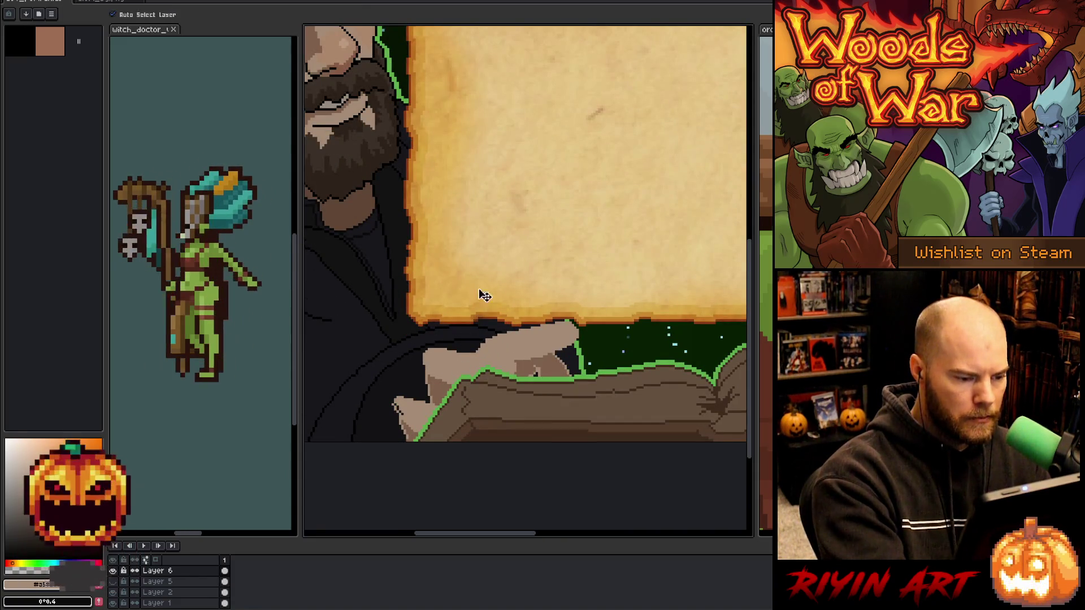
key("b")
key("i")
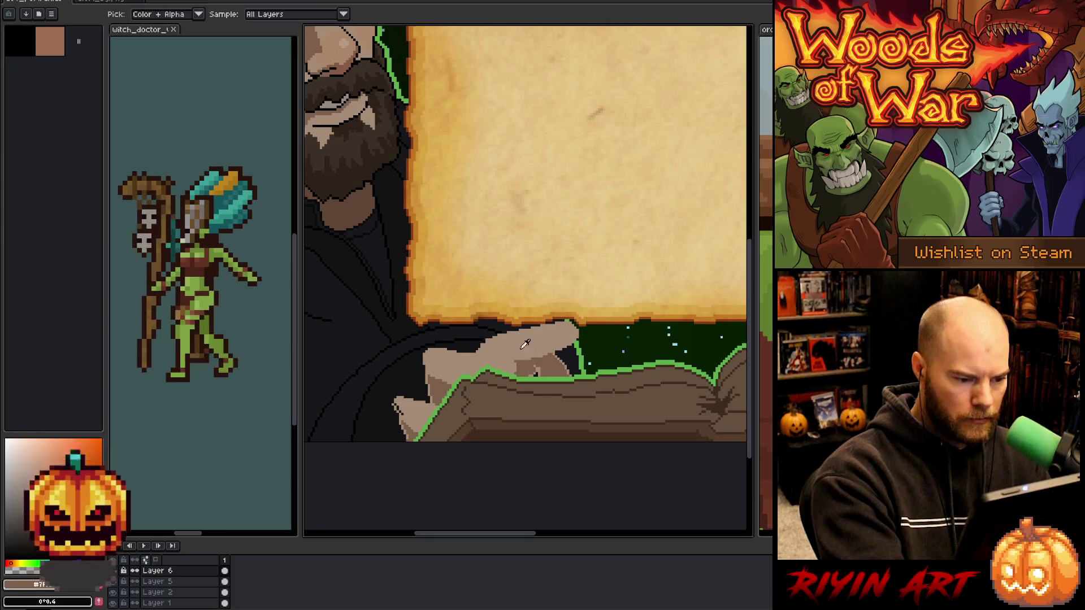
key("b")
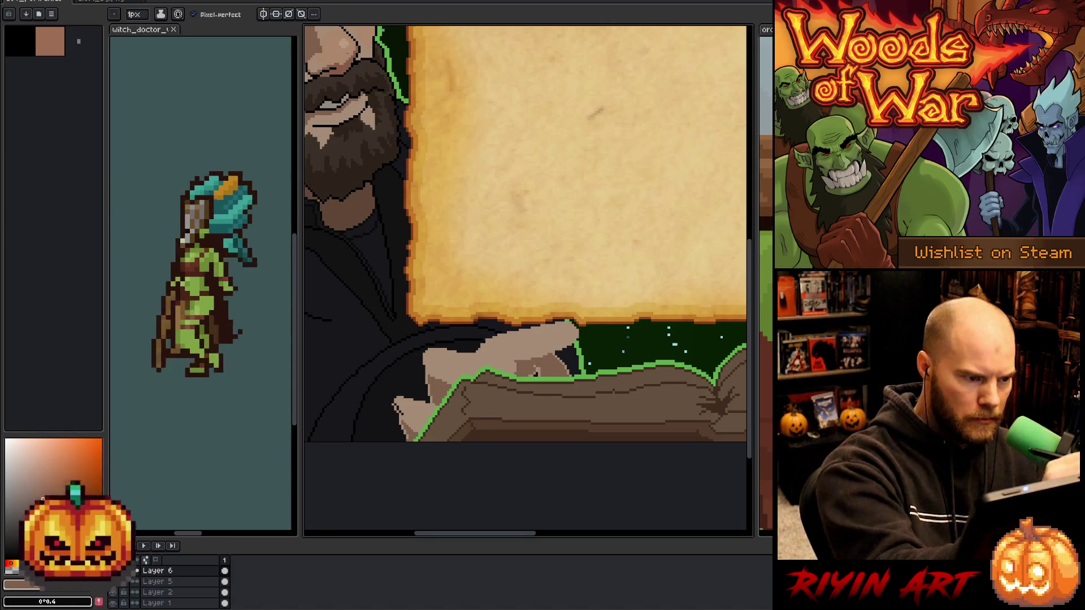
key("i")
left_click(362, 48)
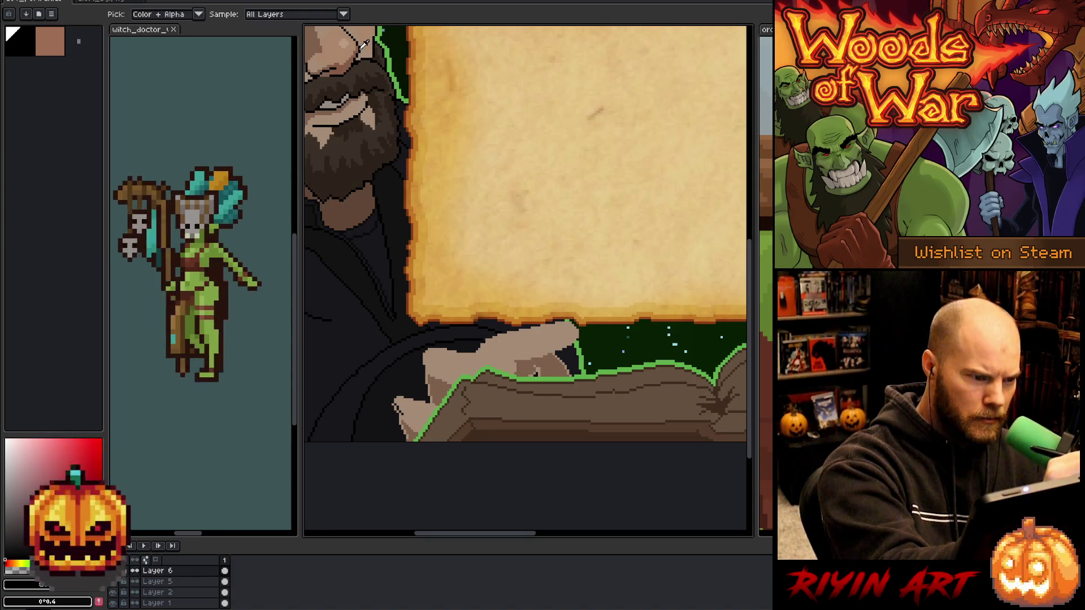
key("shift+o")
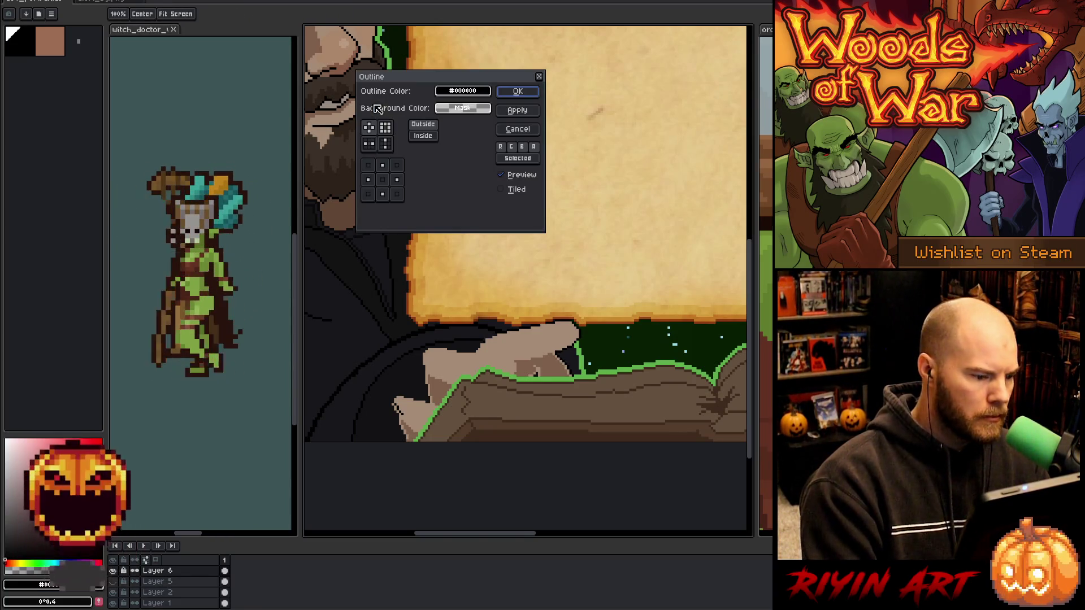
left_click(518, 130)
scroll(463, 369, "up", 2)
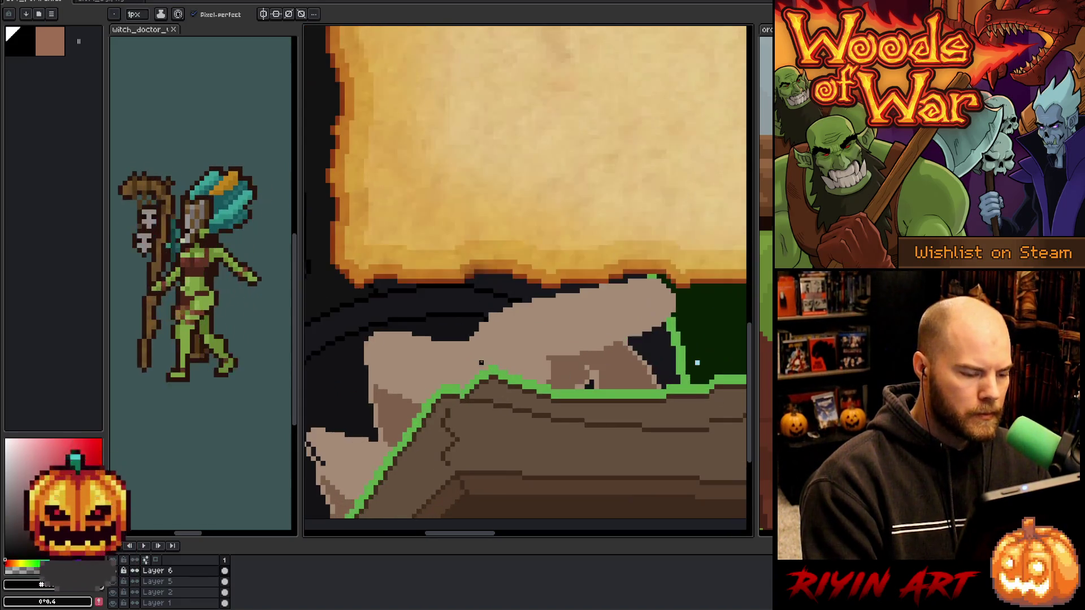
Sample a dark colour and draw a line along the top edge of the hand.
scroll(462, 369, "down", 1)
key("b")
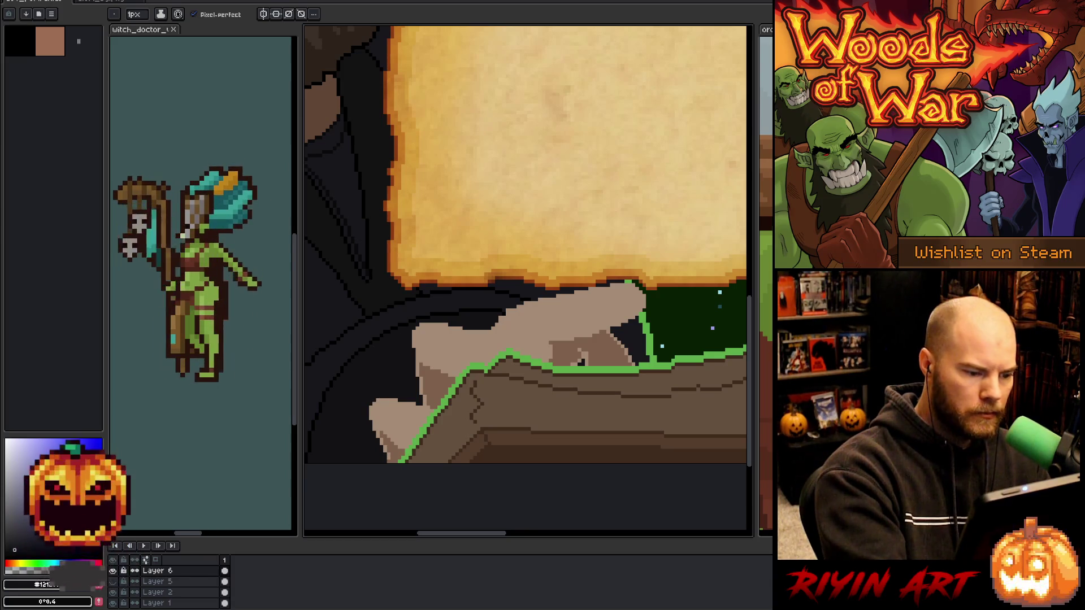
key("i")
left_click(357, 321)
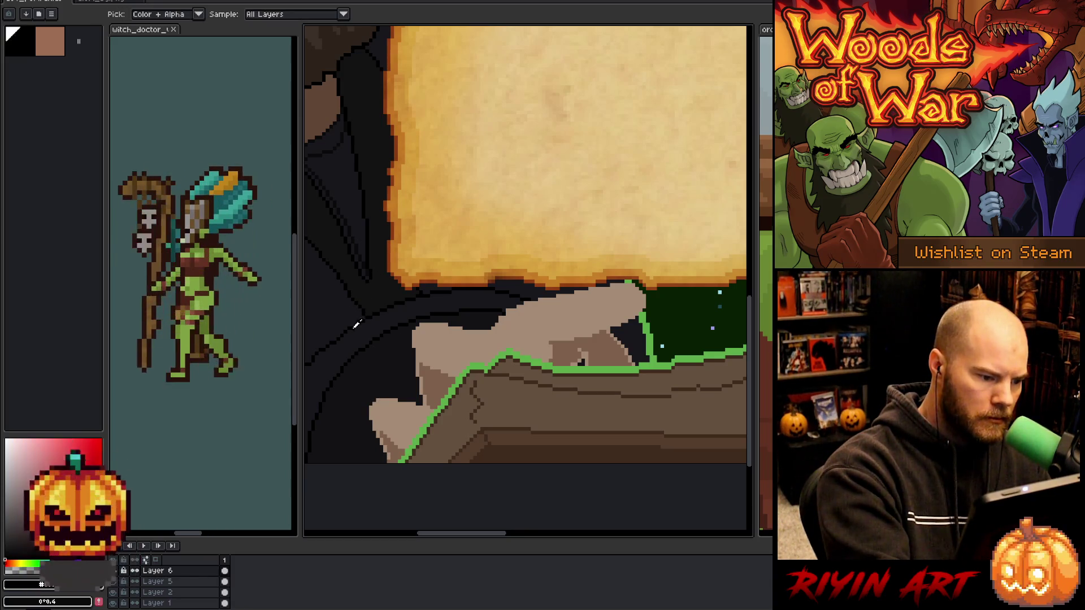
key("b")
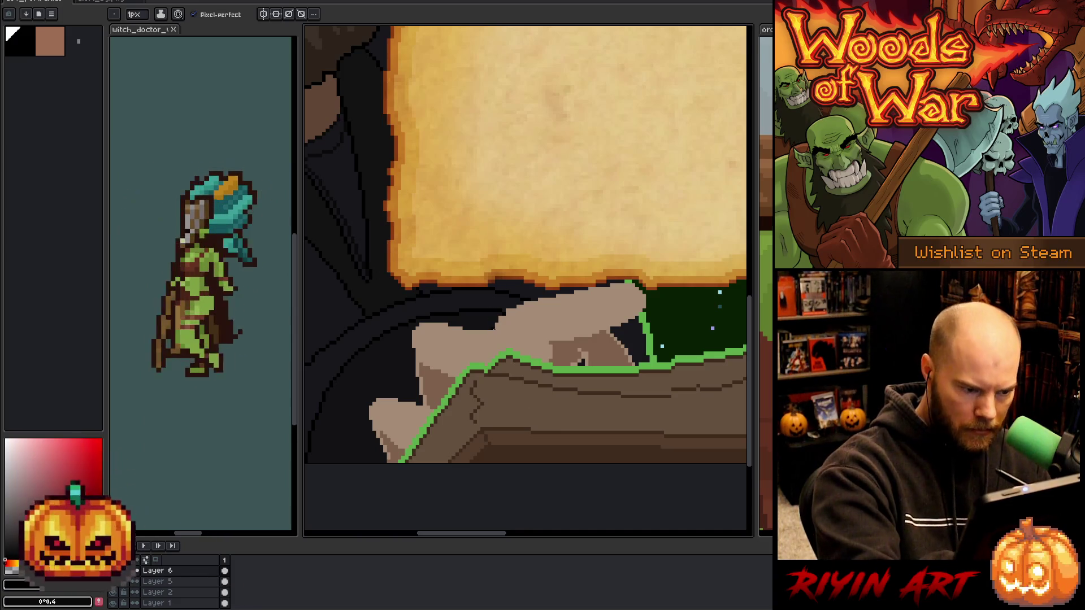
left_click_drag(500, 327, 551, 344)
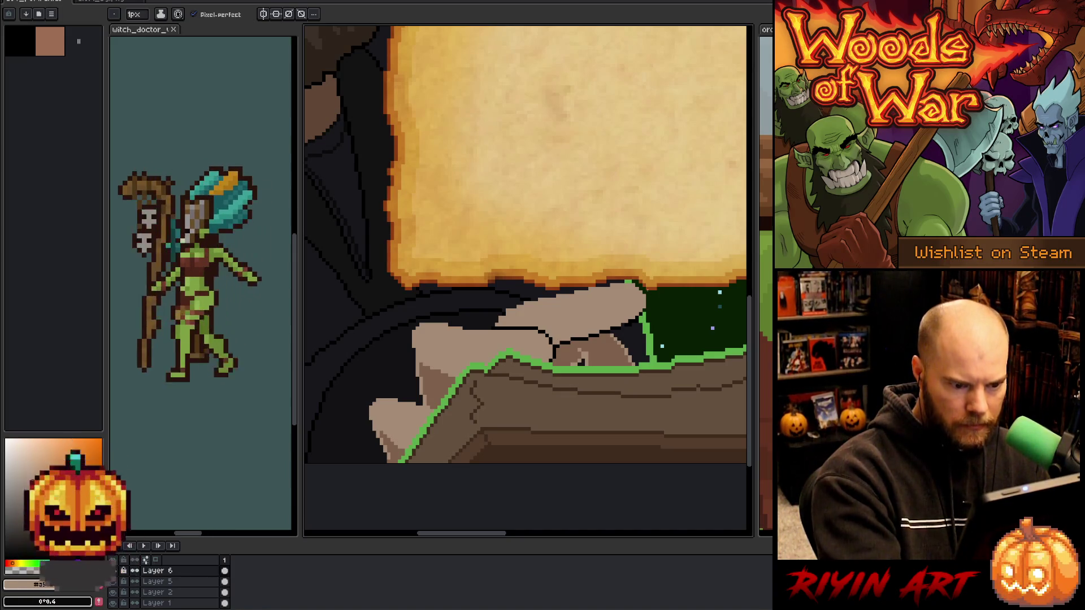
Pick the green outline, then the hand's tan skin colour, and zoom in on the fingers.
key("alt")
left_click(646, 310, "alt")
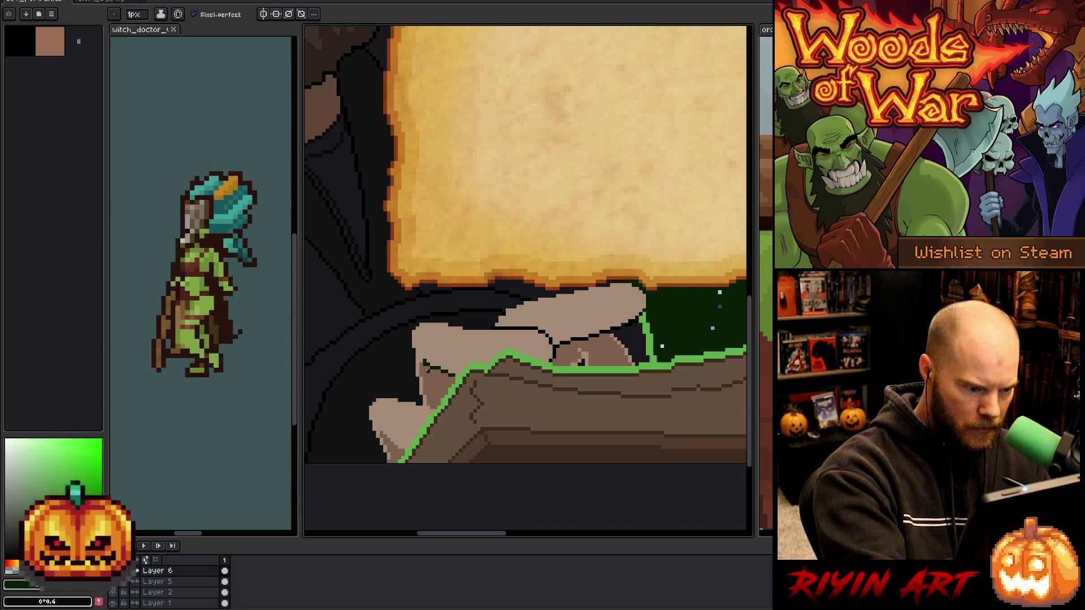
left_click(424, 342, "alt")
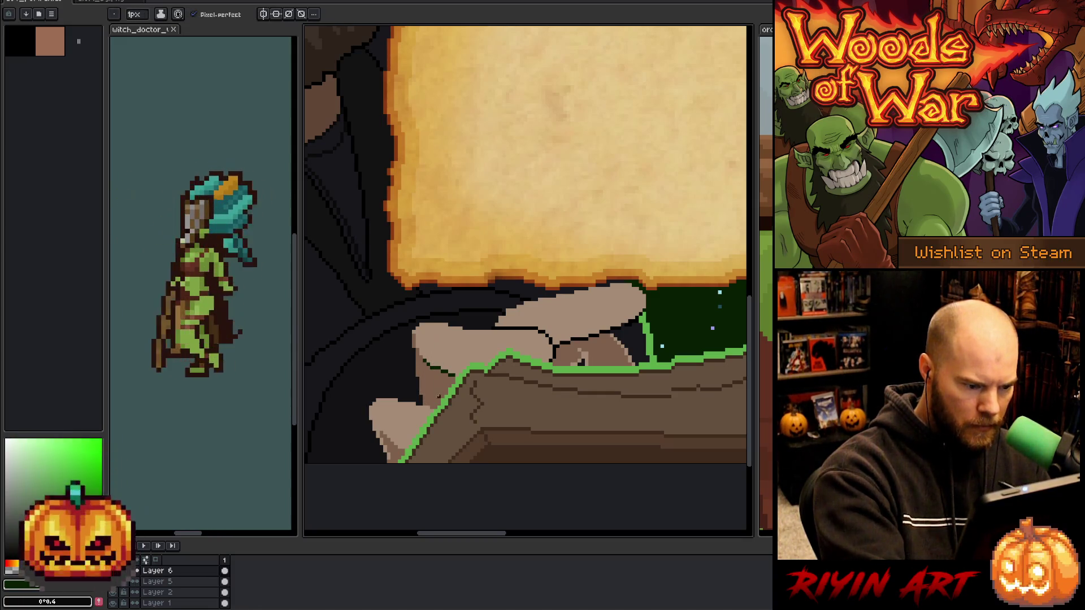
left_click_drag(414, 355, 465, 322)
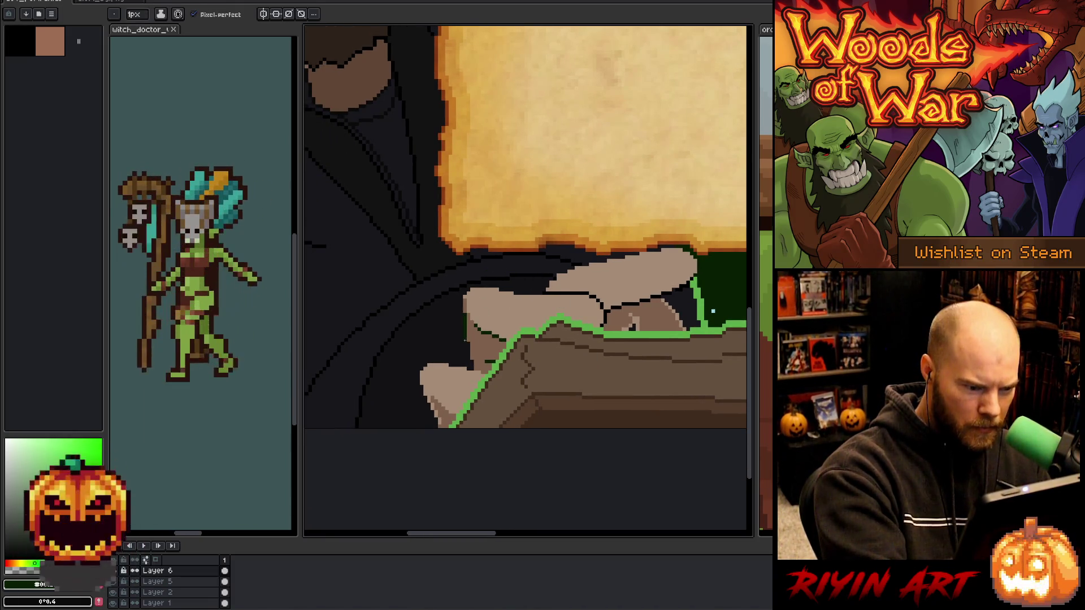
scroll(494, 311, "up", 3)
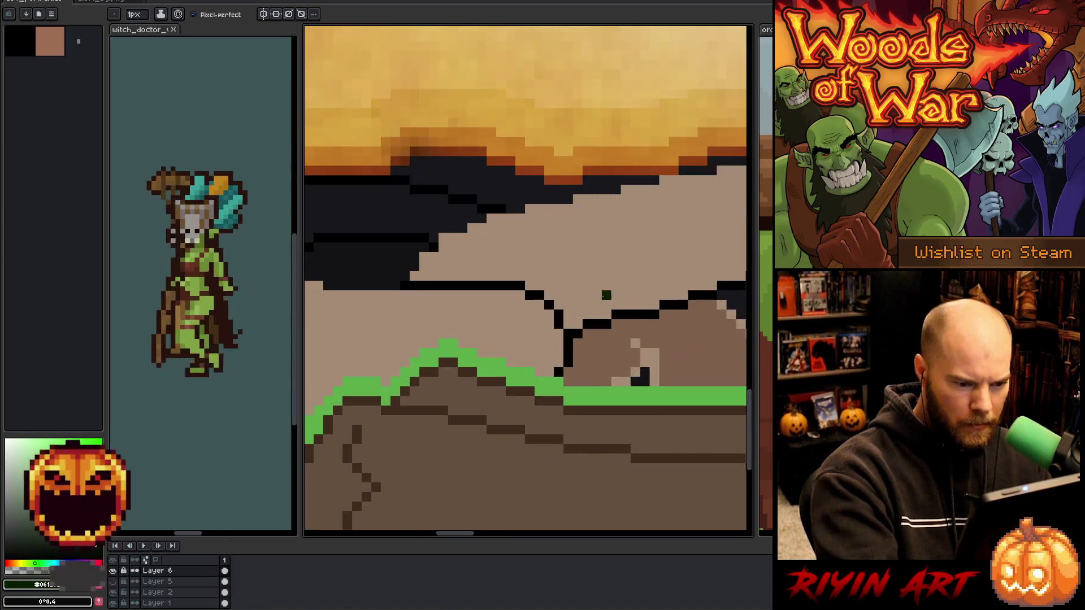
Lasso-select the left part of the hand.
key("i")
key("b")
scroll(524, 281, "down", 2)
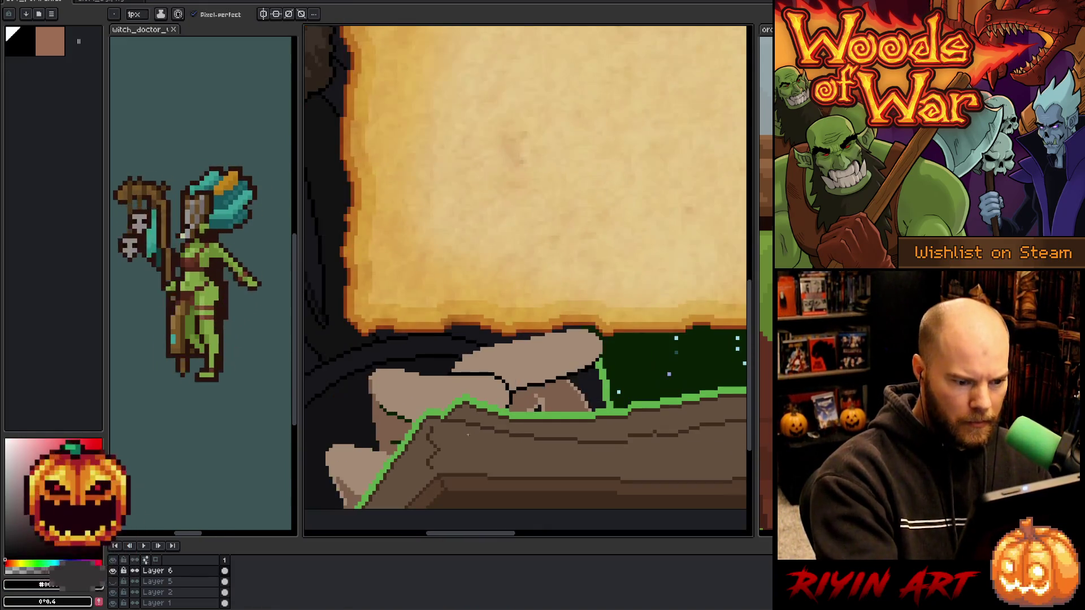
scroll(524, 281, "up", 2)
key("q")
mouse_move(554, 441)
left_mouse_down()
mouse_move(424, 315)
mouse_move(552, 447)
left_mouse_up()
Replace dark green #061e02 with near-black #121214 inside the selection, then deselect.
key("shift+r")
left_click(472, 373)
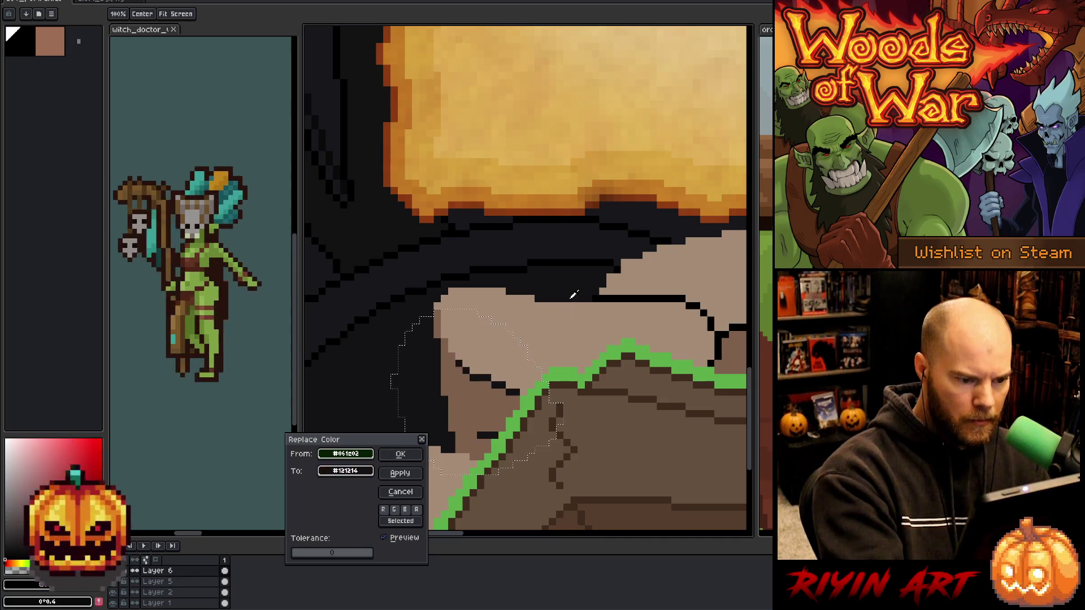
key("Return")
key("b")
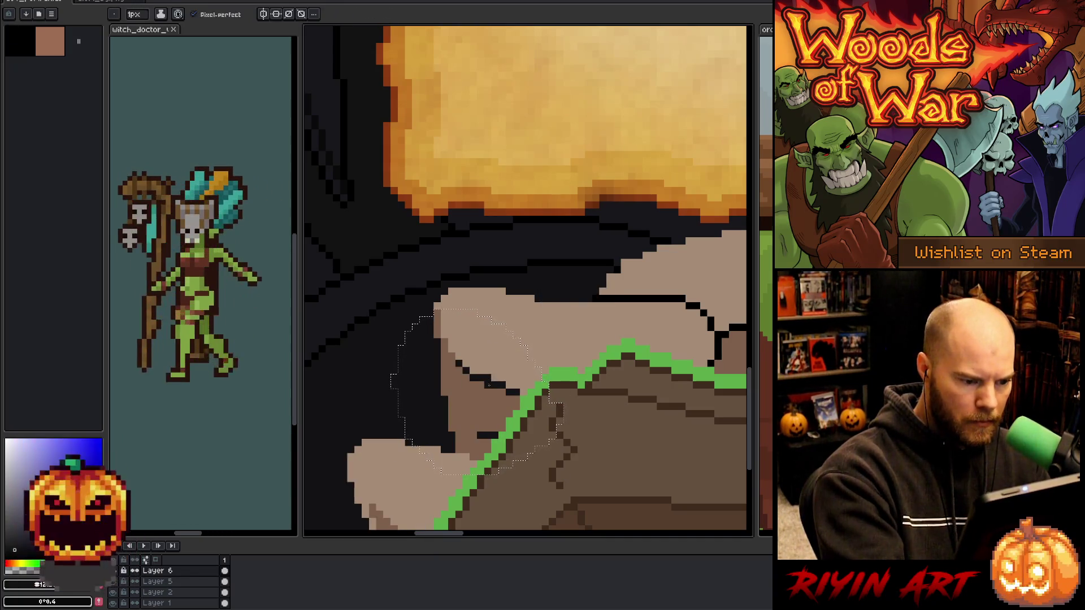
left_click(496, 365, "alt")
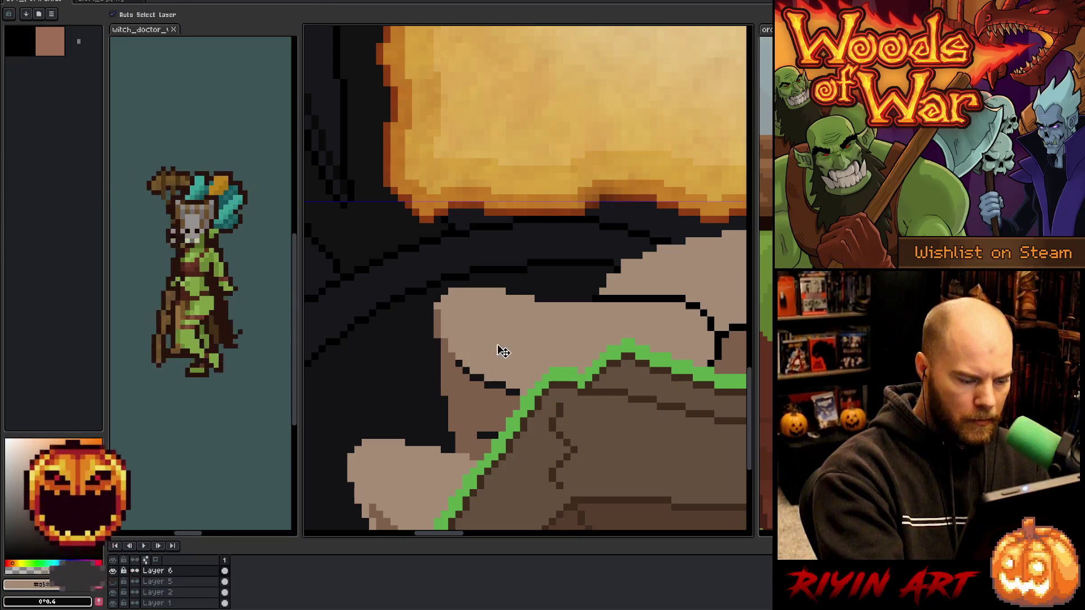
key("ctrl+d")
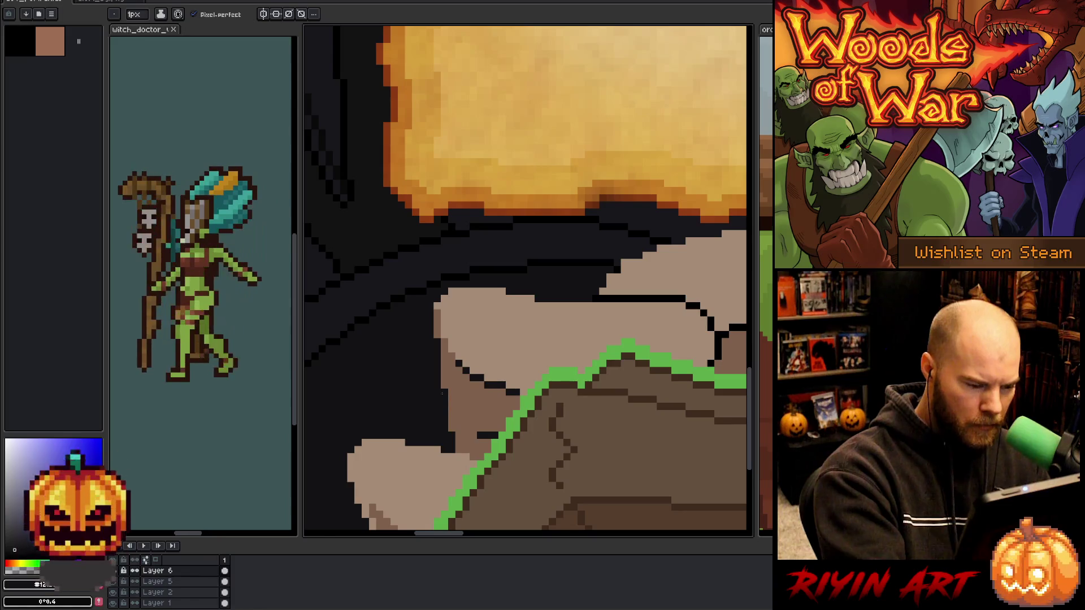
scroll(442, 393, "up", 2)
scroll(485, 320, "down", 1)
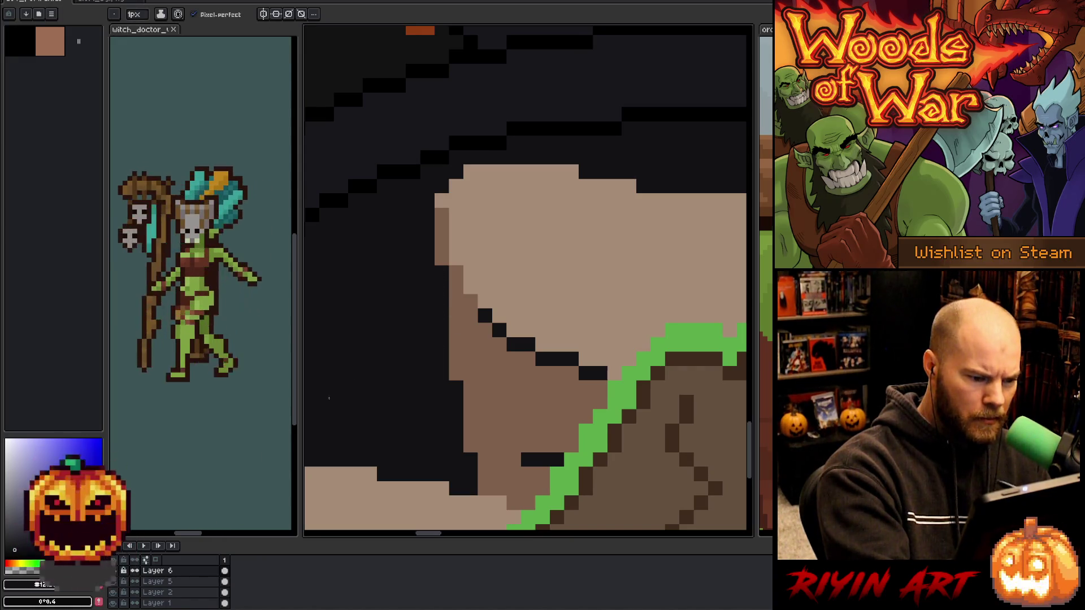
Check the art under Layer 6, then paint near-black pixels along the hand's dark staircase line.
left_click(114, 572)
left_click(113, 572)
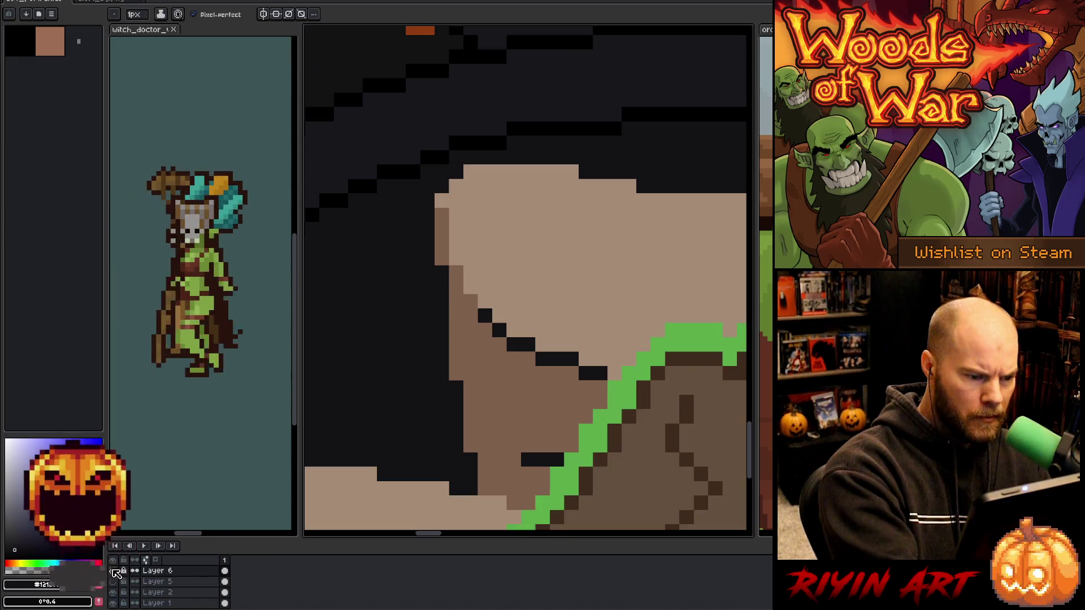
key("alt")
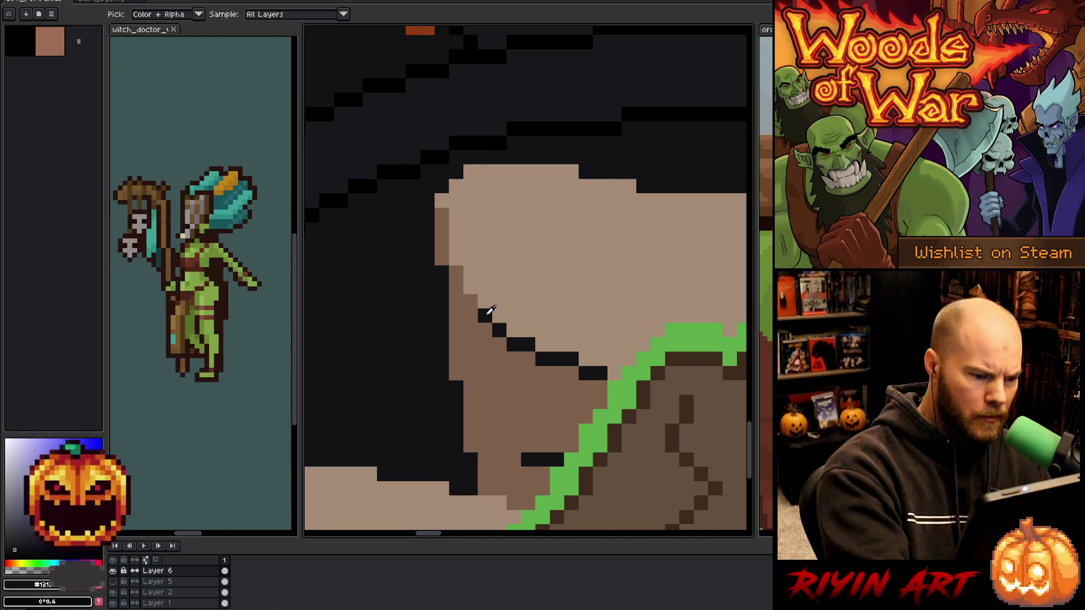
left_click_drag(355, 145, 367, 212)
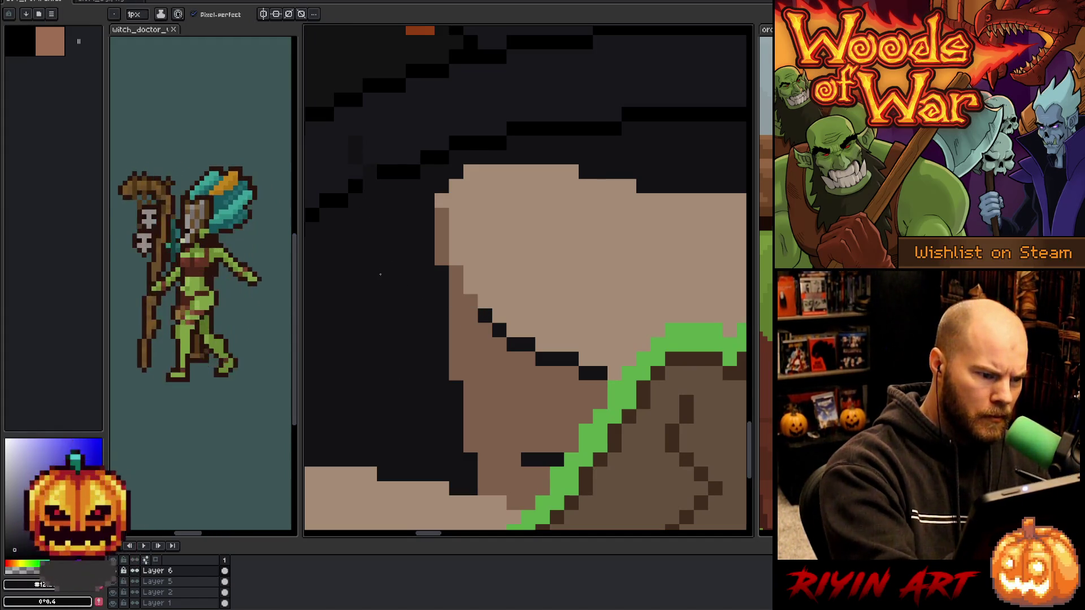
key("alt")
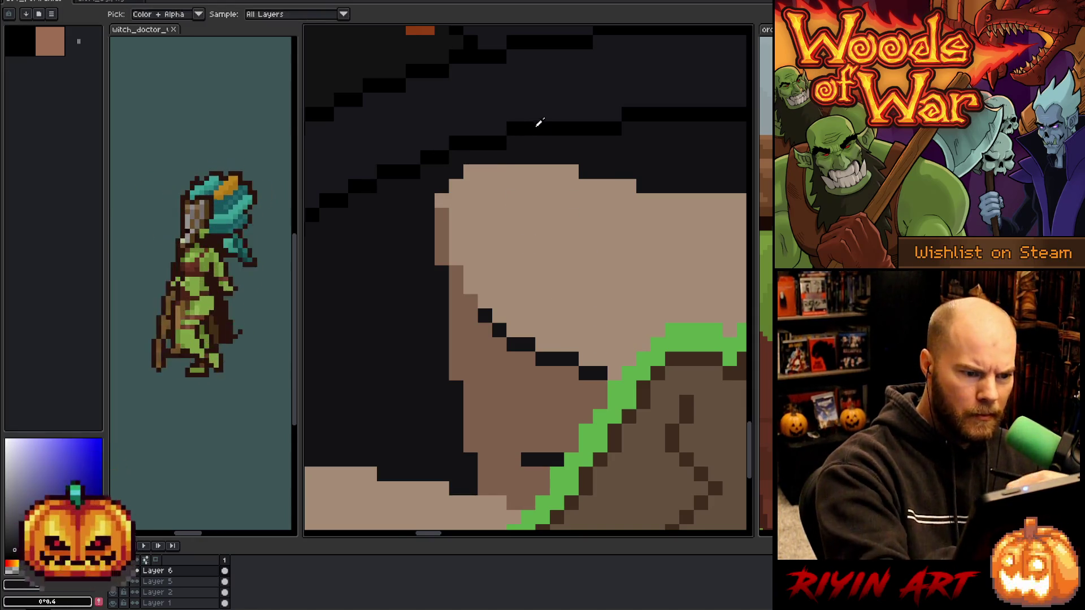
left_click(540, 124)
Lasso the hand and replace near-black #121214 with pure black #000000, then deselect.
key("q")
mouse_move(587, 479)
left_mouse_down()
mouse_move(635, 299)
mouse_move(587, 479)
left_mouse_up()
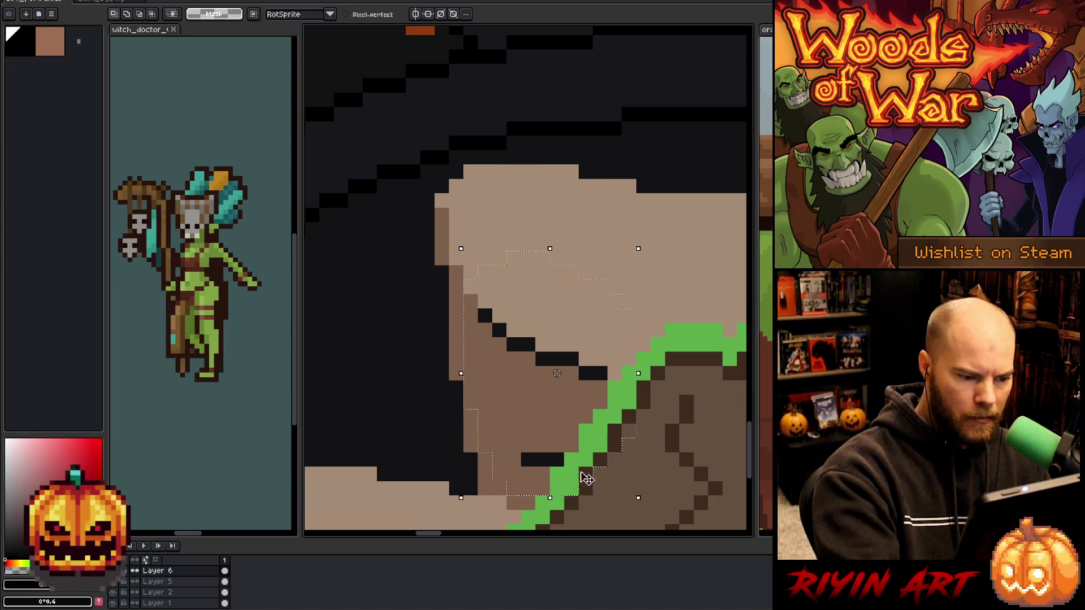
key("shift+r")
left_click(553, 354)
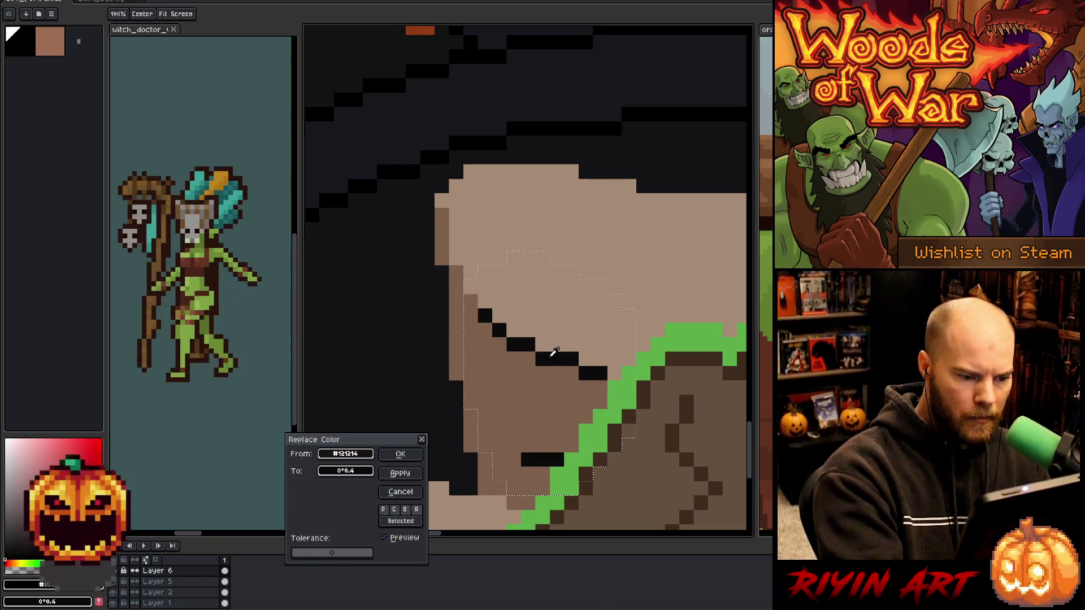
left_click(476, 51)
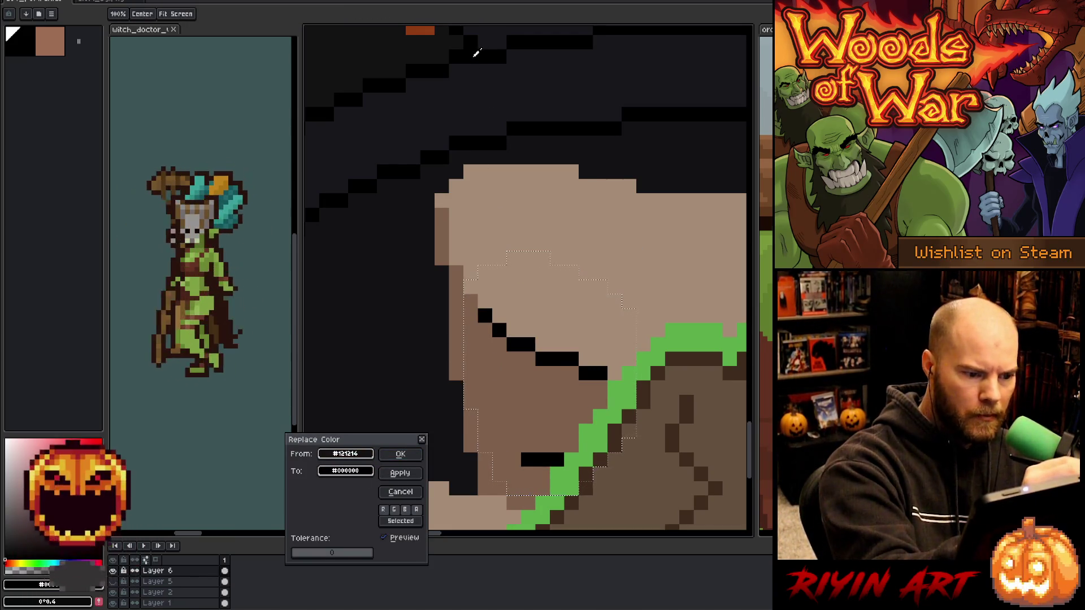
left_click(400, 453)
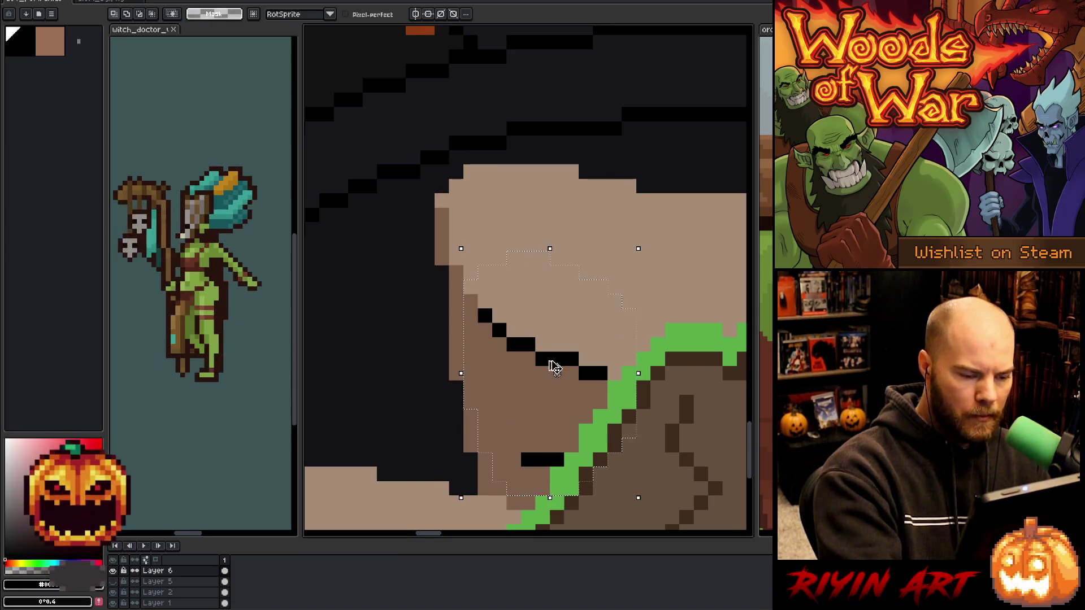
key("ctrl+d")
Draw a black 1px pencil outline along the hand's left edge, undoing the stray strokes.
key("b")
mouse_move(443, 286)
left_mouse_down()
mouse_move(443, 274)
mouse_move(443, 371)
mouse_move(471, 489)
left_mouse_up()
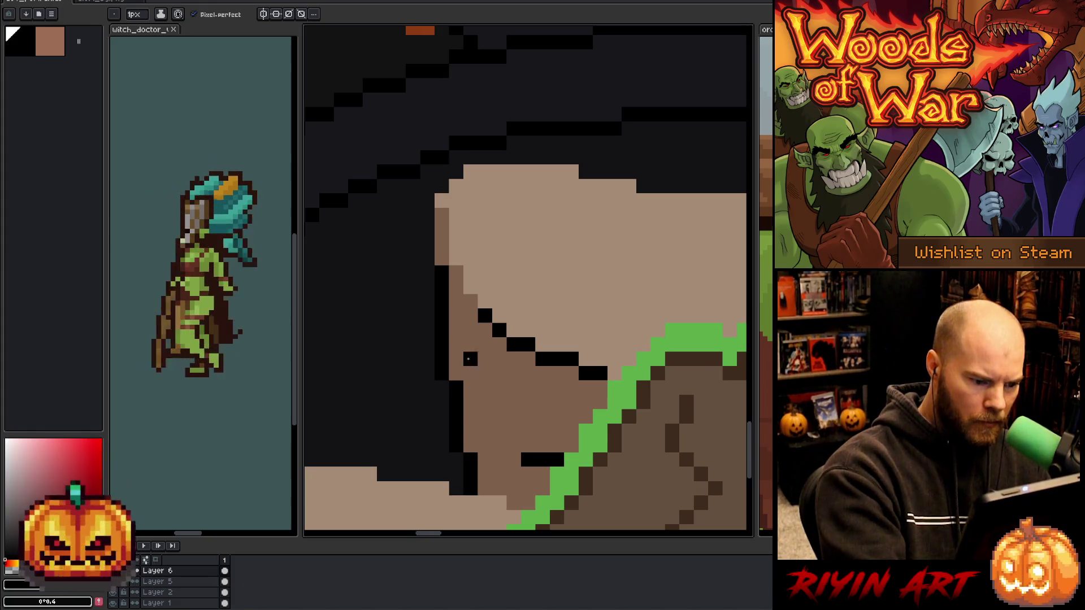
mouse_move(427, 258)
left_mouse_down()
mouse_move(429, 216)
mouse_move(470, 176)
mouse_move(578, 171)
mouse_move(588, 186)
mouse_move(630, 186)
mouse_move(547, 214)
mouse_move(577, 239)
mouse_move(472, 228)
left_mouse_up()
key("ctrl+z")
key("ctrl+z")
key("ctrl+z")
Paint black pixels along the hand's upper outline beneath the parchment.
key("space")
key("space")
mouse_move(592, 195)
left_mouse_down()
mouse_move(531, 261)
mouse_move(540, 266)
mouse_move(548, 239)
left_mouse_up()
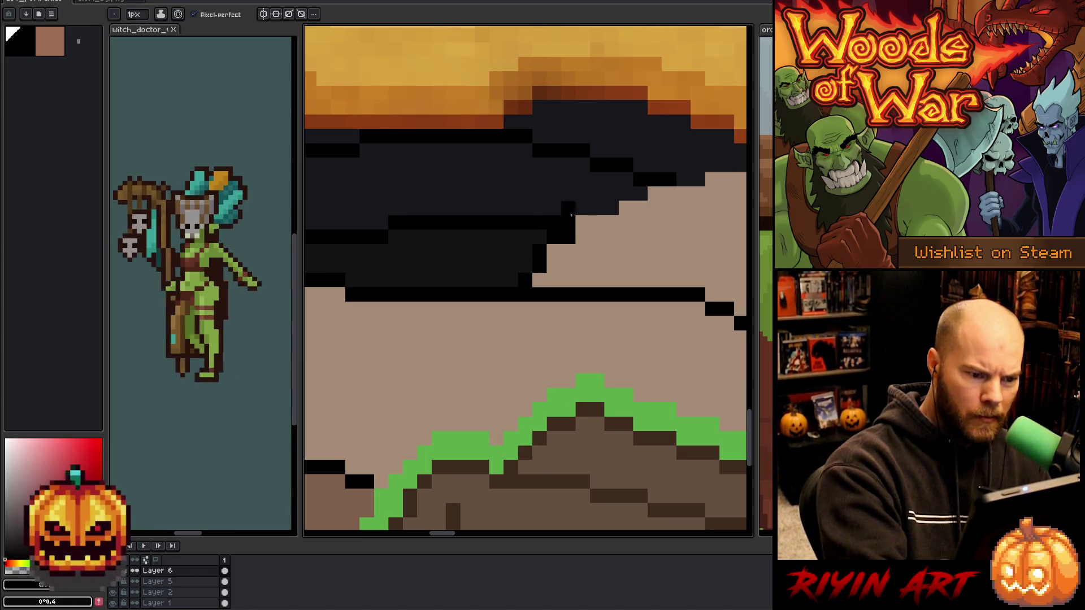
left_click_drag(604, 194, 642, 192)
left_click(694, 176)
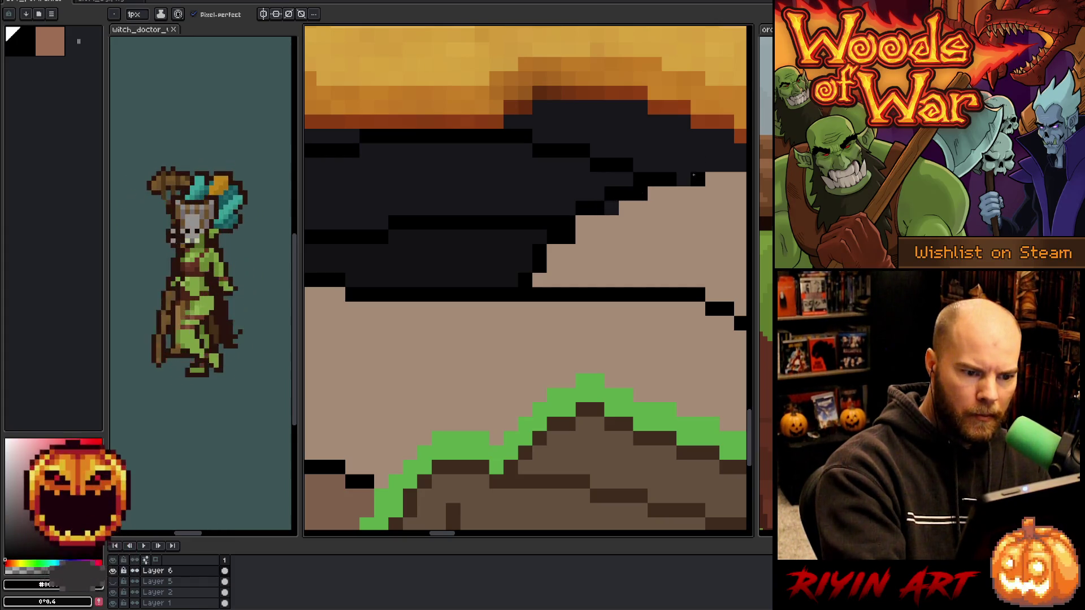
Cover the stray outline pixels with the beige skin colour and bring the hand's top edge into view.
left_click(656, 198, "alt")
left_click(612, 208)
left_click(568, 236)
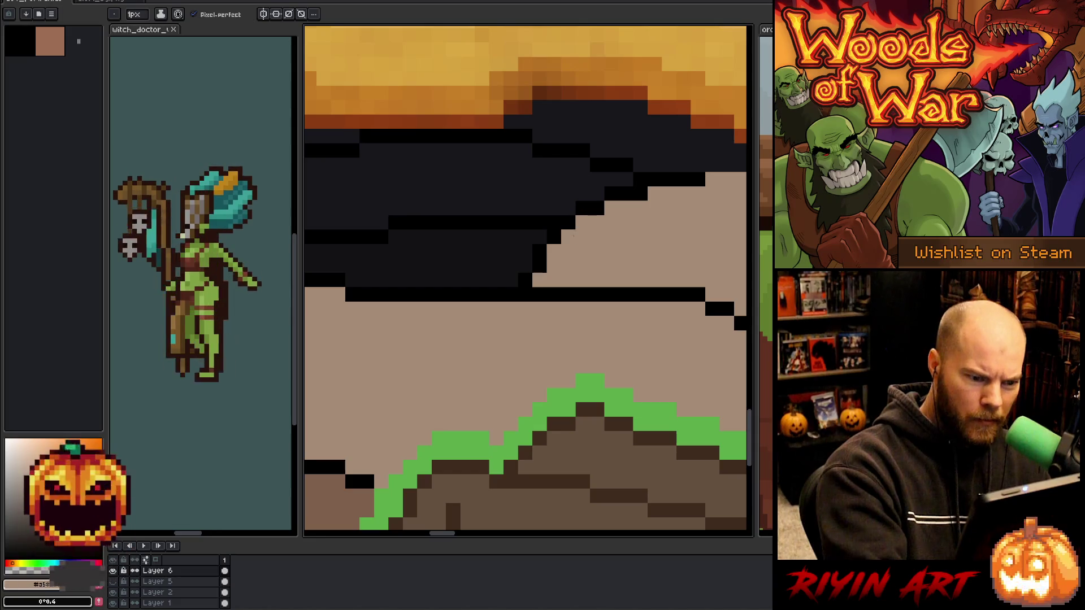
key("space")
left_click_drag(603, 265, 463, 381)
key("x")
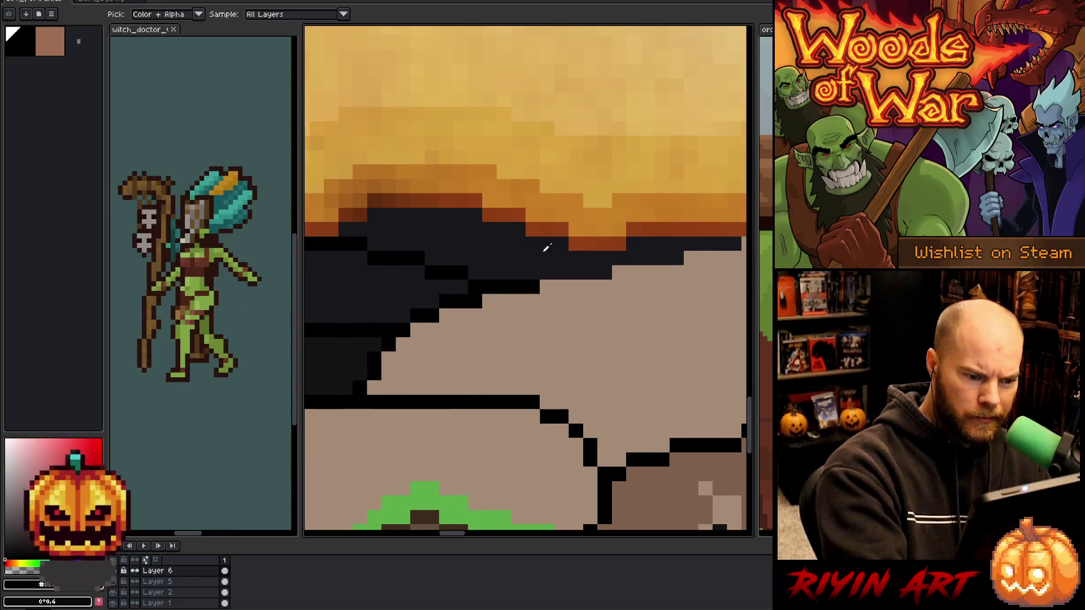
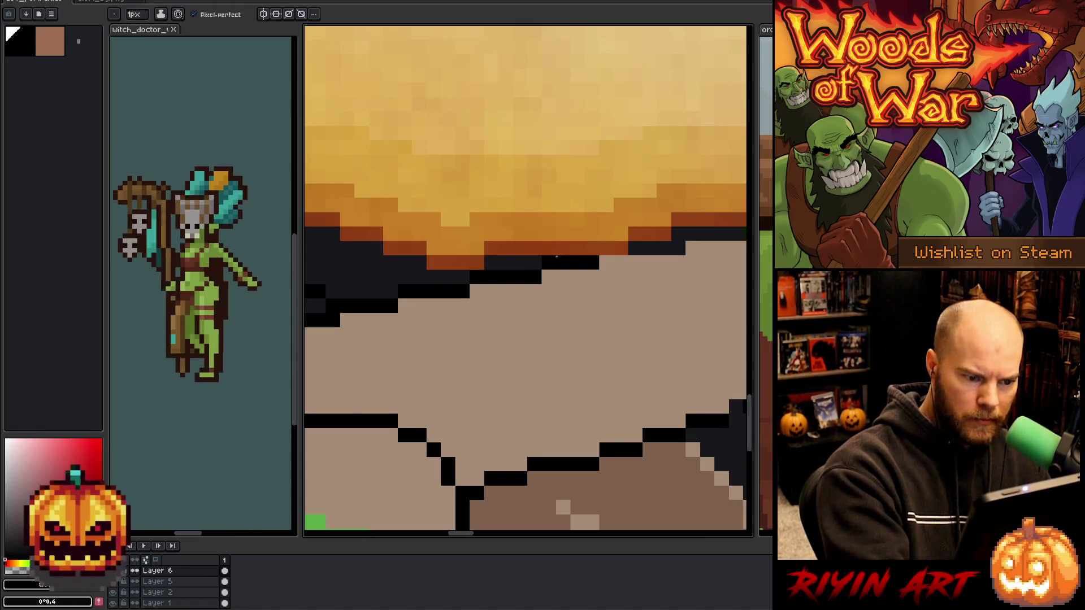
Draw a black outline stroke along the upper finger's edge beneath the parchment.
key("space")
left_click_drag(487, 279, 481, 360)
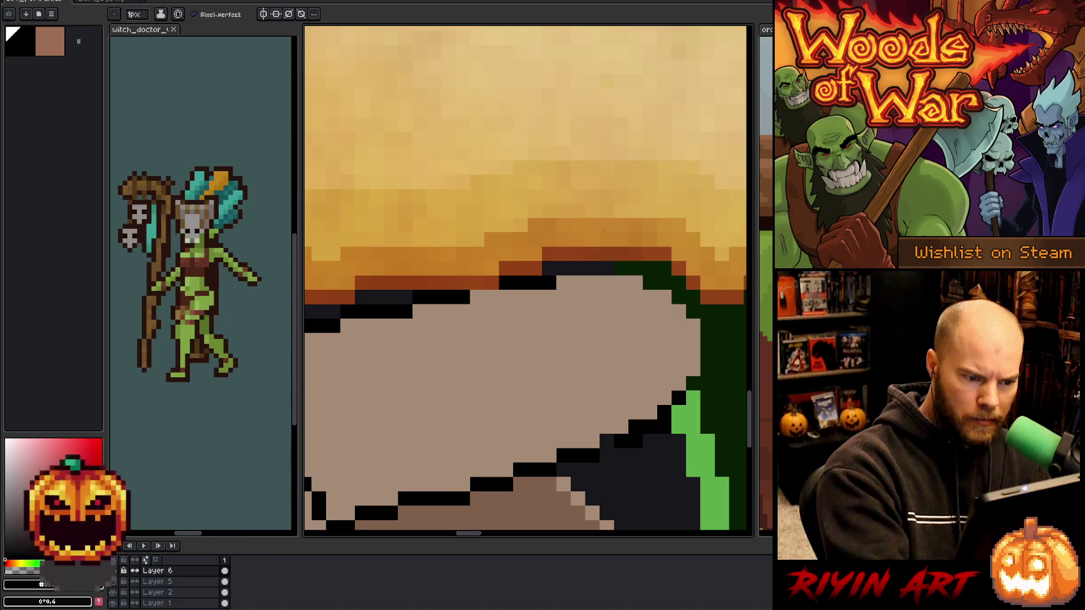
mouse_move(563, 269)
left_mouse_down()
mouse_move(640, 266)
mouse_move(694, 312)
mouse_move(708, 331)
mouse_move(707, 370)
mouse_move(693, 387)
left_mouse_up()
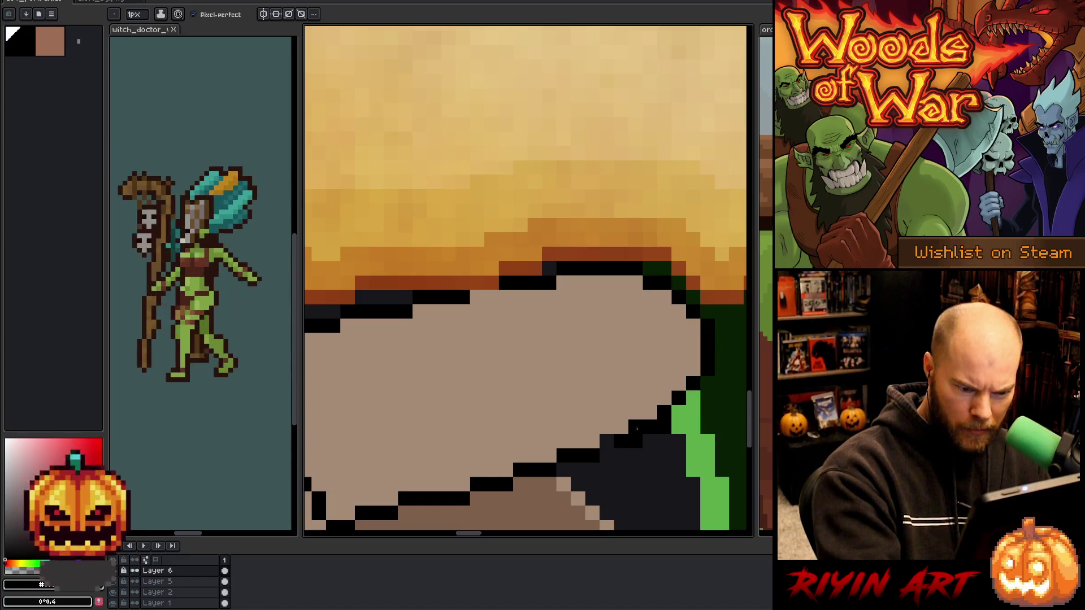
mouse_move(608, 431)
left_mouse_down()
mouse_move(614, 338)
mouse_move(518, 222)
mouse_move(592, 247)
mouse_move(647, 305)
mouse_move(661, 346)
left_mouse_up()
Blacken the diagonal crease line between the lower fingers, pixel by pixel.
left_click(445, 289)
mouse_move(473, 304)
left_mouse_down()
mouse_move(471, 321)
mouse_move(459, 288)
left_mouse_up()
key("alt")
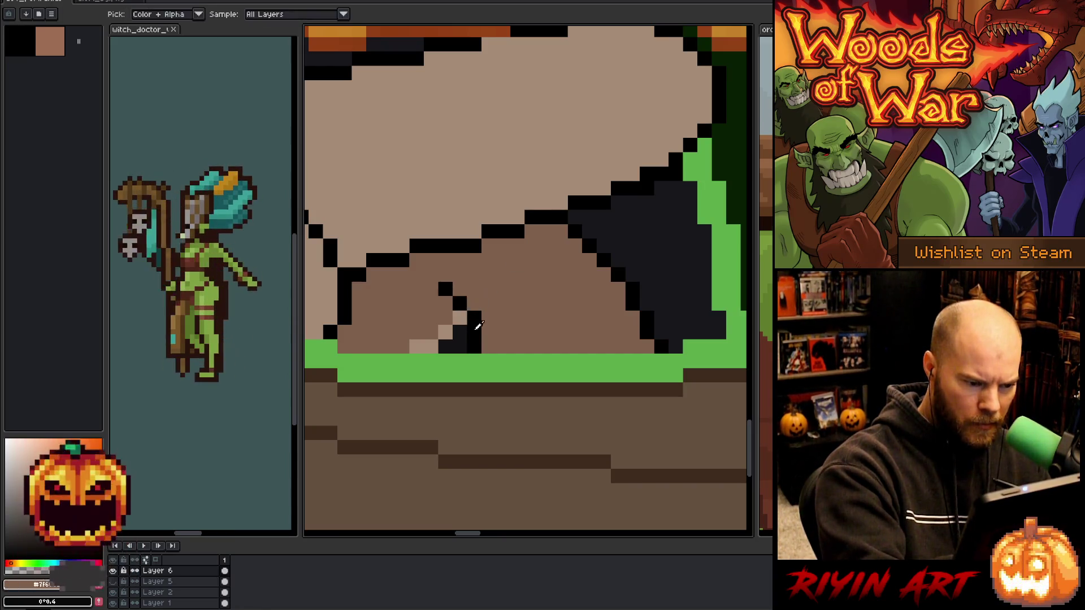
left_click(460, 318)
left_click(445, 333)
left_click(431, 346)
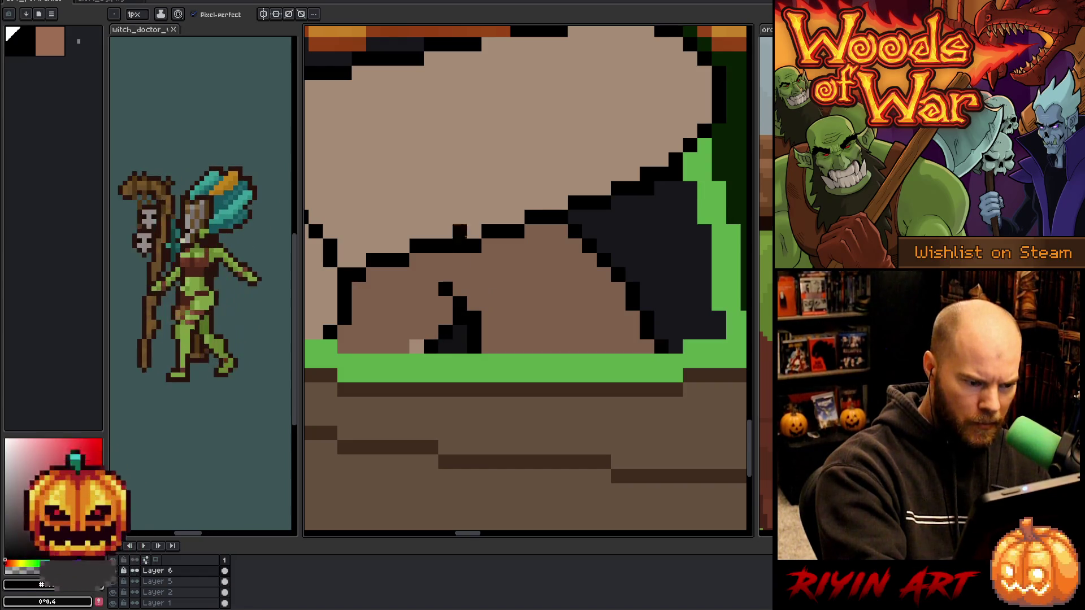
left_click(416, 347)
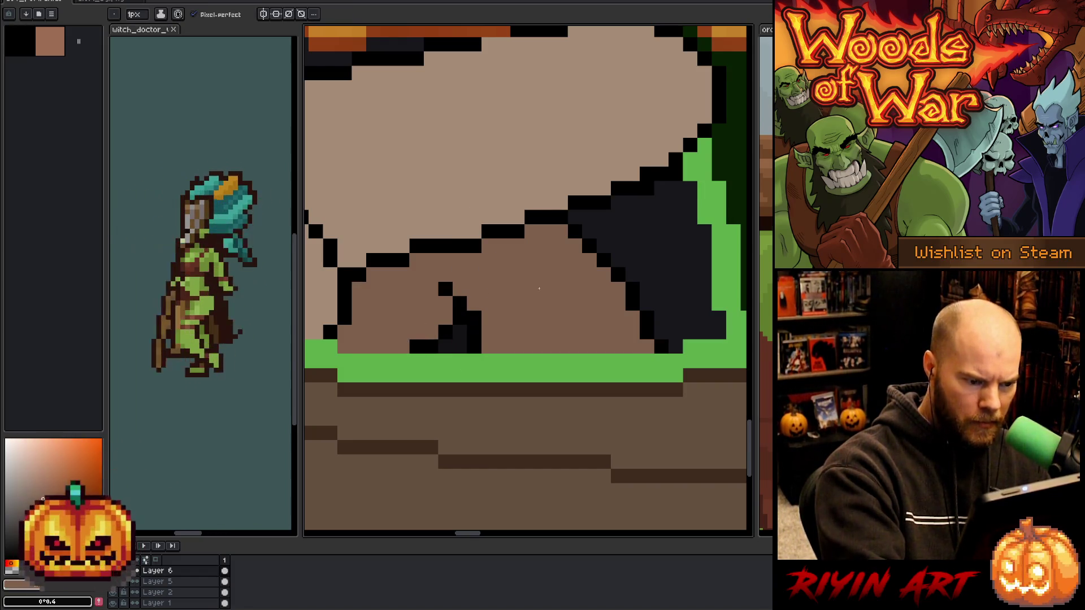
scroll(539, 289, "down", 4)
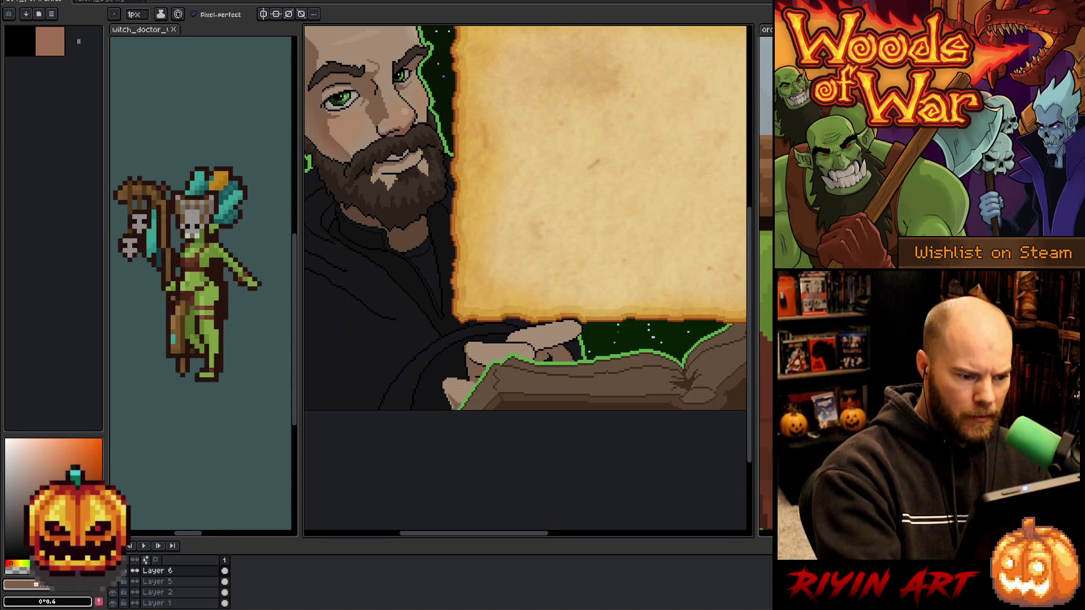
Draw a black outline along the hand's top edge and its lower-left corner.
scroll(464, 388, "up", 4)
left_click(524, 343, "alt")
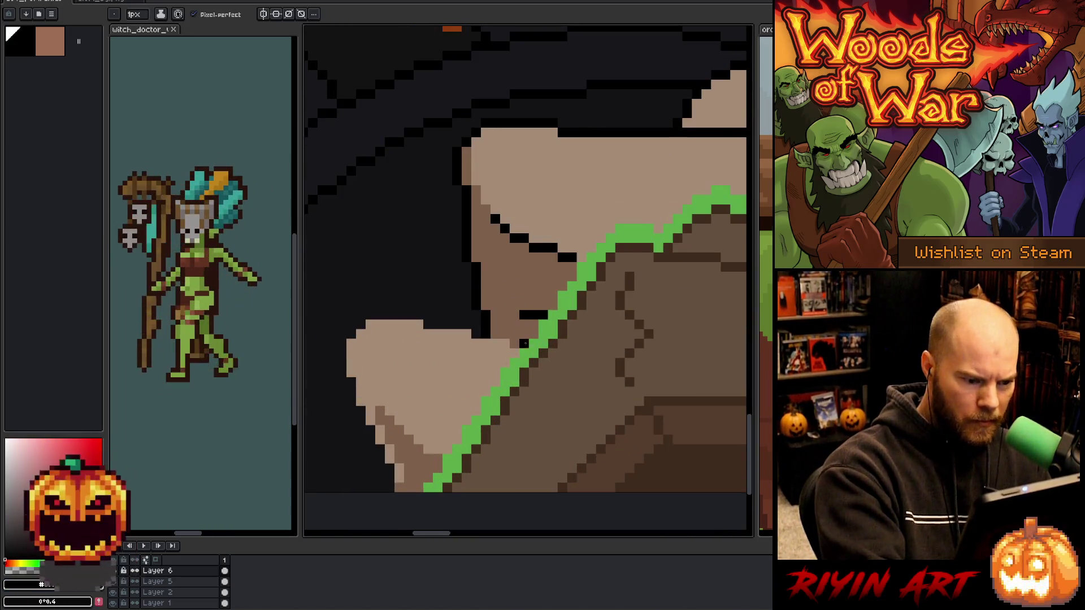
mouse_move(521, 344)
left_mouse_down()
mouse_move(371, 325)
mouse_move(351, 378)
mouse_move(396, 470)
mouse_move(430, 399)
left_mouse_up()
left_click(368, 417)
left_click(434, 417, "alt")
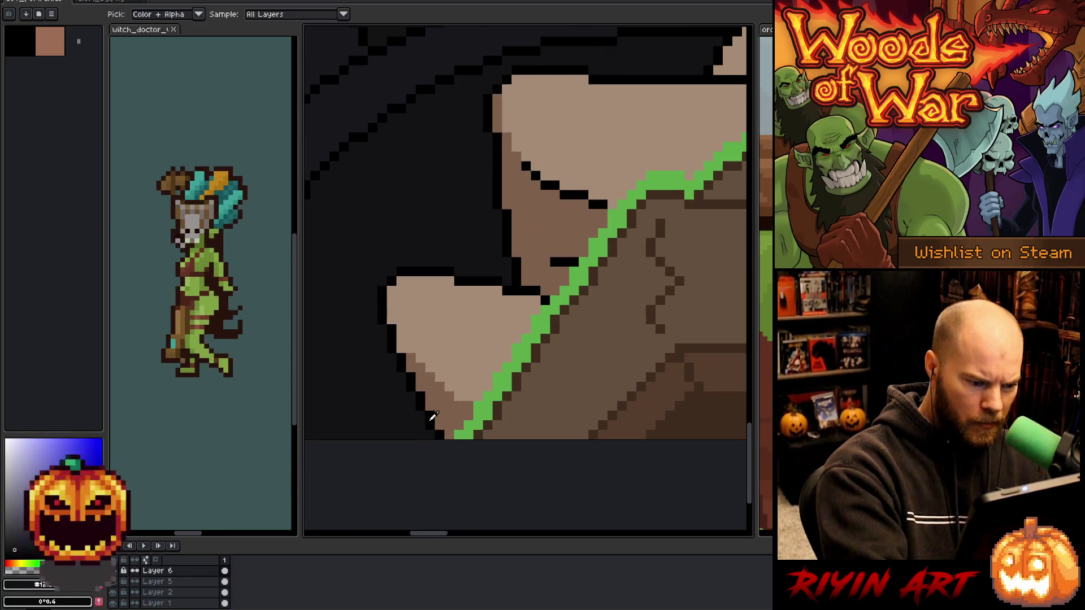
Redo the thumb's black outline pixels along its left, lower and top-left edges.
left_click(411, 348)
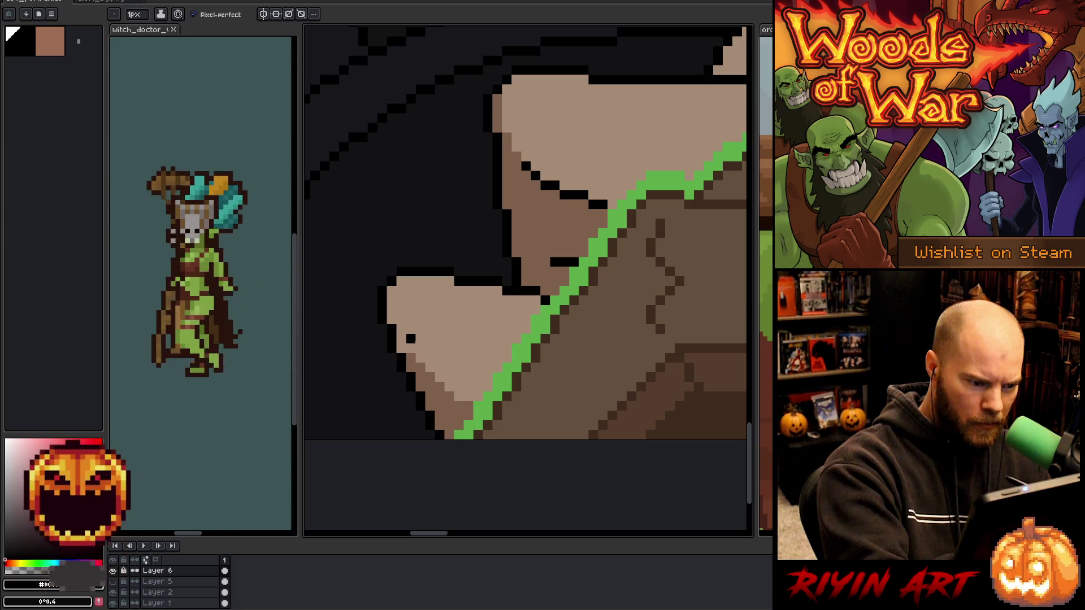
key("ctrl+z")
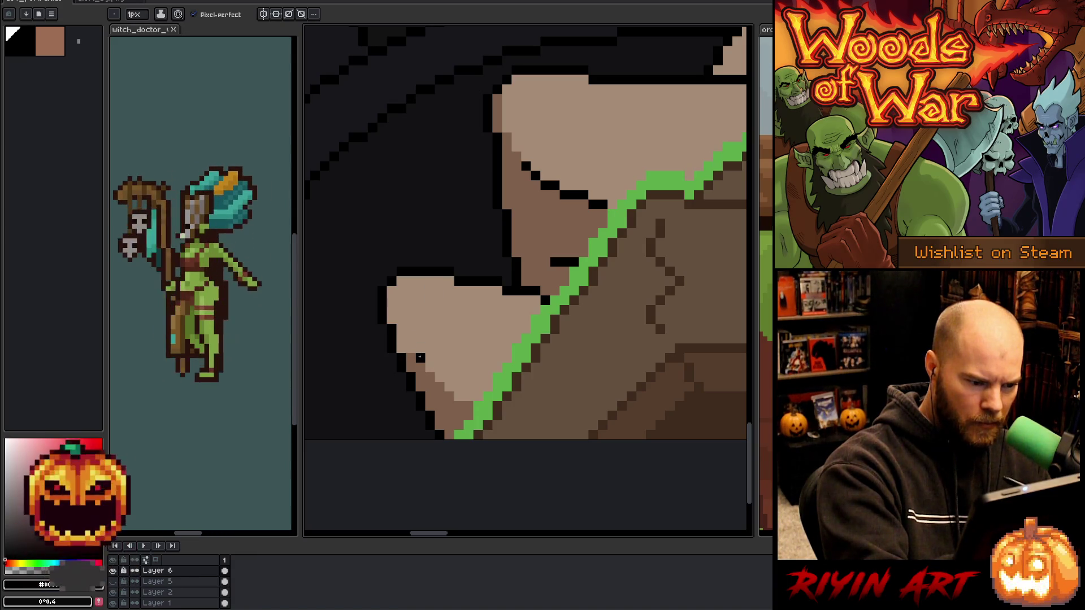
left_click(420, 358)
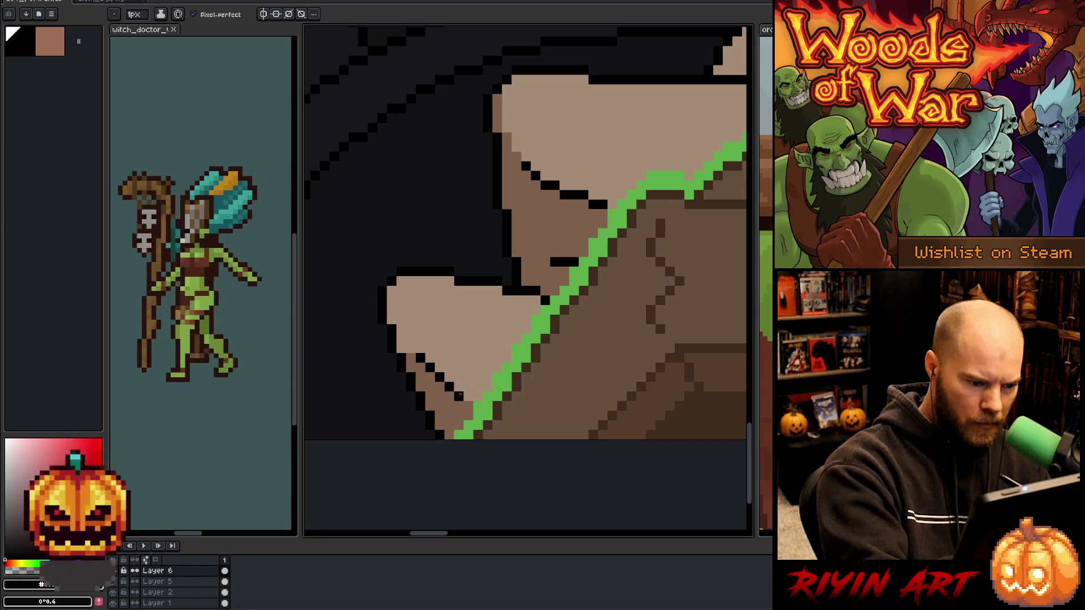
left_click(468, 397)
left_click(478, 397)
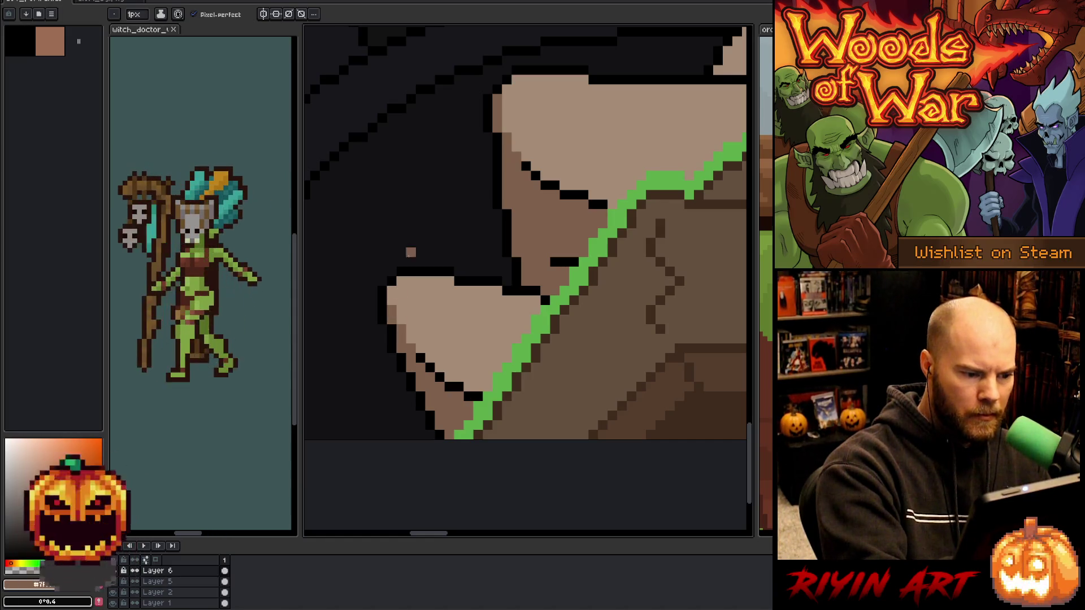
left_click(400, 281)
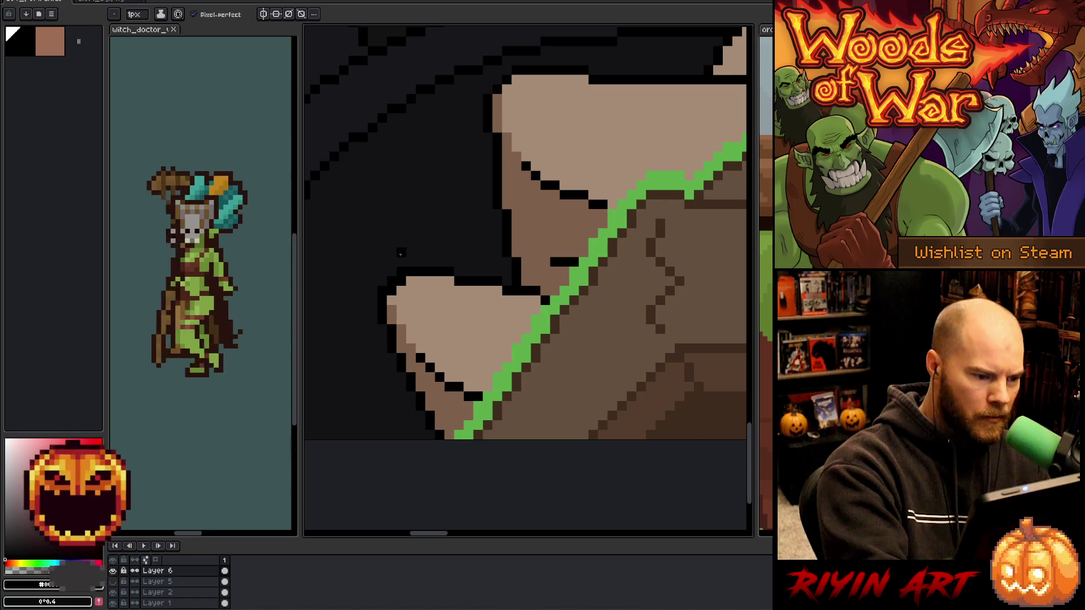
Cover the stray pixel on the thumb's top edge with the dark hoodie colour.
left_click(398, 271, "alt")
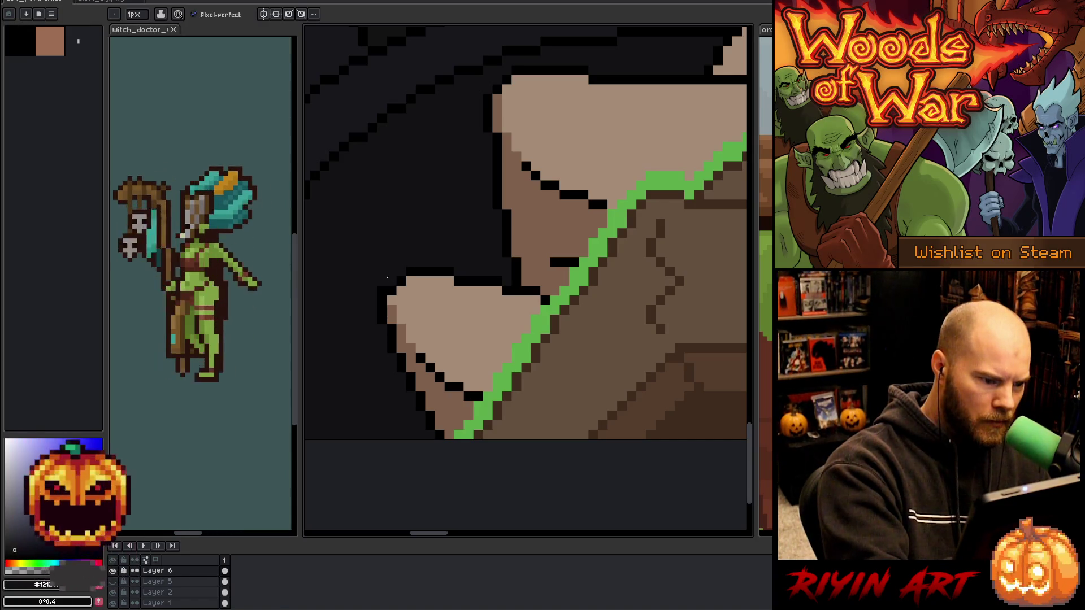
key("alt")
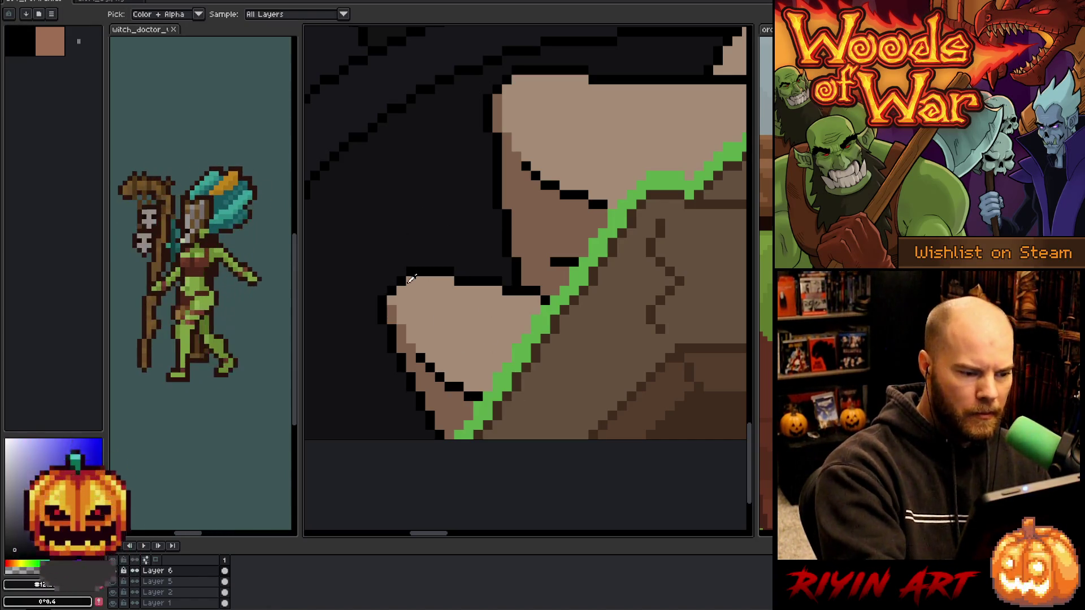
left_click(411, 272)
key("ctrl")
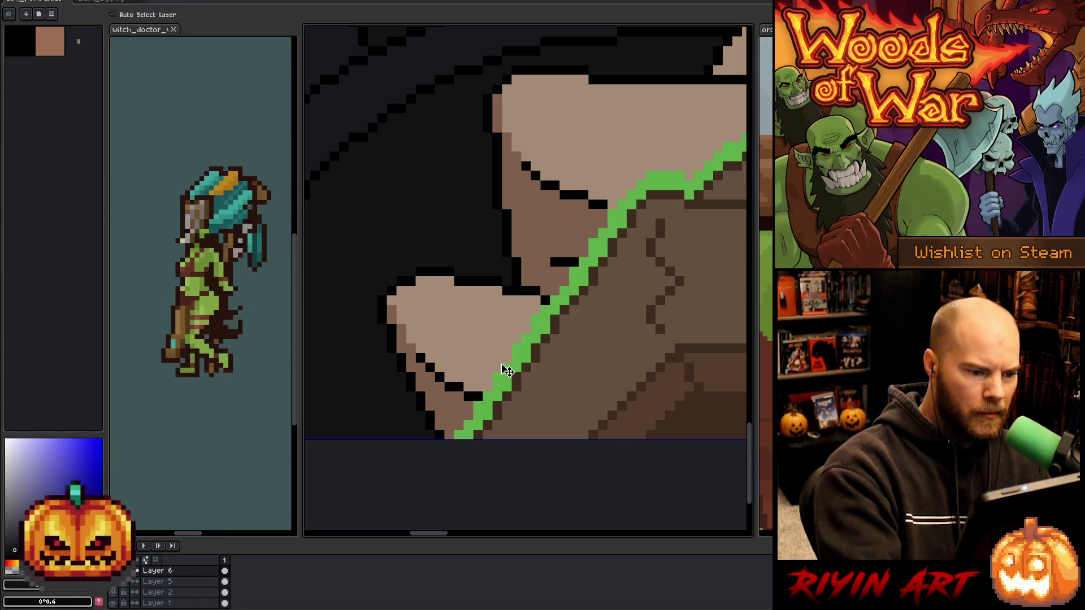
scroll(509, 373, "down", 5)
key("space")
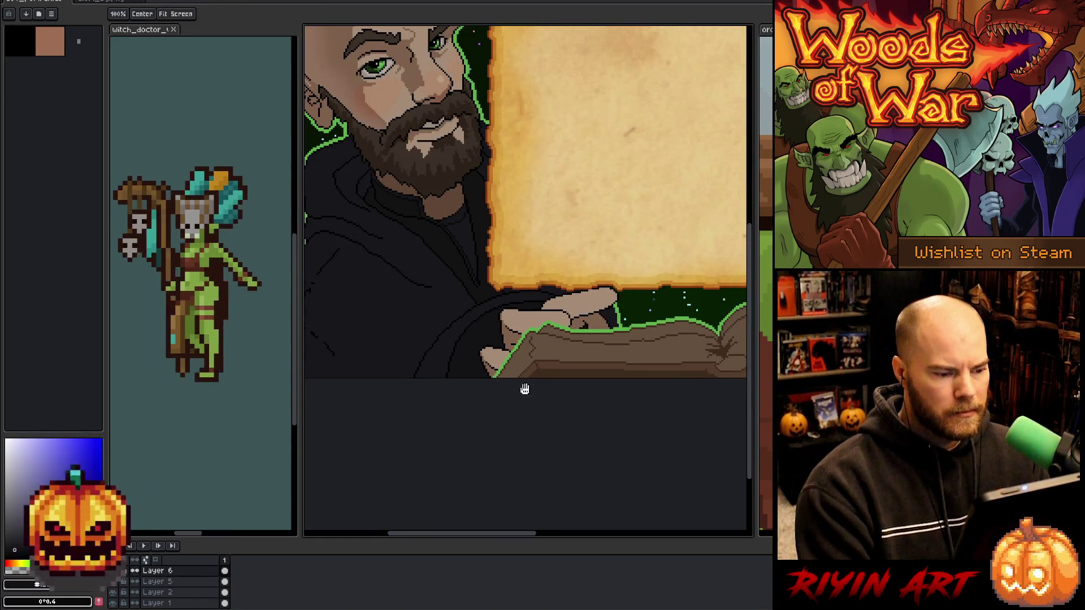
Magic-wand the upper finger's tan region and shade along its lower edge.
left_click_drag(524, 389, 453, 364)
scroll(553, 387, "up", 3)
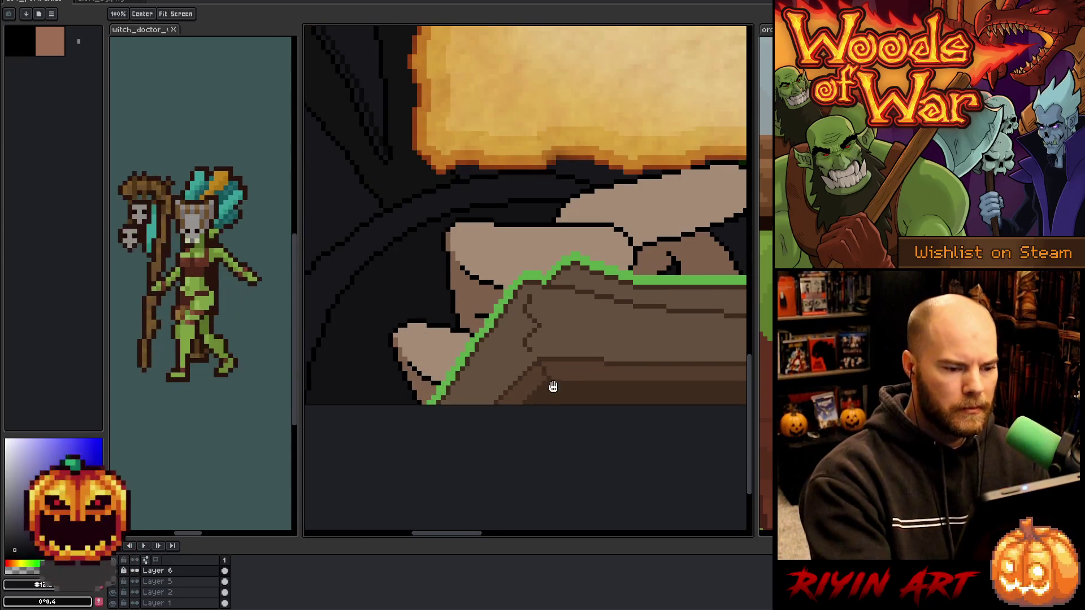
left_click_drag(553, 386, 465, 449)
key("w")
left_click(570, 264)
key("b")
mouse_move(660, 250)
left_mouse_down()
mouse_move(670, 243)
mouse_move(633, 269)
mouse_move(542, 297)
left_mouse_up()
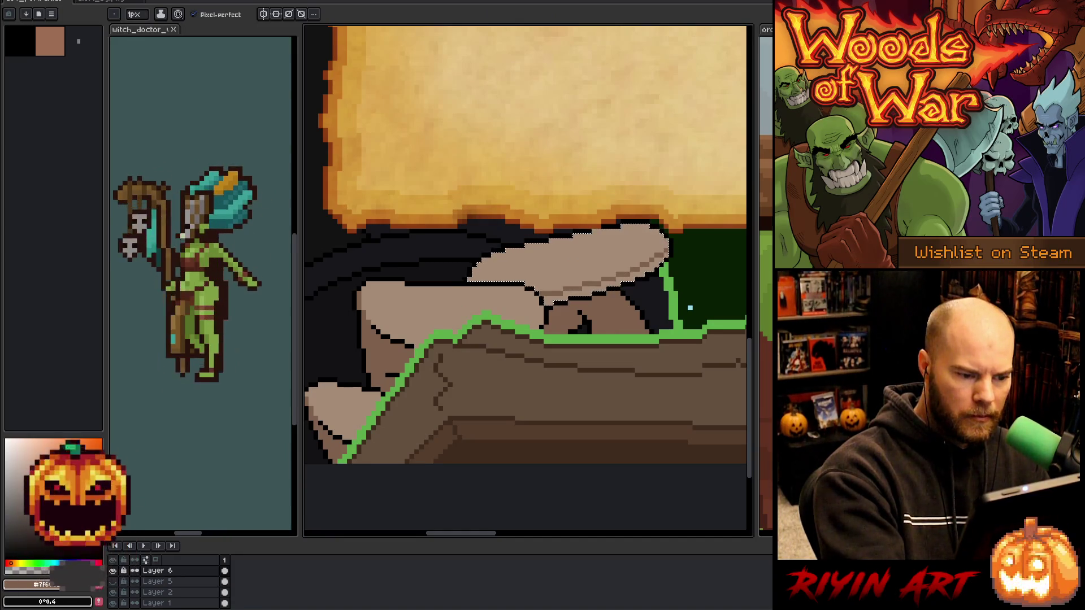
Deselect and paint a green rim-light band along the finger's underside.
key("w")
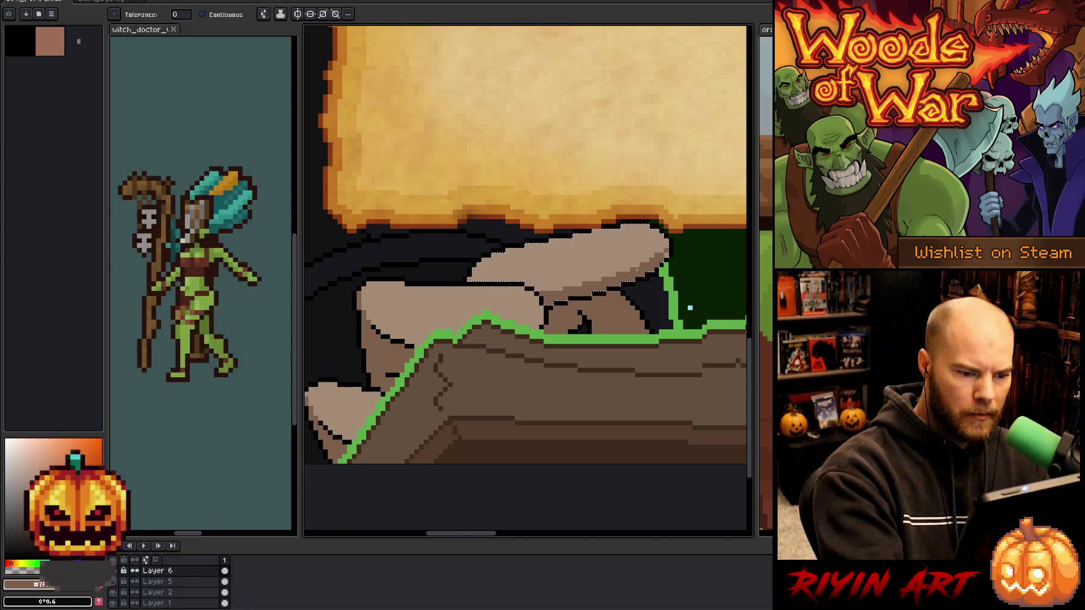
key("v")
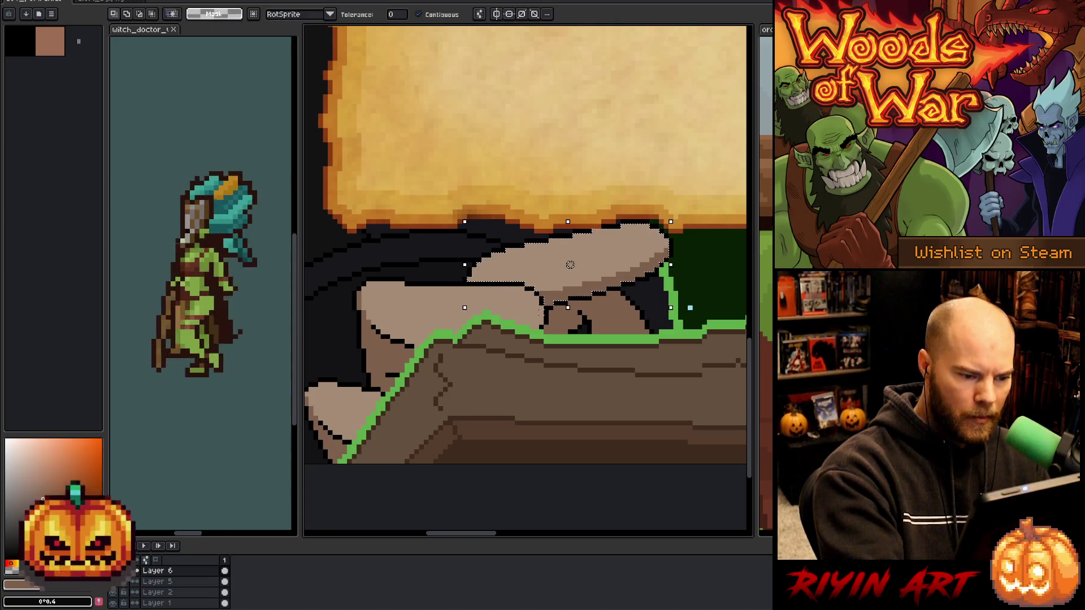
key("ctrl+d")
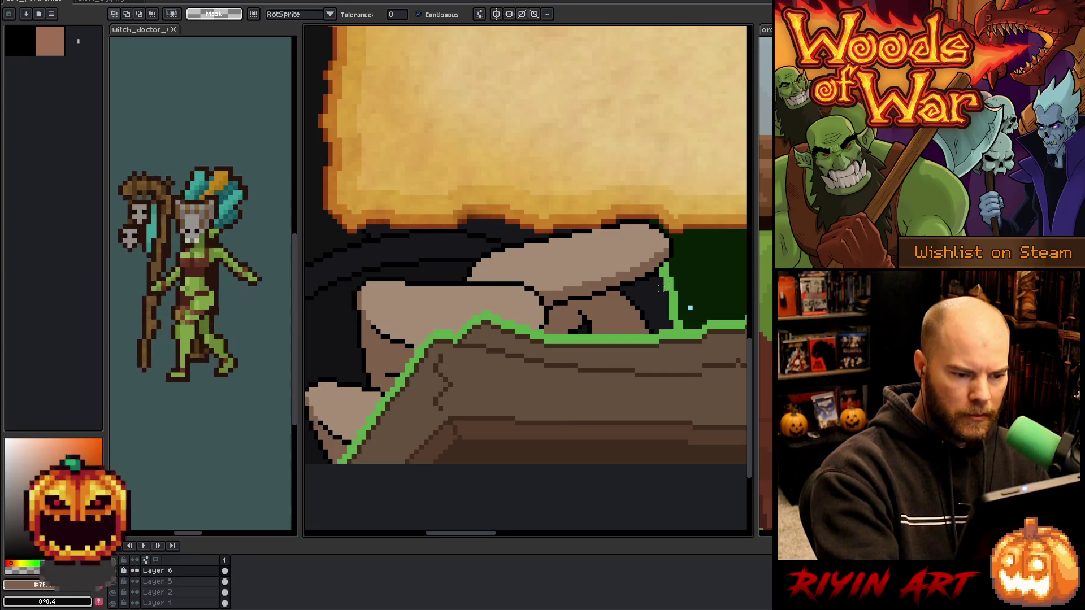
left_click_drag(659, 288, 545, 260)
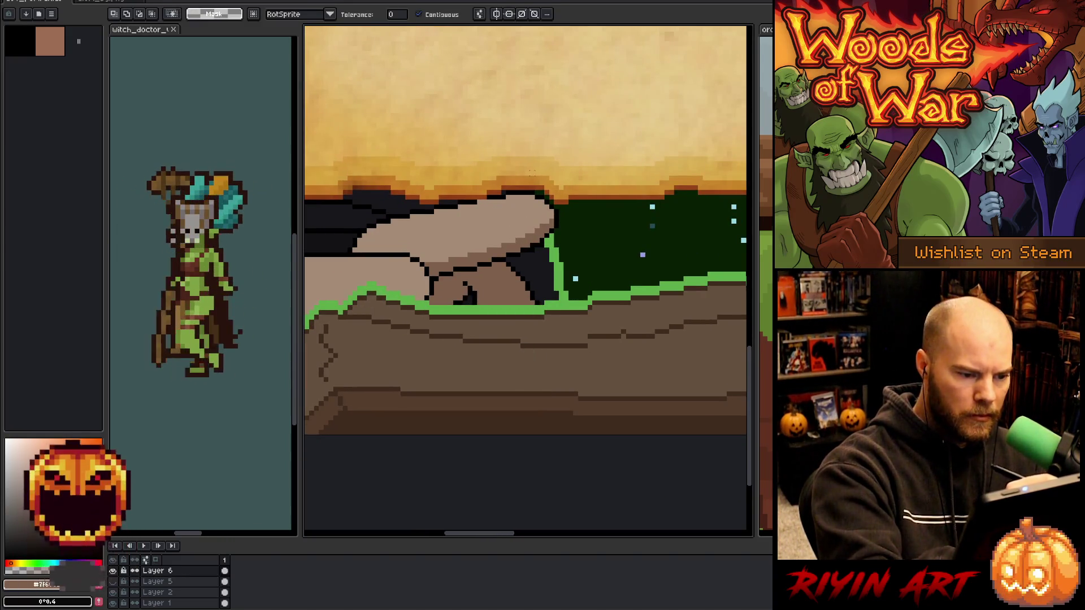
key("b")
left_click(568, 296, "alt")
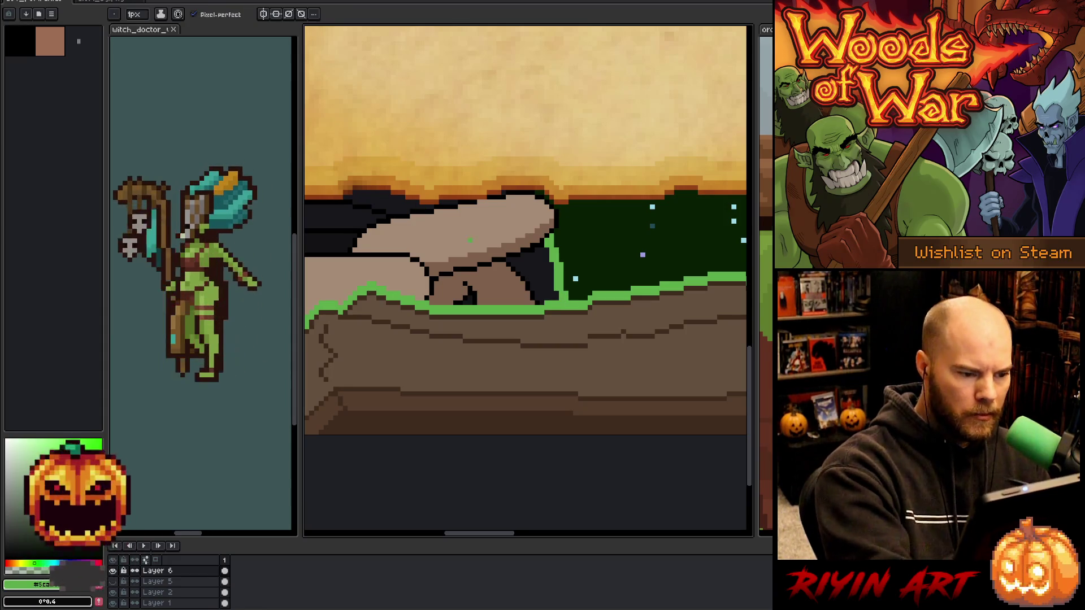
key("i")
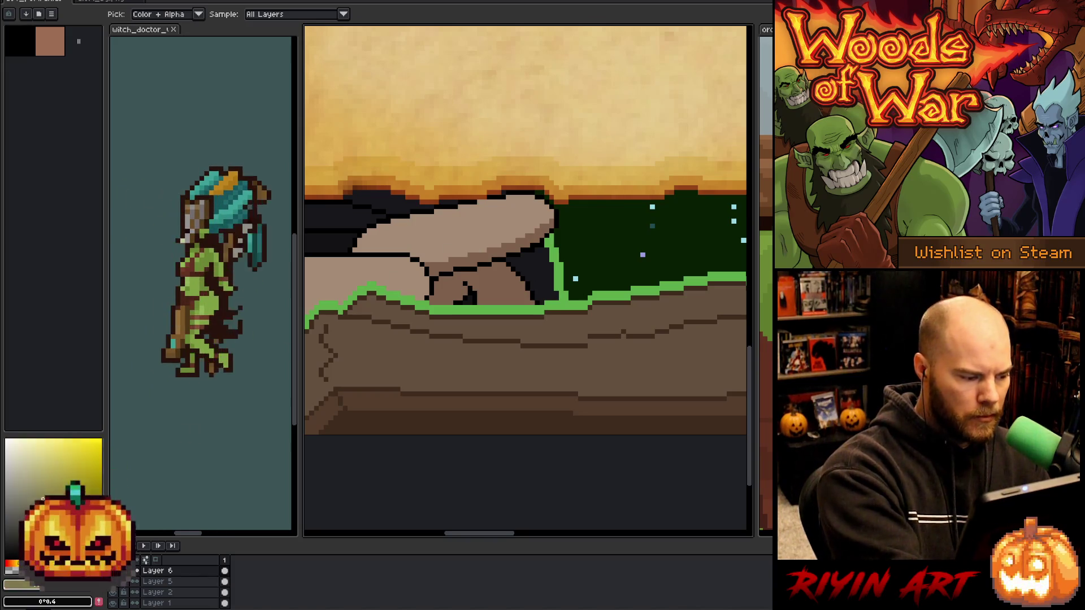
key("w")
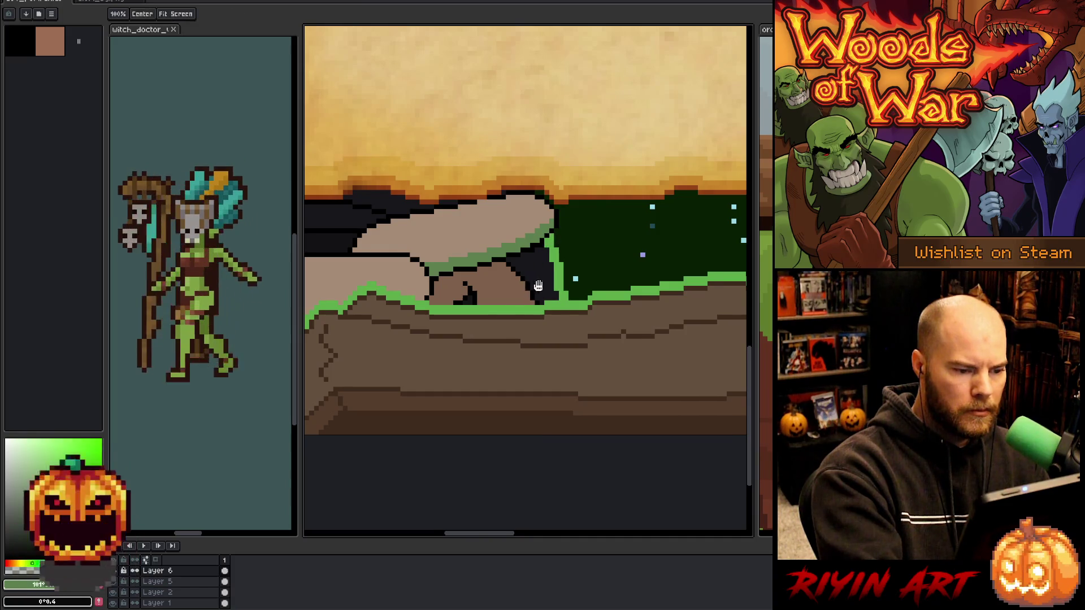
left_click_drag(532, 275, 596, 262)
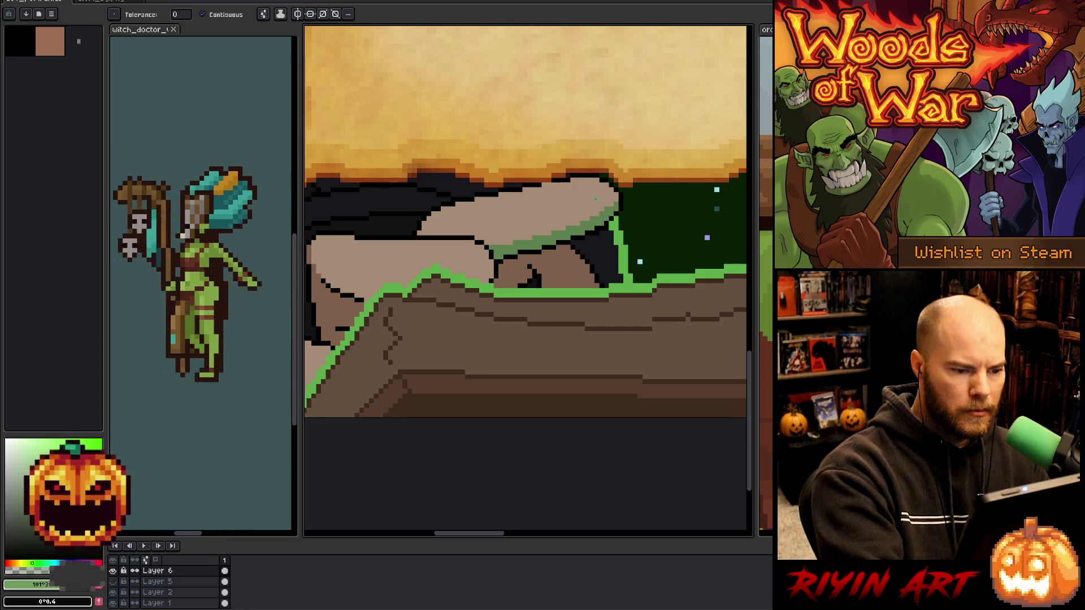
key("i")
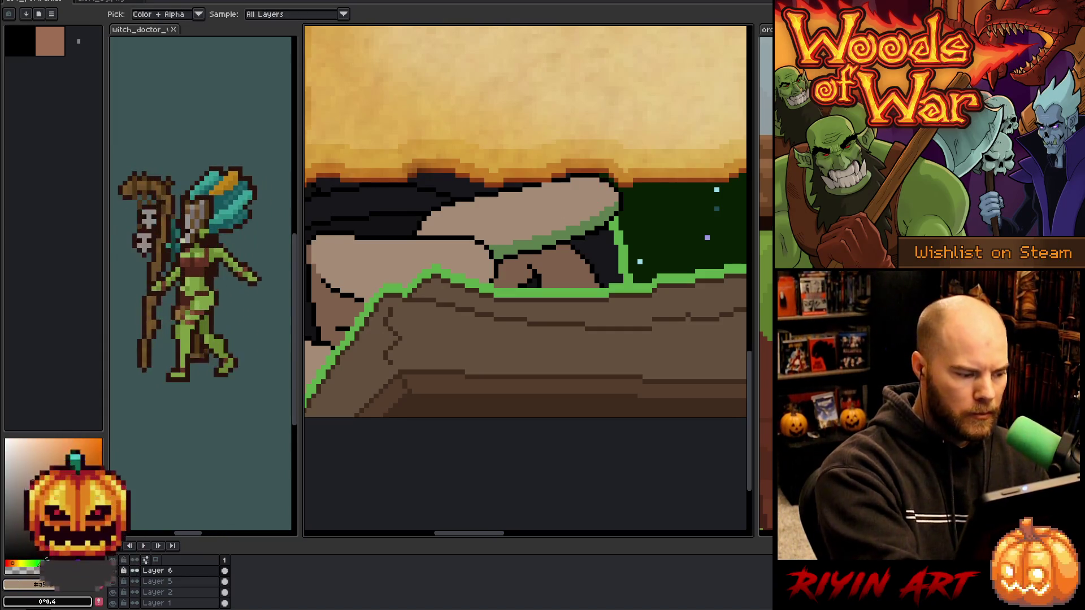
key("w")
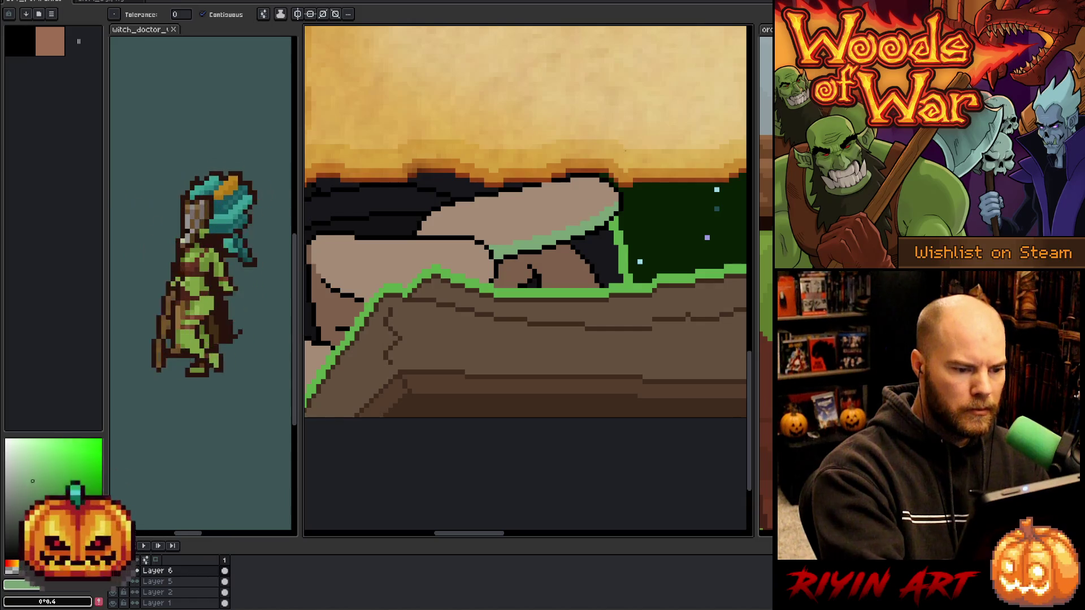
key("b")
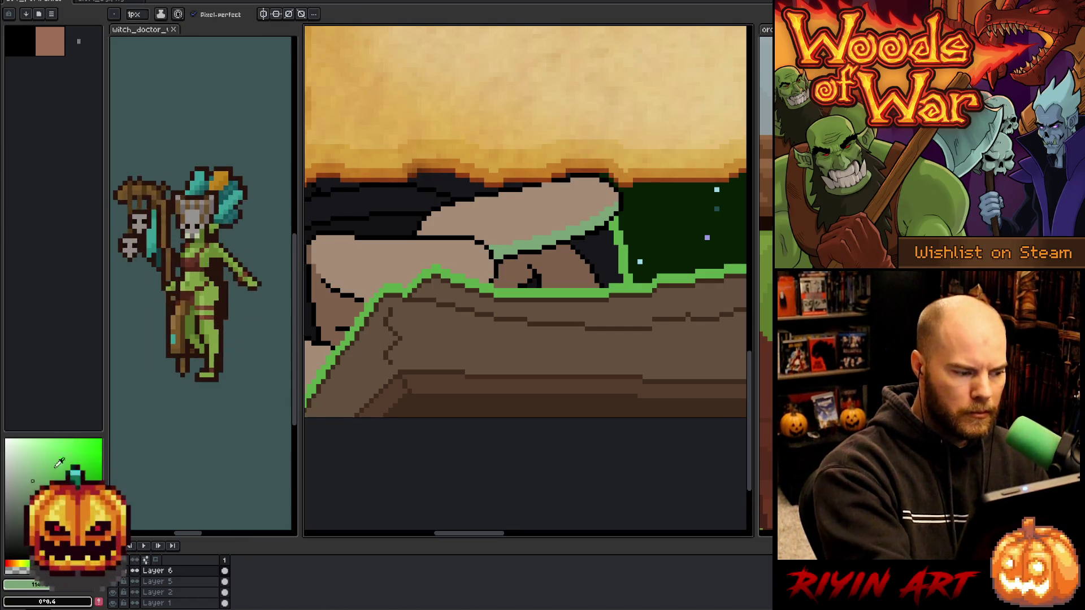
key("w")
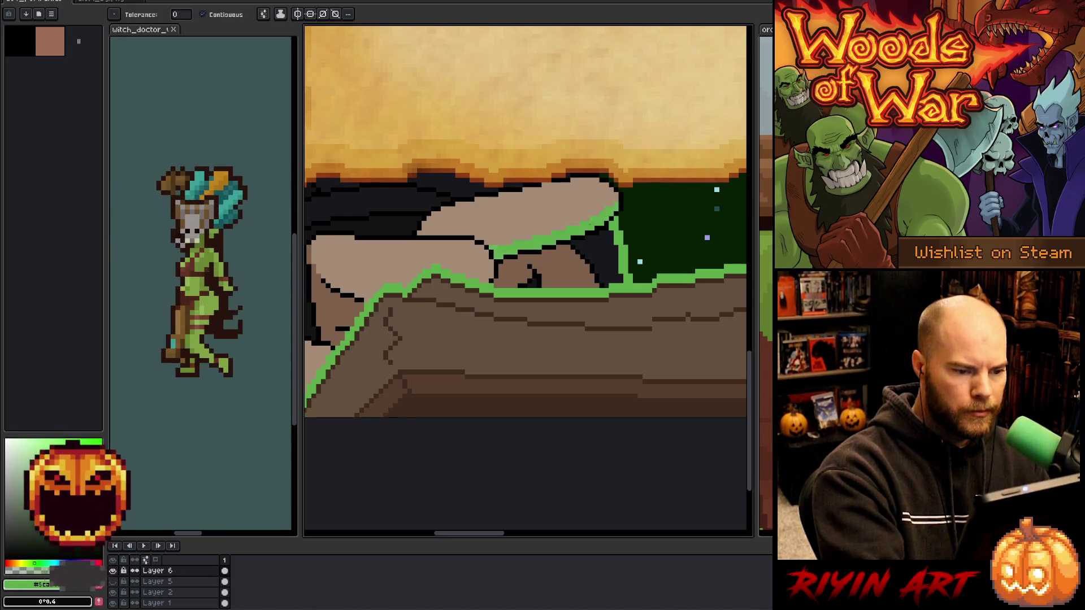
key("b")
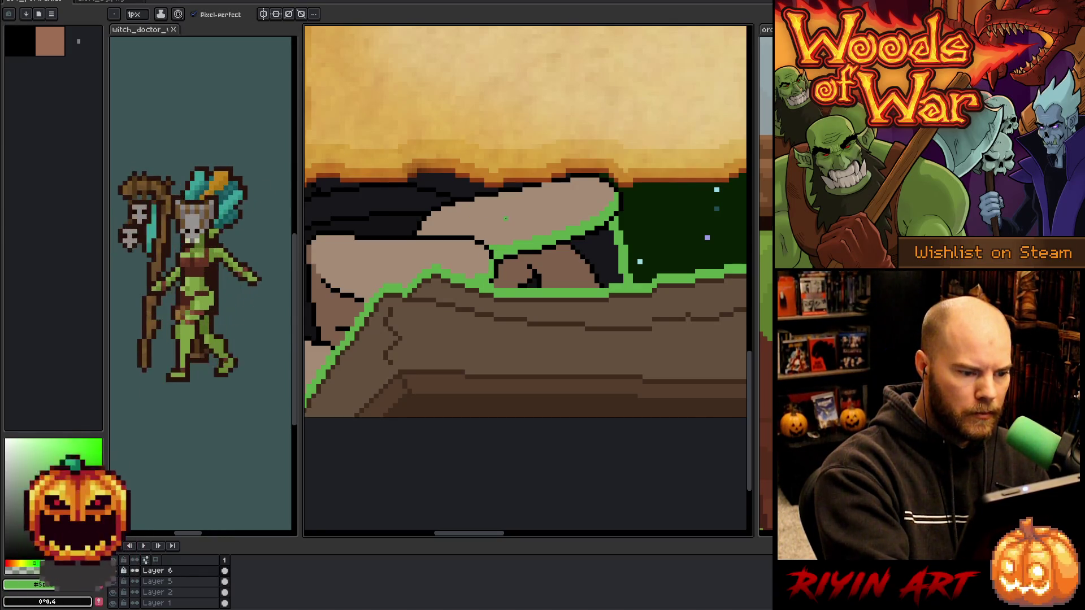
key("alt")
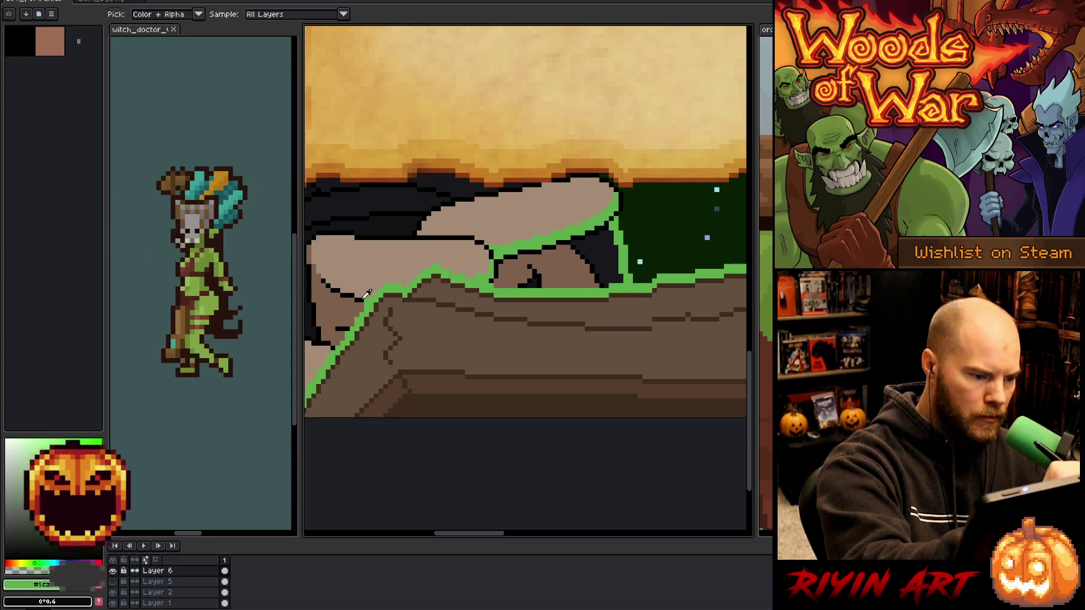
left_click(363, 298, "alt")
left_click(390, 286, "alt")
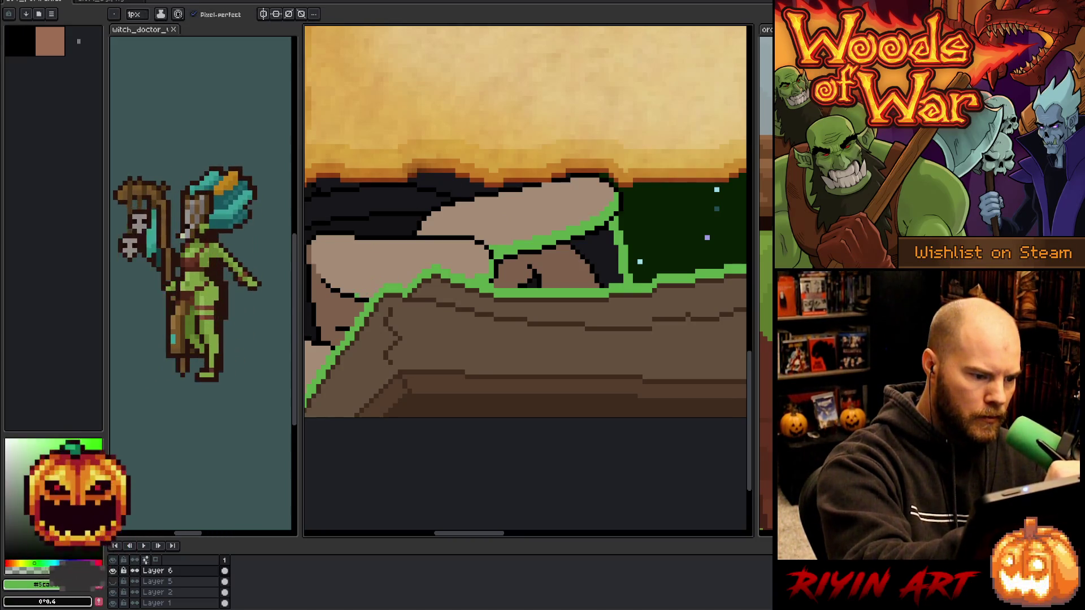
left_click_drag(495, 267, 625, 247)
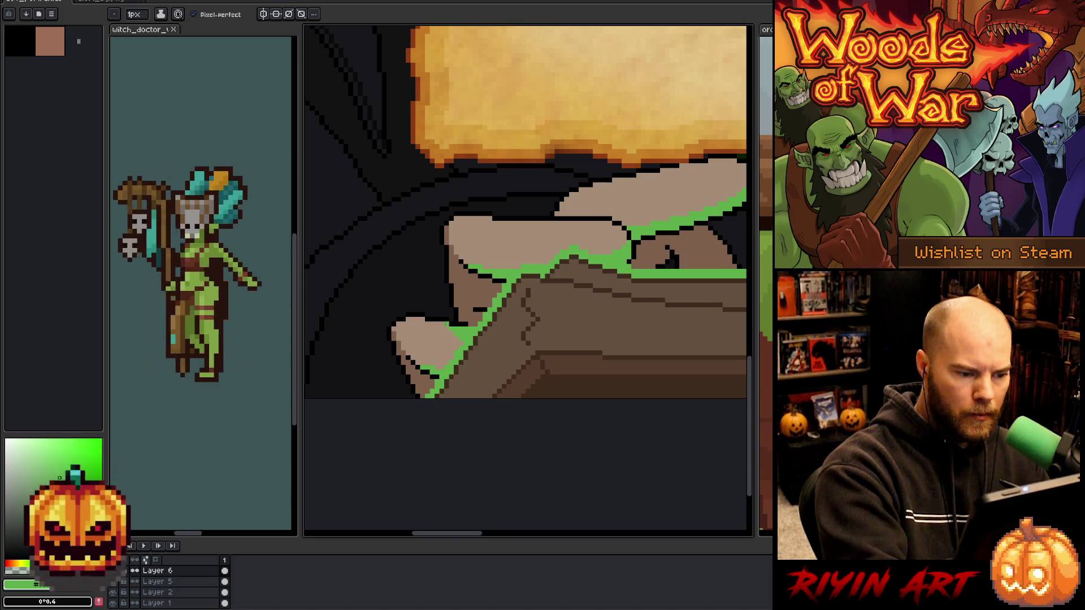
Outline the finger gap with a green loop and bucket-fill it solid green.
scroll(592, 365, "right", 5)
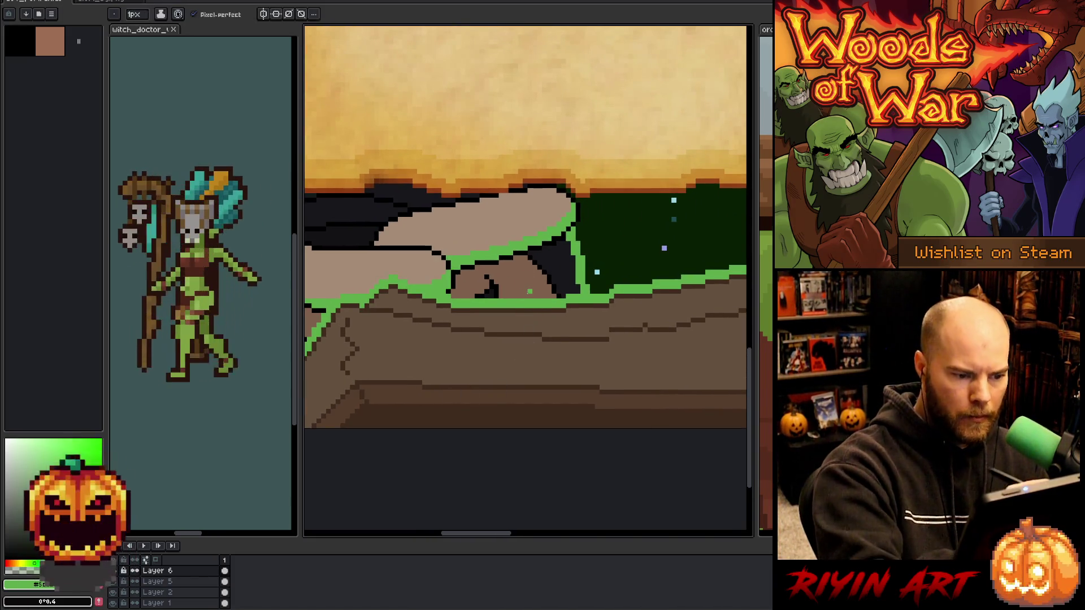
mouse_move(530, 291)
left_mouse_down()
mouse_move(532, 266)
mouse_move(553, 296)
left_mouse_up()
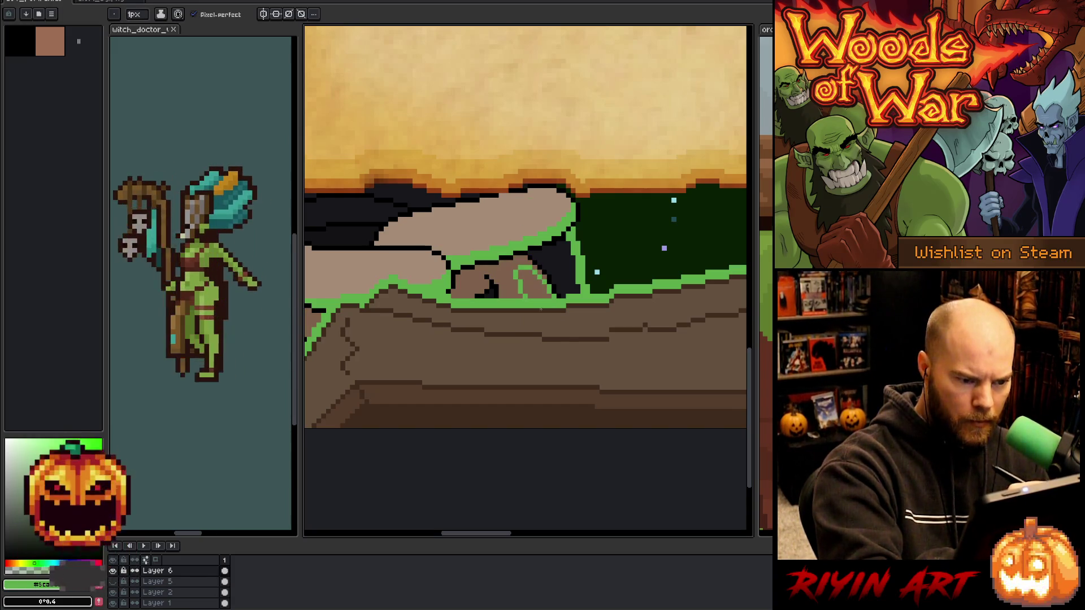
key("g")
left_click(534, 286)
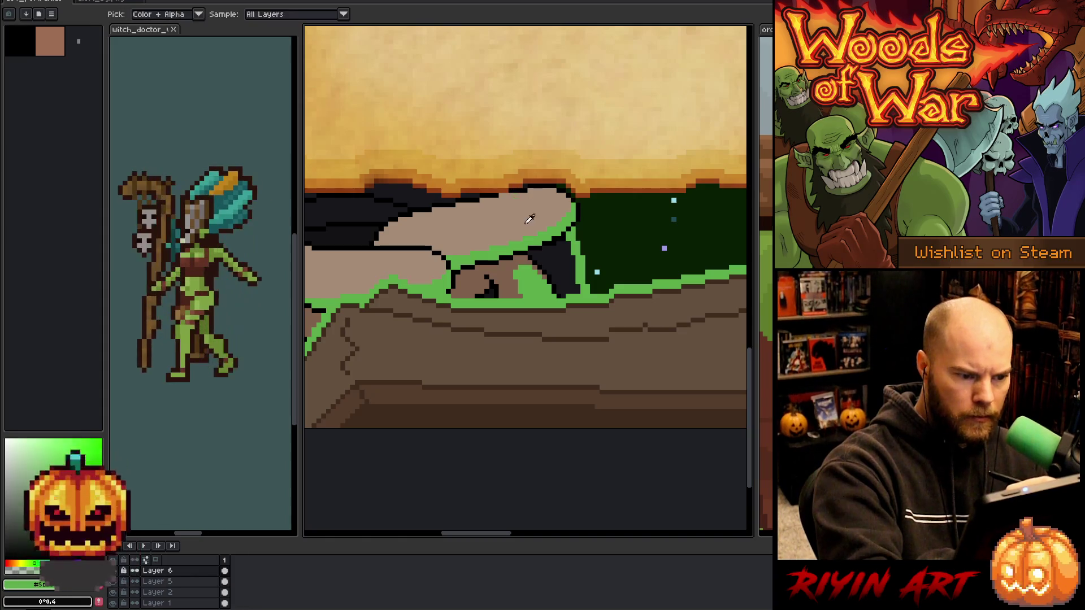
Draw a light tan stroke inside the green finger gap.
key("b")
left_click_drag(511, 298, 504, 265)
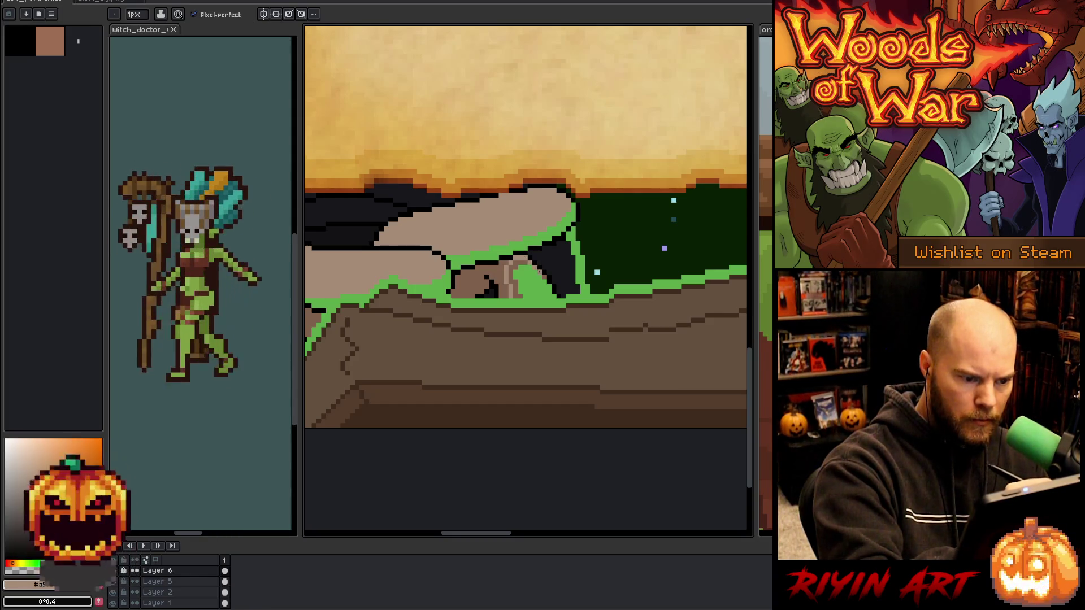
key("g")
key("b")
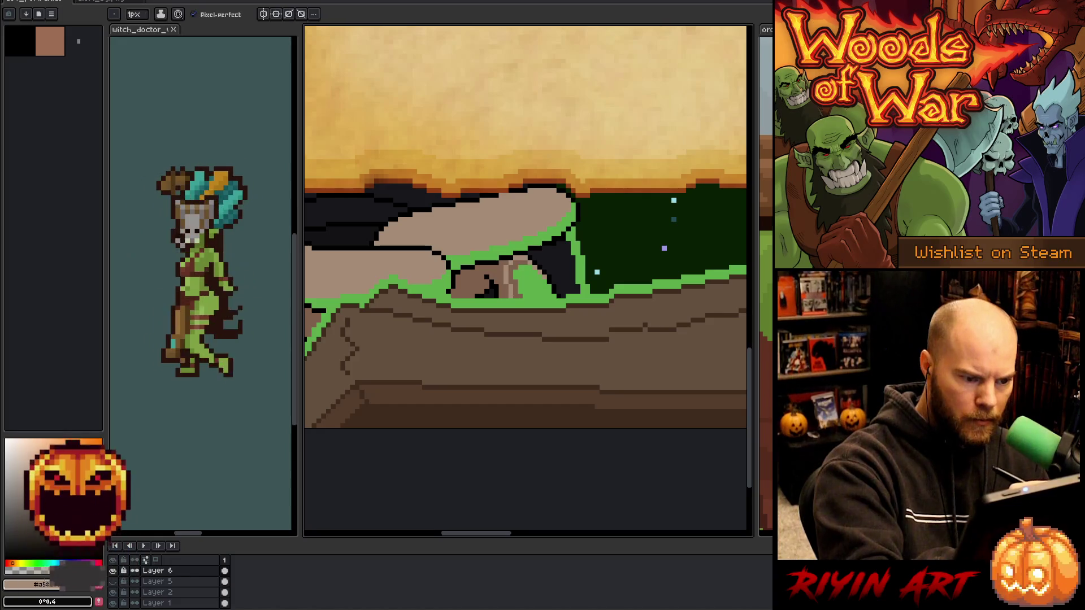
key("g")
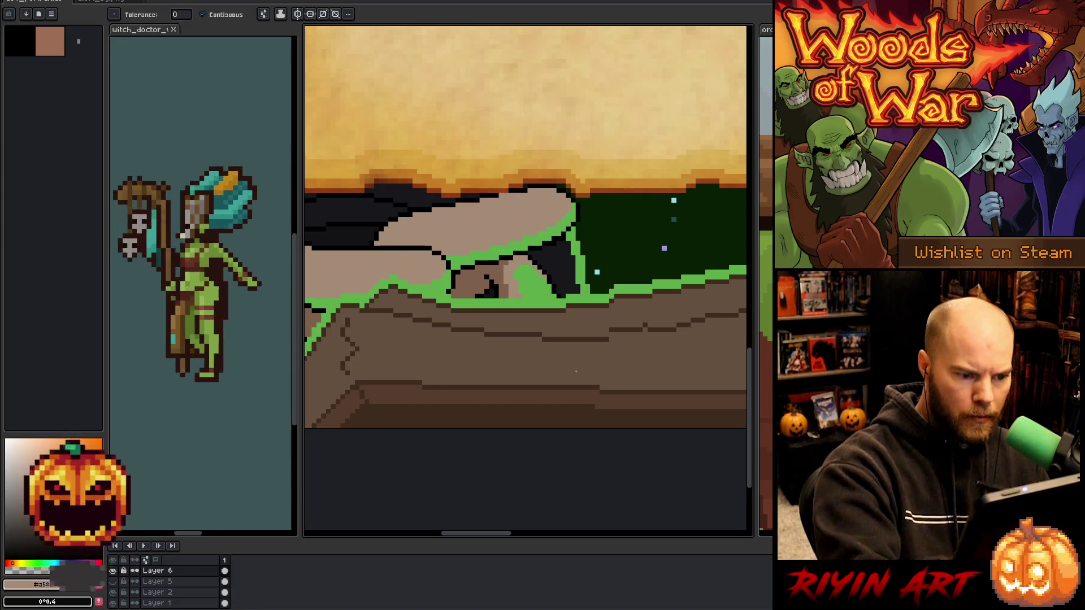
scroll(538, 420, "down", 1)
scroll(543, 390, "down", 1)
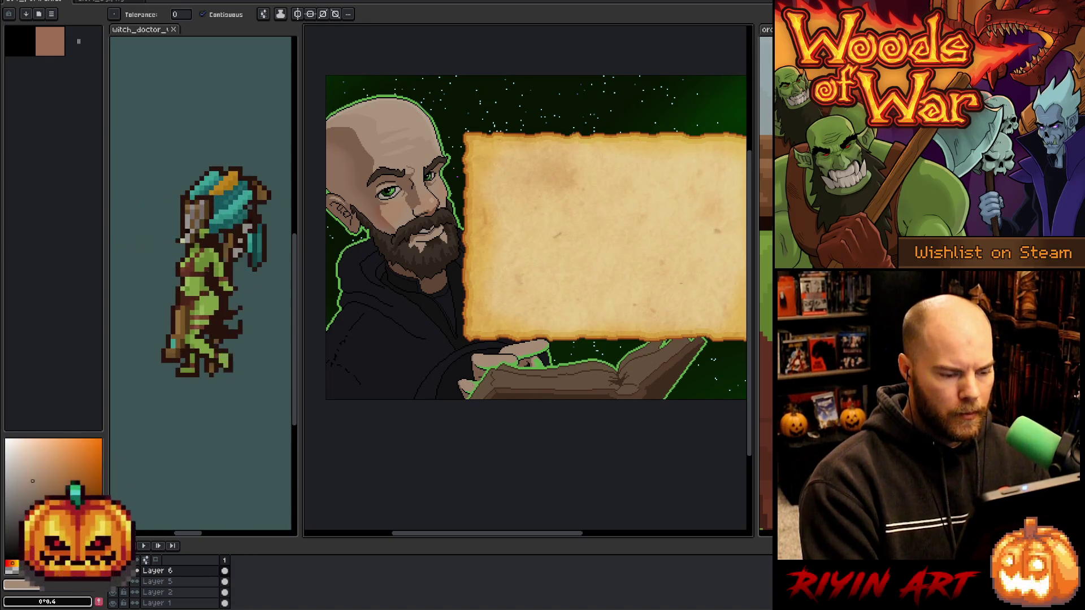
scroll(501, 388, "down", 1)
scroll(501, 392, "up", 3)
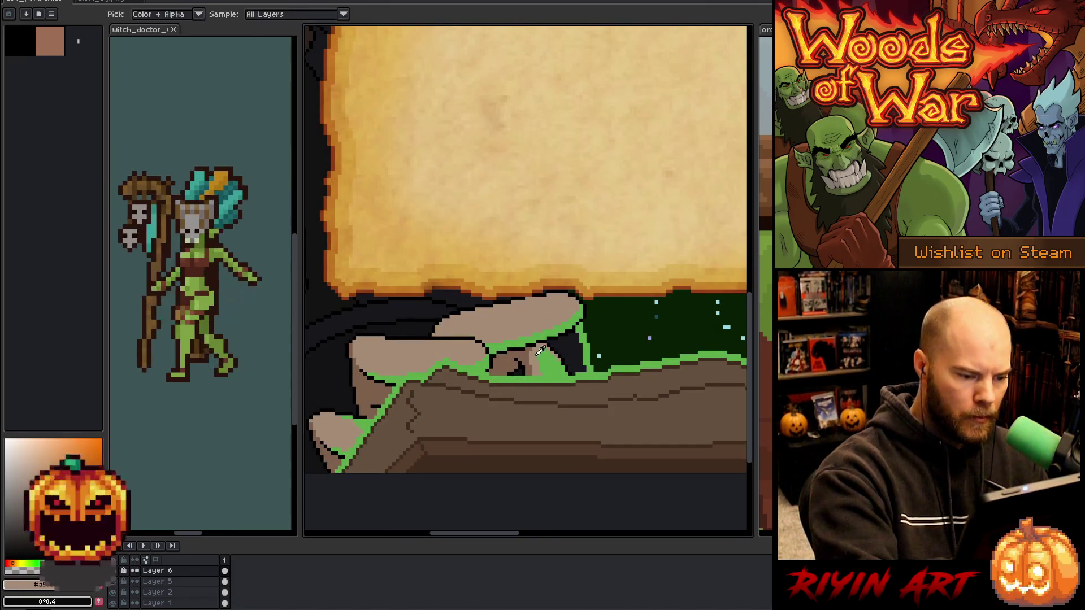
Pick the green background colour and reframe the illustration.
key("b")
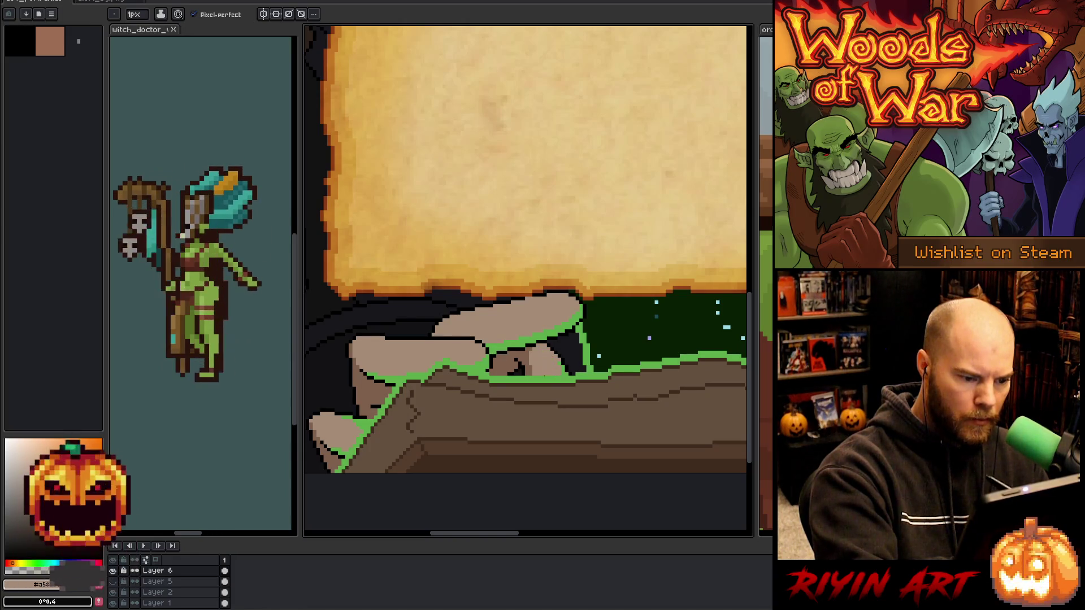
left_click(568, 369, "alt")
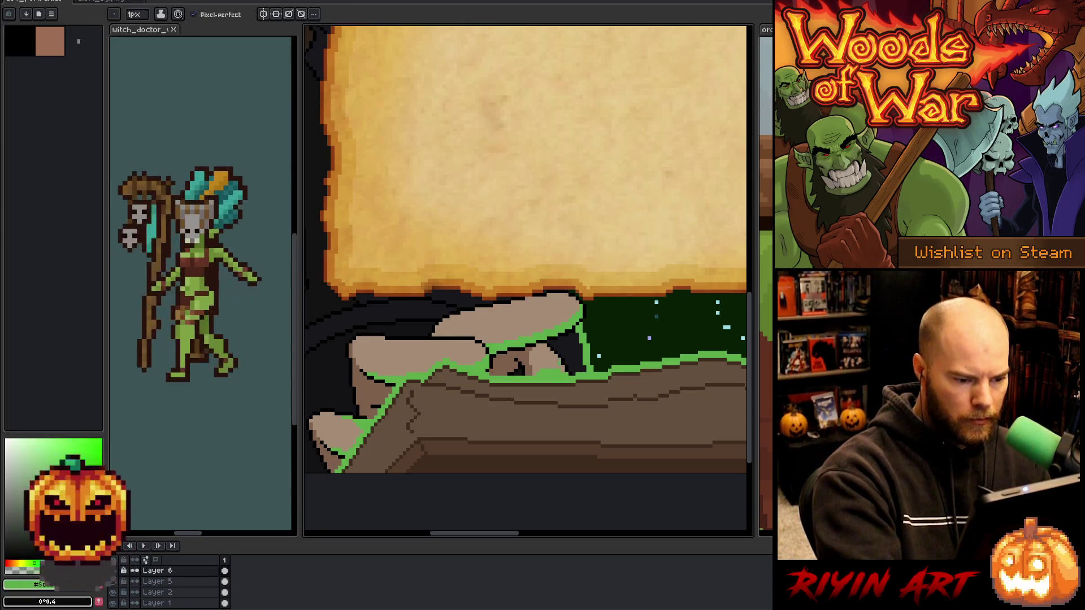
scroll(583, 320, "down", 4)
scroll(557, 275, "up", 3)
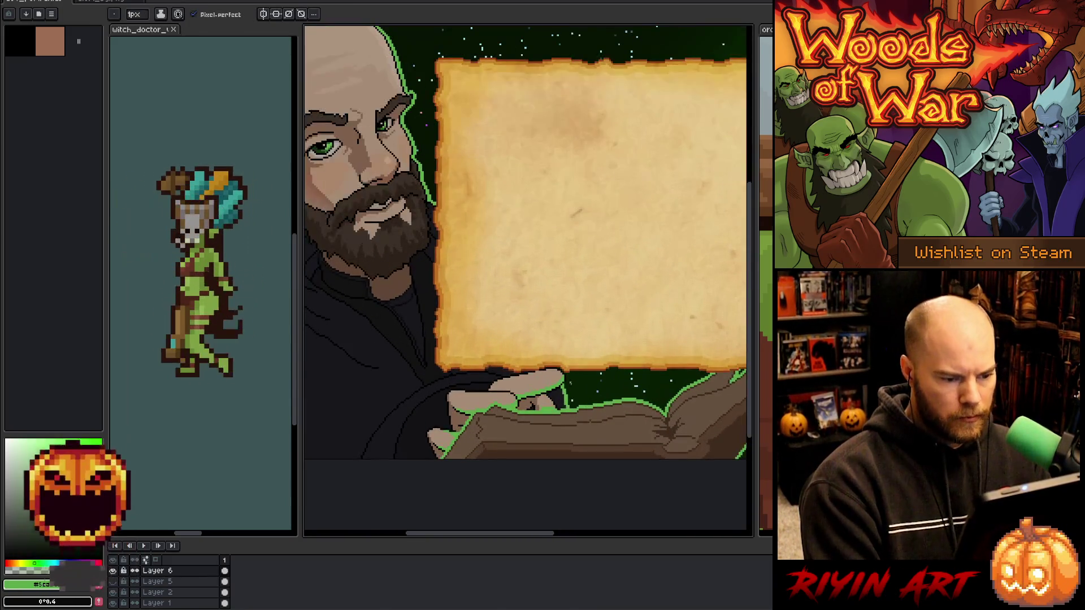
scroll(558, 276, "down", 2)
left_click_drag(516, 446, 526, 392)
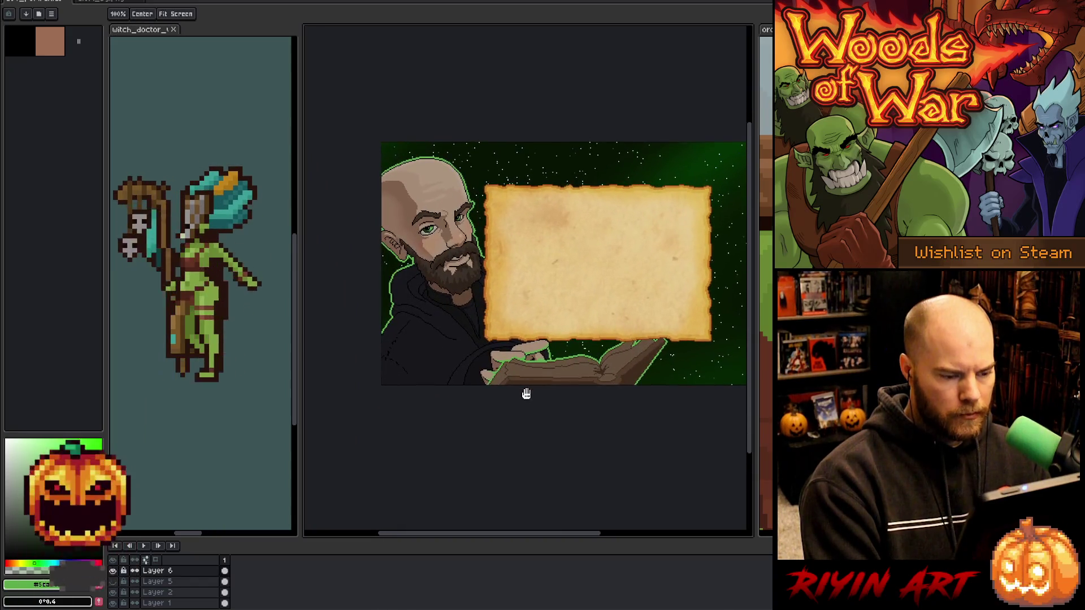
scroll(506, 382, "up", 2)
key("b")
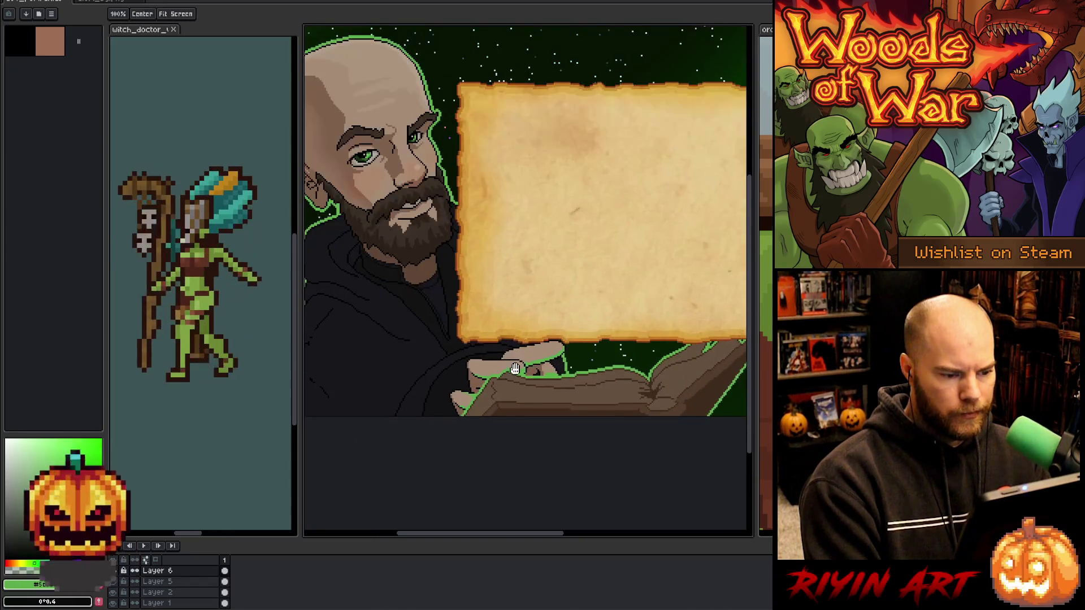
scroll(508, 390, "down", 1)
scroll(508, 390, "up", 1)
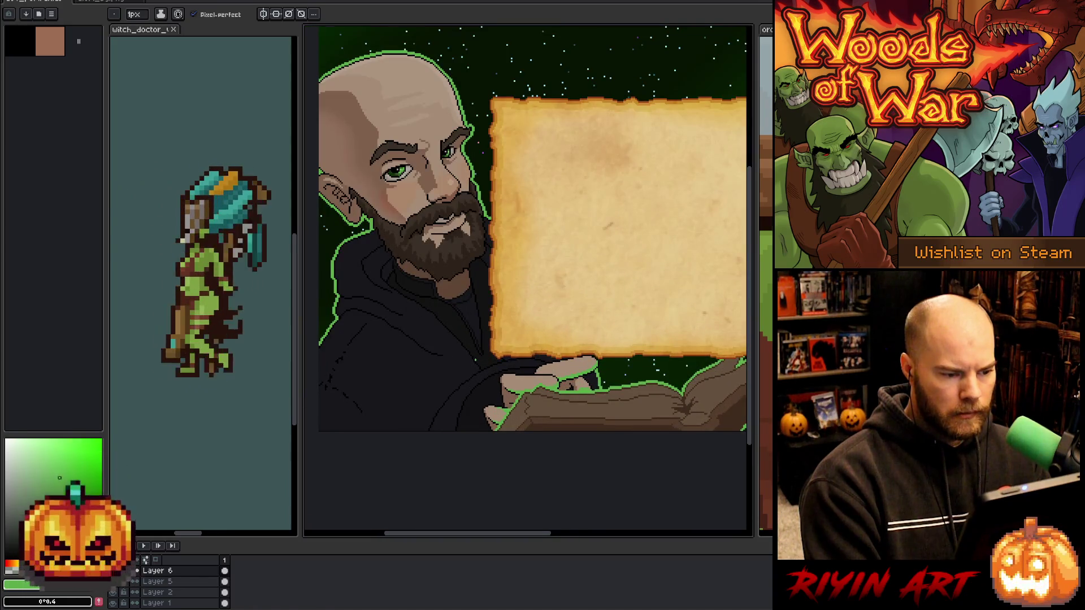
scroll(509, 390, "up", 4)
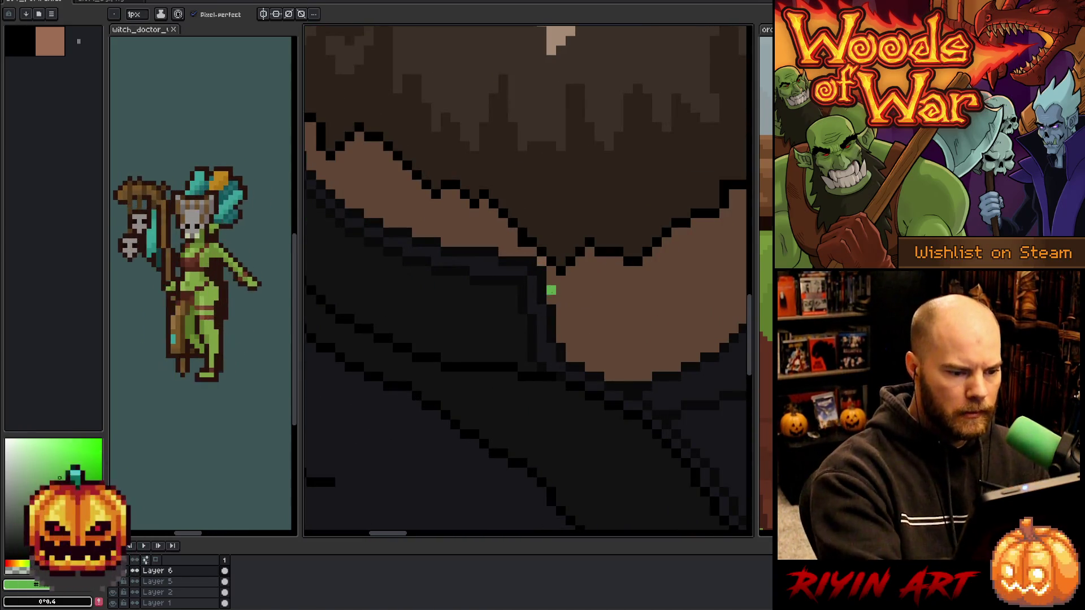
Make Layer 1 active and pan the view left and down over the hand.
key("v")
left_click(567, 292)
key("b")
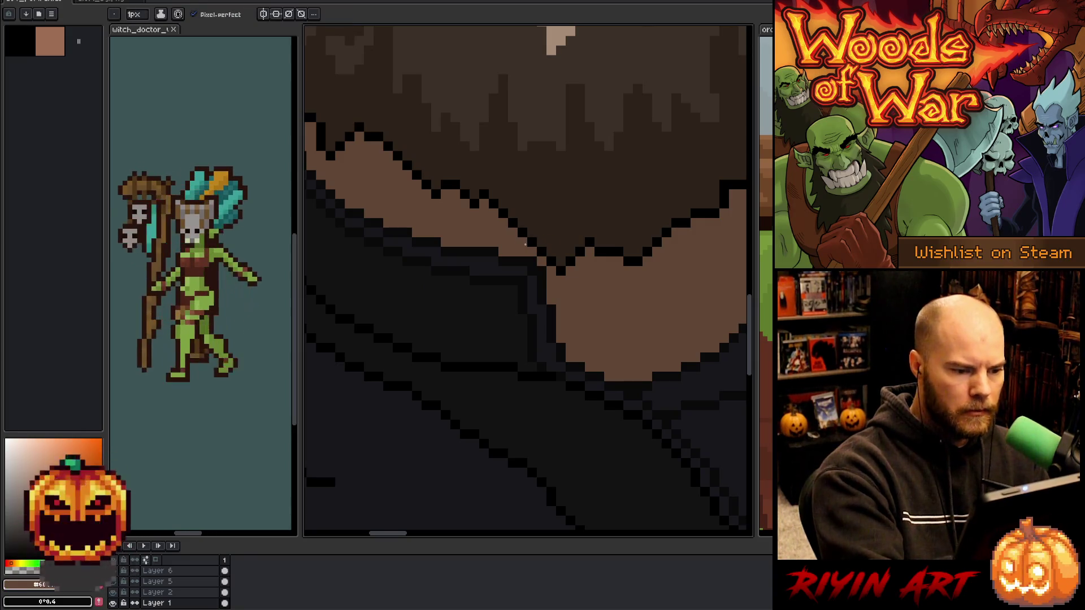
scroll(532, 227, "down", 5)
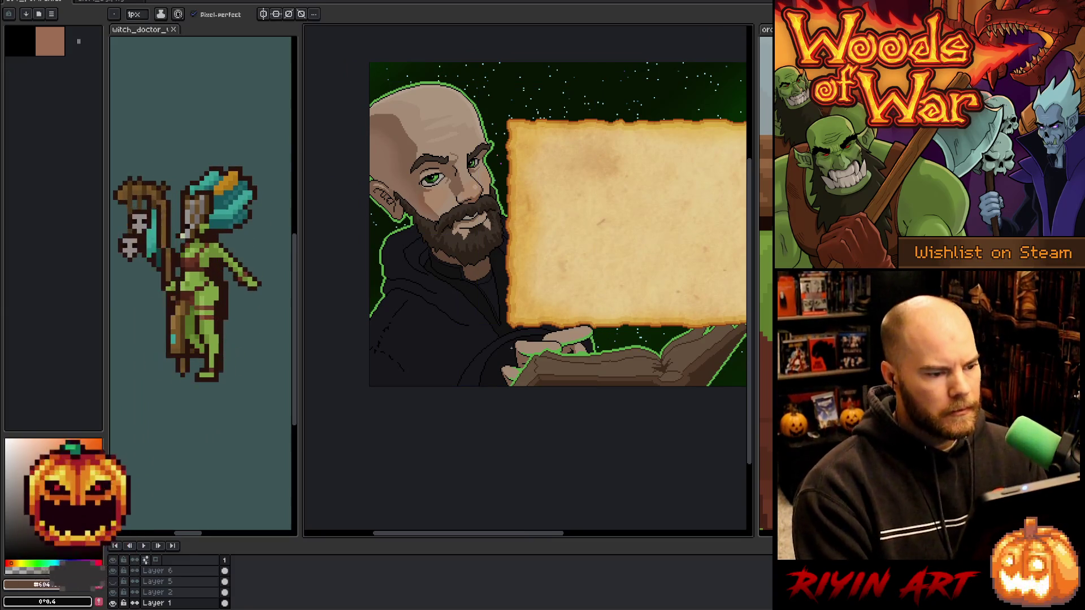
key("space")
left_click_drag(551, 289, 490, 297)
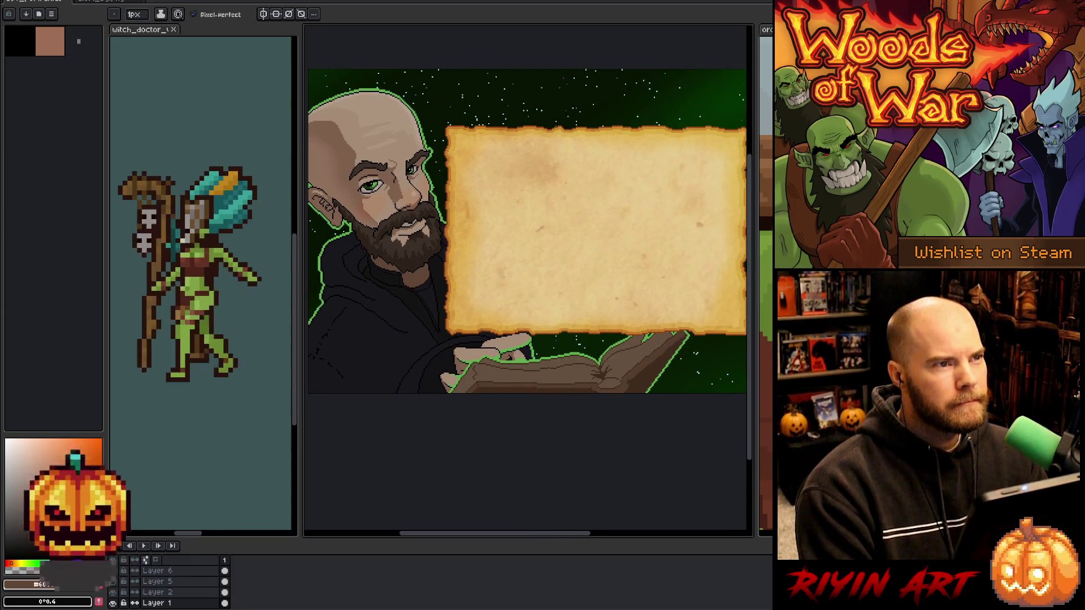
scroll(458, 329, "down", 1)
scroll(451, 292, "up", 1)
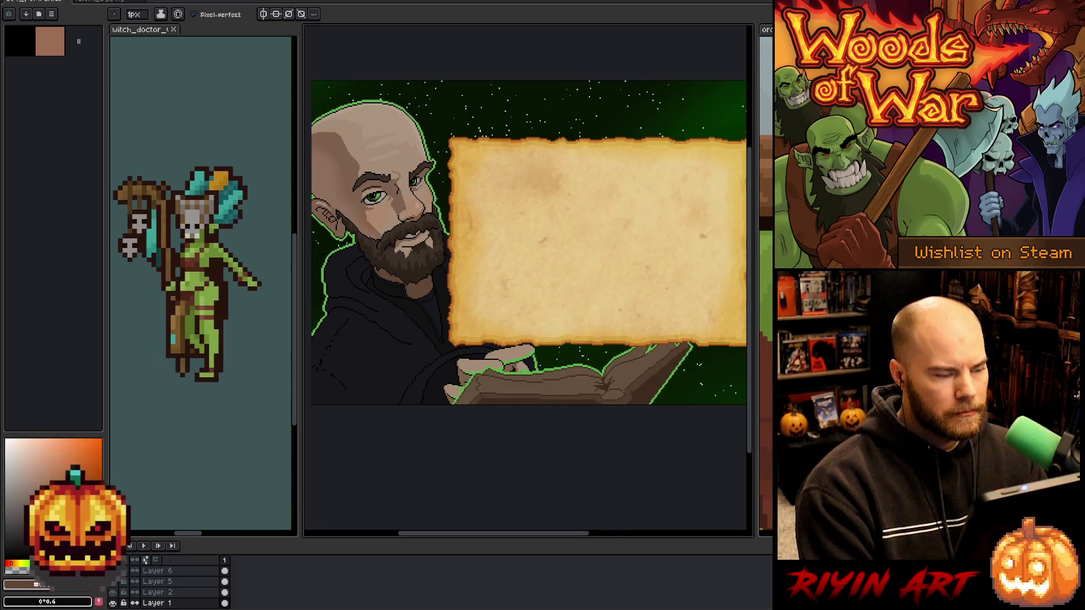
scroll(503, 339, "down", 1)
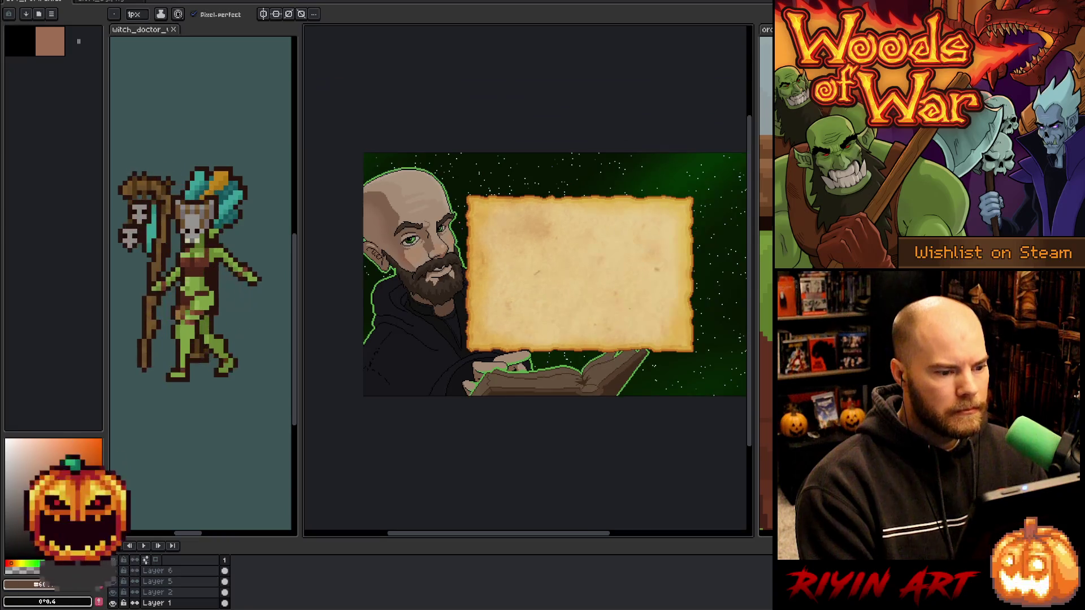
scroll(516, 326, "up", 2)
left_click_drag(488, 362, 470, 376)
scroll(469, 376, "up", 2)
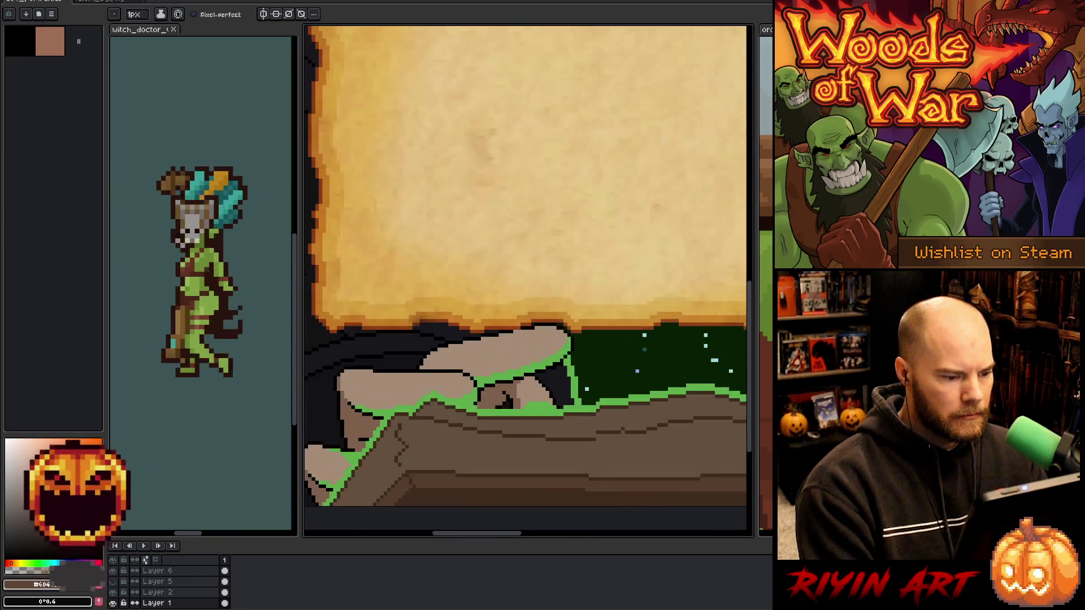
Open Canvas Size and cancel it, keeping the original canvas dimensions.
key("alt")
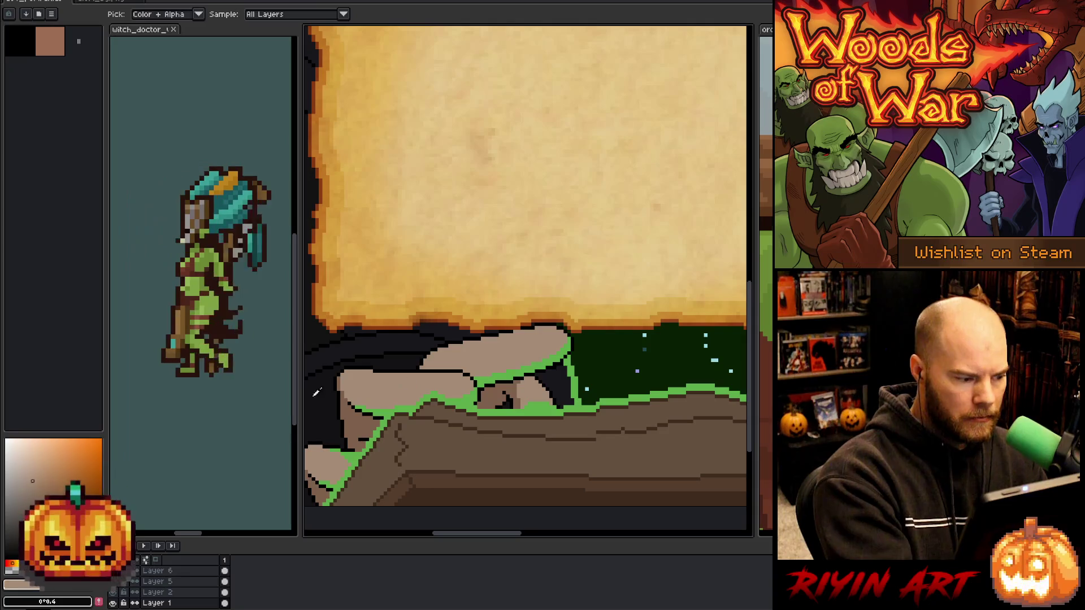
left_click(554, 329)
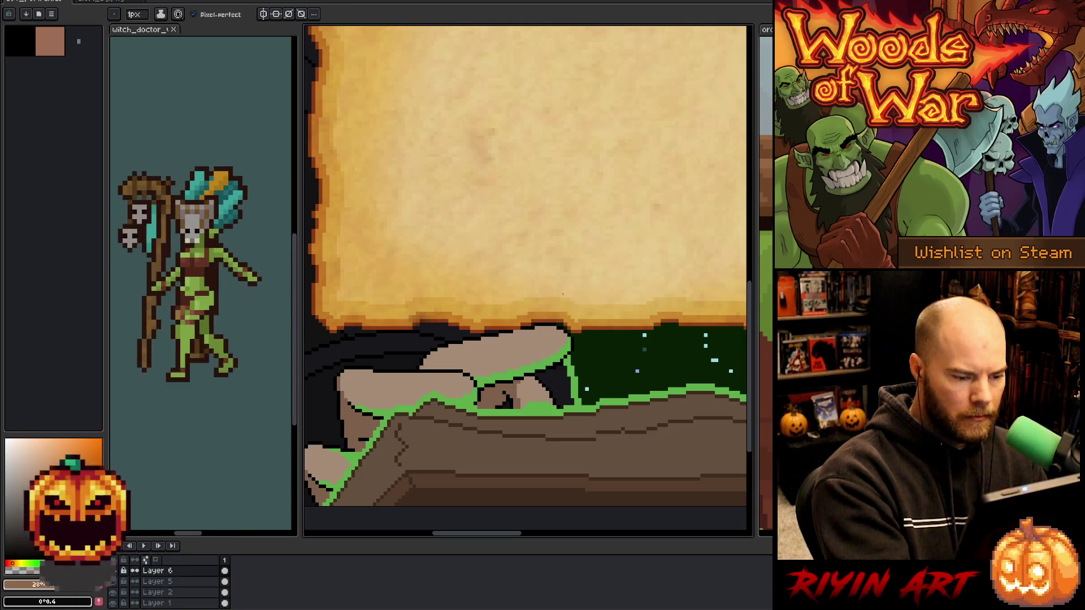
left_click(558, 315)
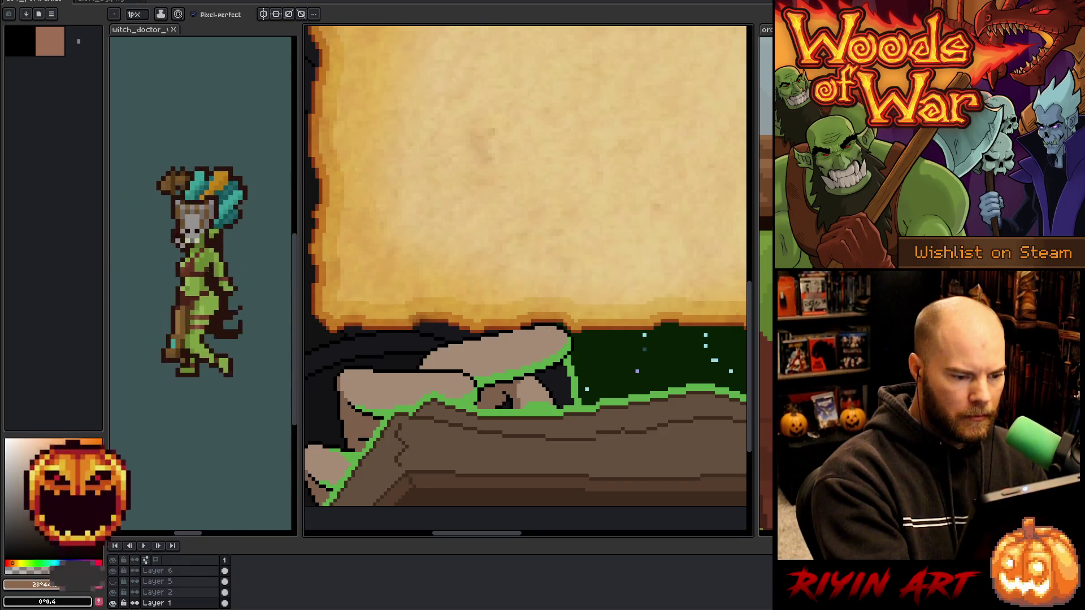
key("ctrl+alt+c")
type("0")
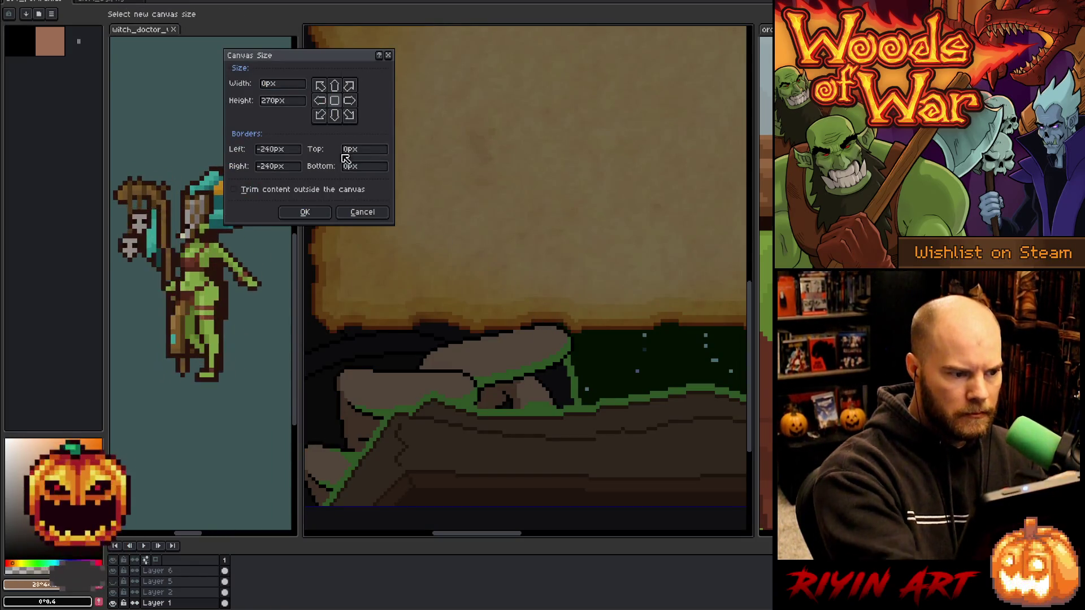
left_click(365, 212)
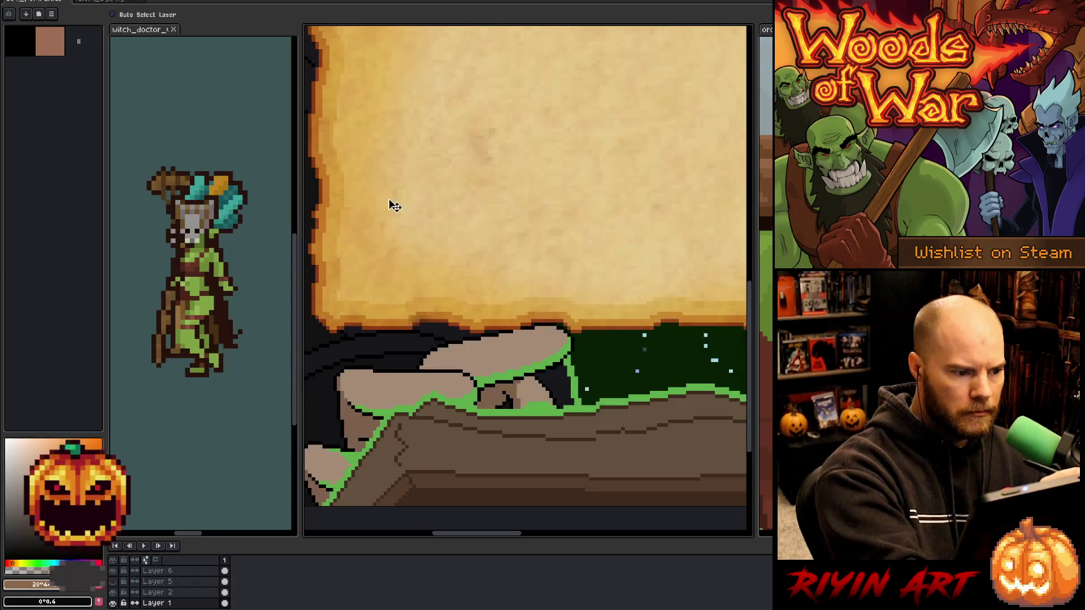
Draw a short dark line on the top finger on Layer 6.
left_click(543, 353, "ctrl")
left_click_drag(551, 332, 529, 345)
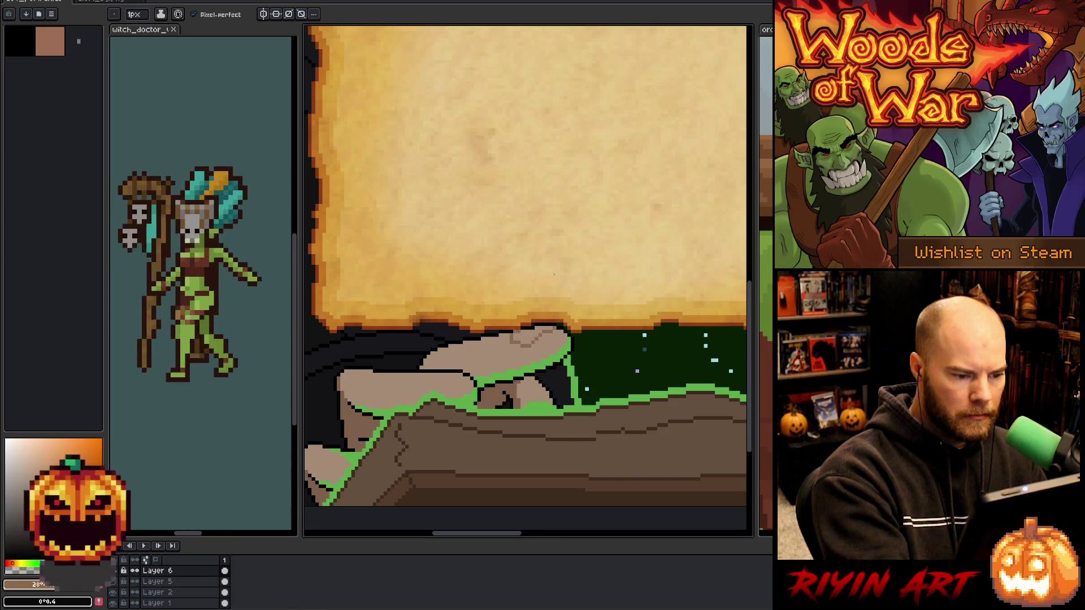
left_click_drag(580, 284, 608, 281)
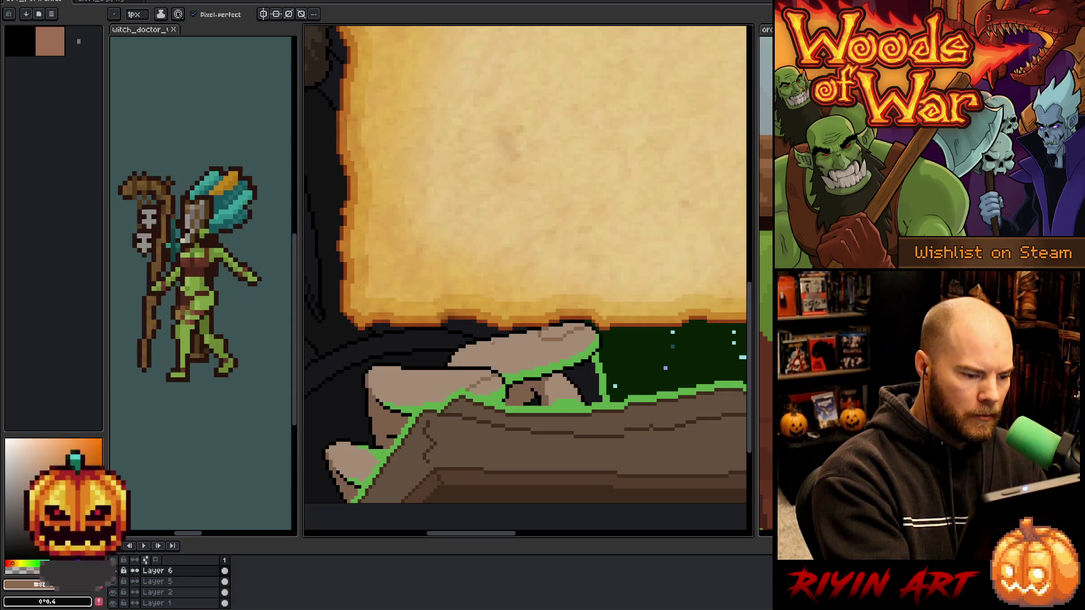
Eyedrop two tan skin tones from the hand and draw lighter separation lines across the fingers.
key("alt")
key("alt")
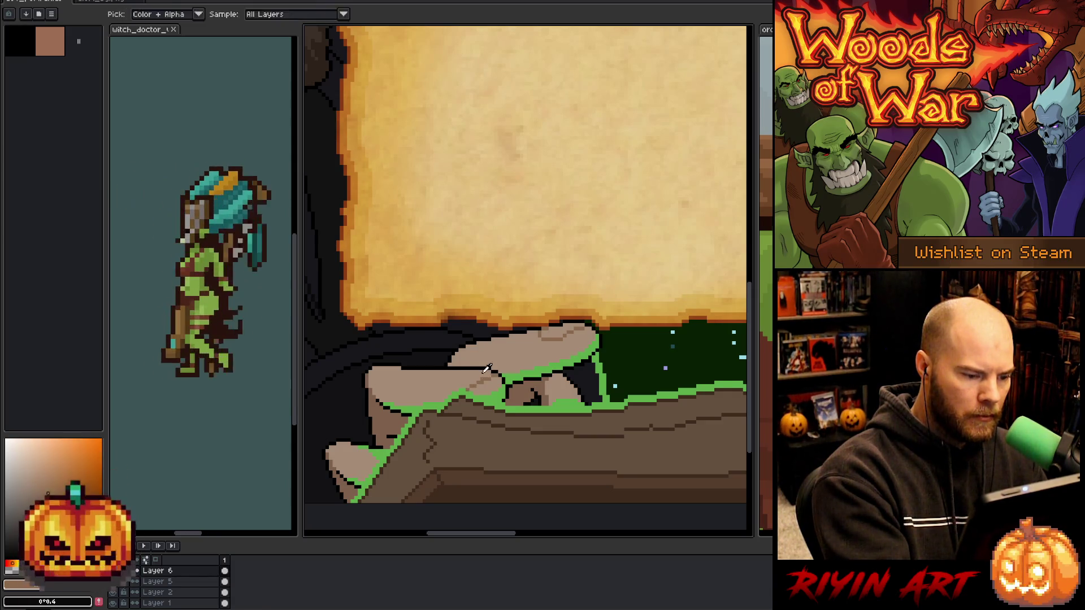
left_click(485, 377)
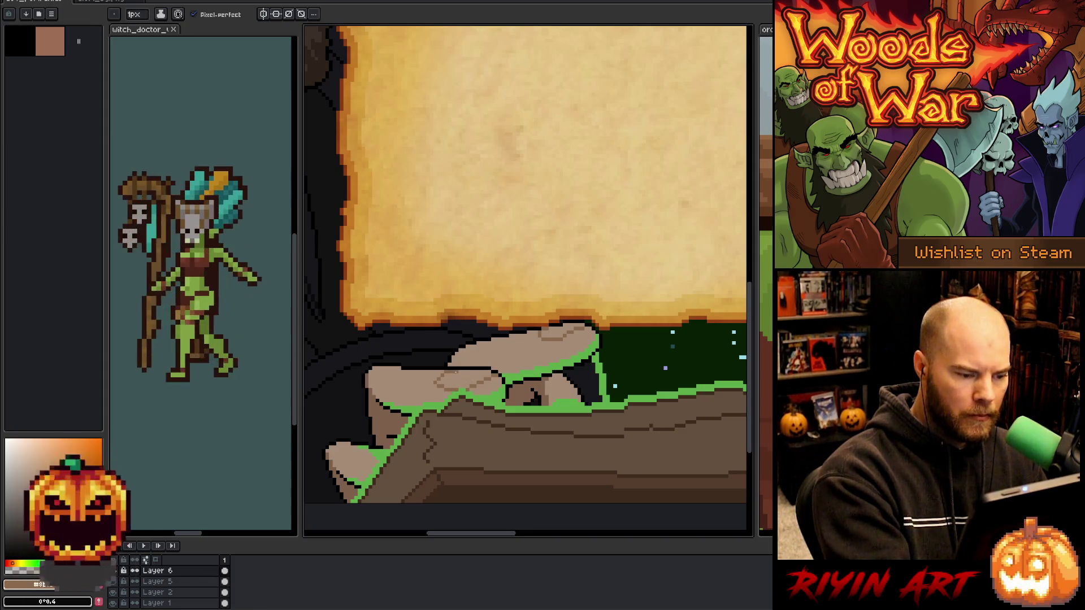
key("b")
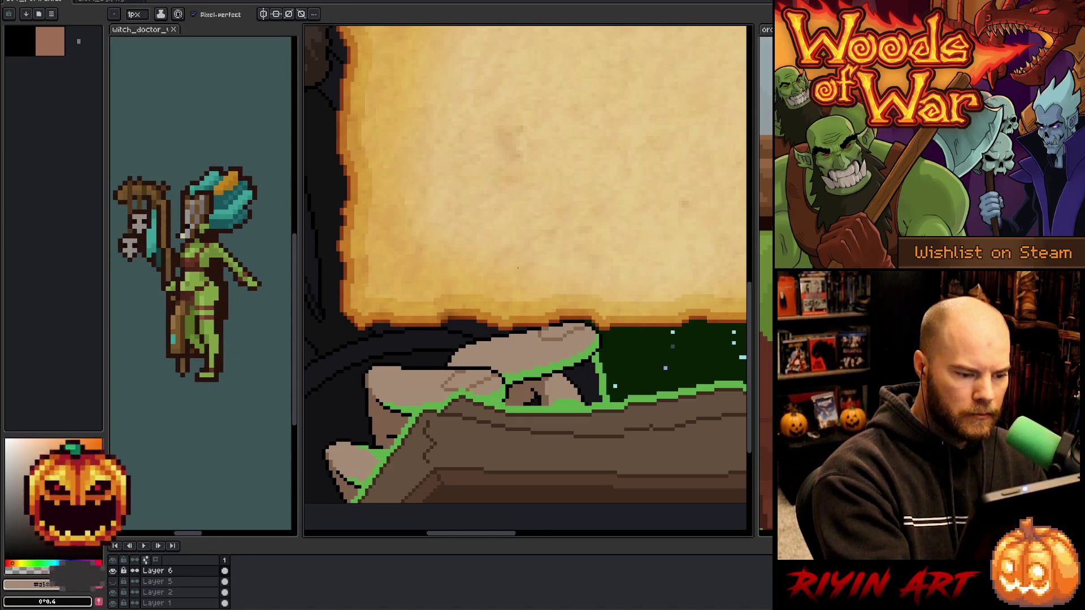
key("alt")
left_click(455, 383, "alt")
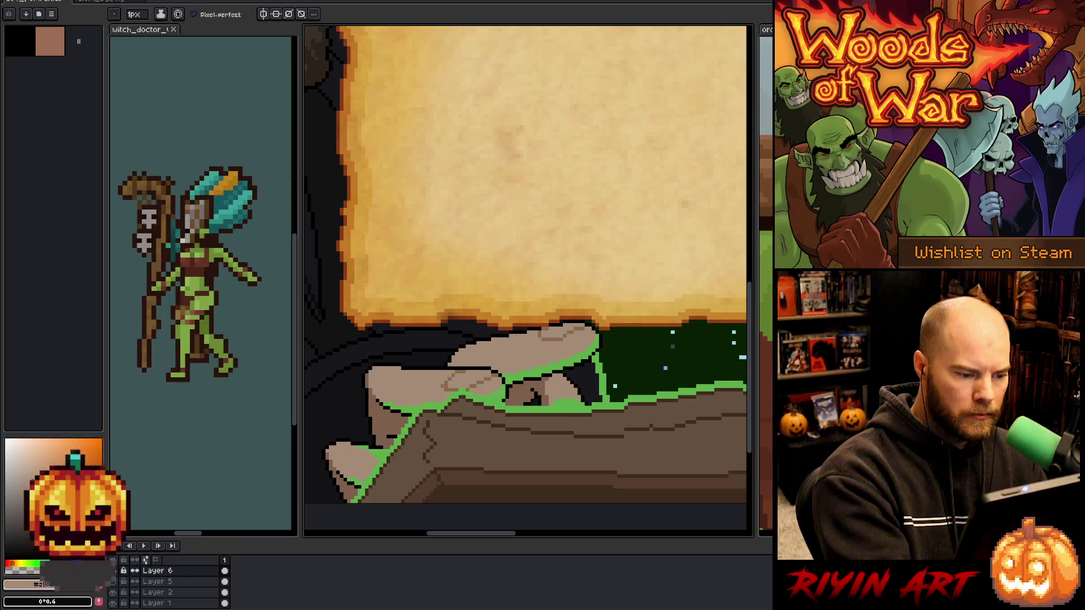
left_click_drag(446, 390, 568, 355)
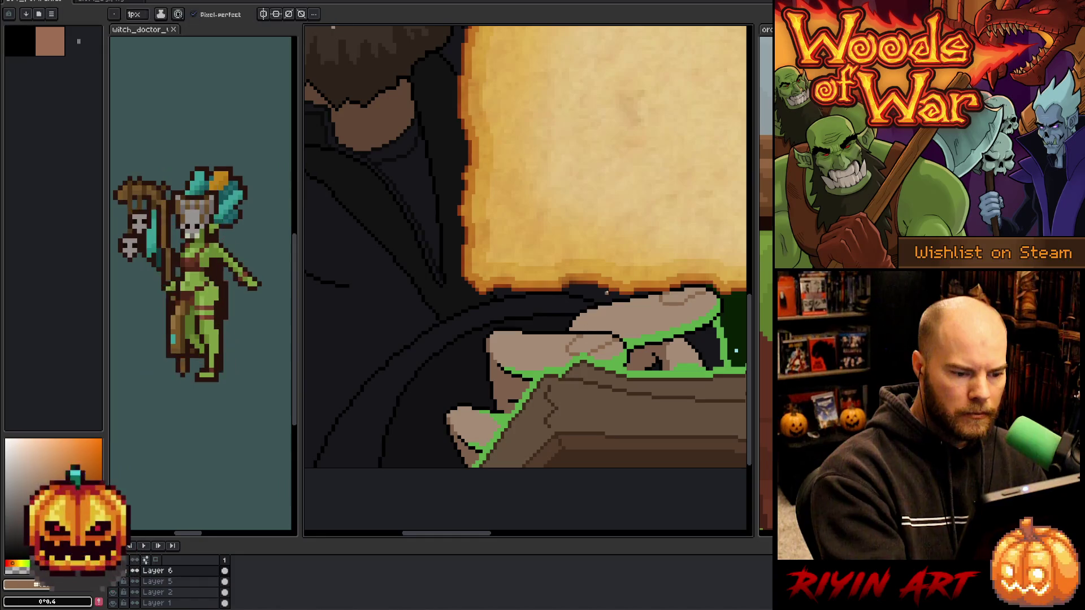
key("space")
left_click_drag(551, 443, 466, 480)
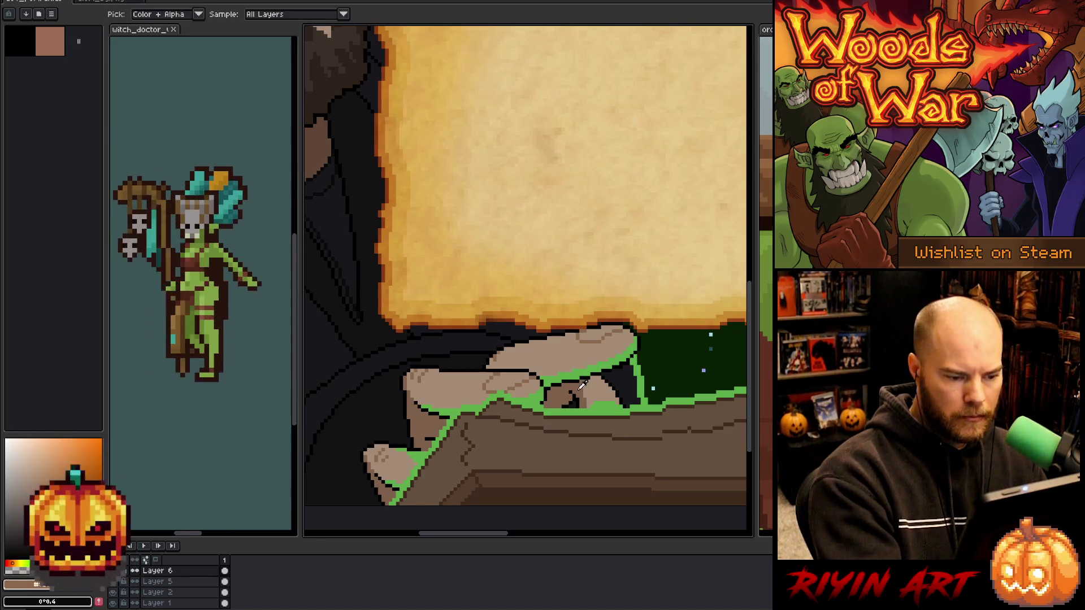
Magic-wand the top finger's light-tan area and shade inside it with the Pencil.
key("w")
left_click(559, 342)
key("b")
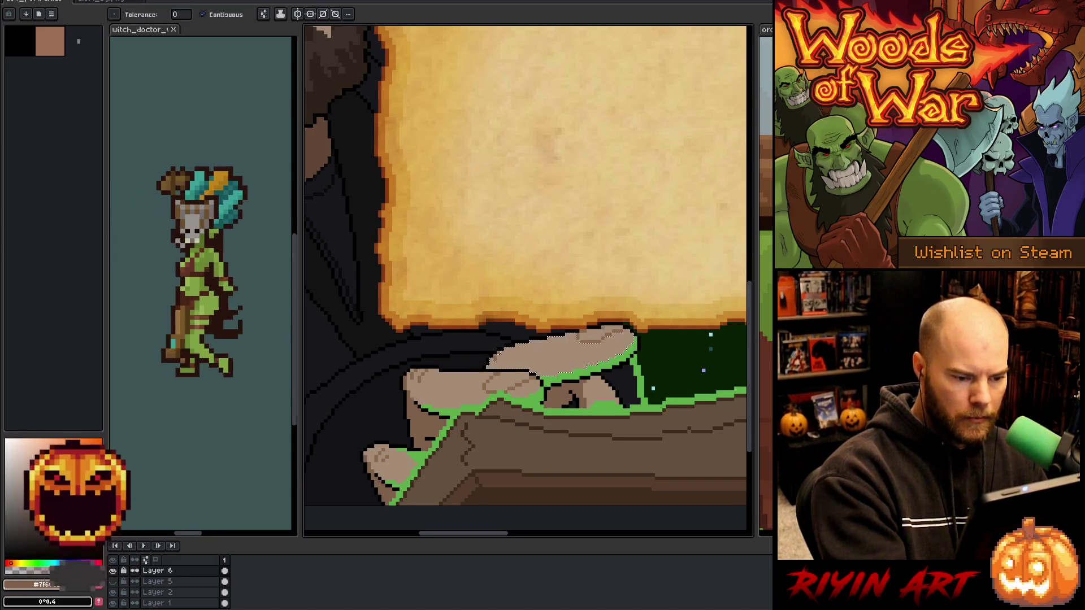
key("w")
key("b")
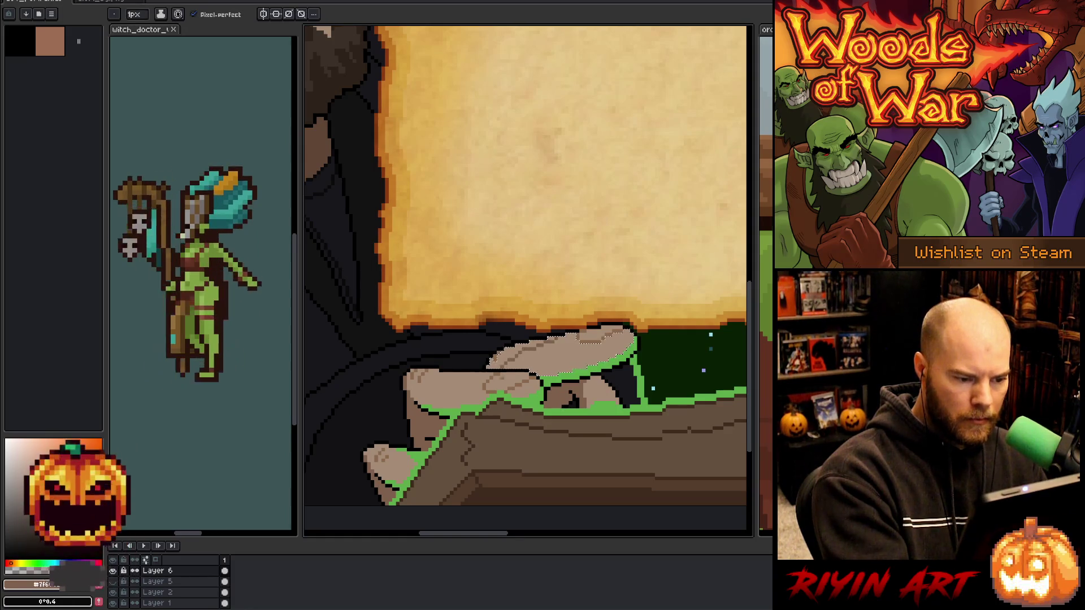
key("w")
key("b")
key("w")
key("b")
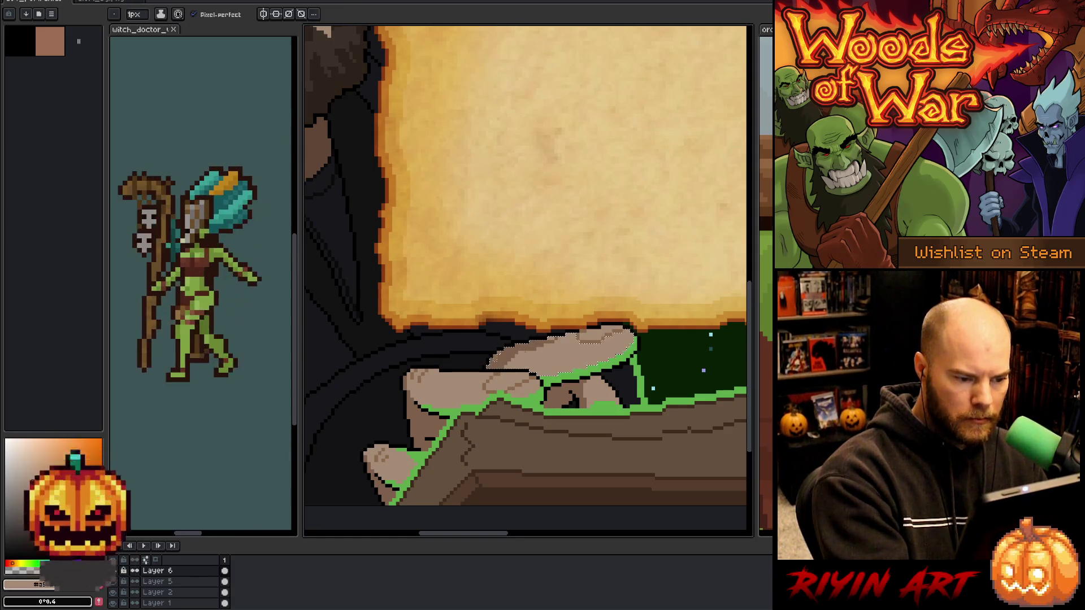
key("w")
key("b")
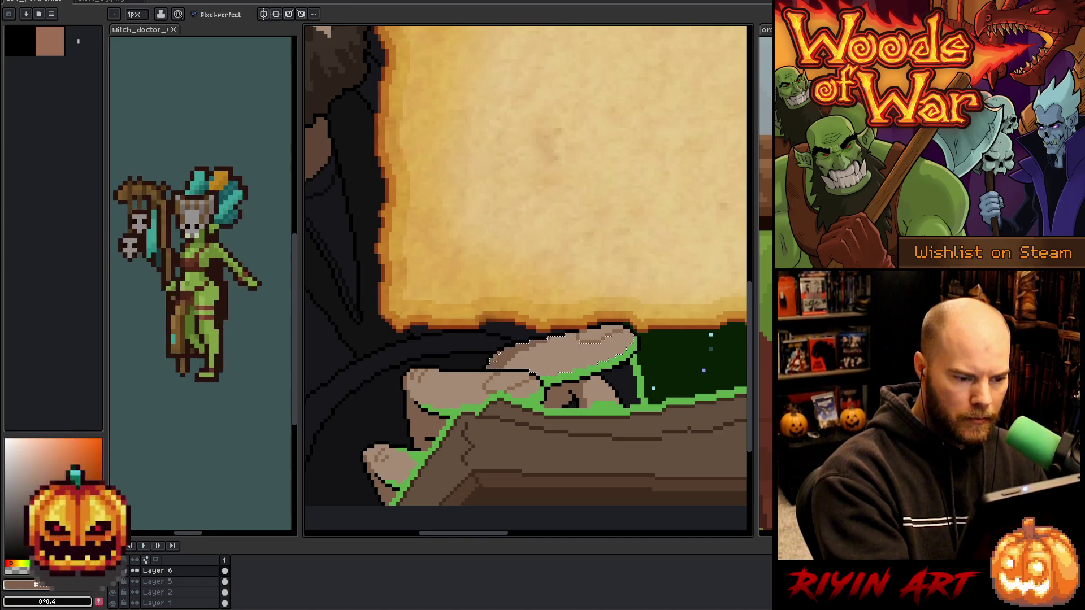
Select the lower-left finger's tan area, shade it, then clear the selection.
key("w")
left_click(435, 390)
key("b")
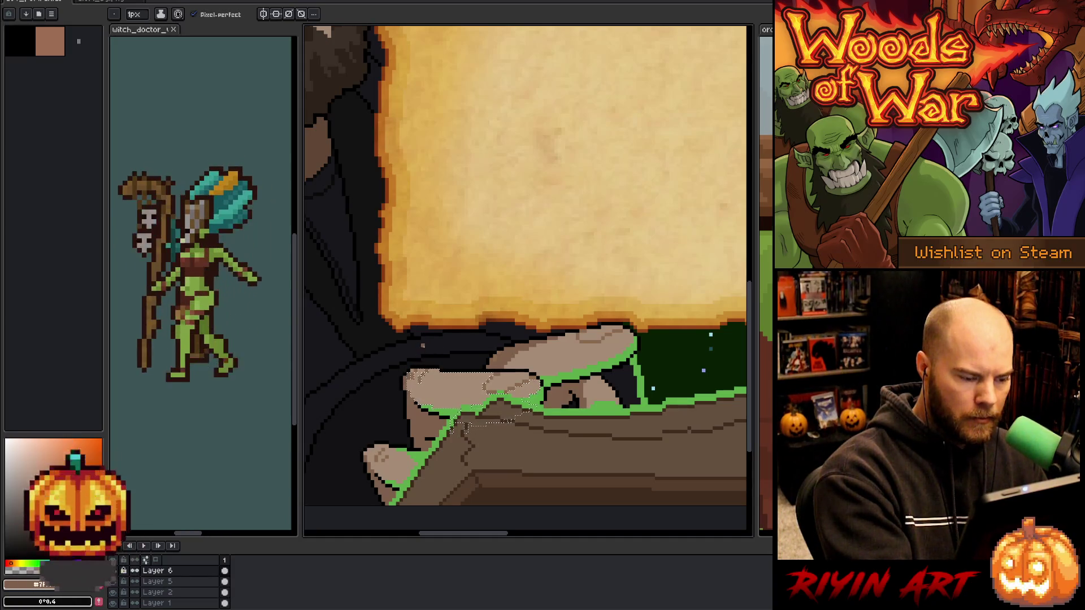
key("ctrl+d")
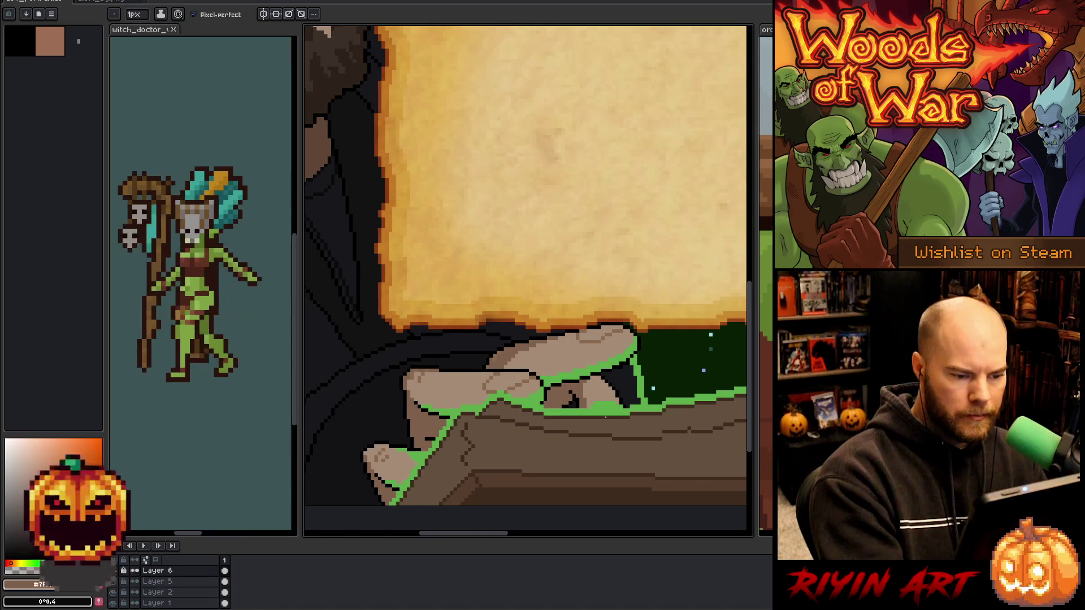
left_click_drag(603, 420, 620, 388)
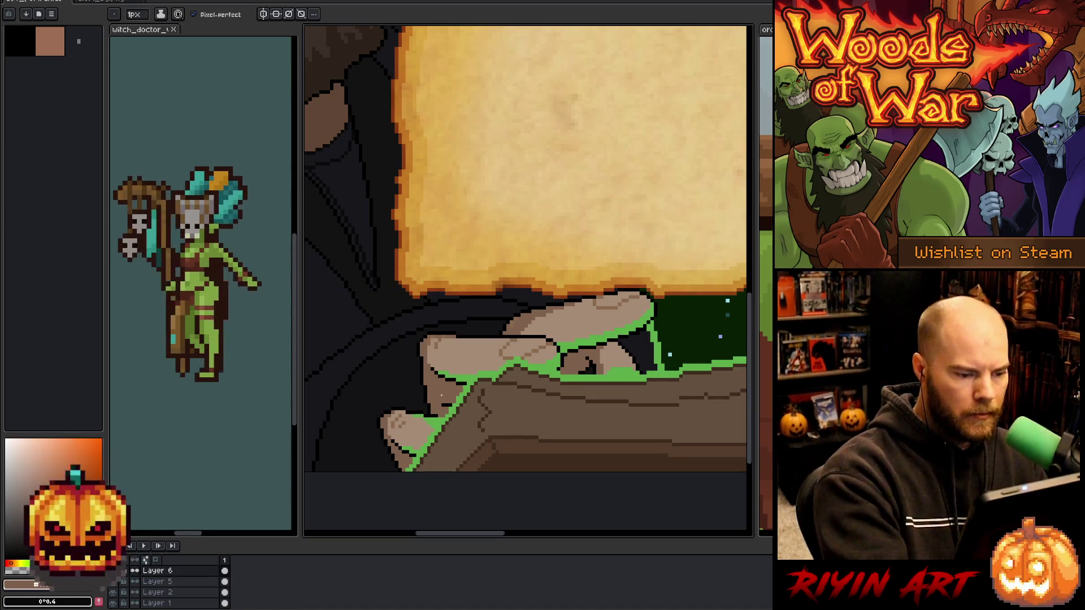
scroll(440, 367, "down", 3)
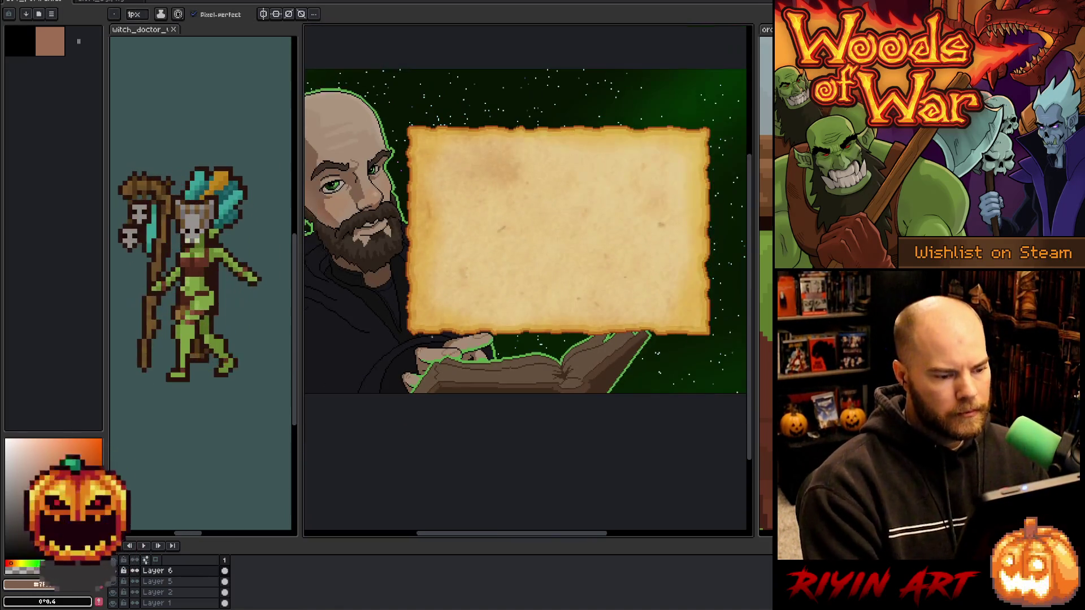
scroll(448, 331, "up", 1)
scroll(448, 330, "down", 1)
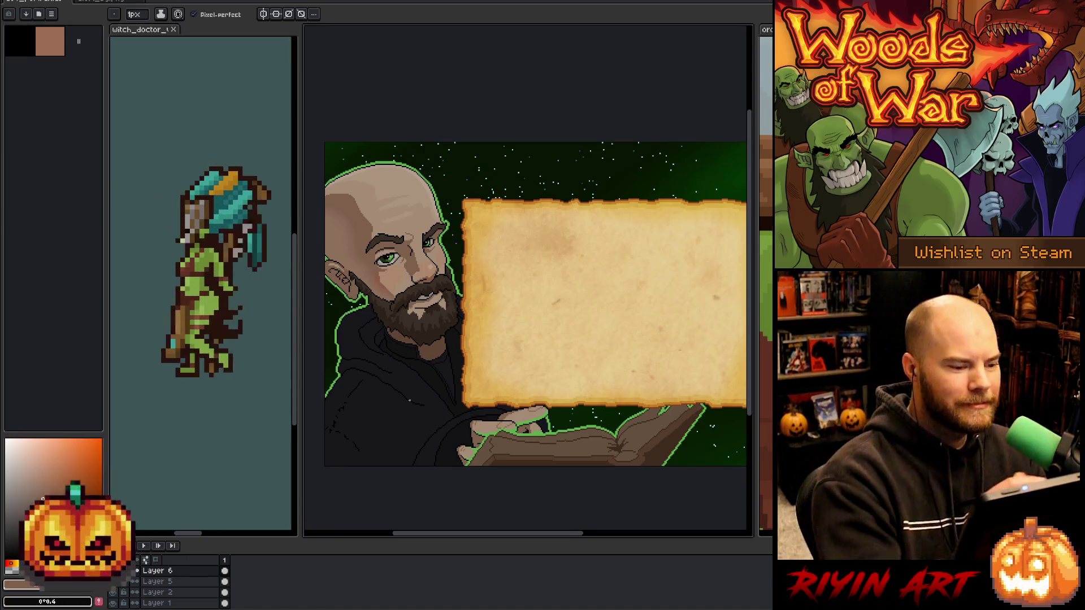
key("space")
left_click_drag(549, 421, 500, 444)
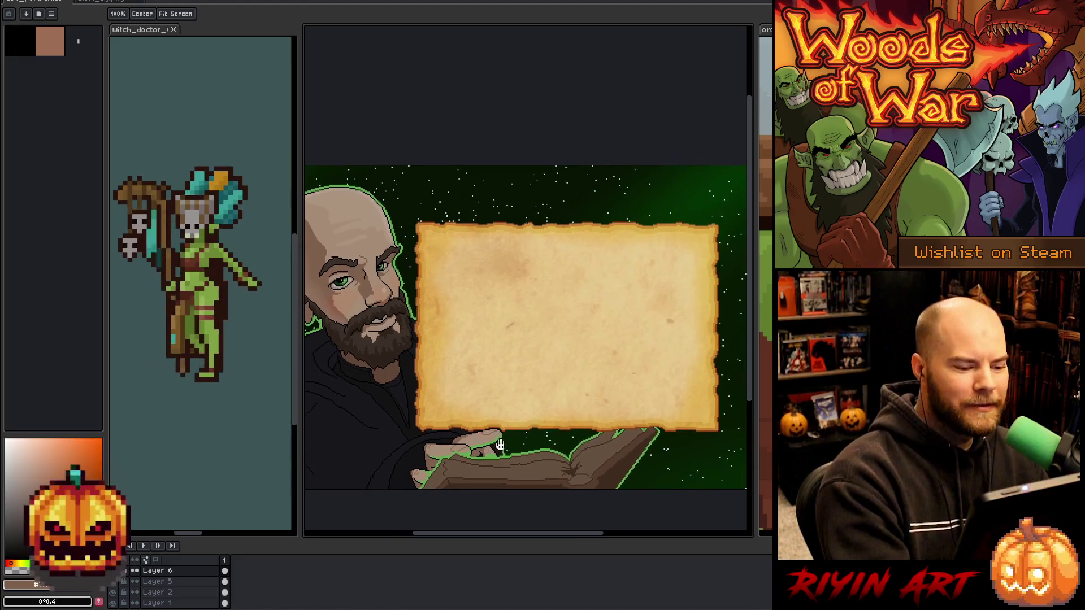
left_click_drag(631, 456, 634, 420)
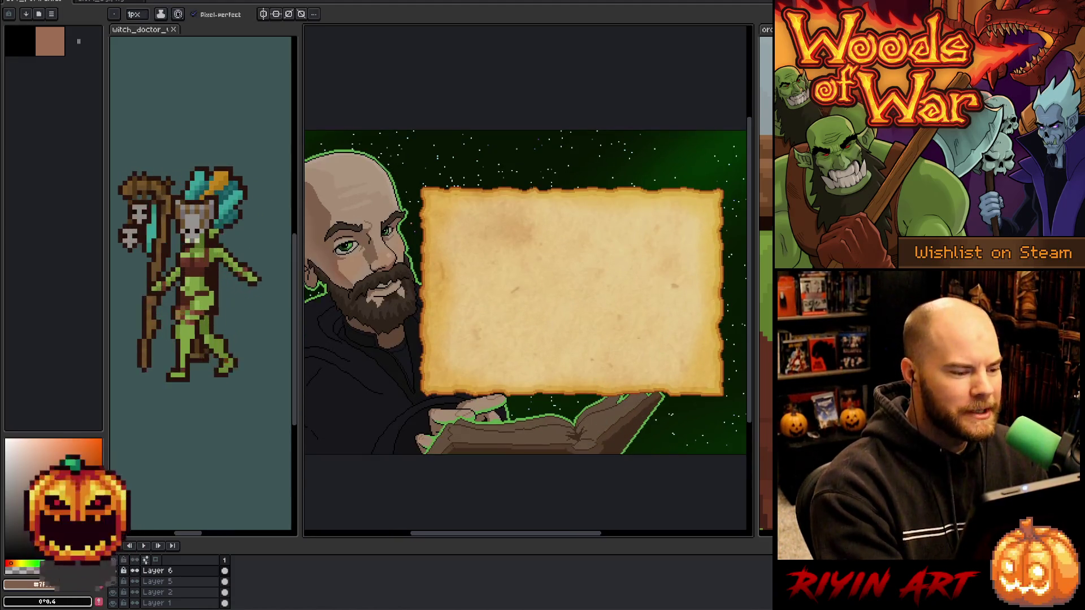
scroll(627, 407, "up", 2)
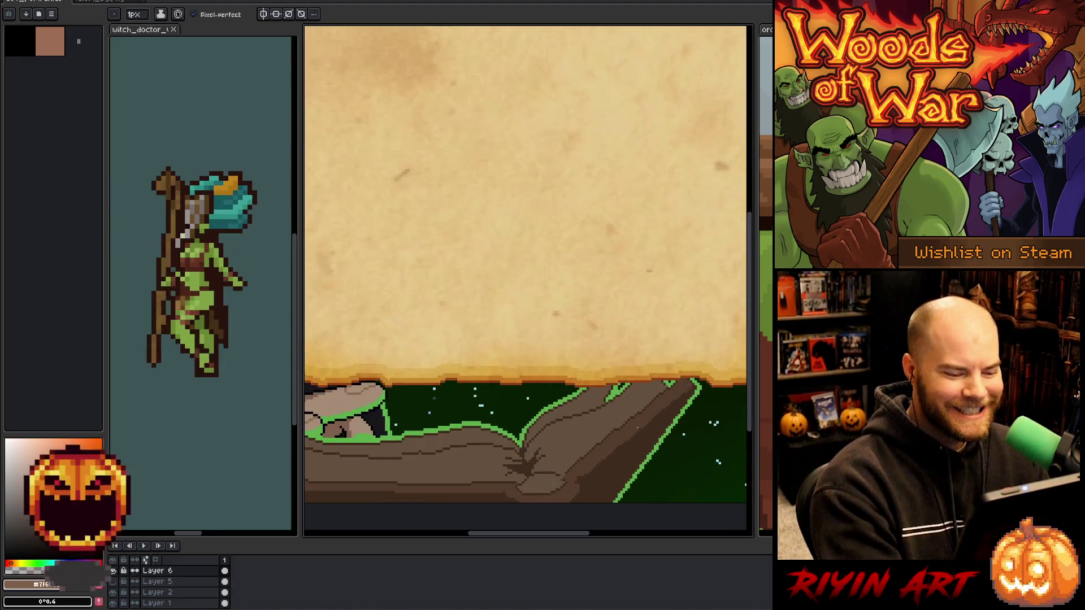
Click the hand piece under the book to activate Layer 4, then zoom out to the whole portrait.
left_click(566, 448, "ctrl")
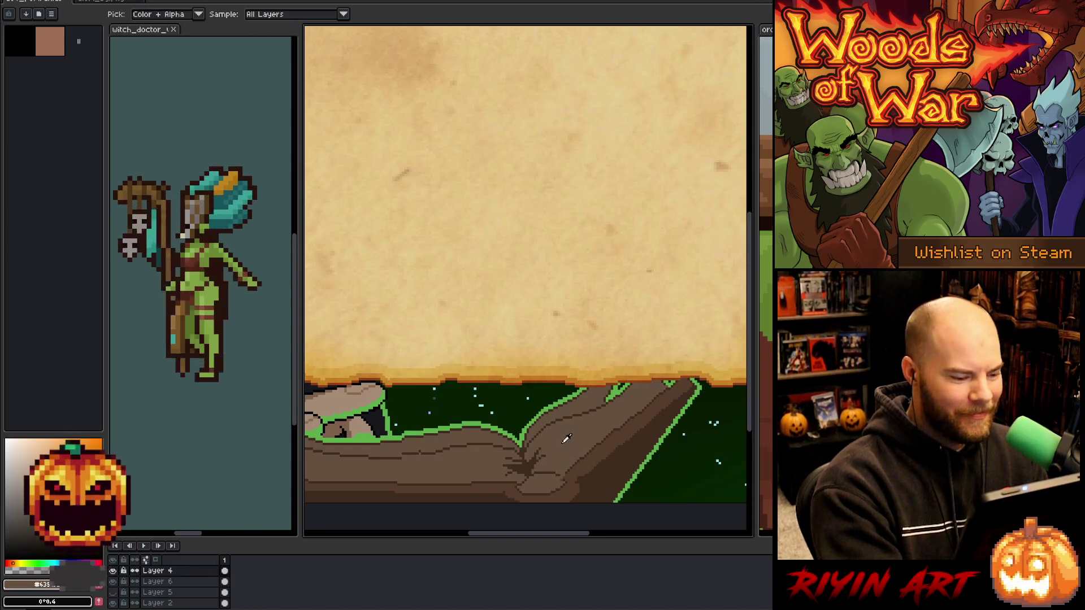
left_click(537, 455, "ctrl")
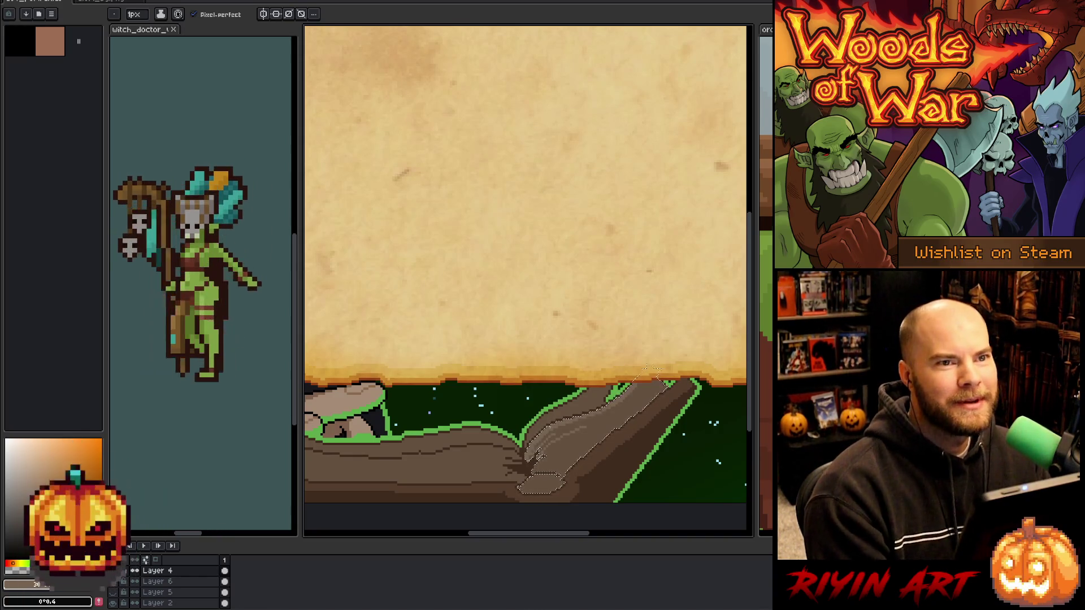
scroll(540, 455, "down", 3)
left_click_drag(445, 334, 487, 348)
scroll(482, 328, "up", 1)
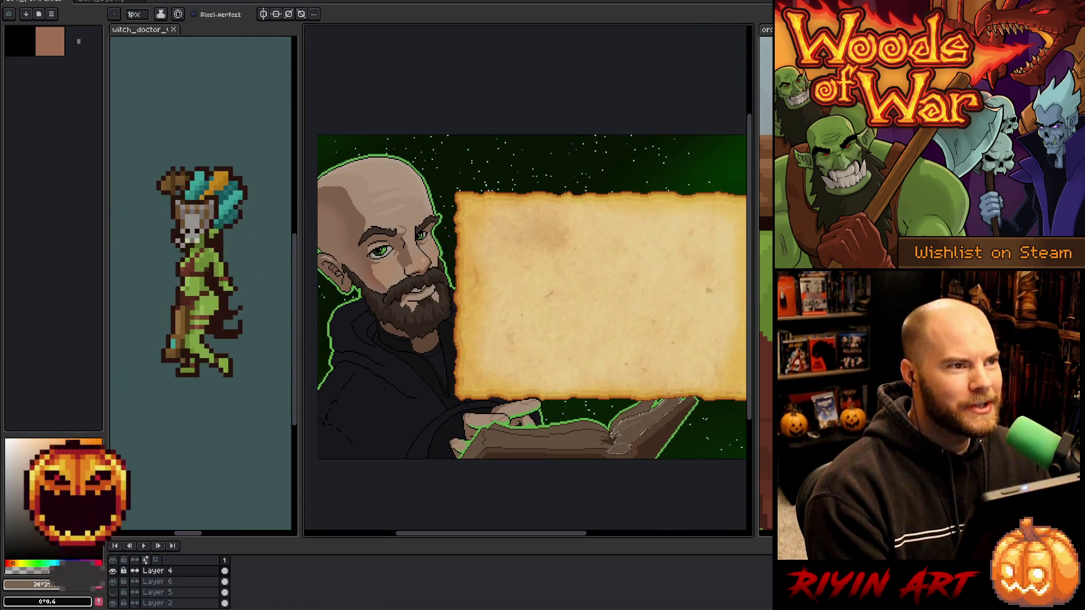
Reframe and zoom the view around the portrait's face, book and hand.
left_click_drag(591, 346, 577, 353)
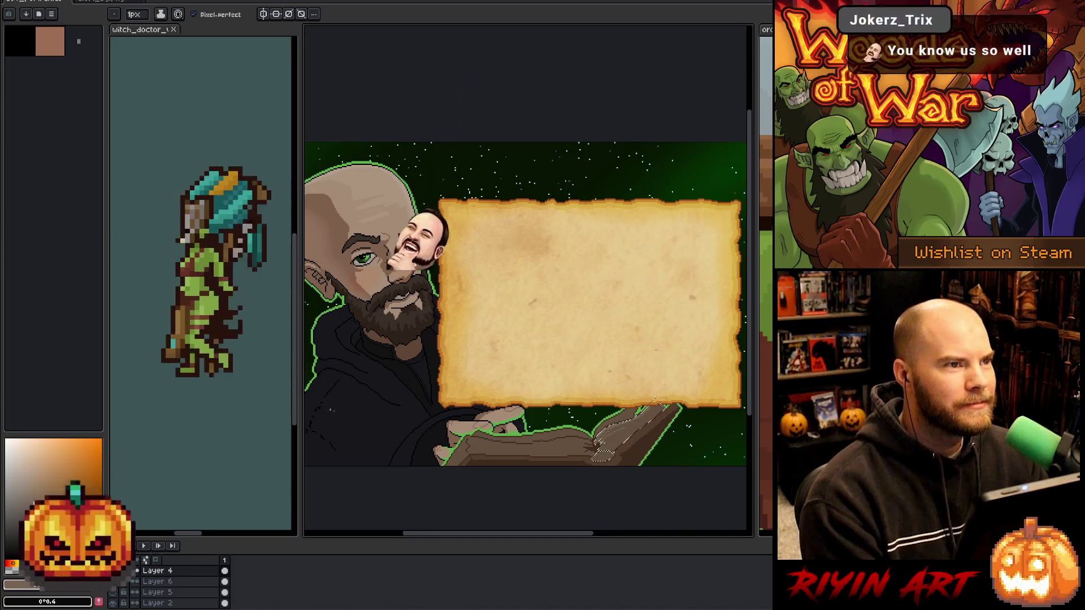
scroll(302, 381, "down", 1)
left_click_drag(390, 306, 438, 310)
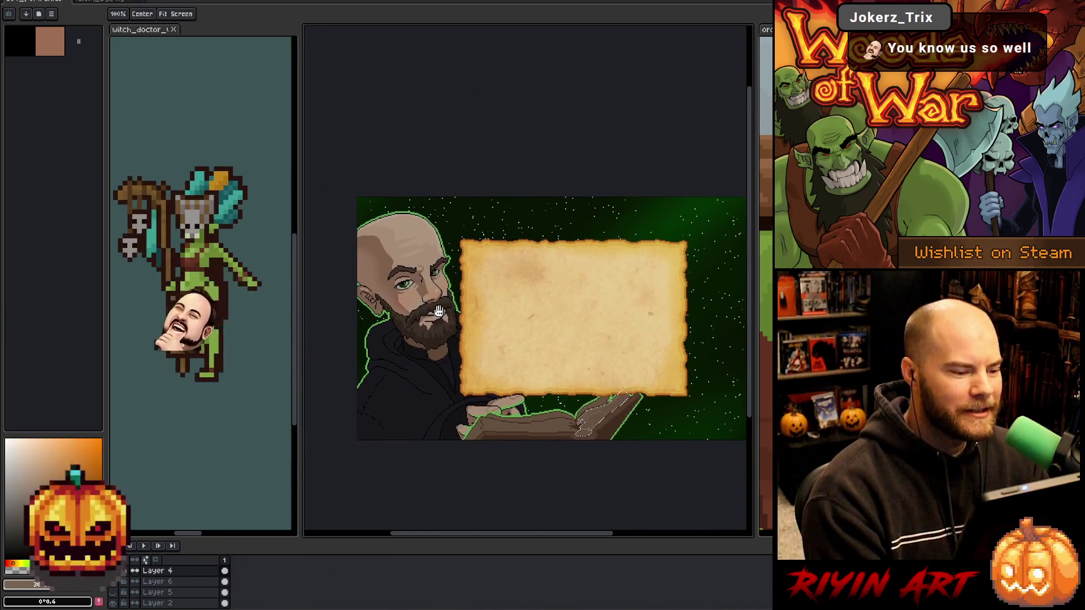
scroll(439, 311, "up", 5)
mouse_move(390, 268)
left_mouse_down()
mouse_move(553, 301)
mouse_move(539, 180)
left_mouse_up()
scroll(554, 300, "up", 2)
scroll(553, 301, "down", 1)
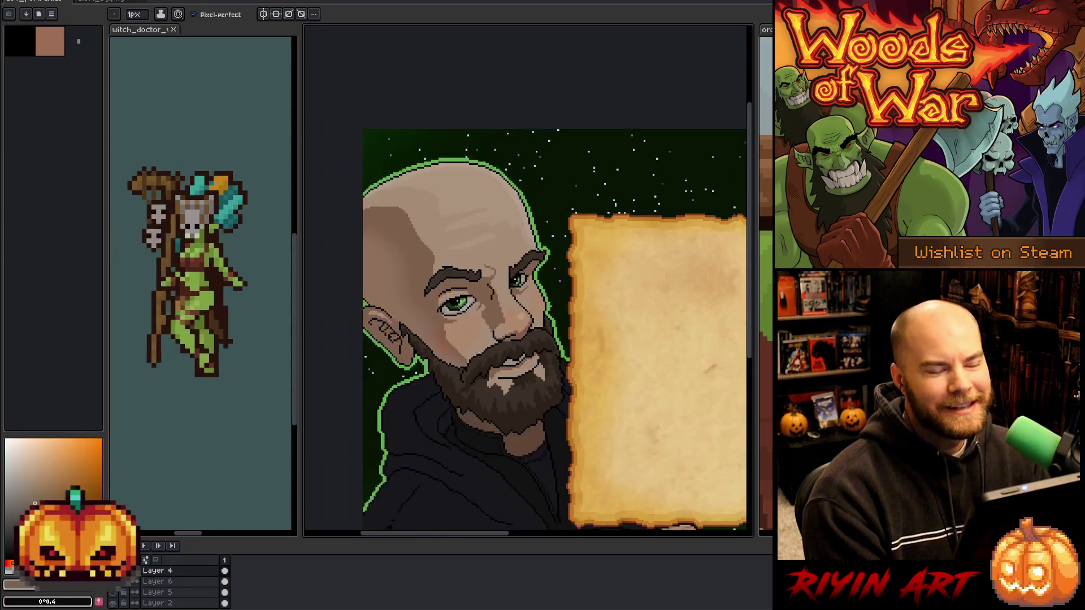
scroll(475, 353, "down", 6)
left_click_drag(543, 413, 480, 339)
scroll(480, 339, "up", 1)
scroll(480, 334, "down", 2)
scroll(480, 323, "up", 1)
scroll(493, 352, "down", 1)
Magic-wand the parchment's lower band and zoom in with the 1px Pencil active.
key("w")
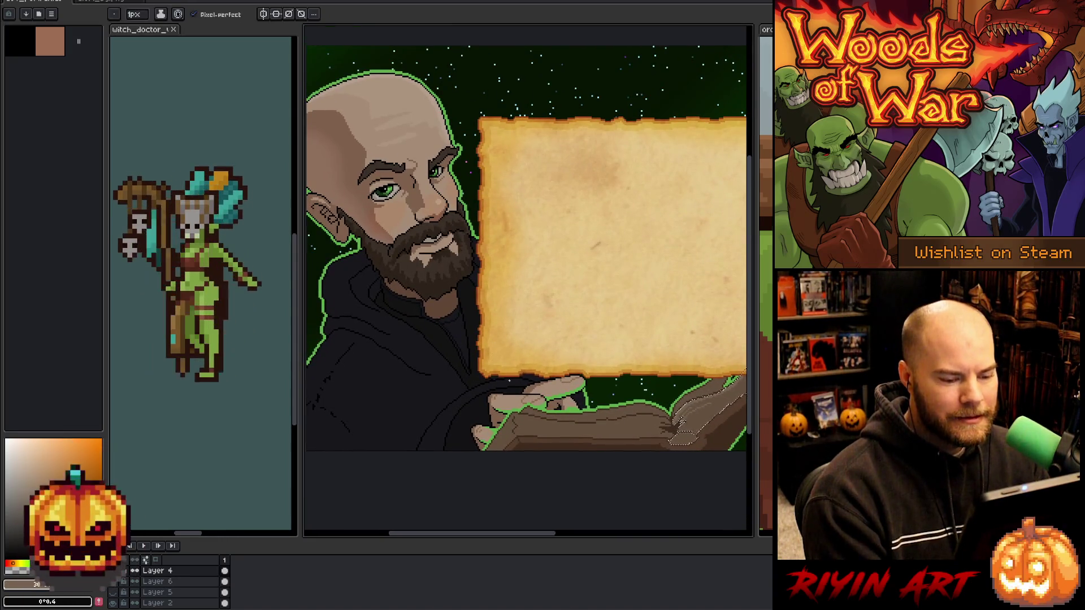
left_click(647, 434)
key("b")
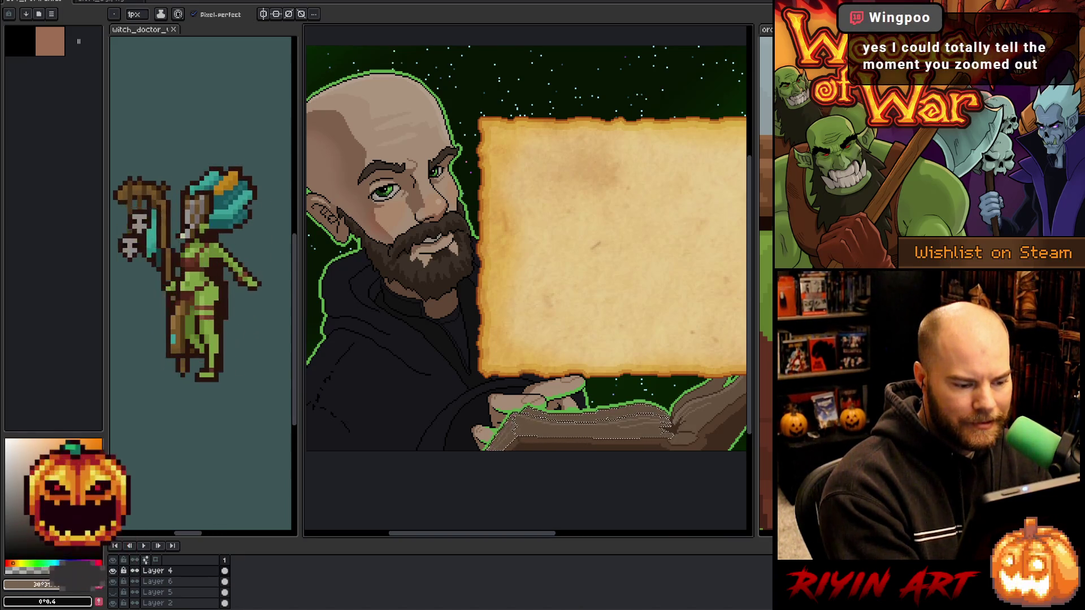
key("g")
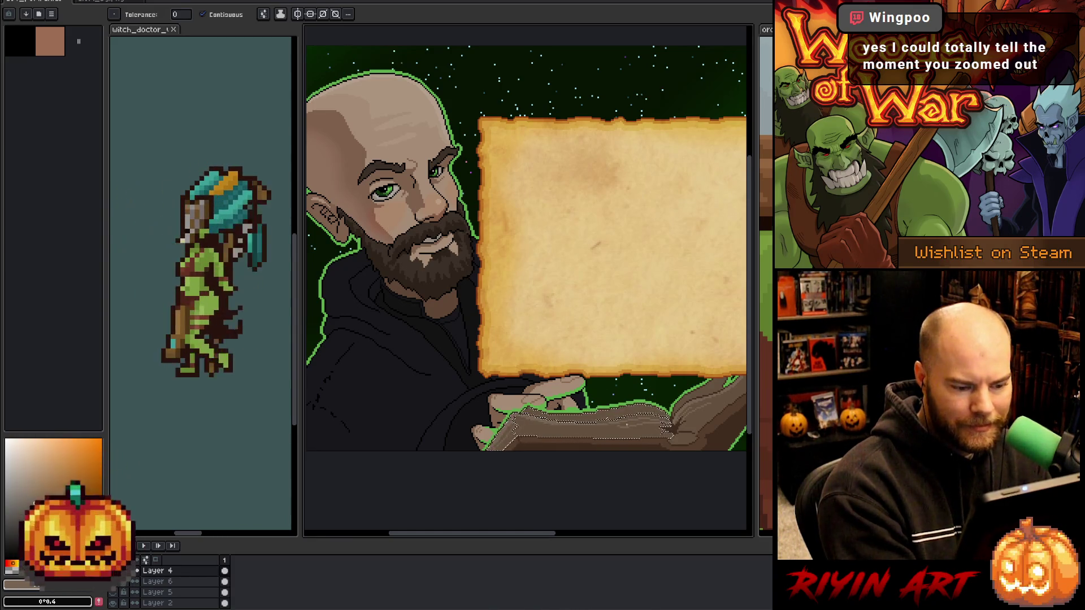
key("b")
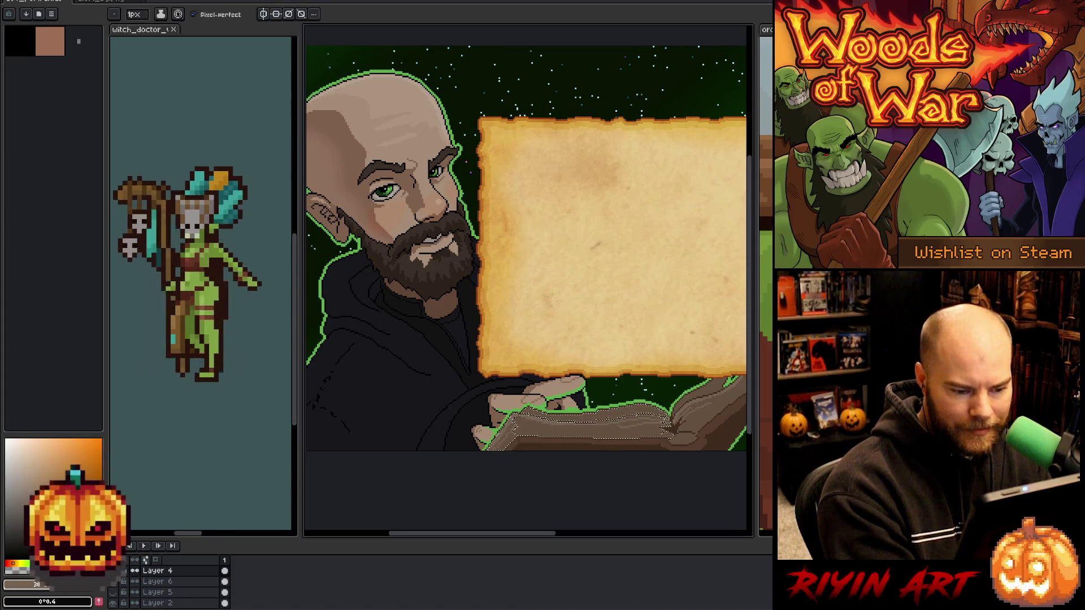
scroll(555, 419, "up", 3)
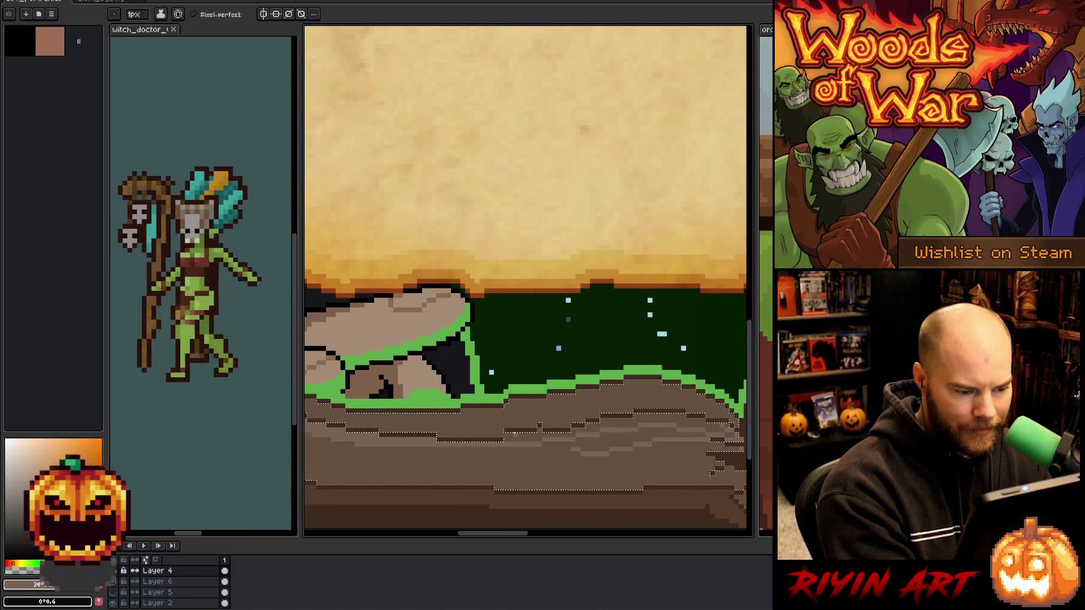
Alt-eyedrop the brown of the book cover with the Pencil, then zoom out slightly.
scroll(633, 452, "down", 3)
key("g")
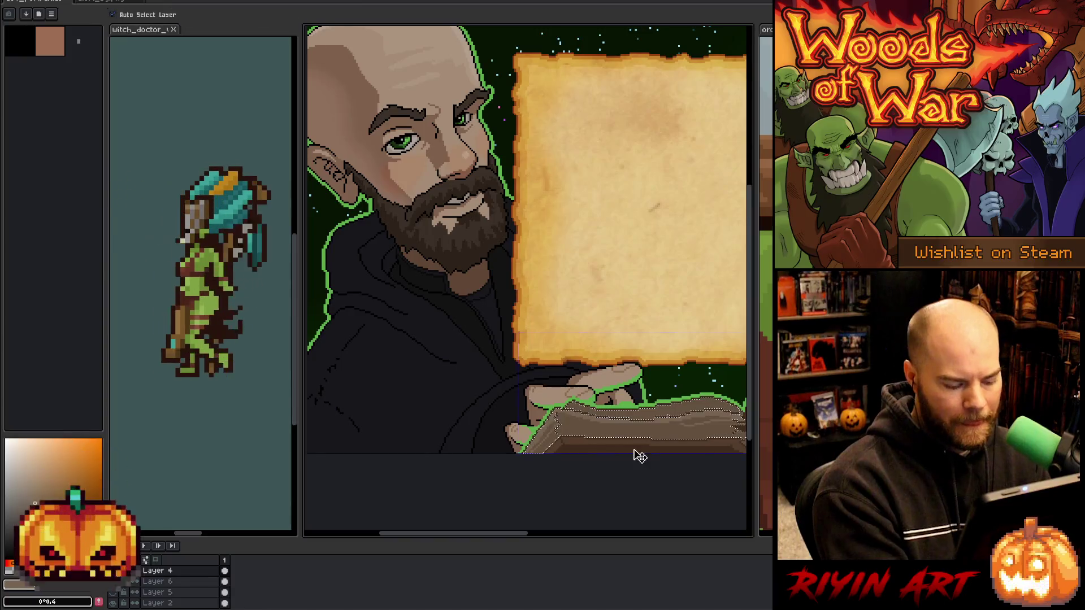
scroll(631, 458, "up", 3)
key("b")
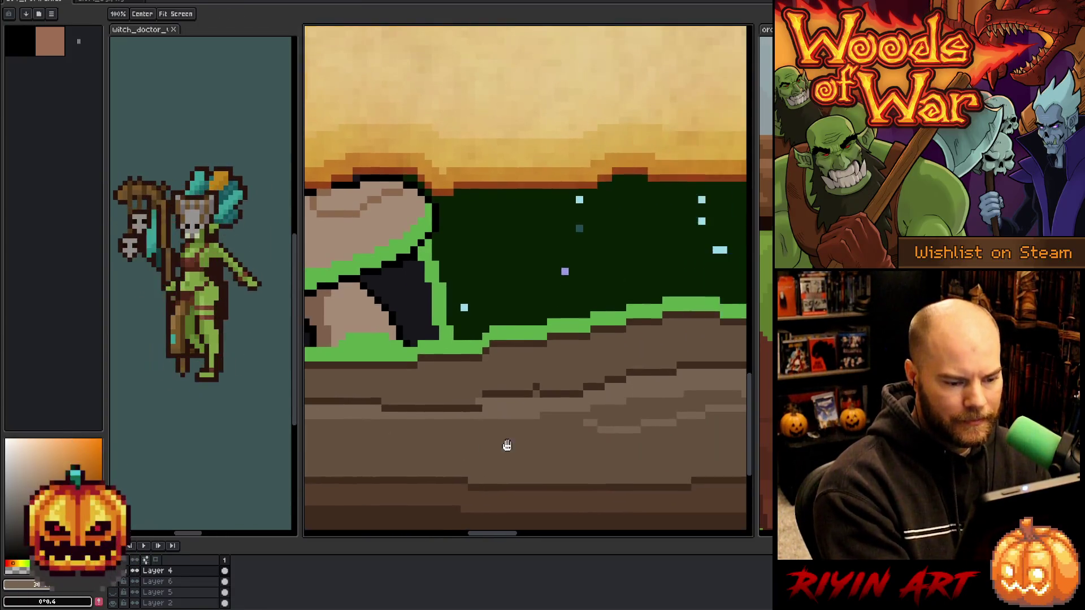
key("alt")
left_click(548, 377, "alt")
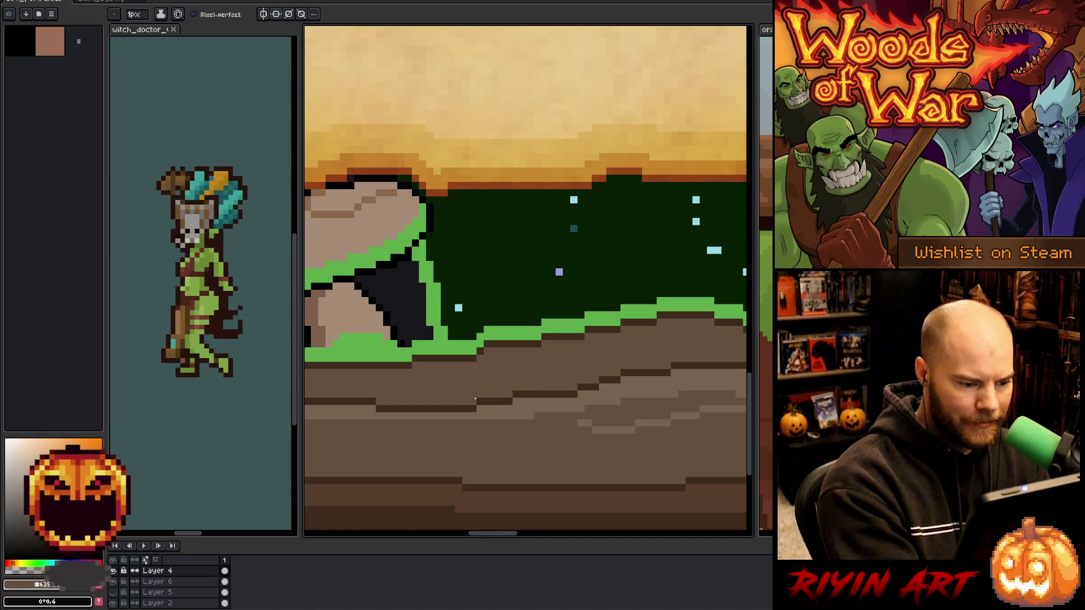
scroll(475, 399, "down", 3)
left_click_drag(600, 430, 592, 438)
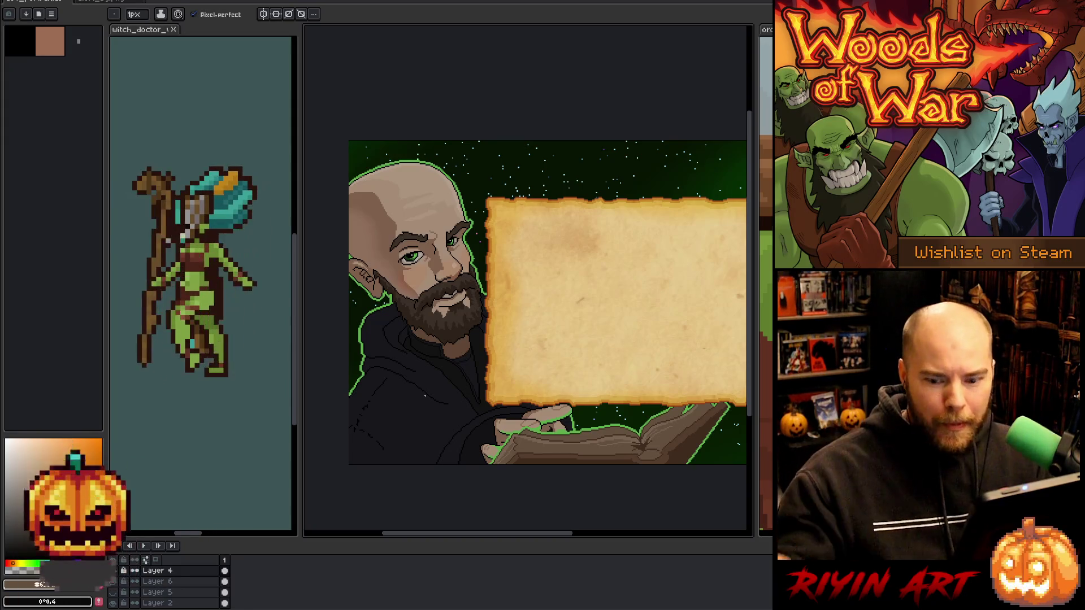
scroll(444, 325, "down", 1)
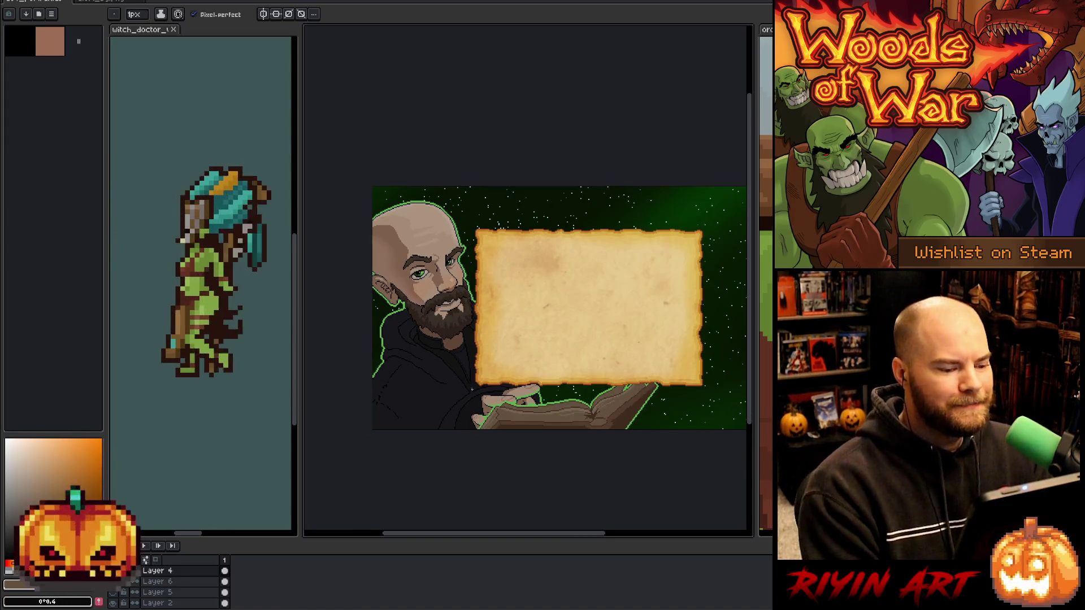
left_click_drag(472, 389, 453, 390)
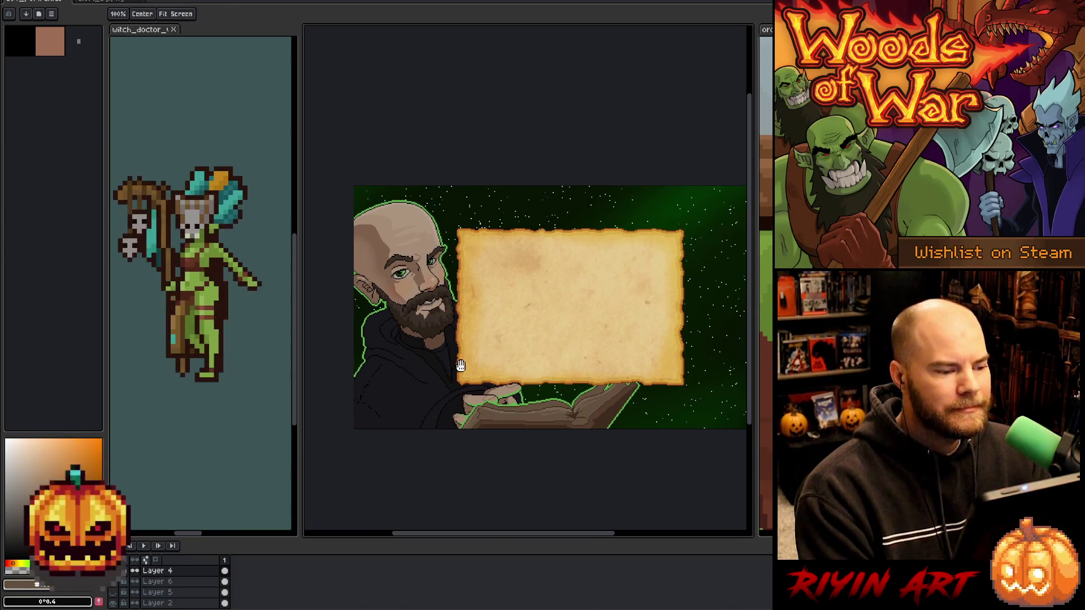
key("space")
scroll(480, 343, "up", 1)
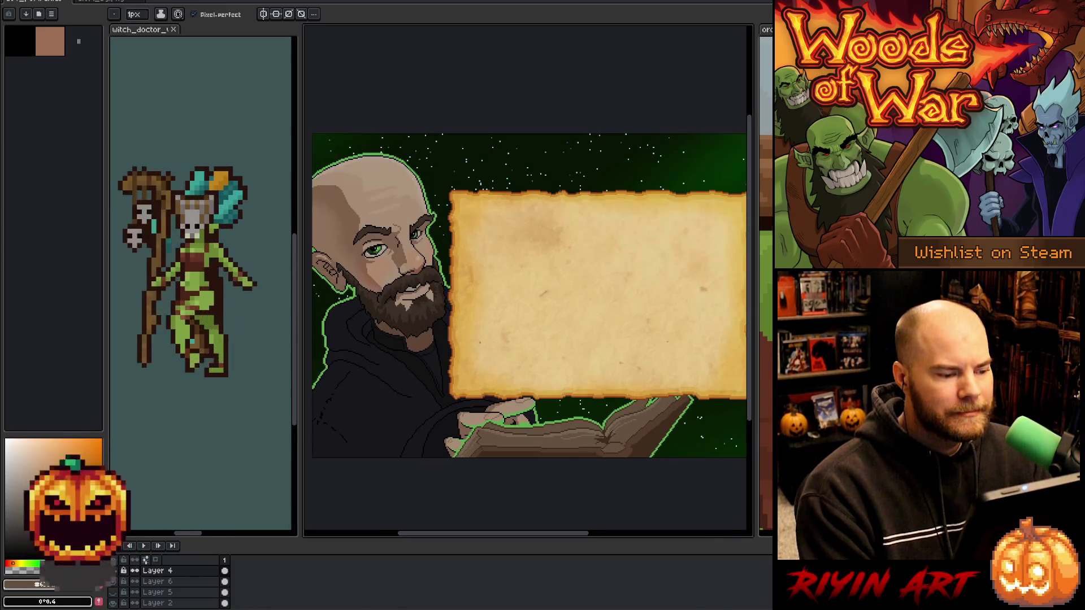
left_click_drag(474, 334, 495, 339)
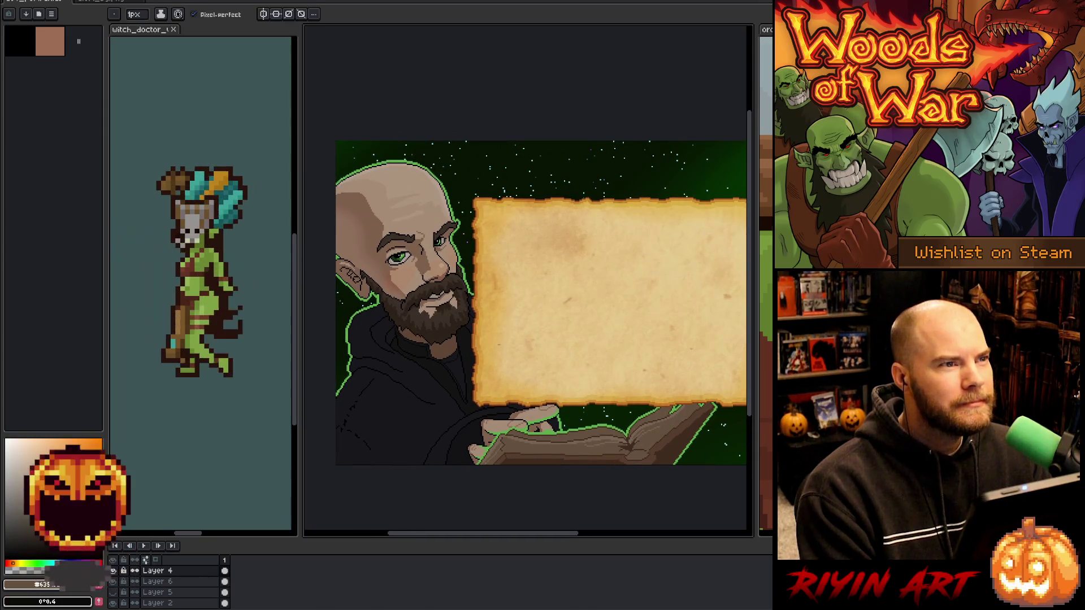
scroll(499, 344, "up", 1)
scroll(500, 345, "up", 1)
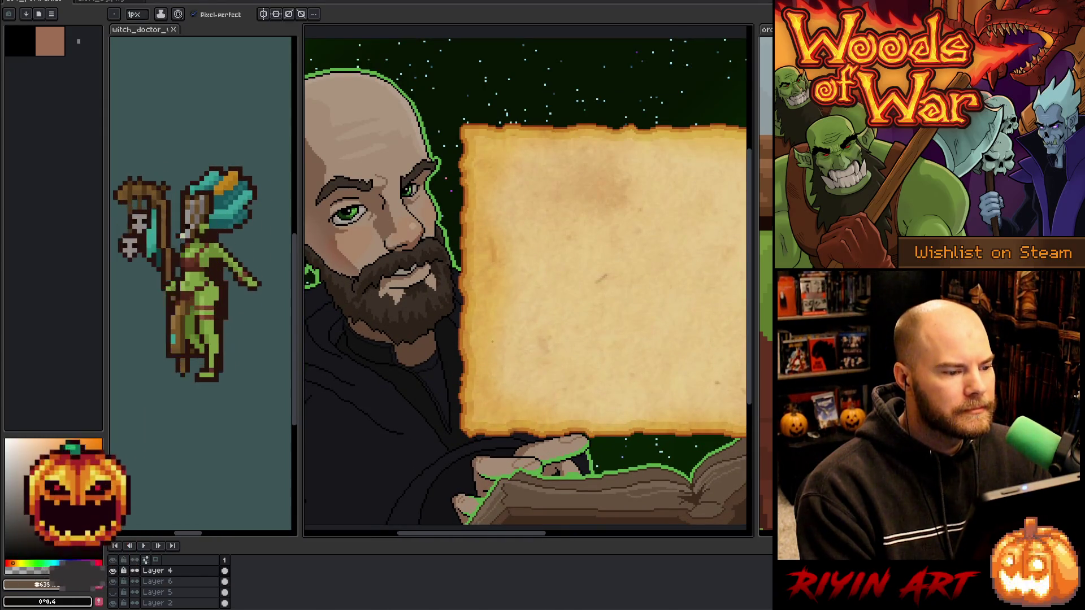
scroll(463, 333, "down", 1)
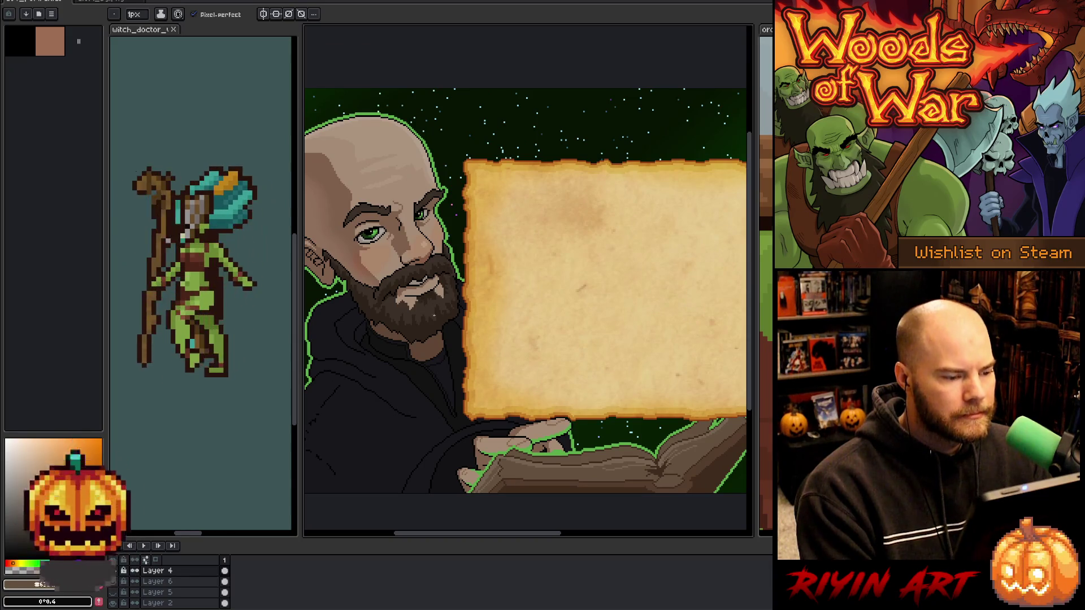
scroll(542, 401, "down", 1)
scroll(542, 401, "down", 1)
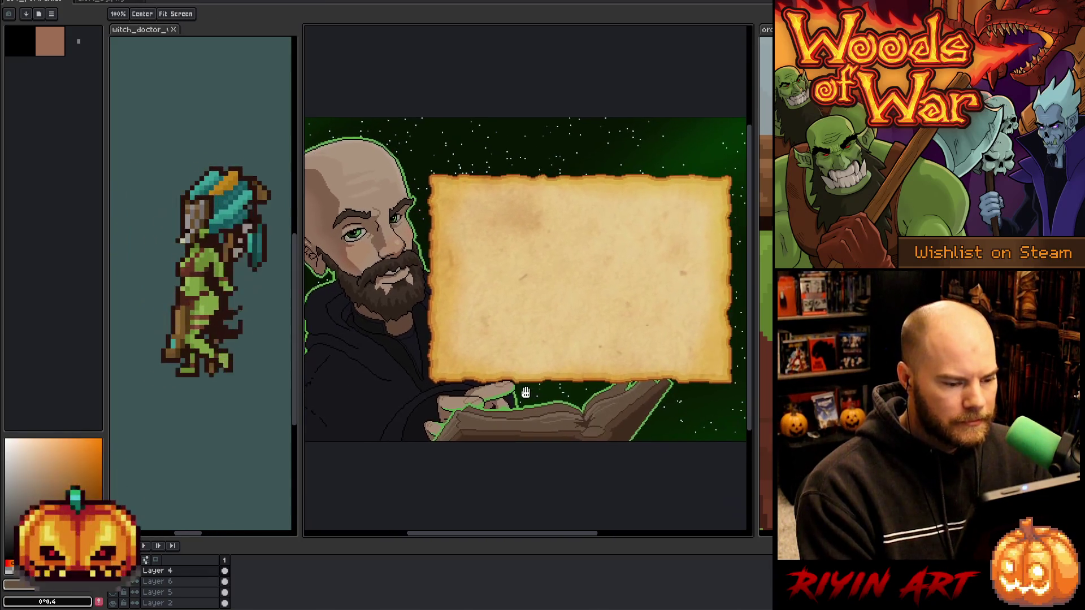
left_click_drag(565, 401, 543, 401)
scroll(526, 402, "up", 2)
scroll(492, 405, "up", 1)
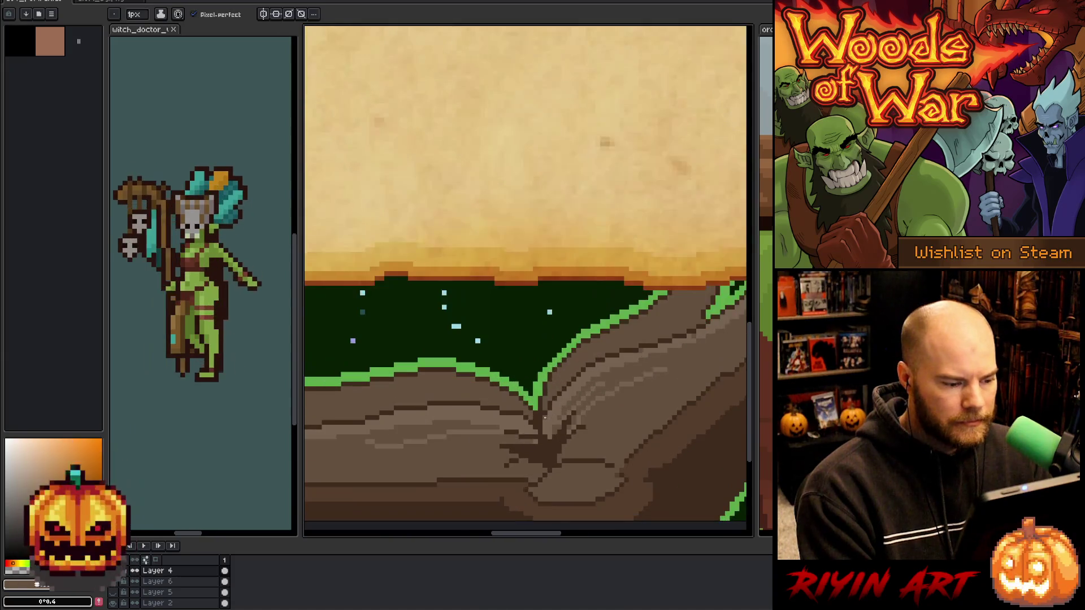
scroll(447, 412, "down", 1)
left_click_drag(447, 411, 571, 445)
scroll(572, 445, "down", 2)
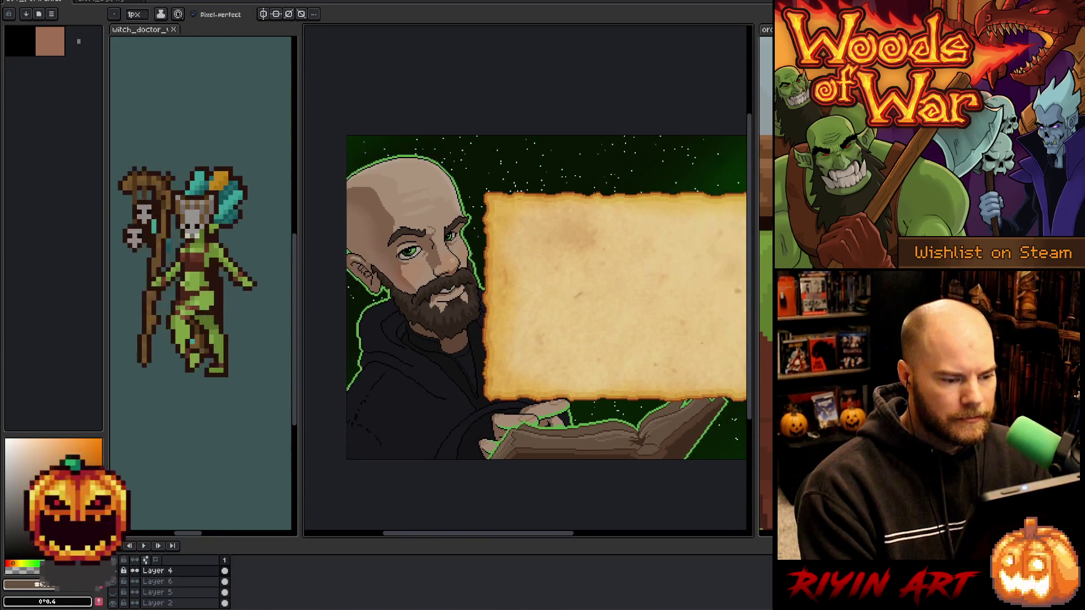
scroll(572, 446, "up", 2)
scroll(614, 459, "up", 1)
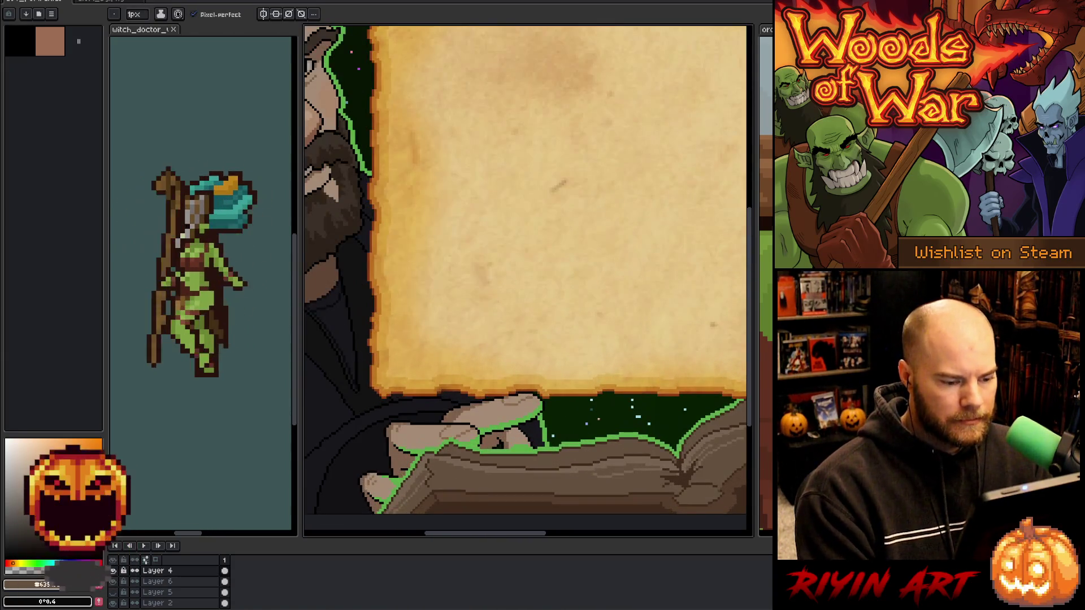
Alt-sample several brown tones on the book, settling on the lighter book brown.
key("alt")
left_click(615, 458, "alt")
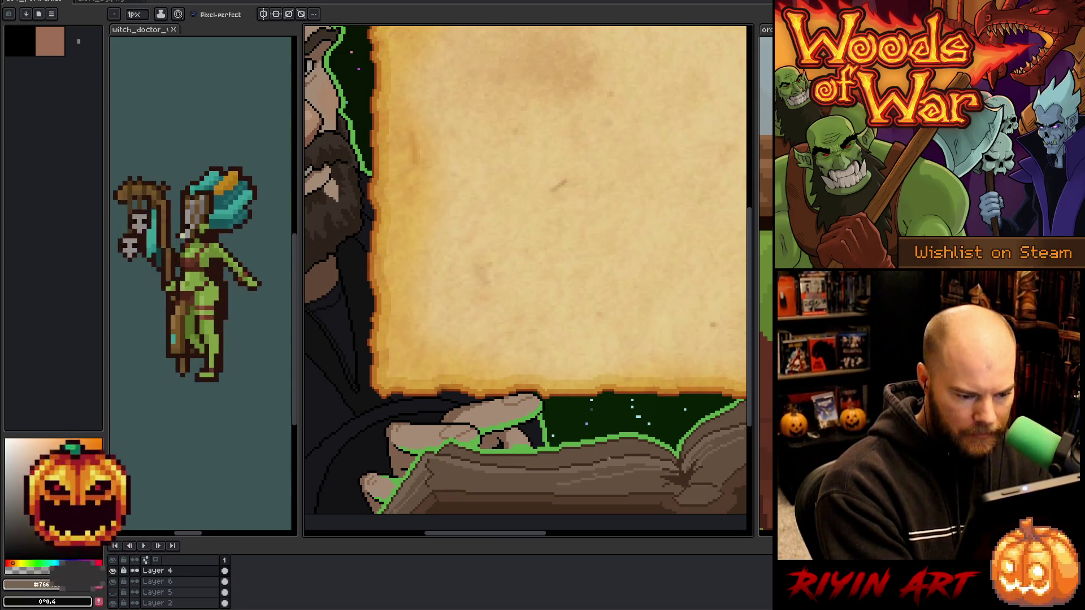
left_click(603, 469, "alt")
left_click(682, 472, "alt")
left_click(682, 472, "alt")
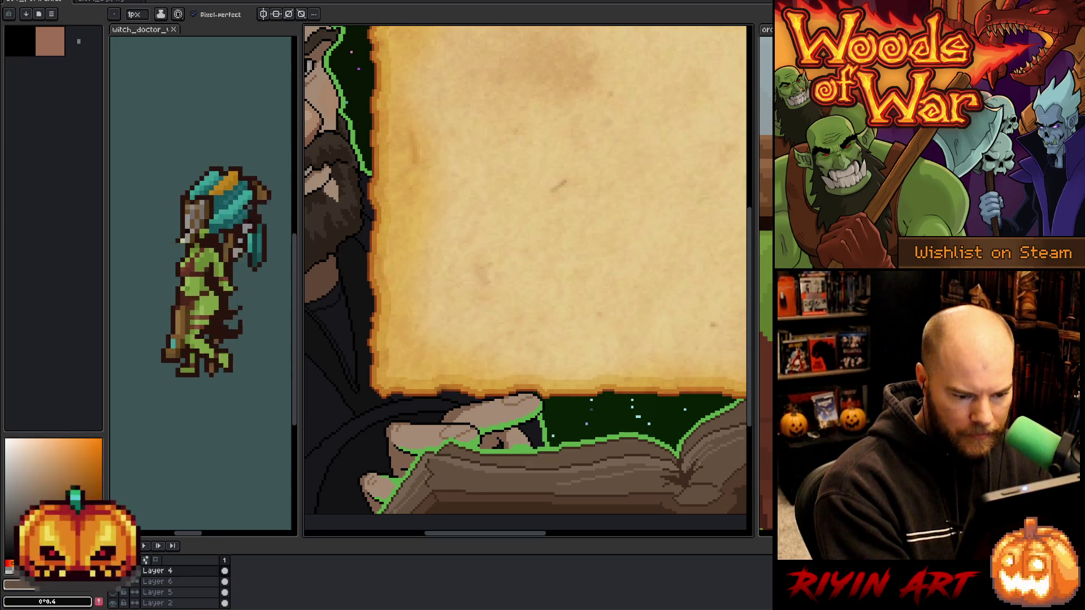
left_click(684, 467, "alt")
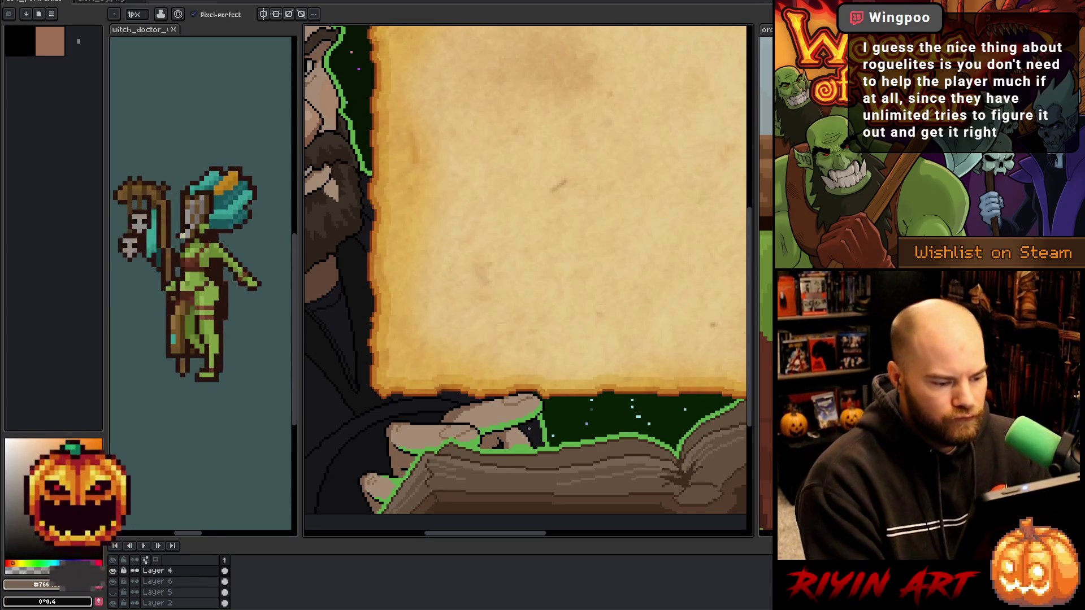
scroll(526, 305, "down", 3)
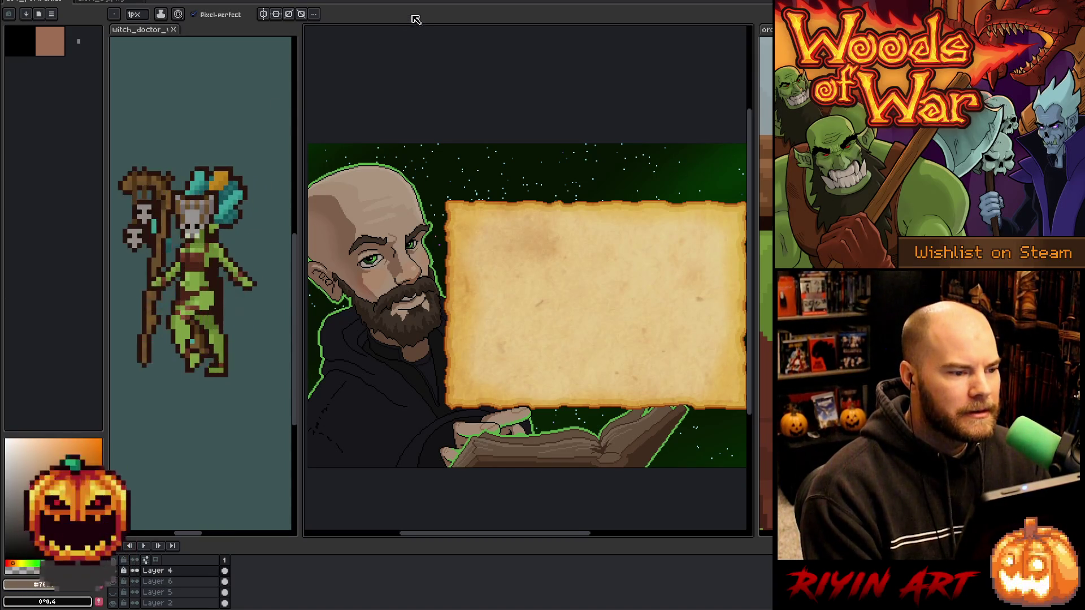
mouse_move(485, 306)
left_mouse_down()
mouse_move(526, 351)
mouse_move(513, 341)
left_mouse_up()
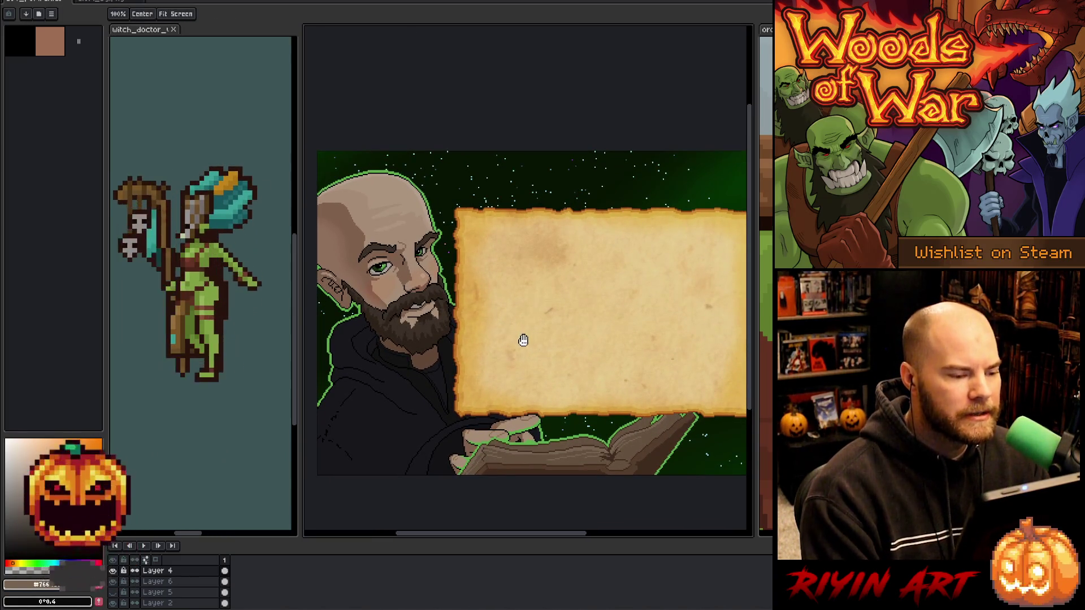
key("b")
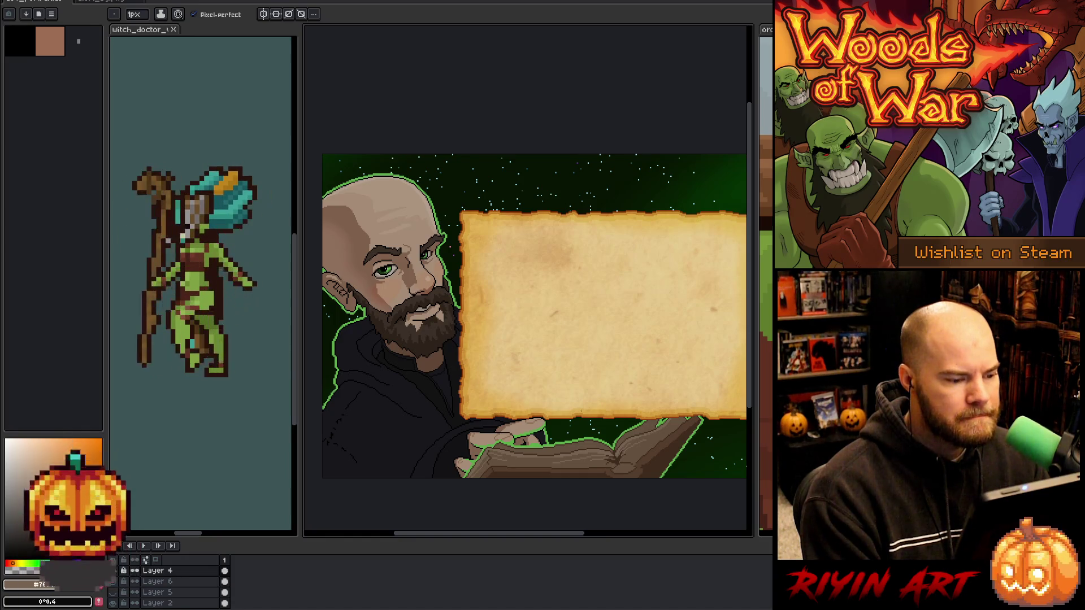
scroll(584, 446, "up", 5)
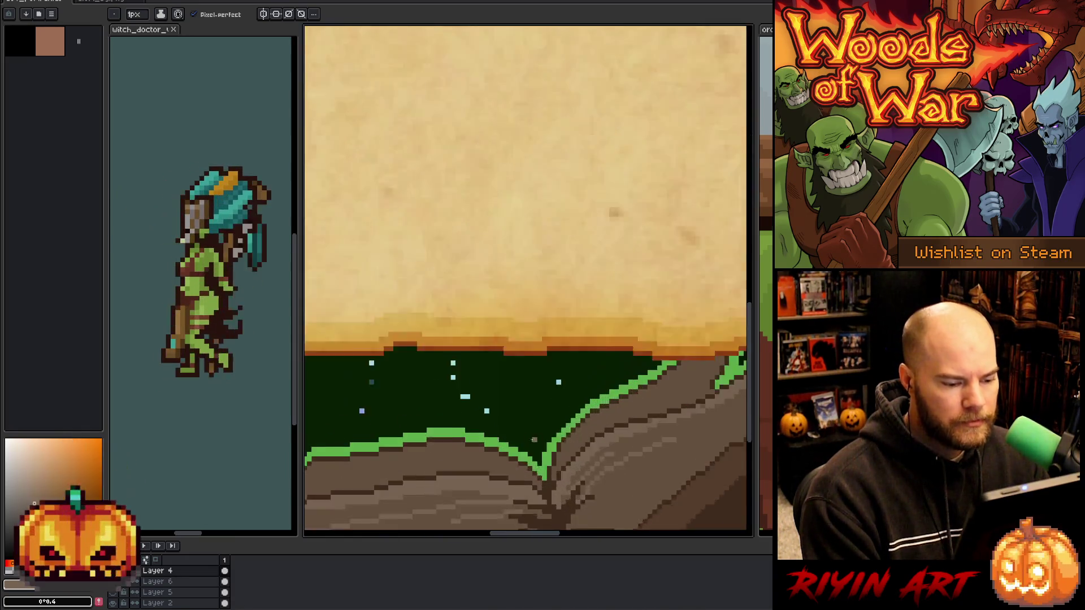
left_click_drag(584, 445, 434, 413)
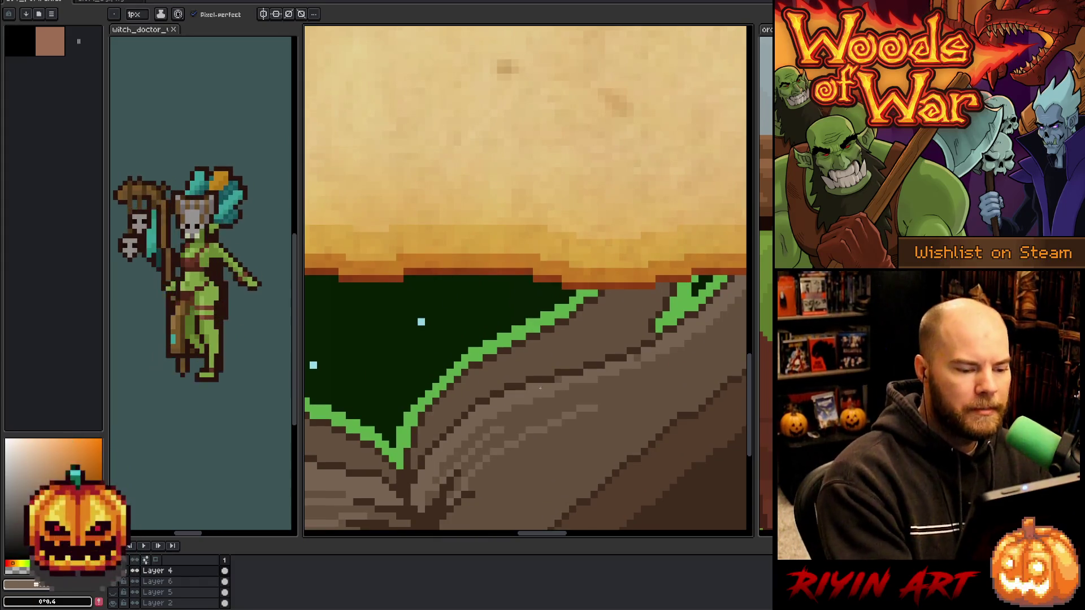
key("i")
mouse_move(673, 375)
left_mouse_down()
mouse_move(499, 463)
mouse_move(393, 317)
mouse_move(465, 436)
mouse_move(679, 347)
left_mouse_up()
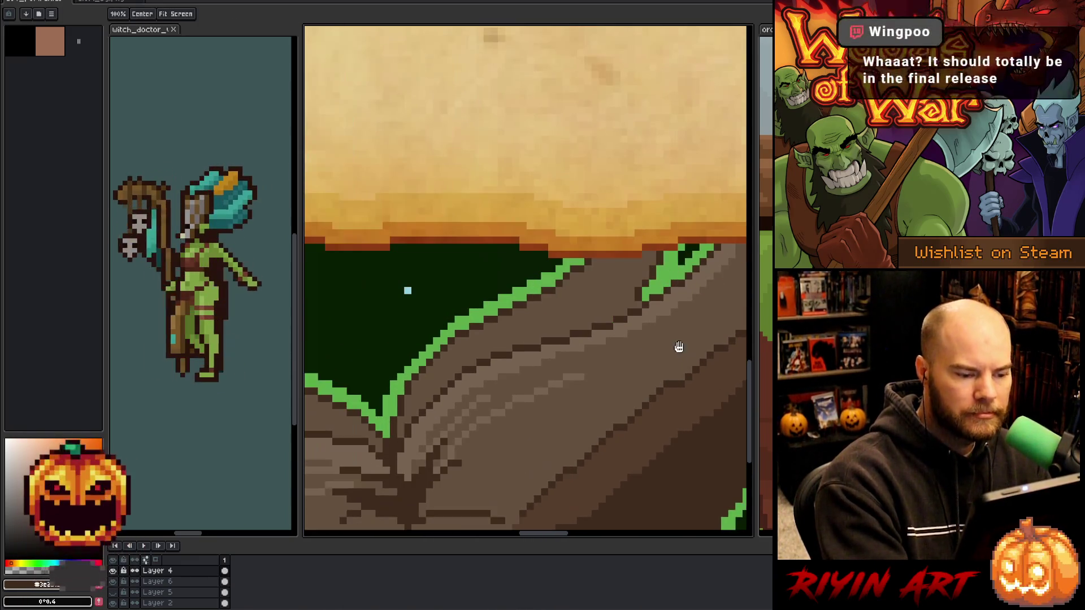
mouse_move(468, 436)
left_mouse_down()
mouse_move(524, 484)
mouse_move(576, 414)
mouse_move(611, 445)
left_mouse_up()
key("w")
left_click(587, 390)
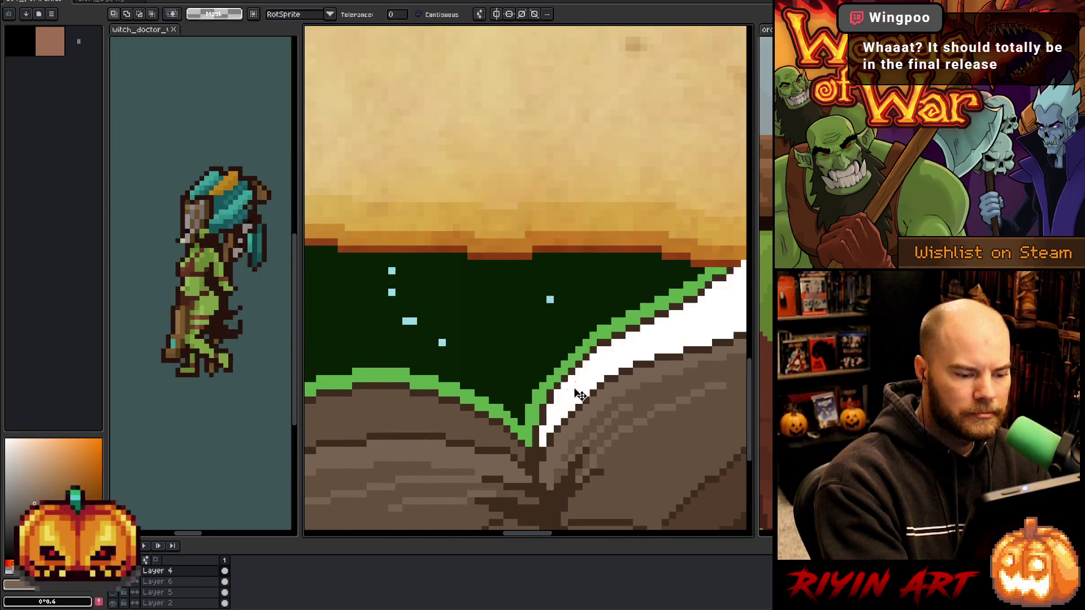
key("Left")
key("Down")
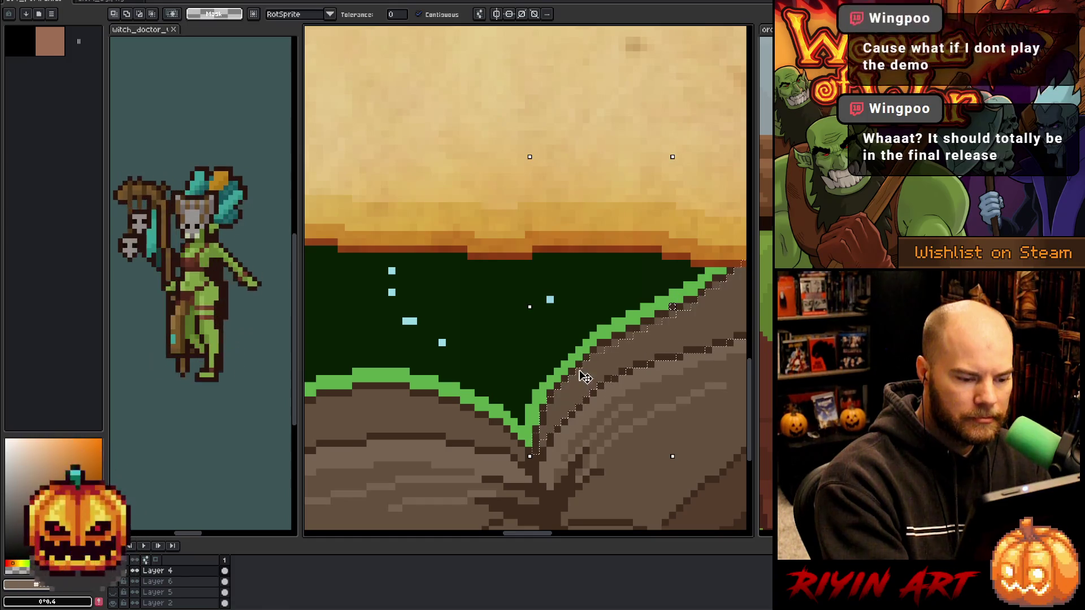
key("Return")
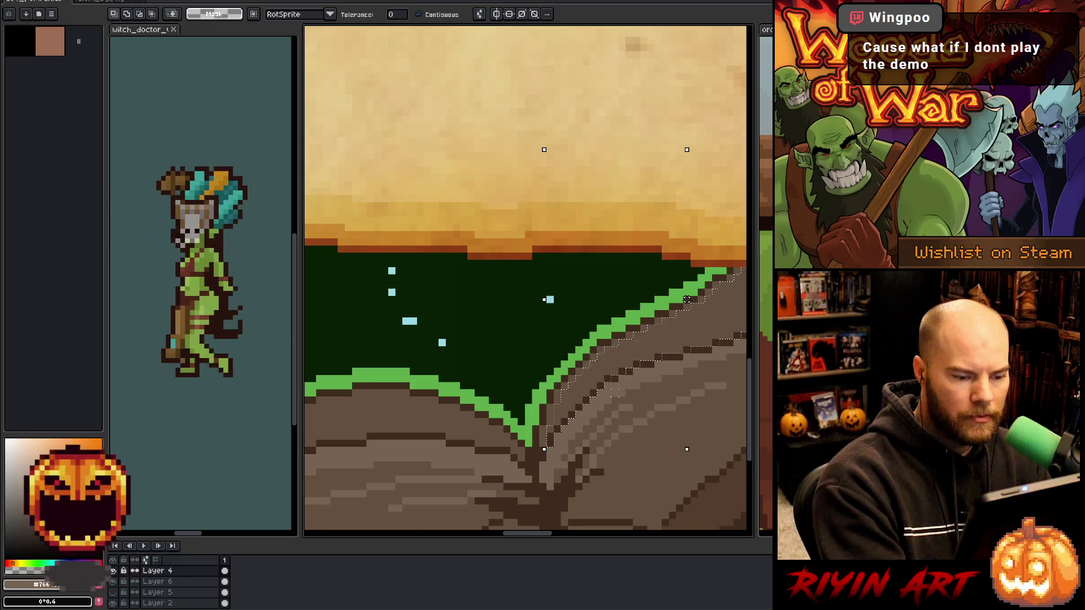
key("g")
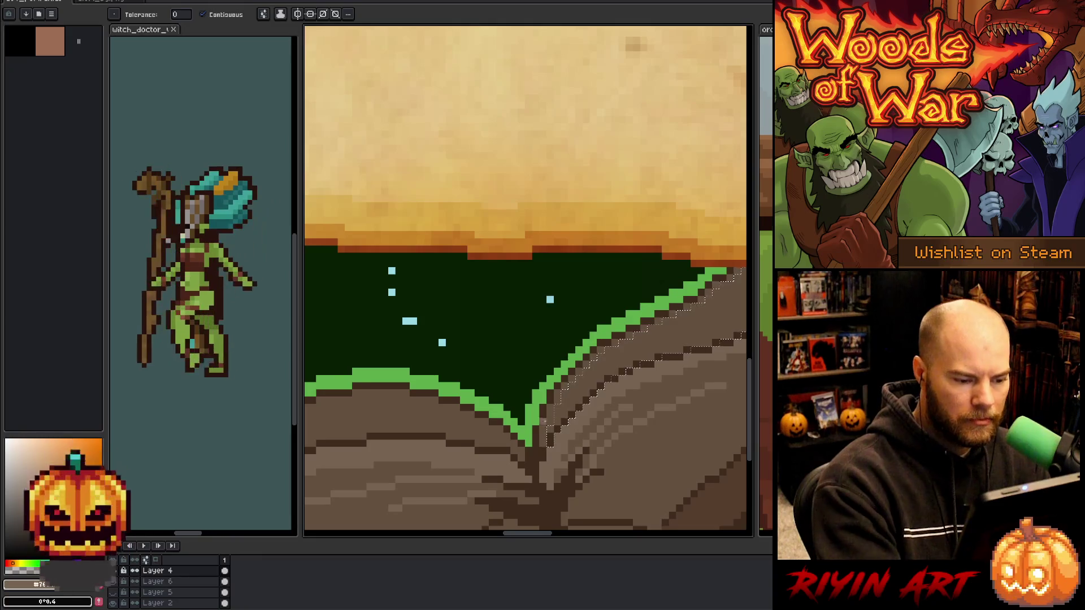
key("b")
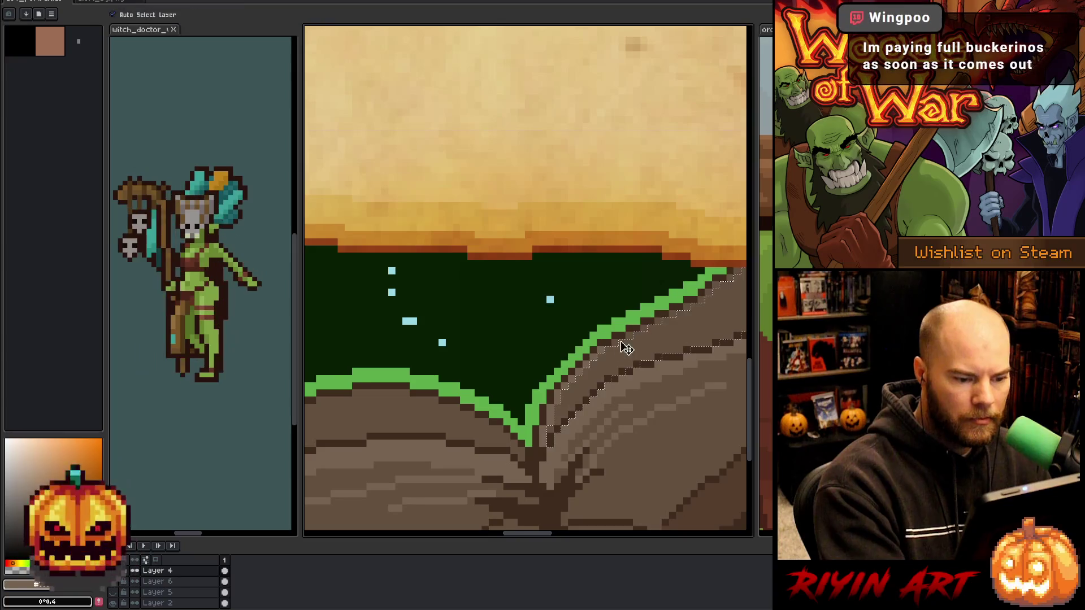
key("h")
mouse_move(625, 366)
left_mouse_down()
mouse_move(482, 455)
mouse_move(549, 423)
left_mouse_up()
key("b")
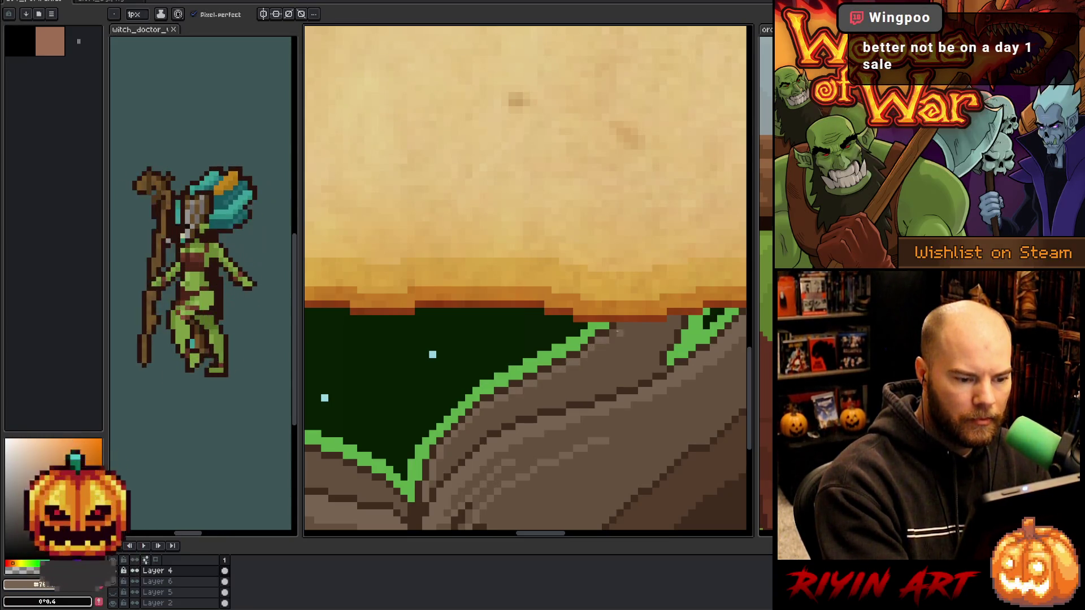
Pick up the green outline colour and pan to the top edge of the left page.
key("h")
key("b")
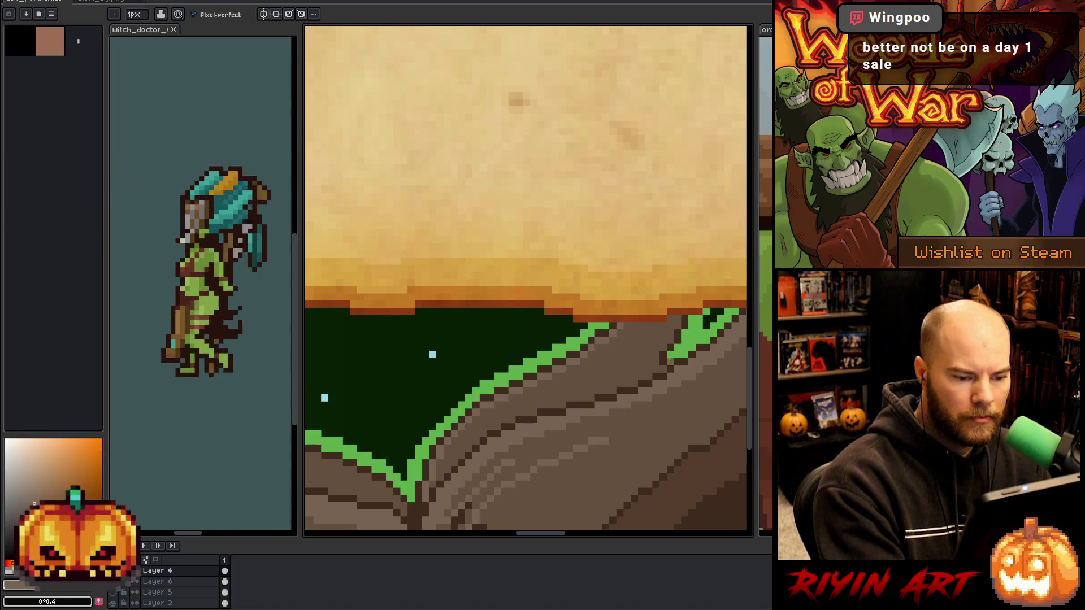
left_click(666, 362, "alt")
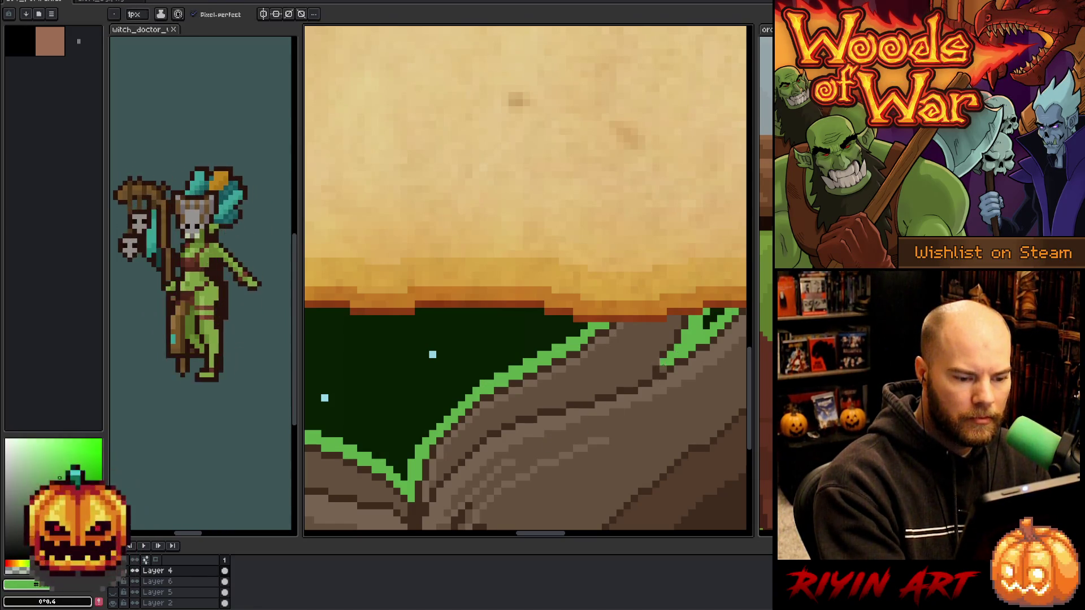
left_click(547, 373, "alt")
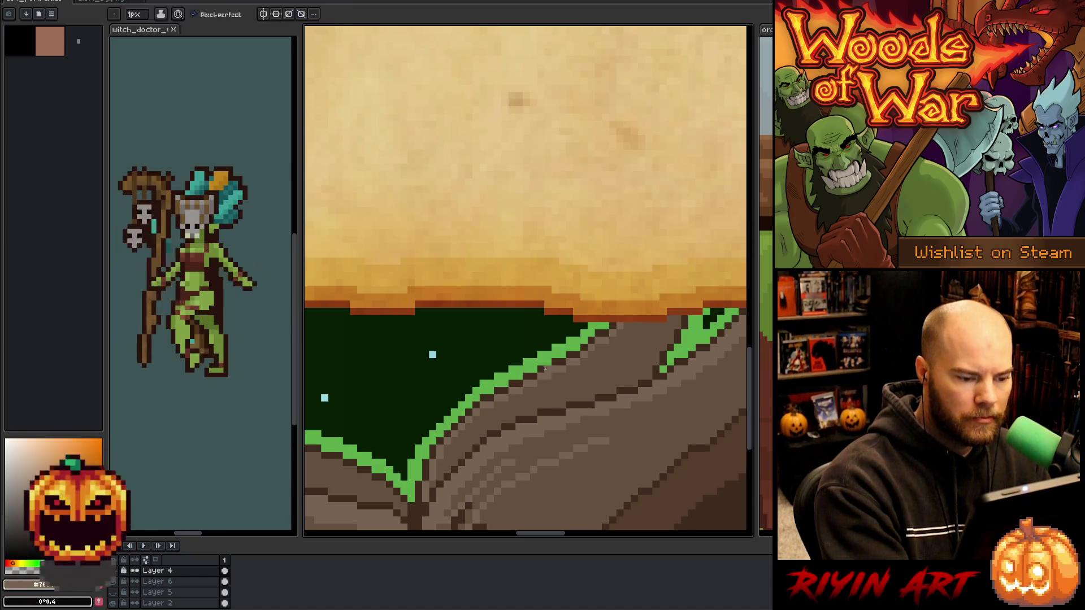
left_click_drag(400, 495, 564, 427)
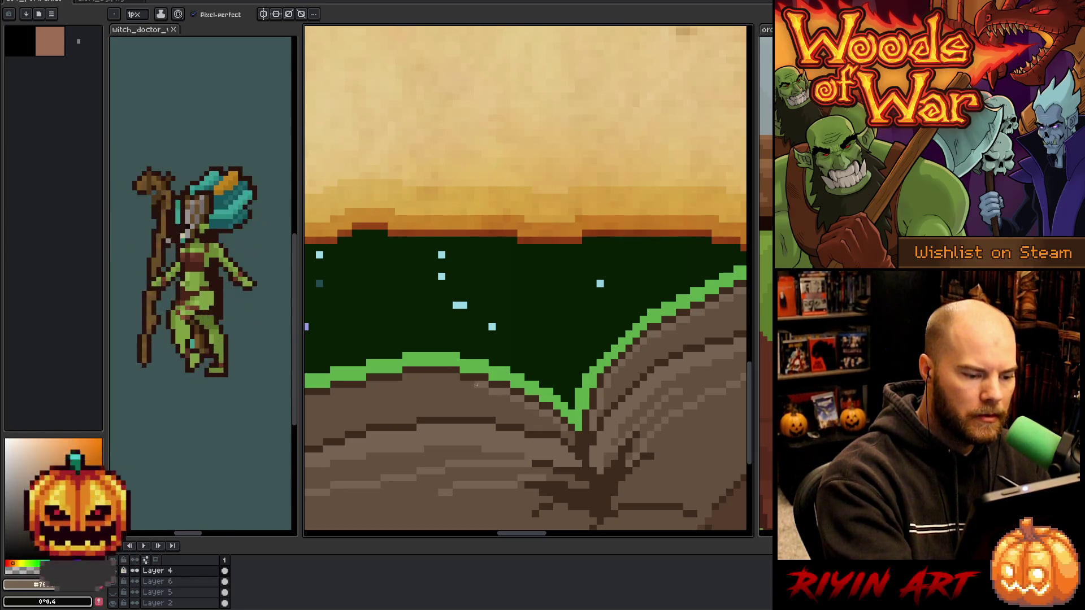
left_click_drag(476, 385, 591, 351)
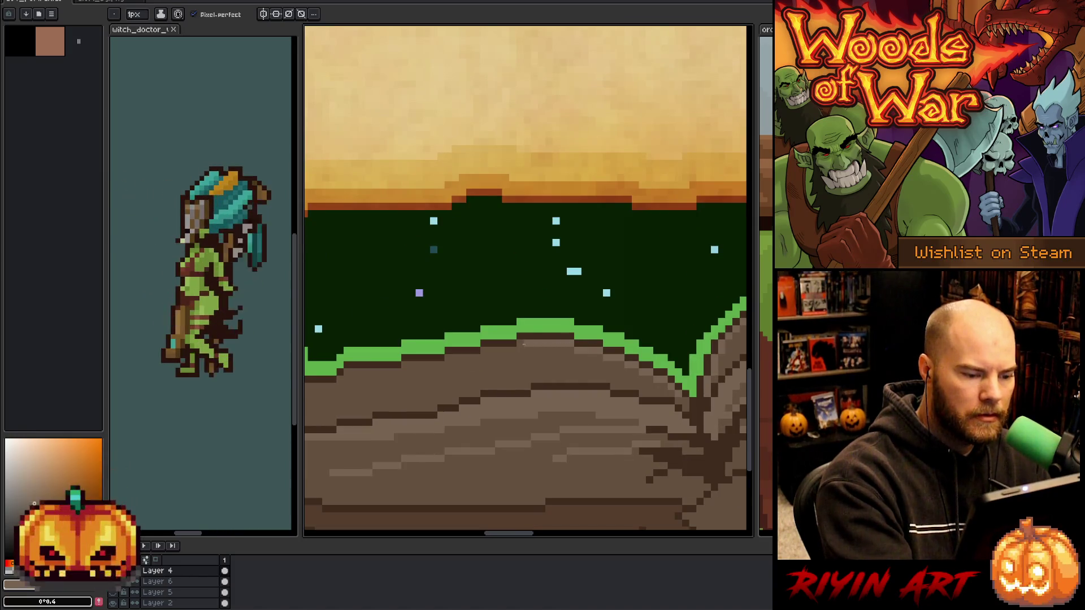
left_click_drag(462, 392, 633, 397)
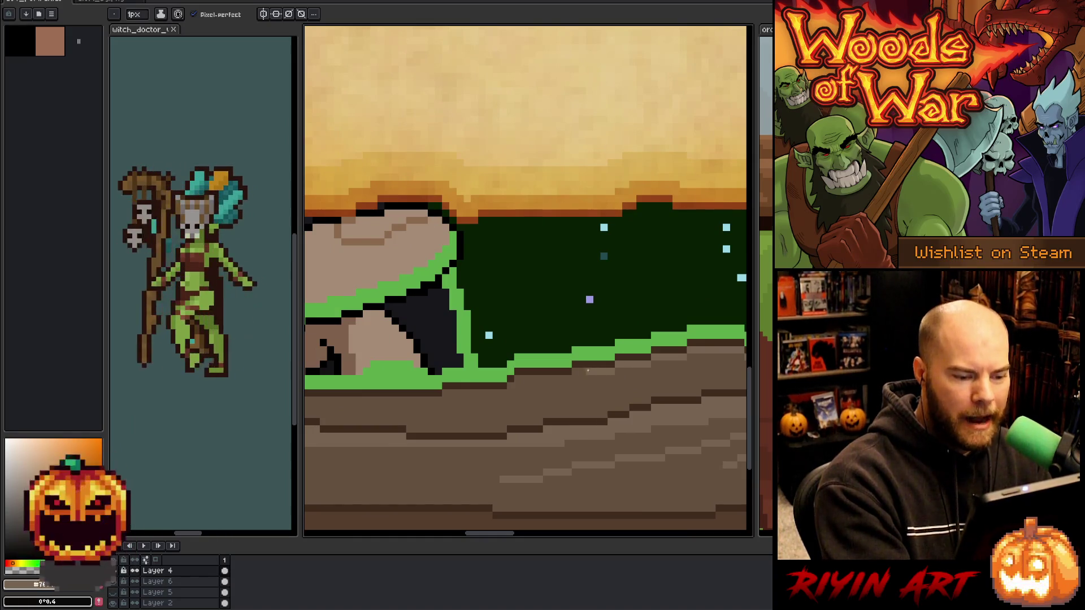
Eyedrop the dark brown and extend its line left under the green rim.
key("alt")
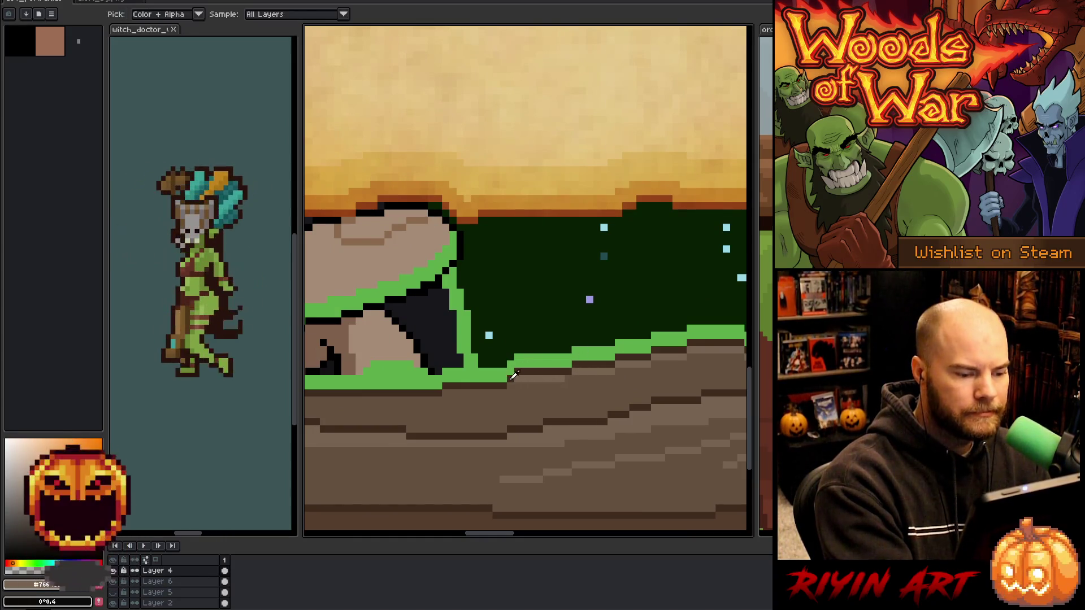
left_click(512, 378, "alt")
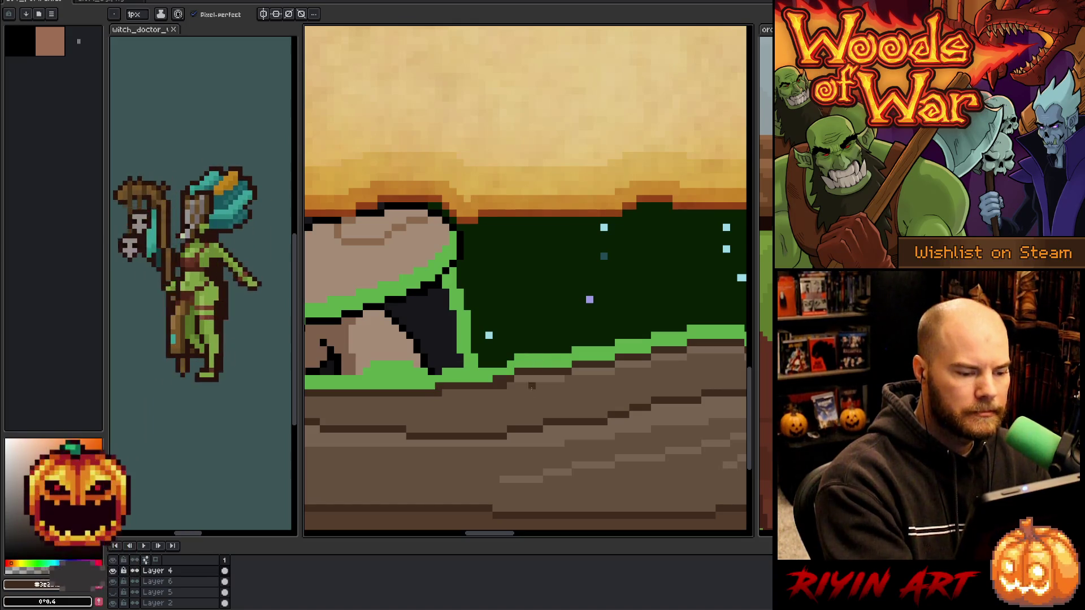
left_click(520, 386, "alt")
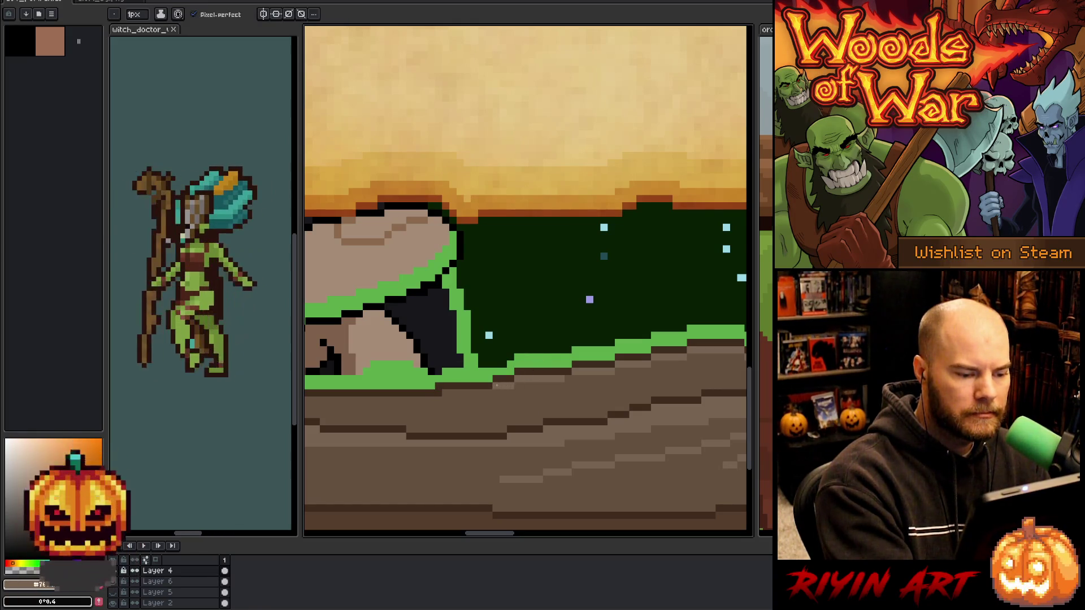
left_click(512, 378, "alt")
left_click_drag(492, 379, 461, 379)
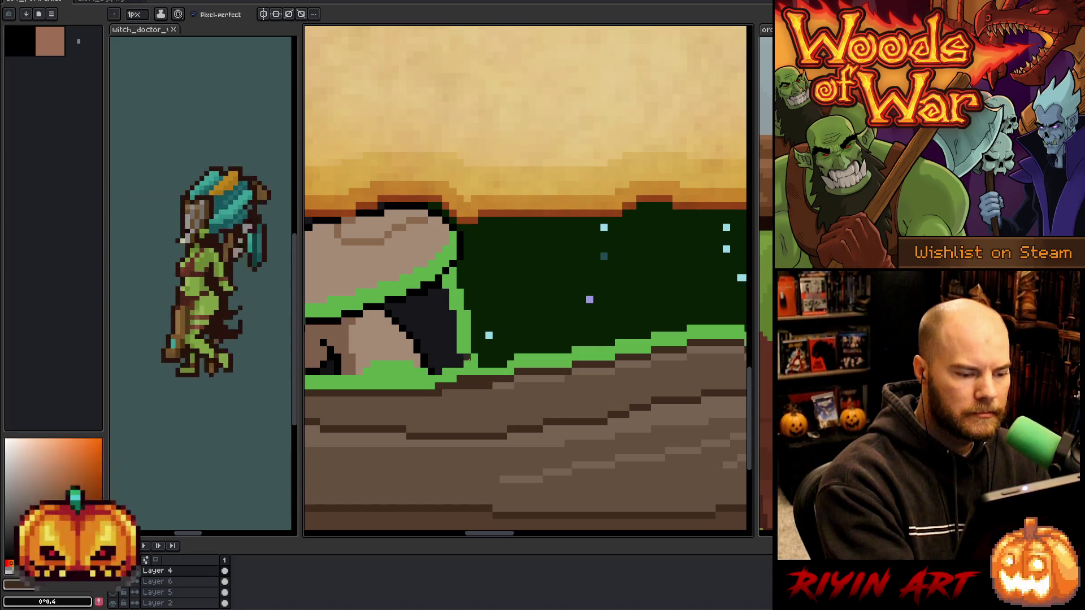
left_click_drag(446, 438, 595, 430)
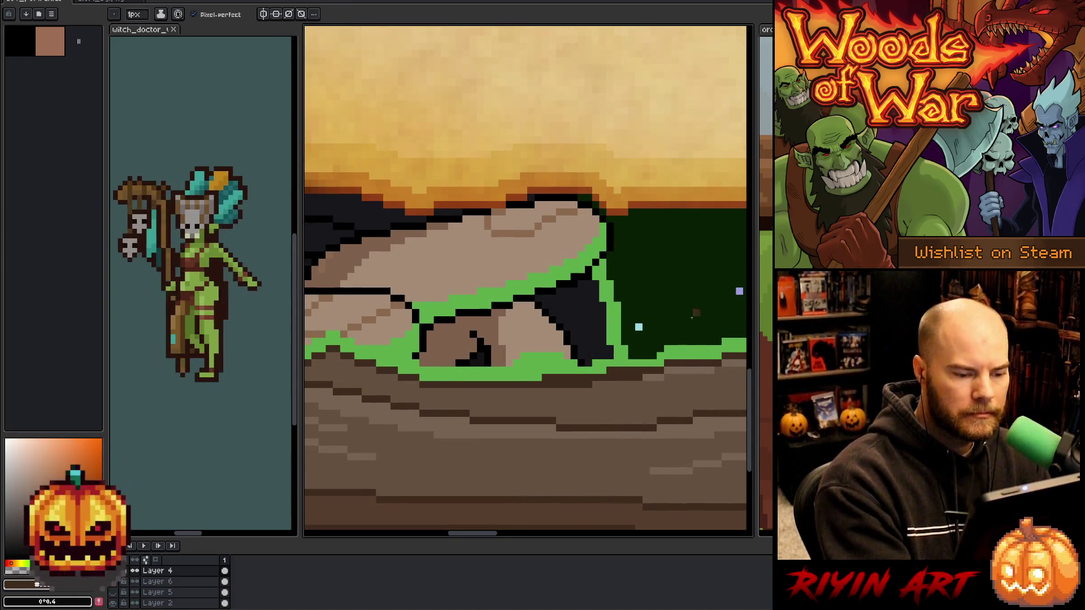
left_click(651, 374, "alt")
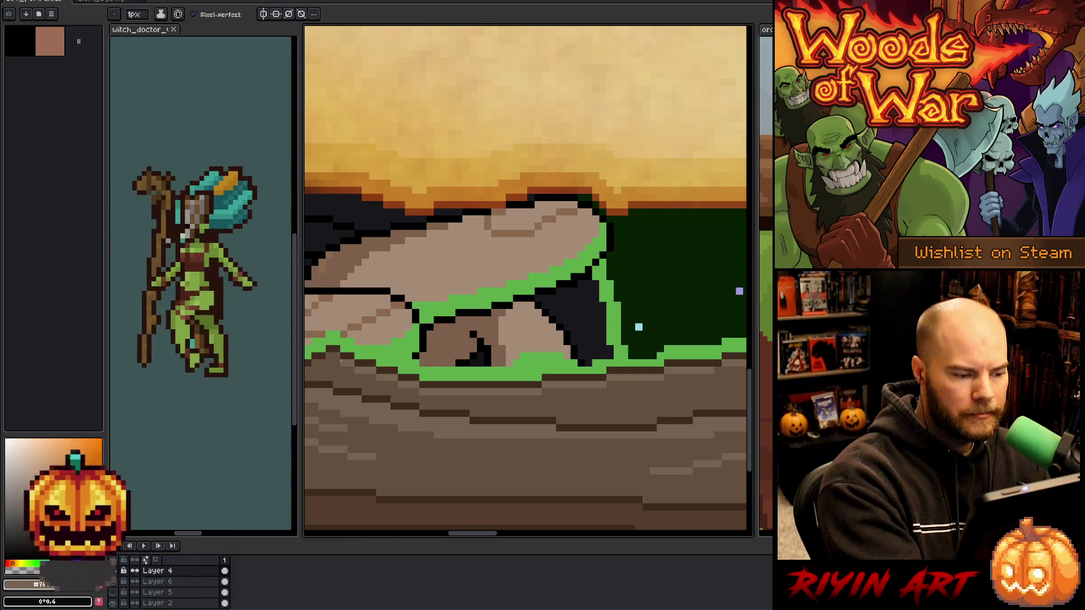
Check the far left end of the book, then return to the portrait document.
left_click_drag(350, 354, 479, 375)
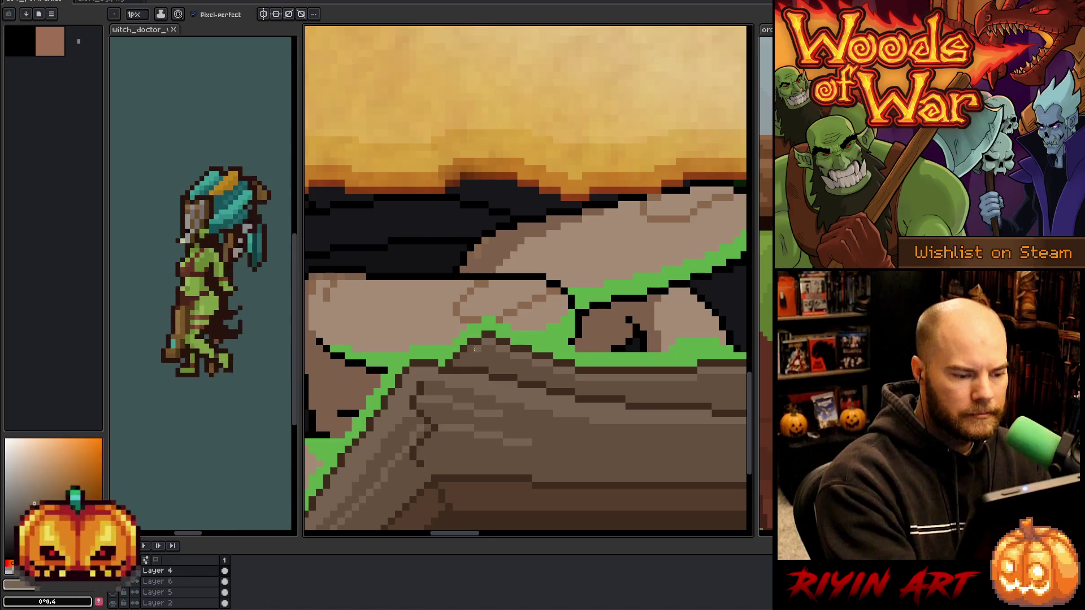
scroll(249, 368, "down", 2)
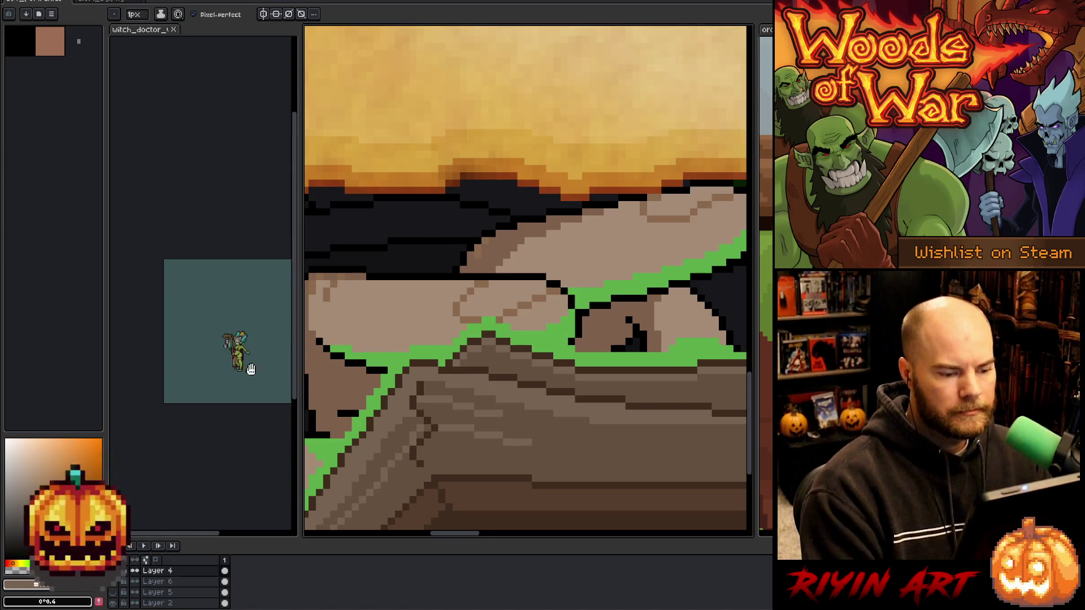
scroll(239, 362, "up", 2)
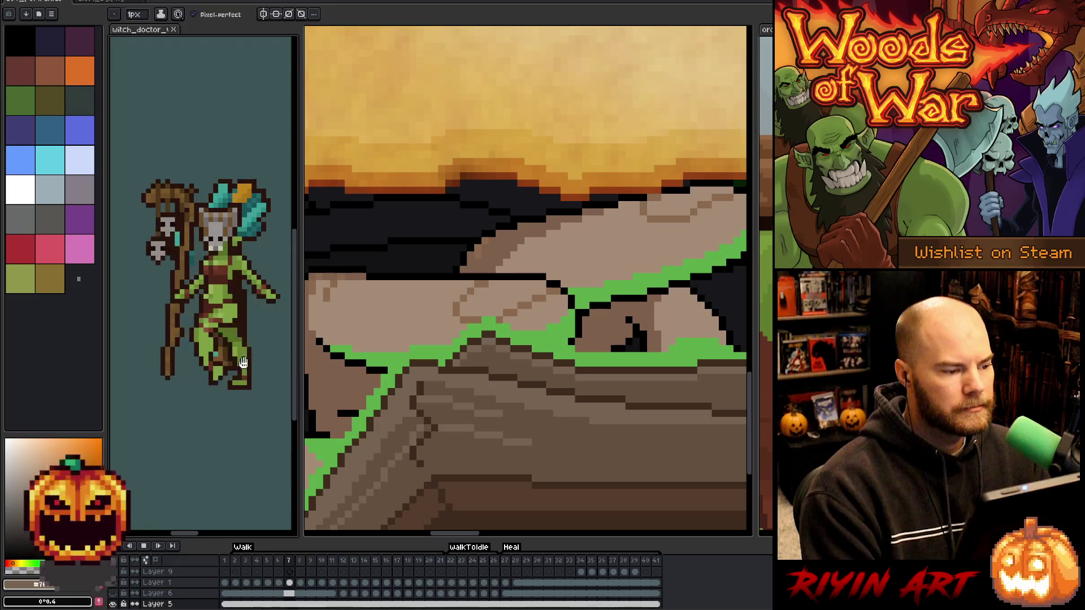
left_click(41, 3)
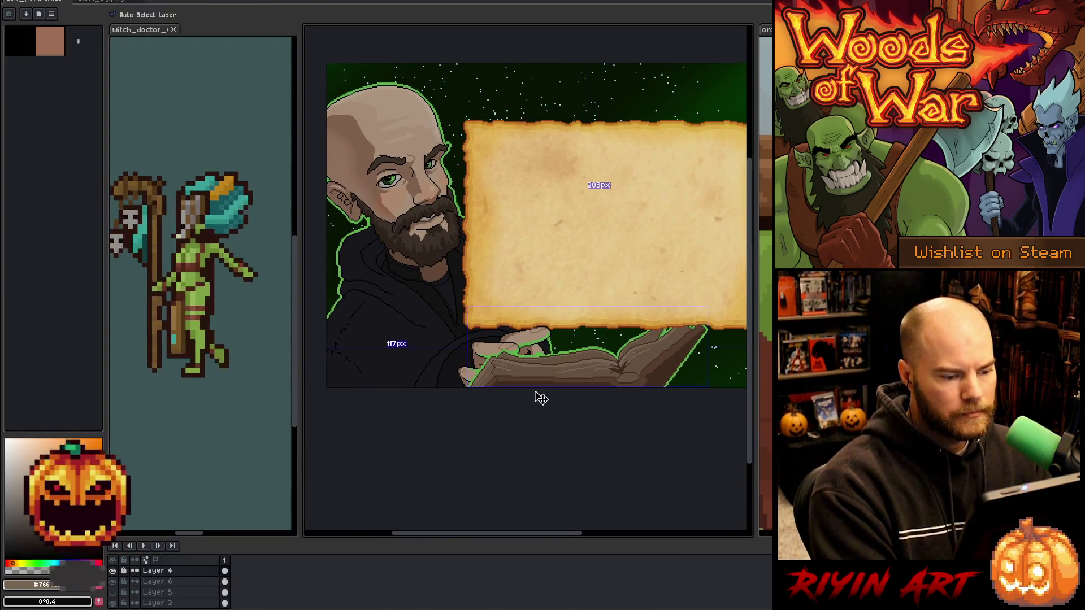
key("h")
left_click_drag(558, 260, 548, 309)
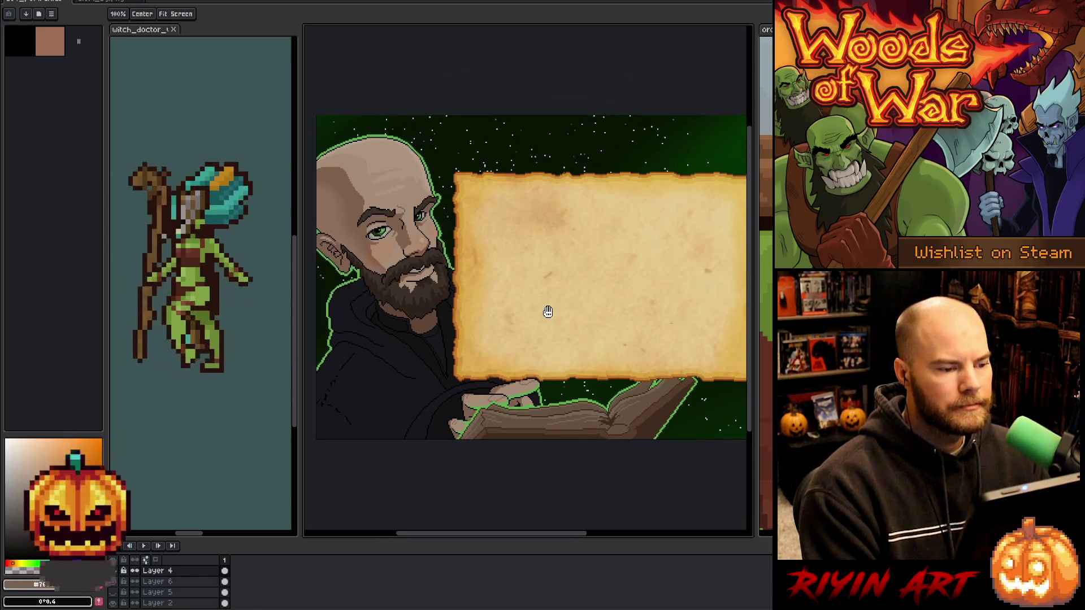
scroll(542, 252, "down", 1)
scroll(541, 251, "up", 1)
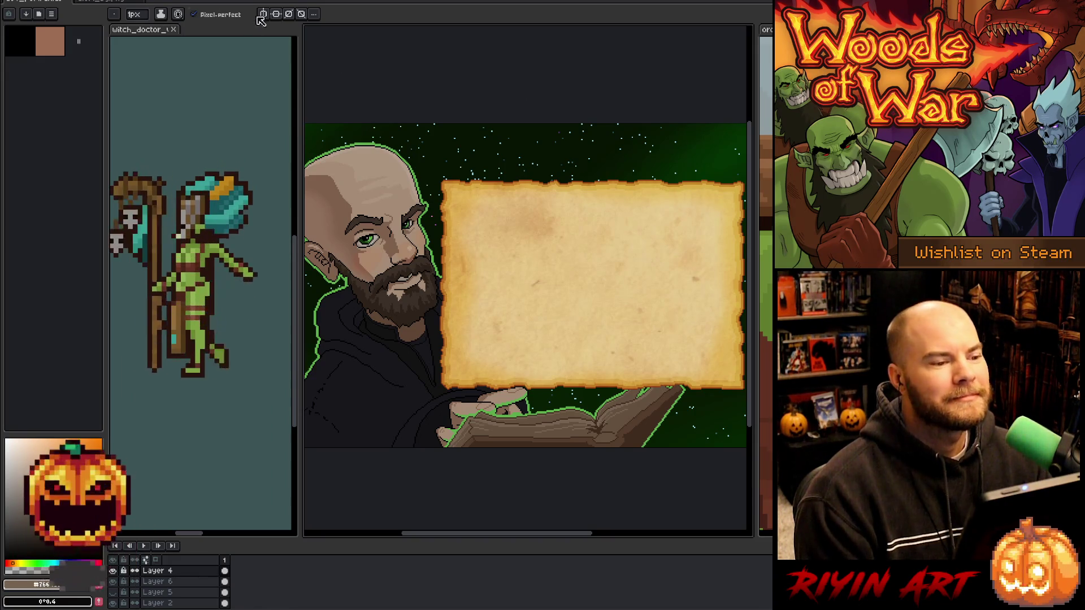
scroll(498, 156, "down", 2)
scroll(506, 156, "up", 2)
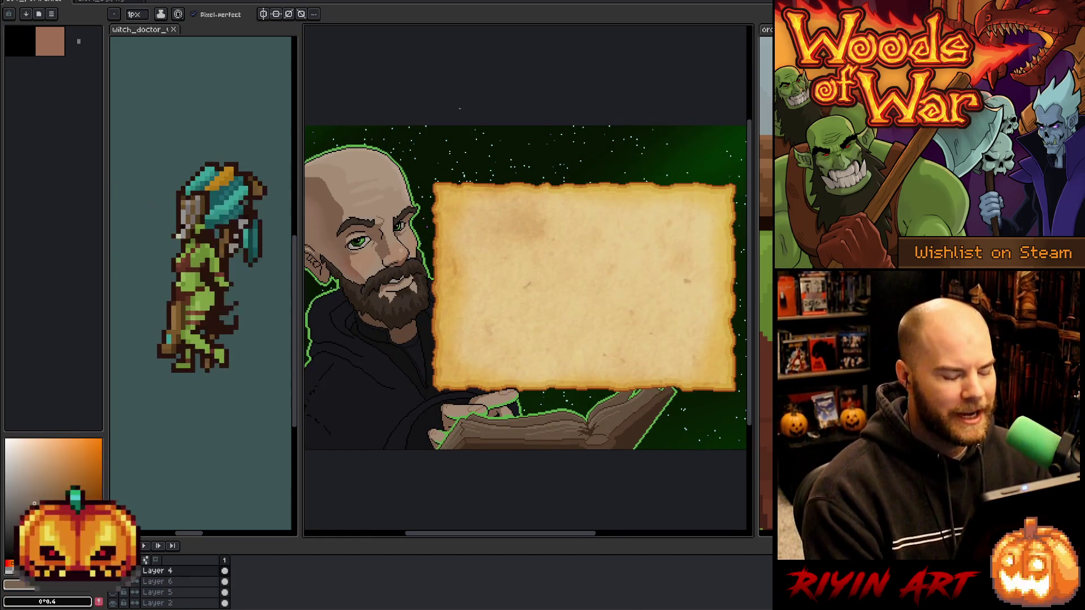
scroll(481, 104, "down", 1)
mouse_move(481, 257)
left_mouse_down()
mouse_move(504, 284)
mouse_move(461, 293)
left_mouse_up()
scroll(533, 158, "up", 1)
scroll(462, 293, "down", 1)
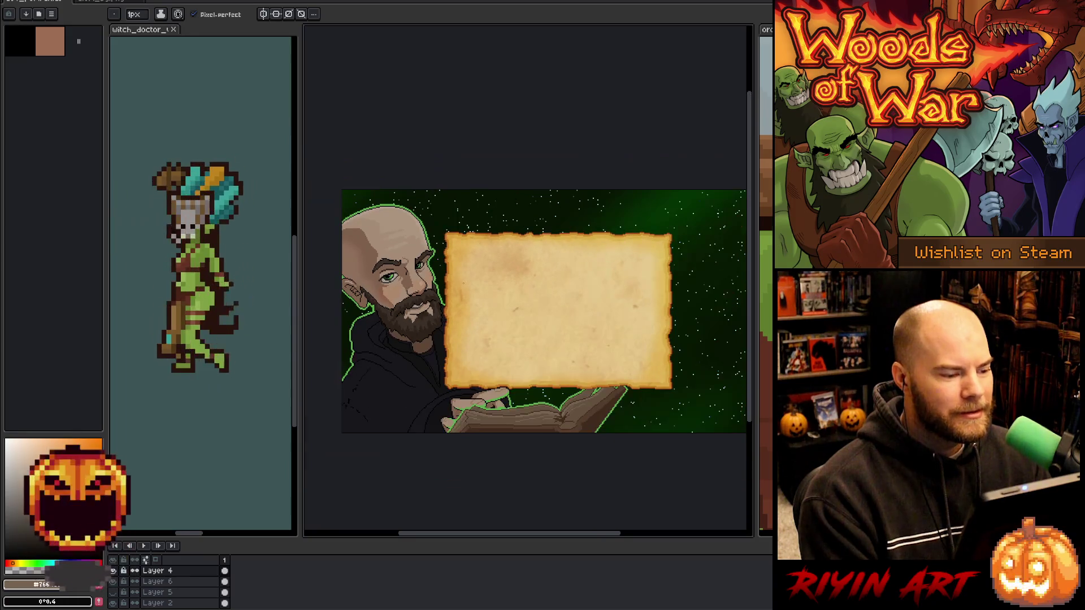
scroll(463, 286, "up", 1)
scroll(475, 287, "down", 1)
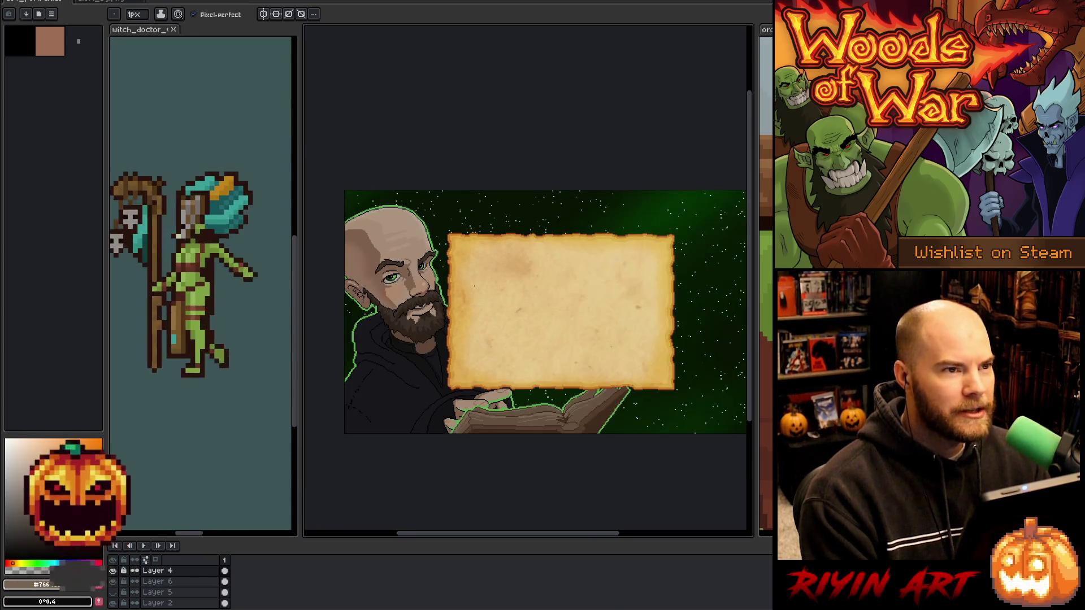
left_click_drag(477, 262, 468, 289)
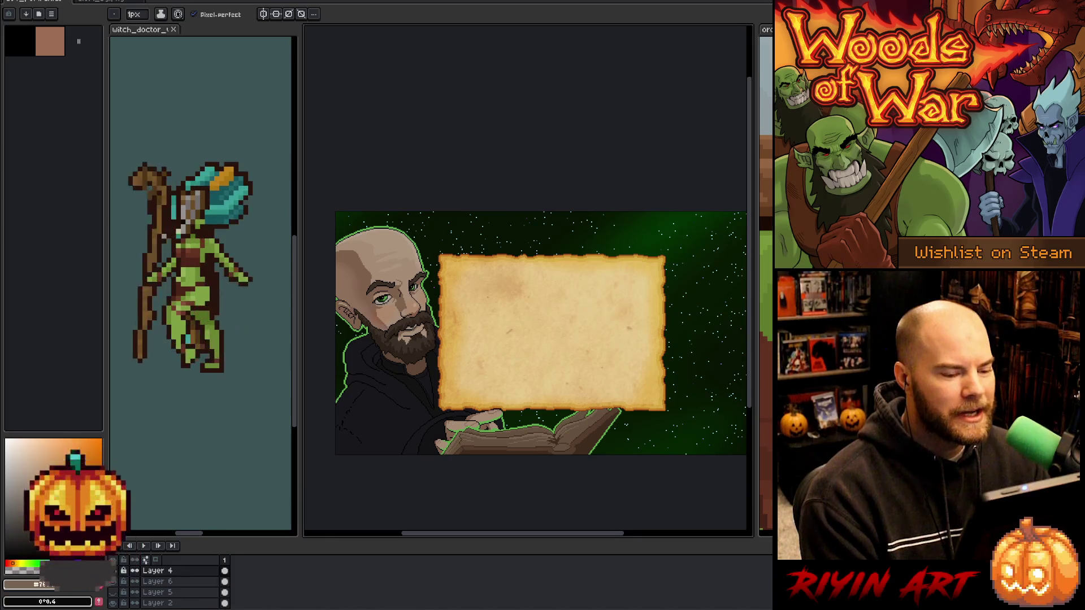
scroll(508, 332, "up", 1)
mouse_move(493, 336)
left_mouse_down()
mouse_move(505, 339)
mouse_move(492, 300)
mouse_move(473, 315)
mouse_move(507, 311)
left_mouse_up()
scroll(510, 338, "down", 1)
key("b")
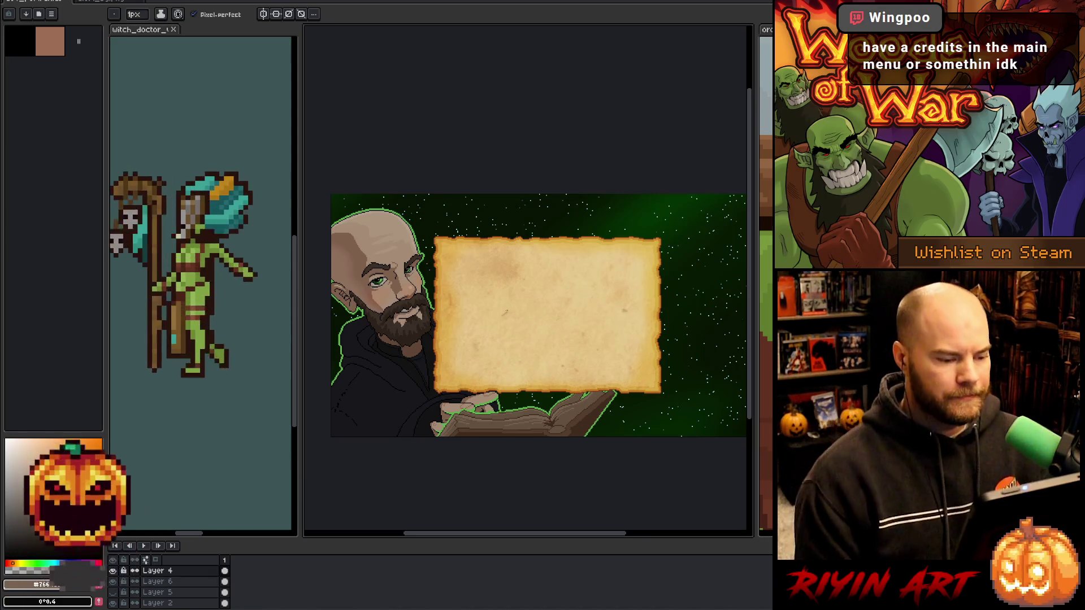
key("h")
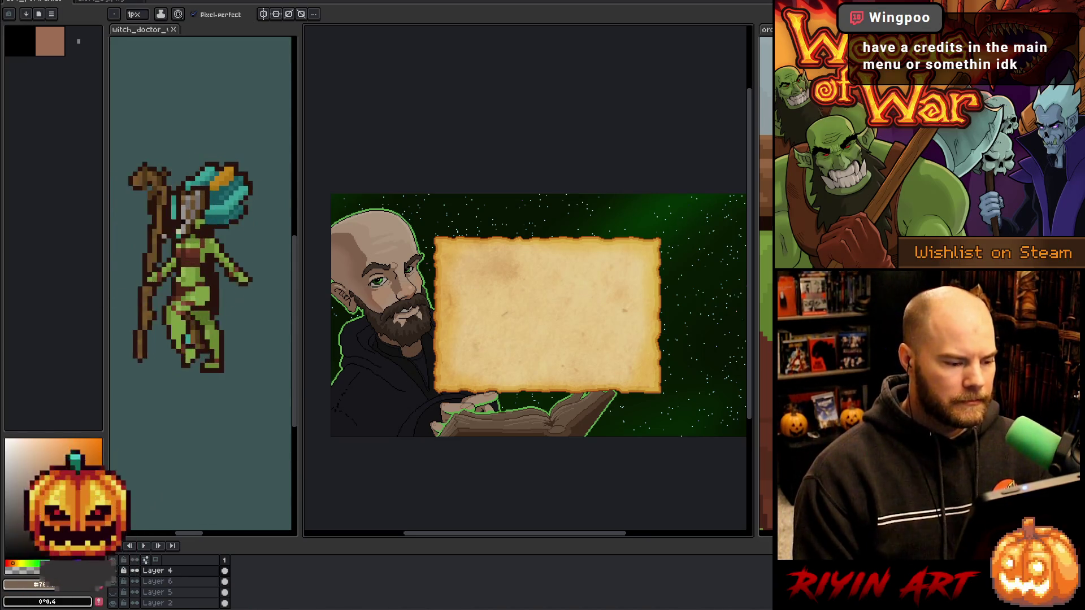
scroll(383, 301, "up", 2)
scroll(484, 275, "down", 1)
key("b")
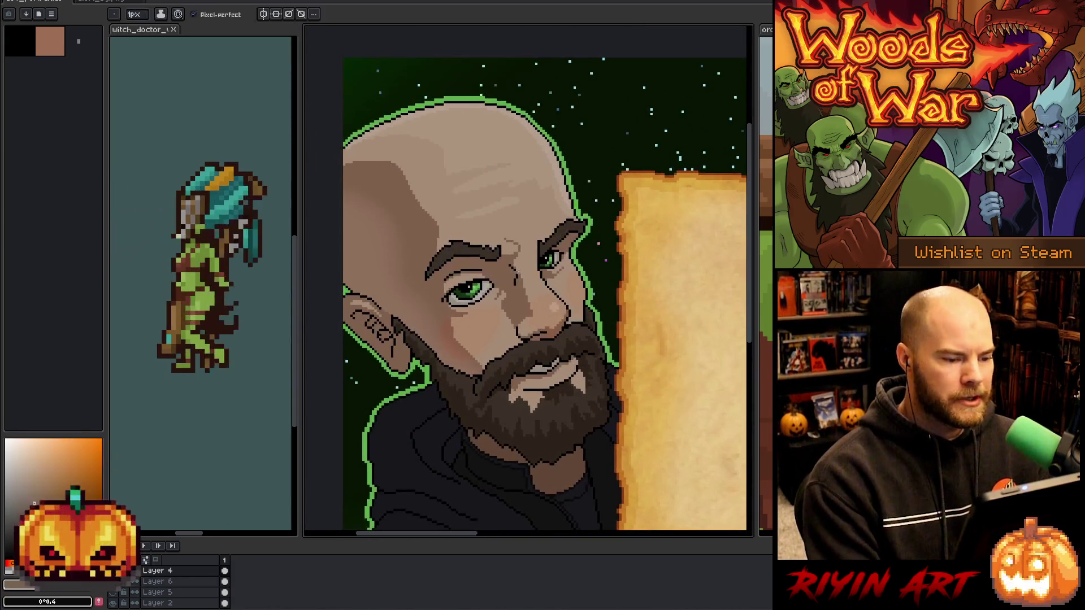
Zoom and pan around the portrait to frame the beard, neck and hoodie.
scroll(509, 272, "up", 2)
key("h")
left_click_drag(580, 435, 565, 327)
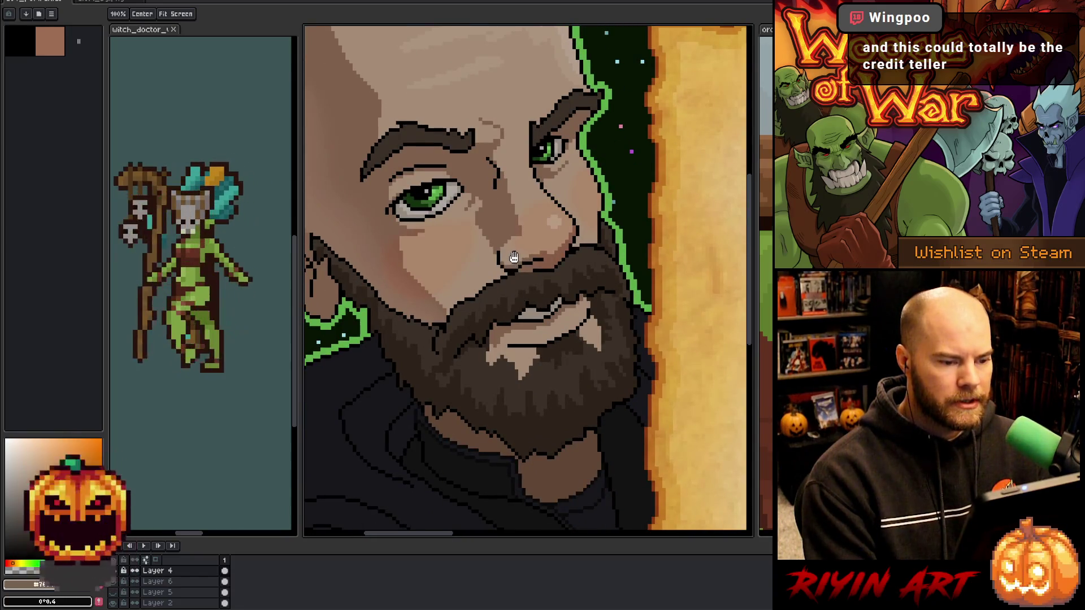
key("b")
scroll(613, 208, "down", 1)
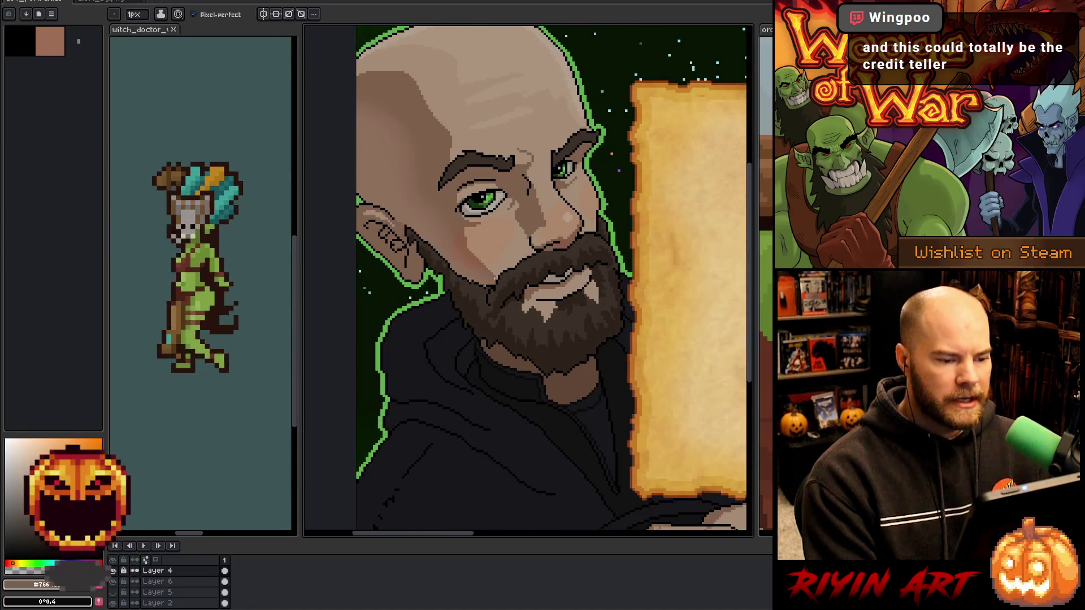
key("h")
left_click_drag(494, 300, 526, 335)
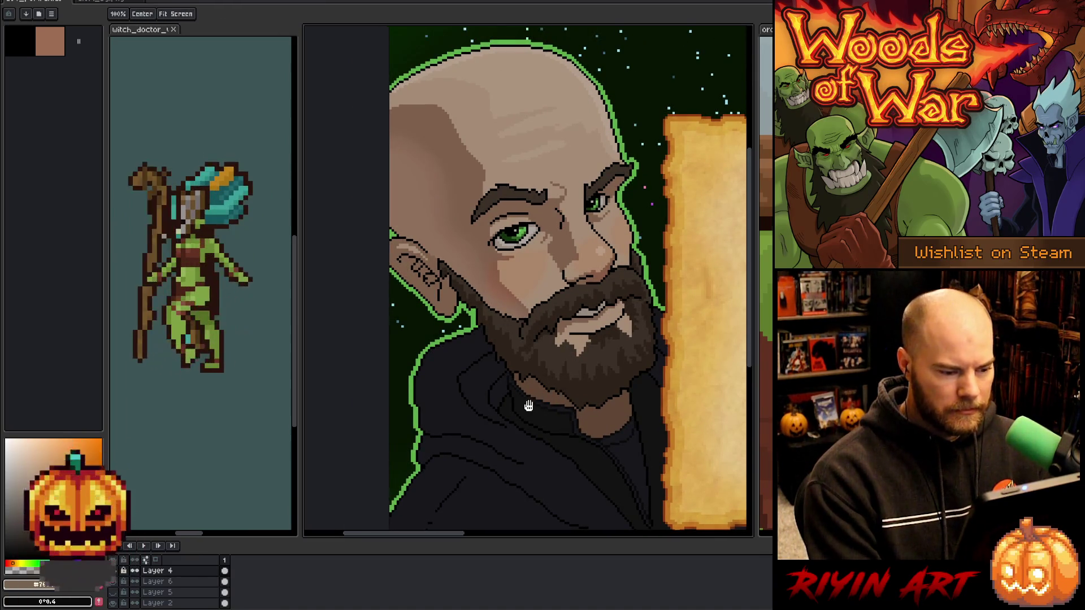
scroll(443, 390, "up", 4)
scroll(453, 380, "down", 5)
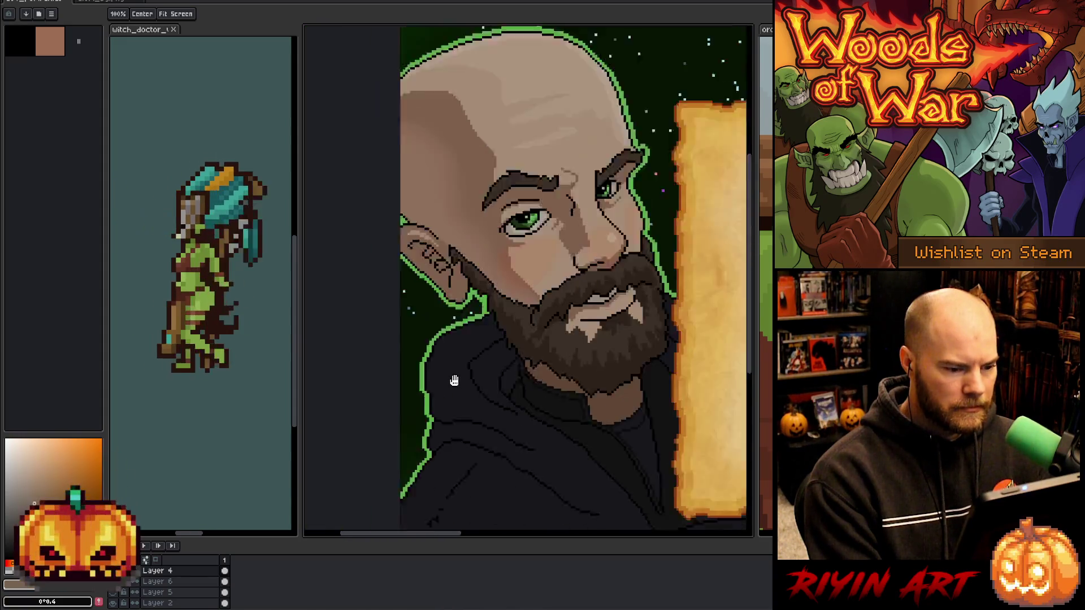
scroll(495, 429, "up", 2)
left_click_drag(495, 429, 414, 289)
scroll(431, 344, "down", 2)
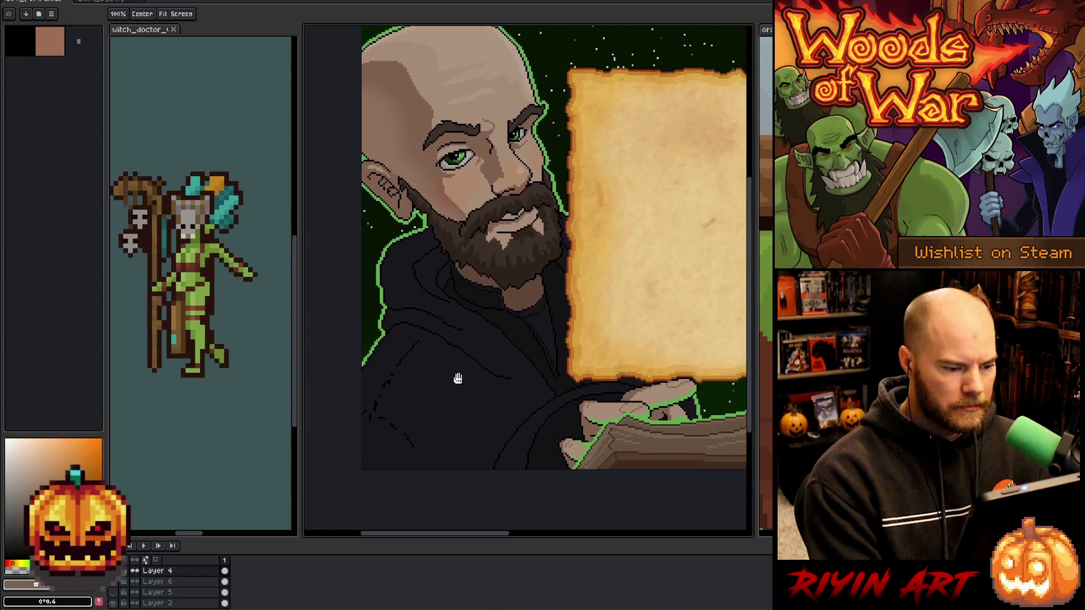
scroll(446, 337, "down", 1)
scroll(447, 338, "up", 2)
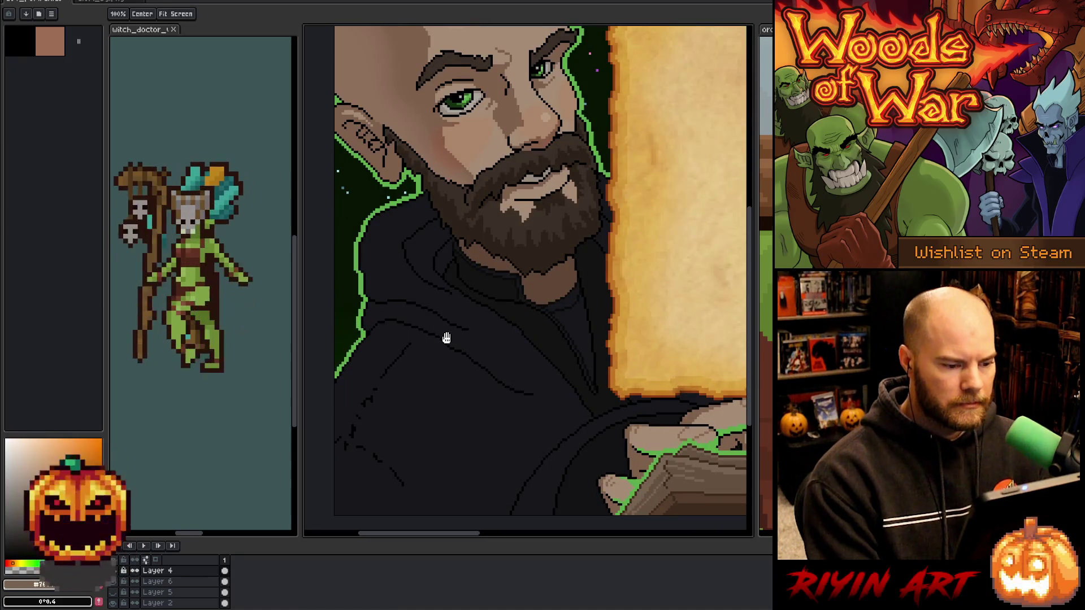
Select Layer 1 by clicking the hoodie with the Move tool, then return to the Pencil.
key("v")
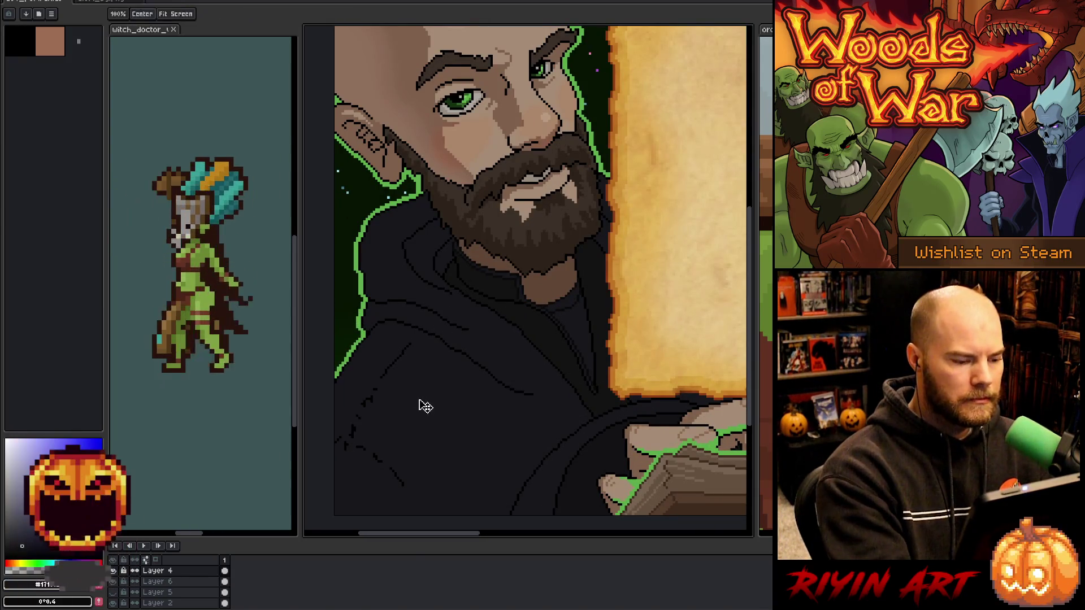
left_click(428, 406)
key("b")
mouse_move(434, 441)
left_mouse_down()
mouse_move(441, 448)
mouse_move(485, 396)
left_mouse_up()
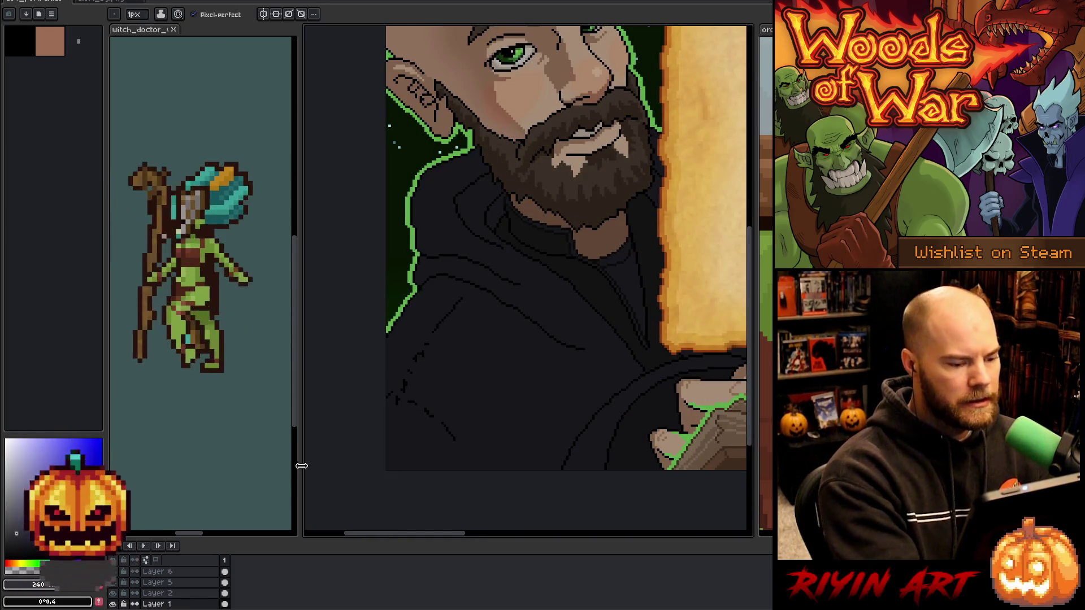
Draw a light grey V-shaped outline across the left side of the hoodie.
key("w")
left_click(492, 392)
key("ctrl+d")
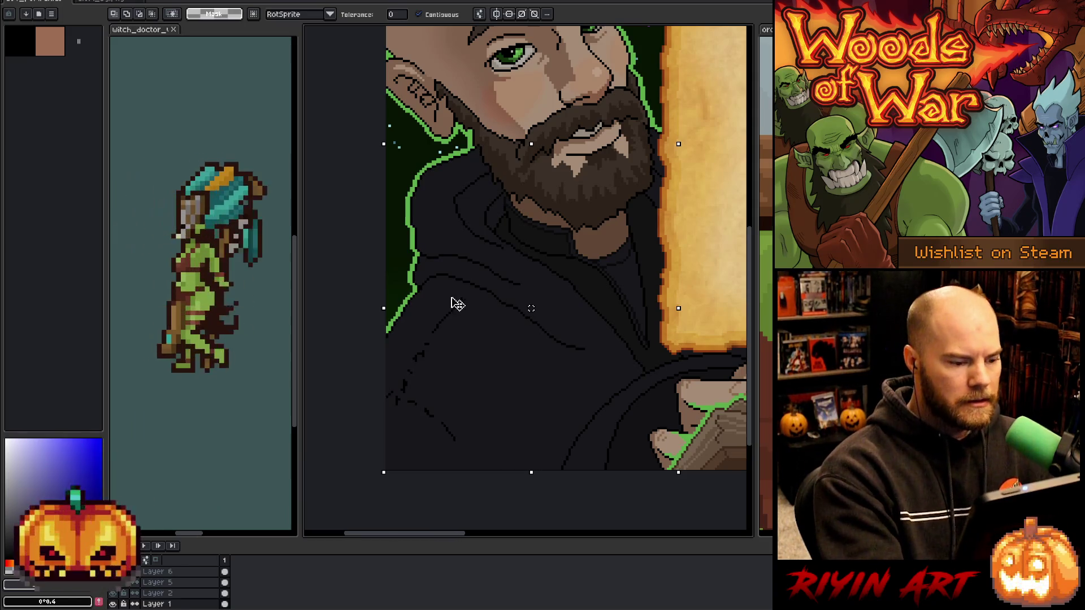
key("b")
left_click_drag(465, 305, 425, 361)
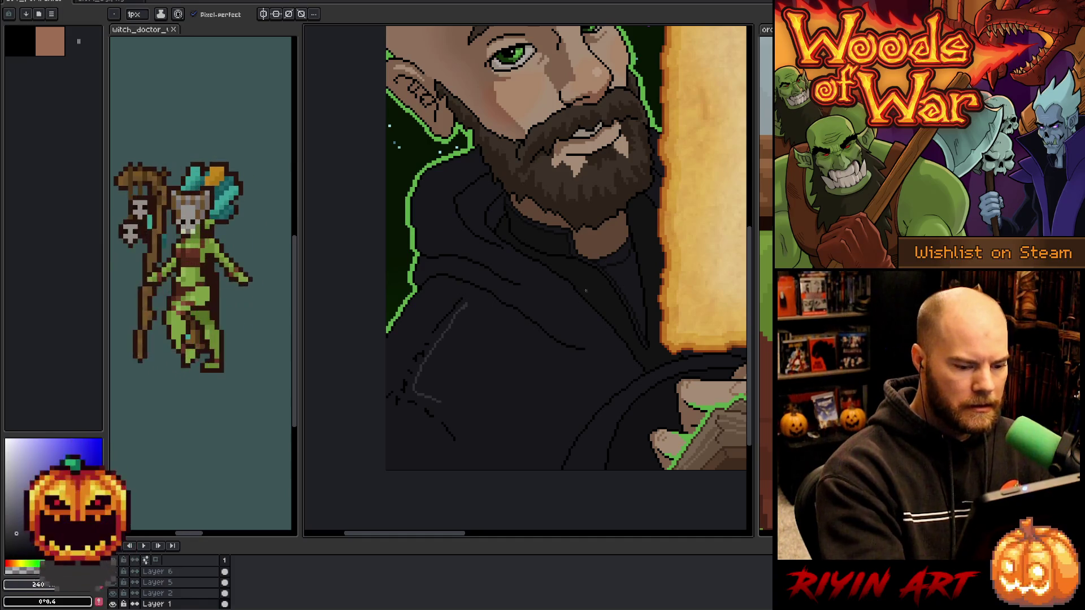
key("ctrl+z")
mouse_move(475, 436)
left_mouse_down()
mouse_move(448, 414)
mouse_move(471, 396)
mouse_move(514, 399)
left_mouse_up()
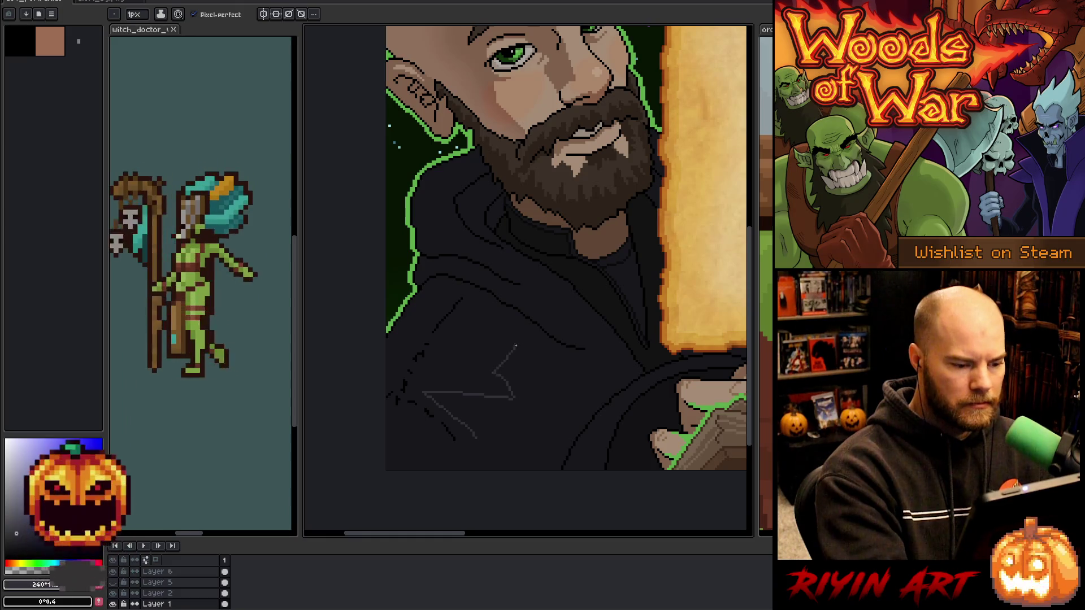
mouse_move(526, 334)
left_mouse_down()
mouse_move(564, 351)
mouse_move(584, 389)
left_mouse_up()
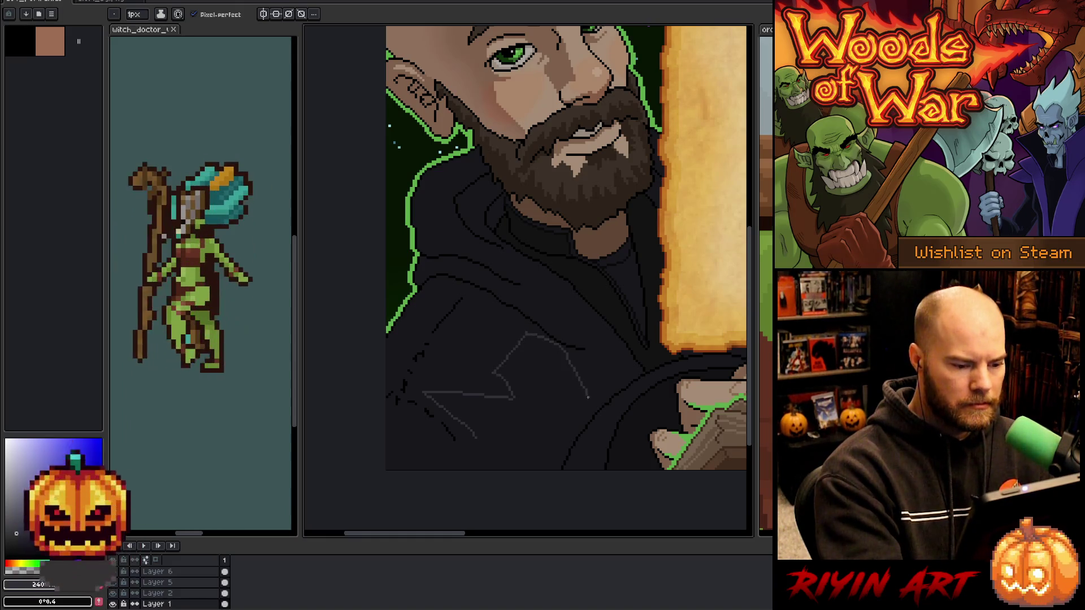
mouse_move(544, 452)
left_mouse_down()
mouse_move(488, 464)
mouse_move(480, 451)
left_mouse_up()
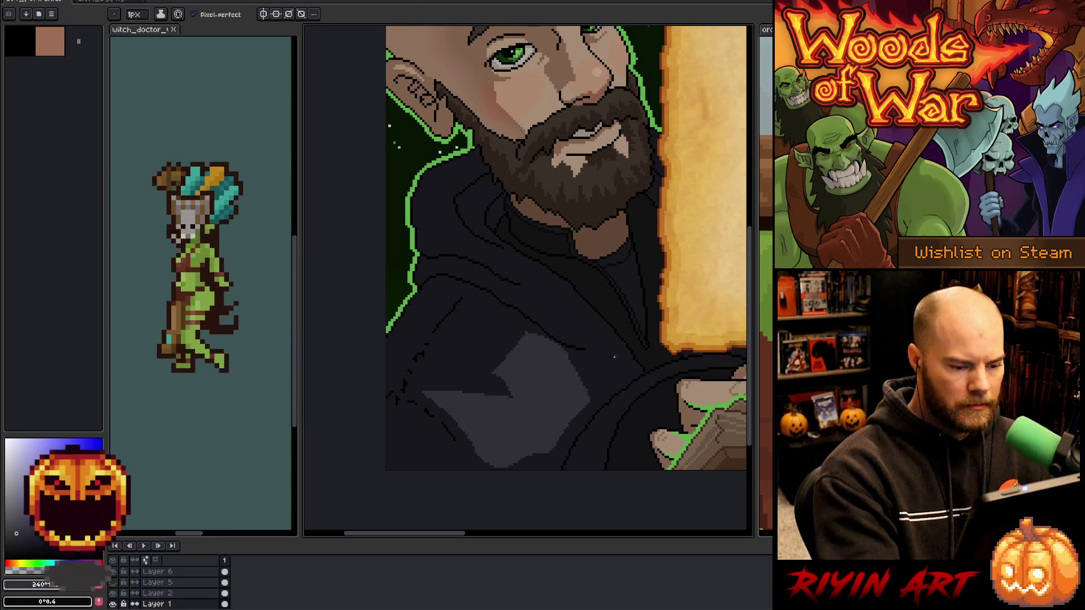
Paste and commit the copied region on the hoodie, then sample the dark hoodie colour.
key("ctrl+v")
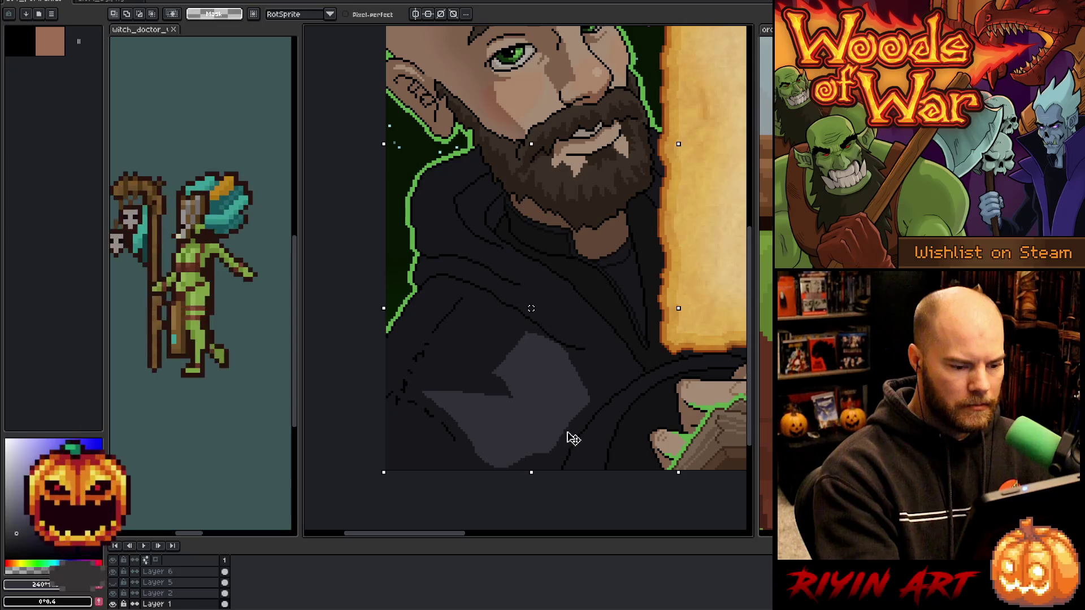
key("Return")
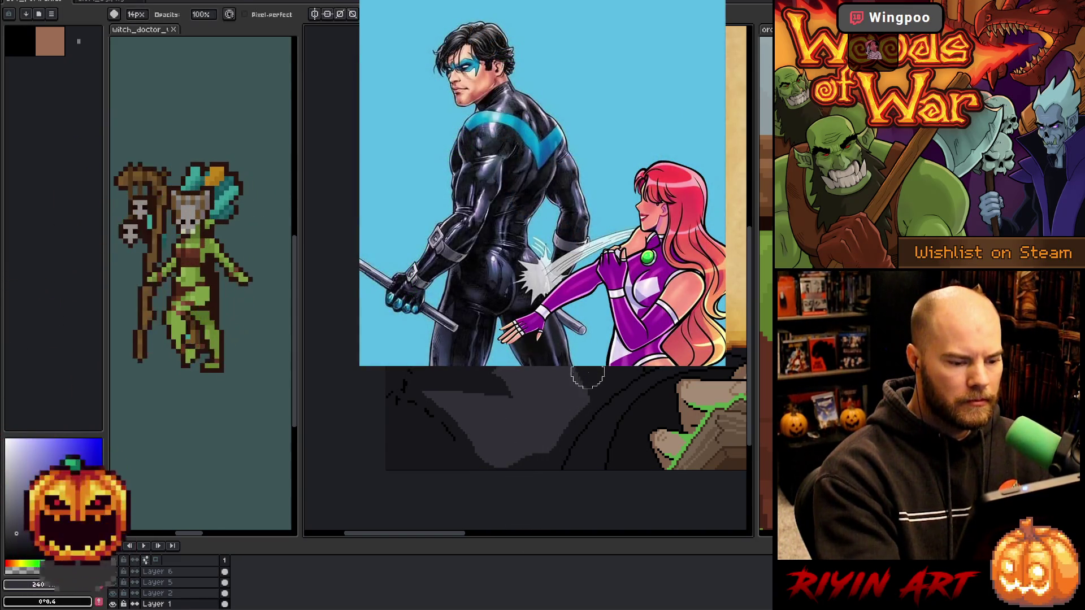
key("b")
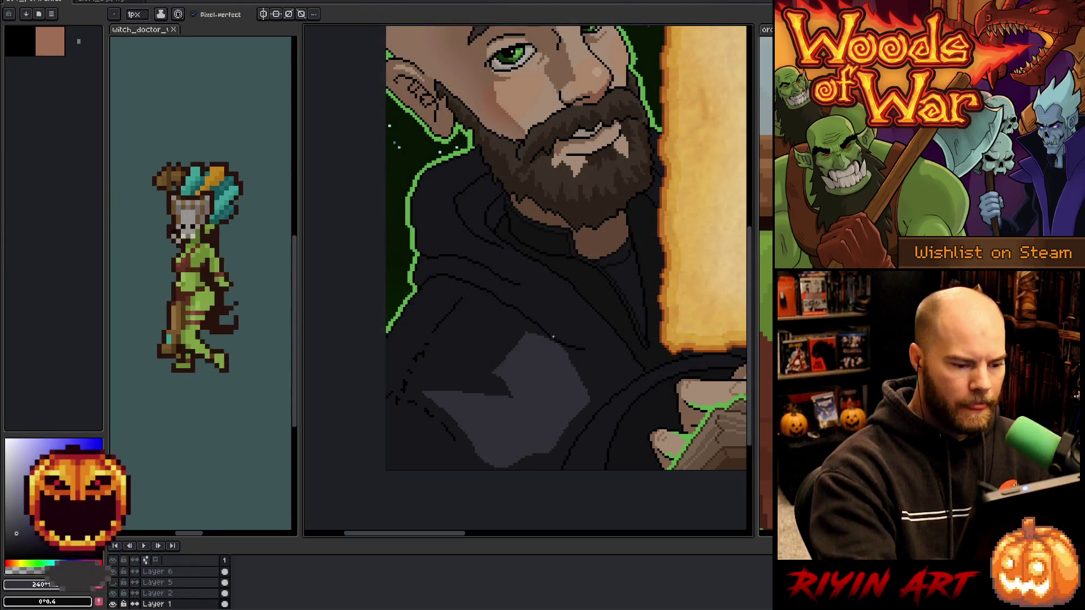
left_click(554, 337, "alt")
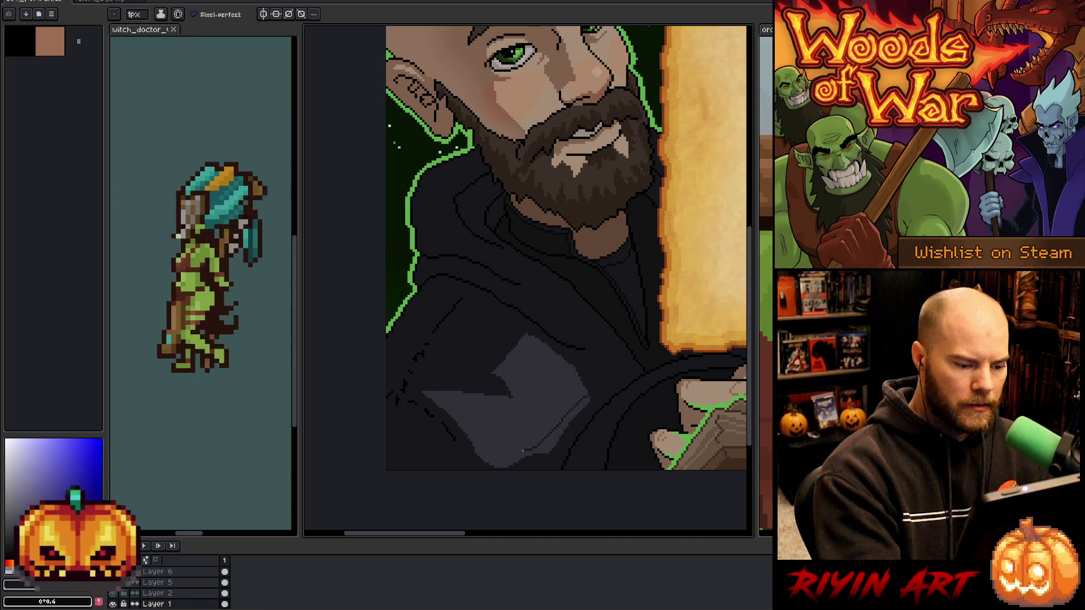
Bucket-fill the gaps inside the grey patch with the dark hoodie tone.
key("g")
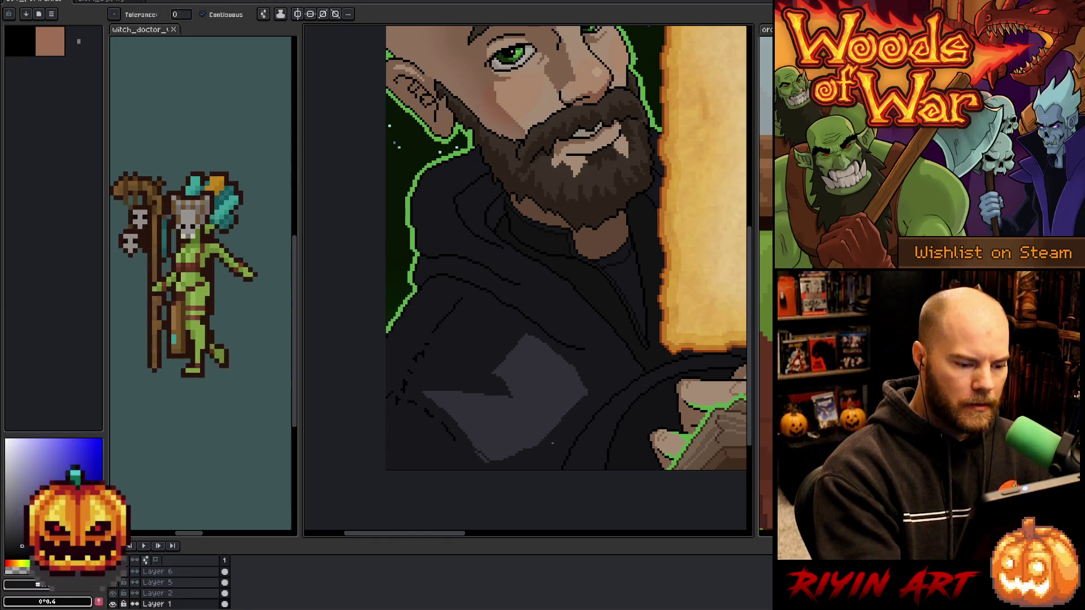
key("b")
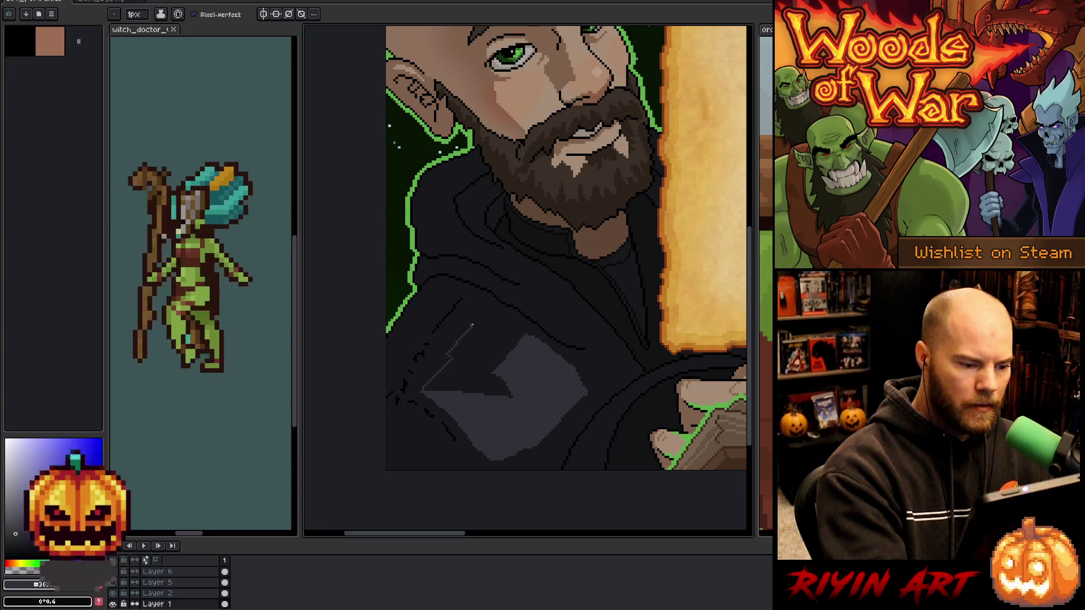
key("g")
left_click(520, 330)
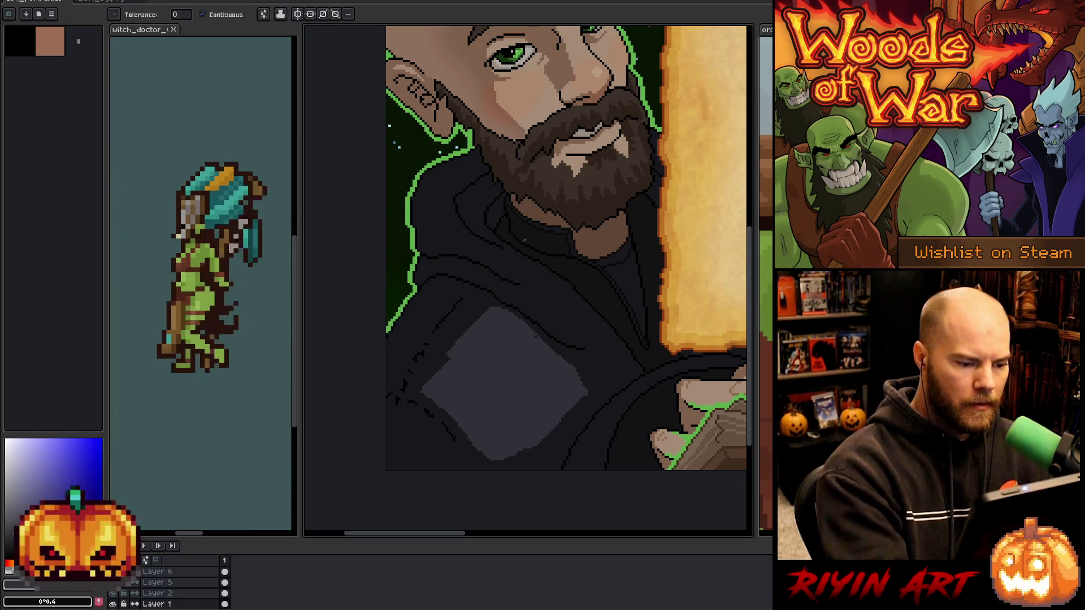
key("i")
key("b")
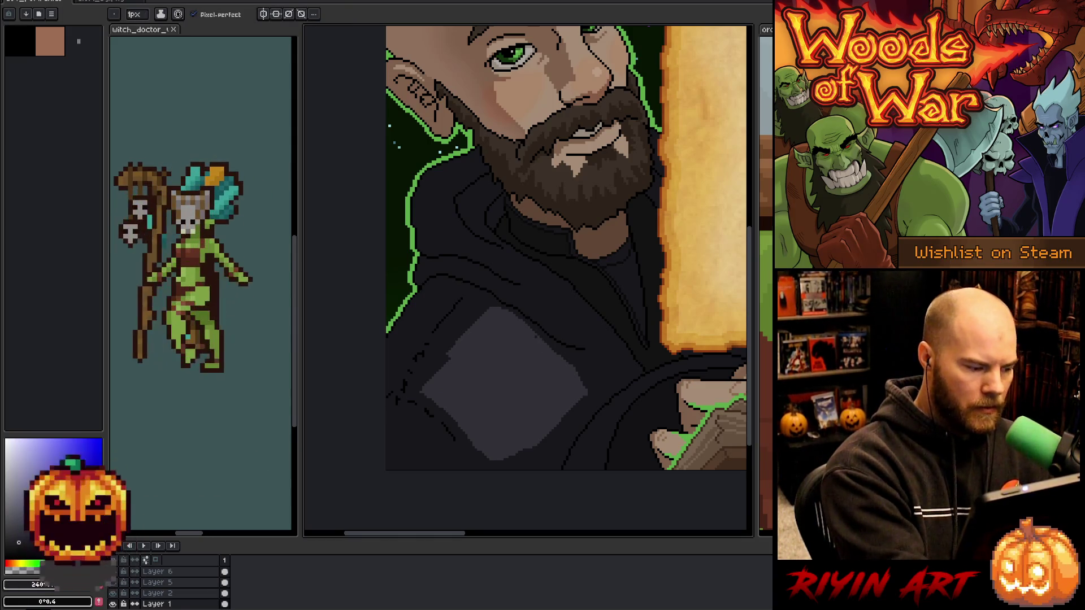
key("g")
left_click(533, 335)
key("b")
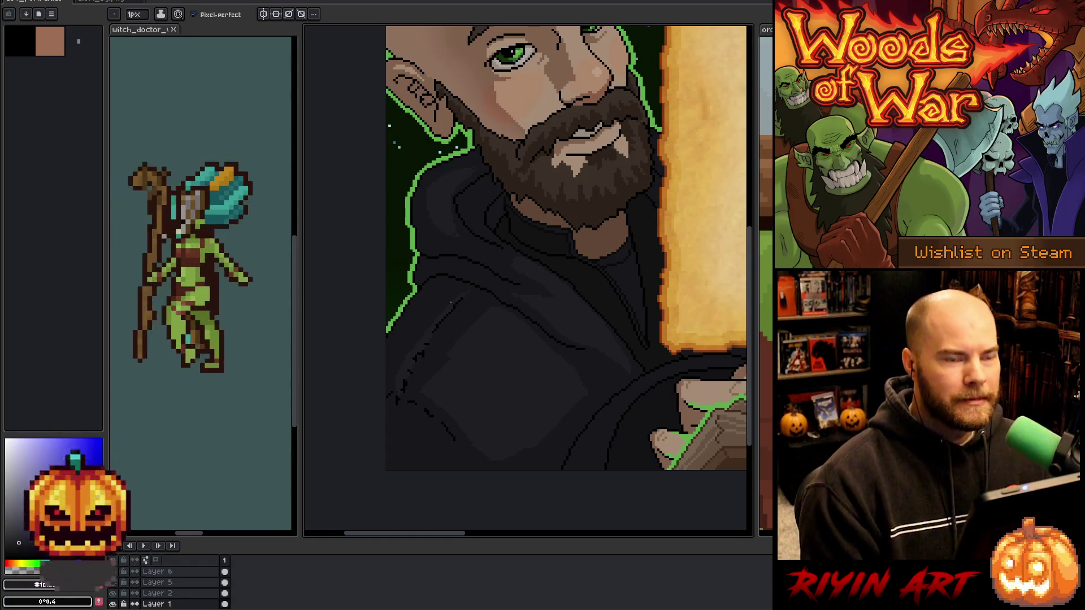
scroll(451, 303, "down", 2)
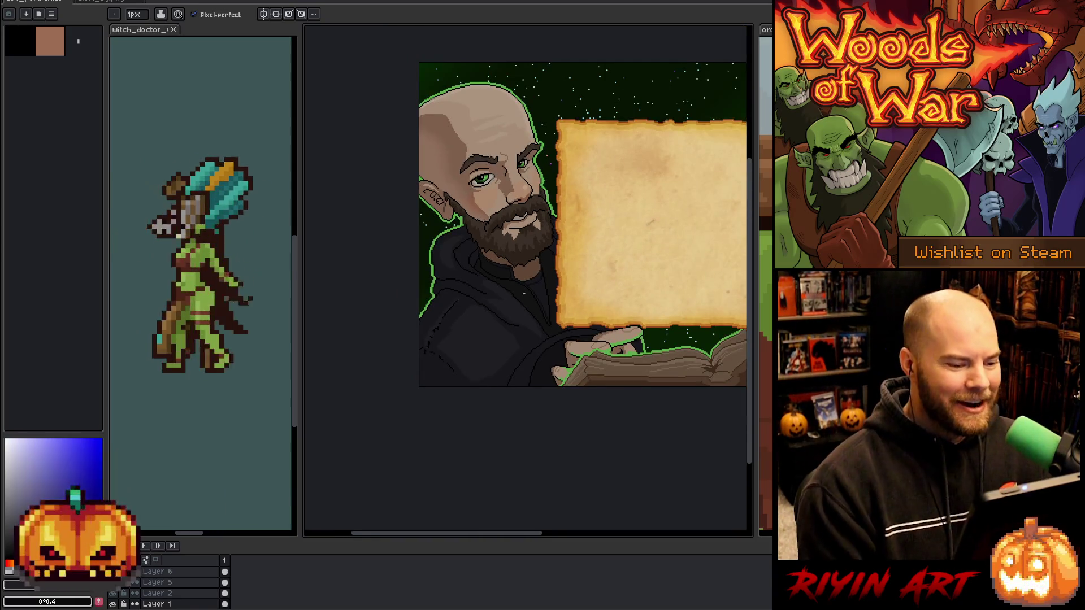
scroll(524, 294, "right", 2)
scroll(515, 298, "down", 1)
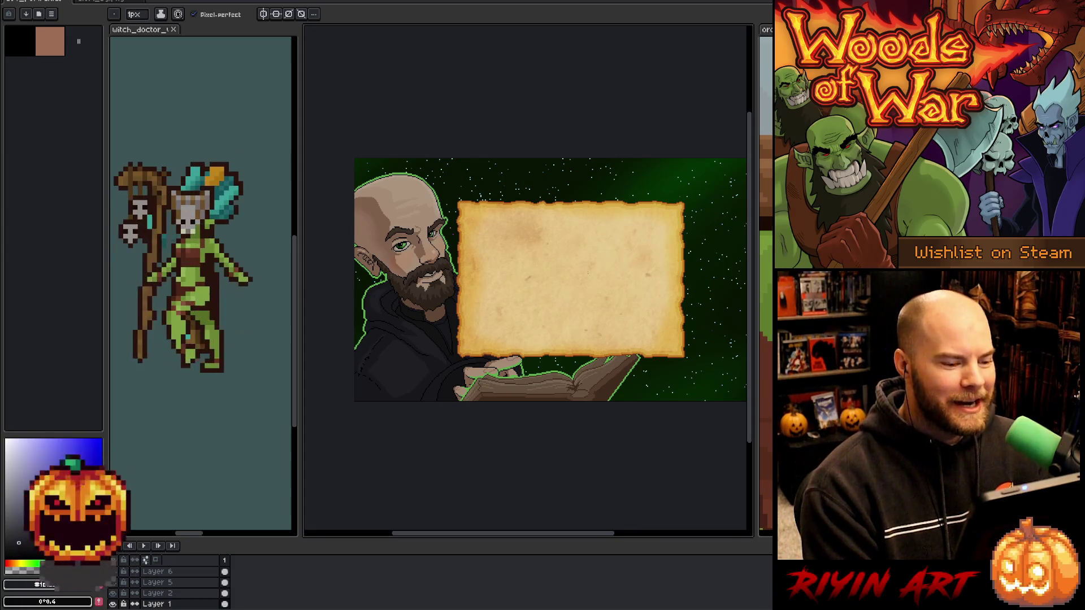
scroll(519, 316, "up", 3)
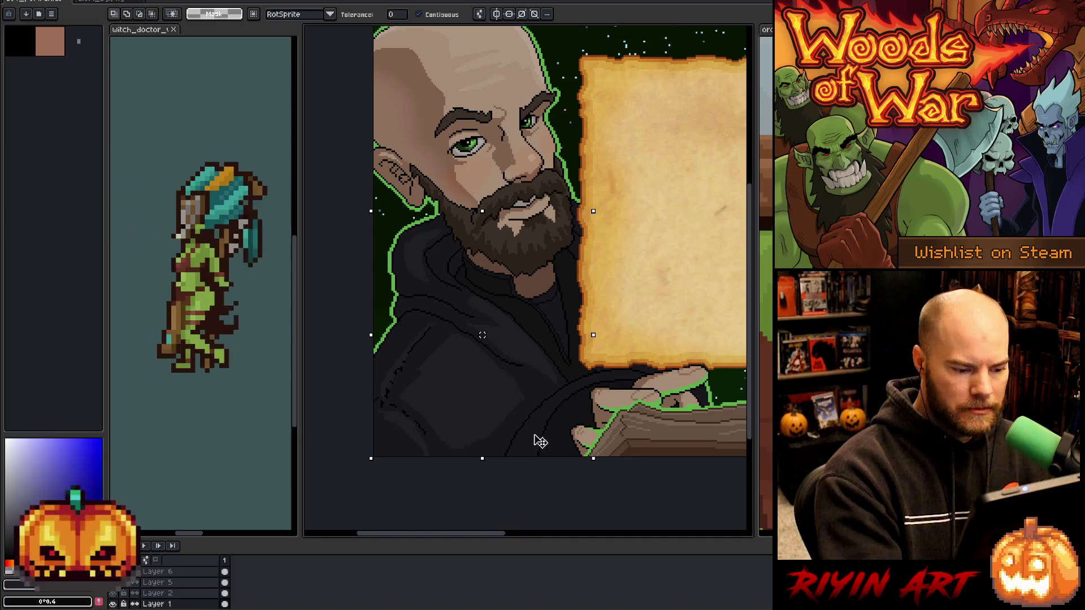
Select Layer 6 from its canvas content and frame the hoodie and book.
key("v")
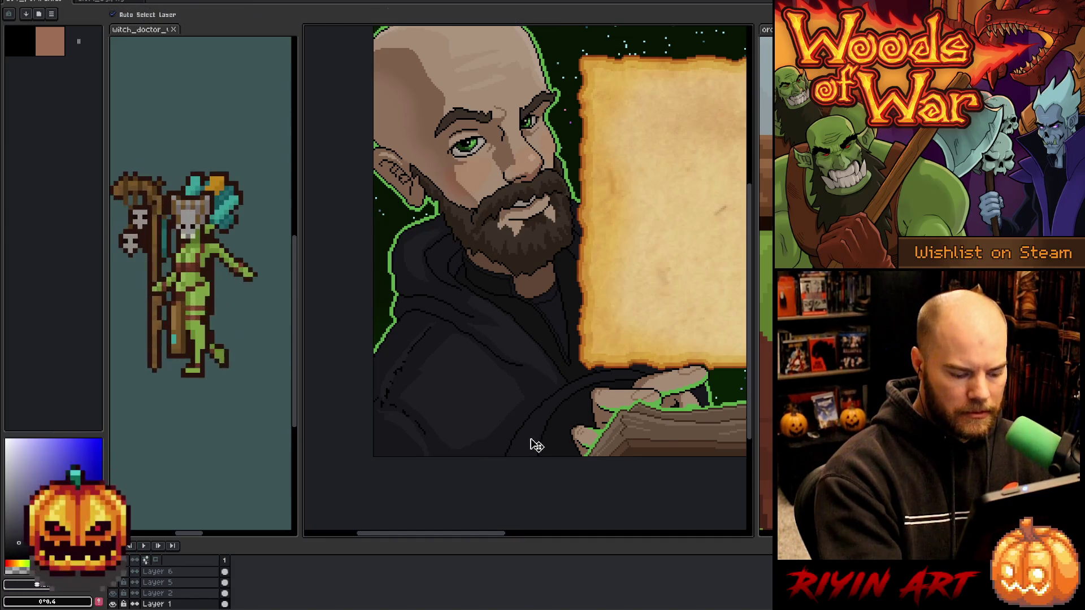
left_click(533, 441)
key("w")
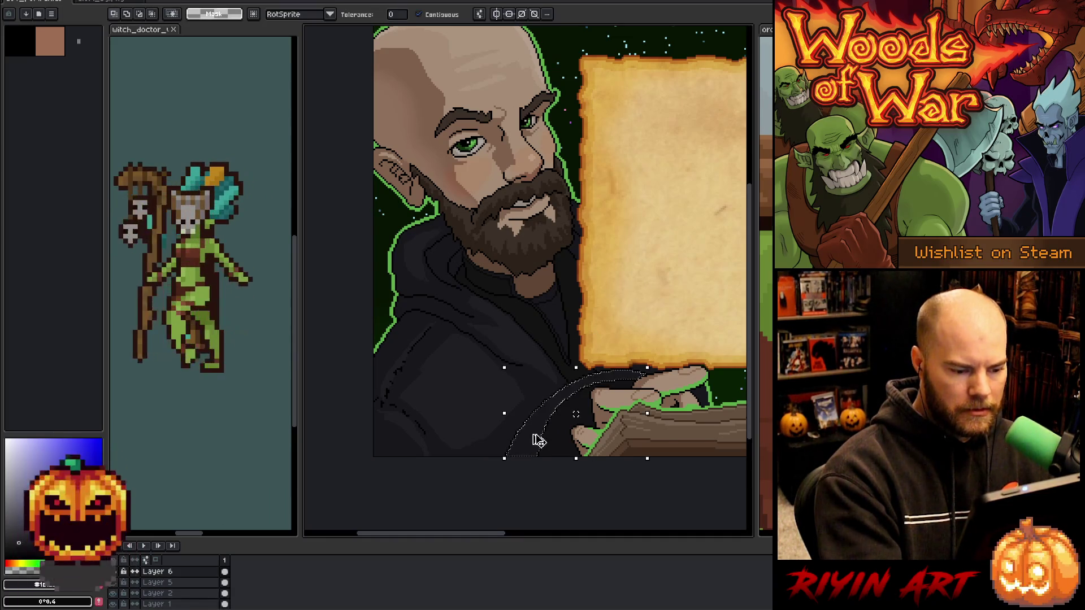
key("b")
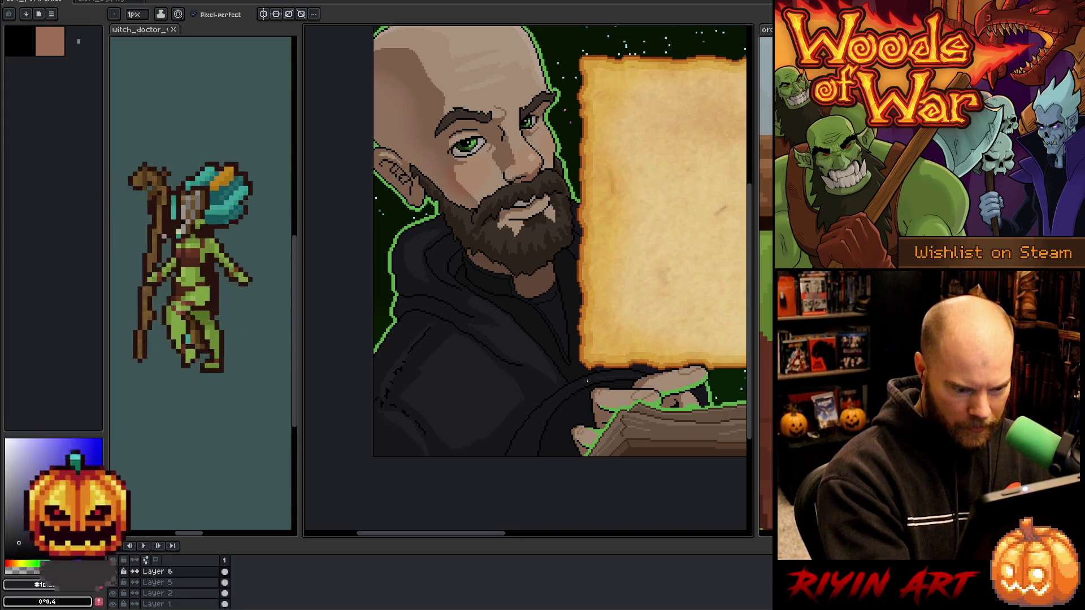
key("w")
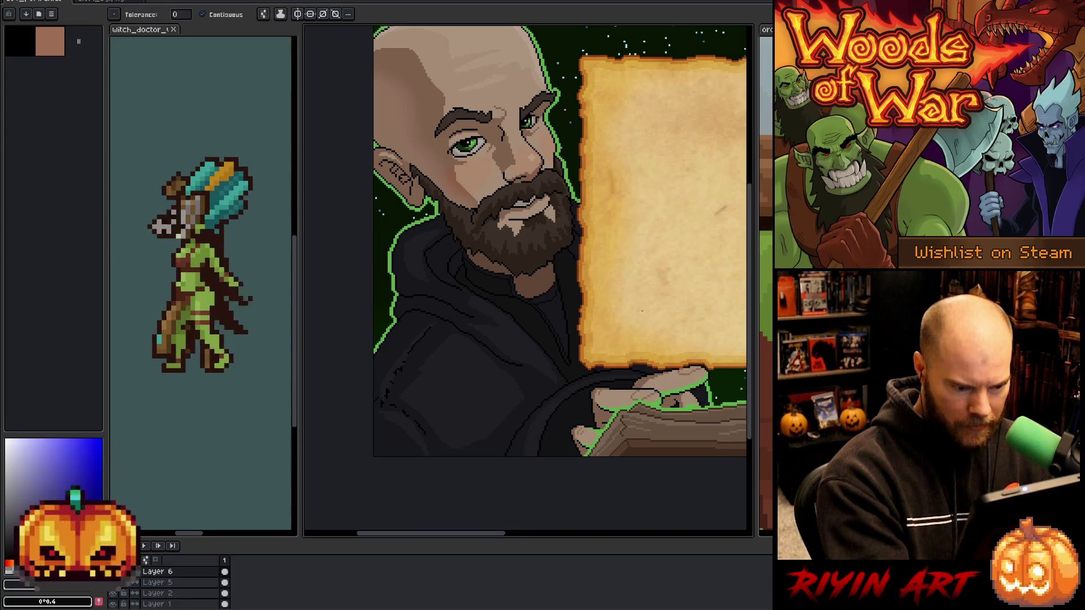
left_click_drag(642, 469, 583, 484)
key("b")
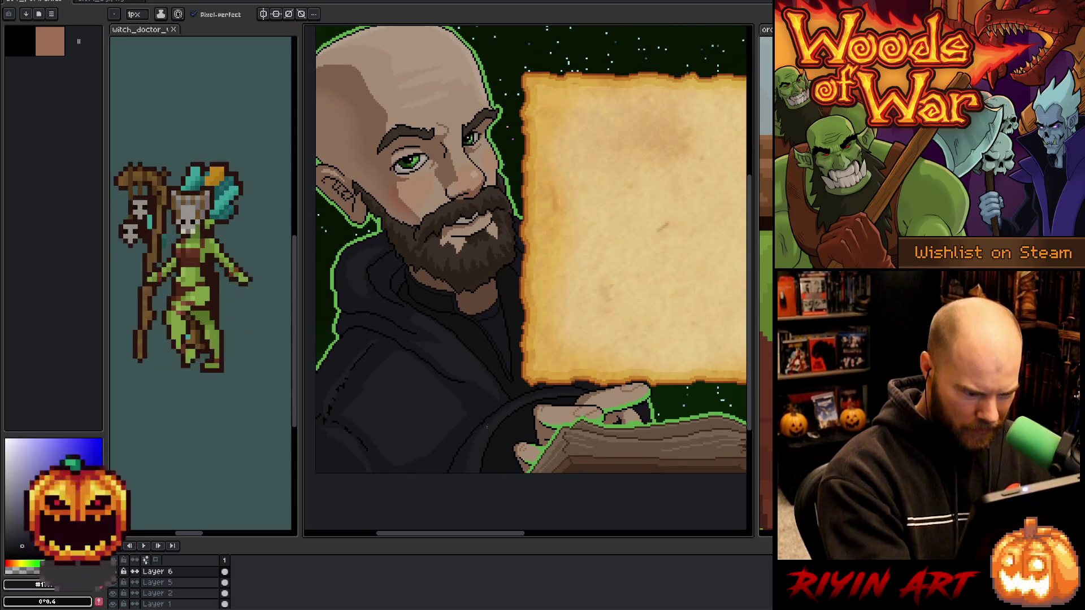
key("w")
key("b")
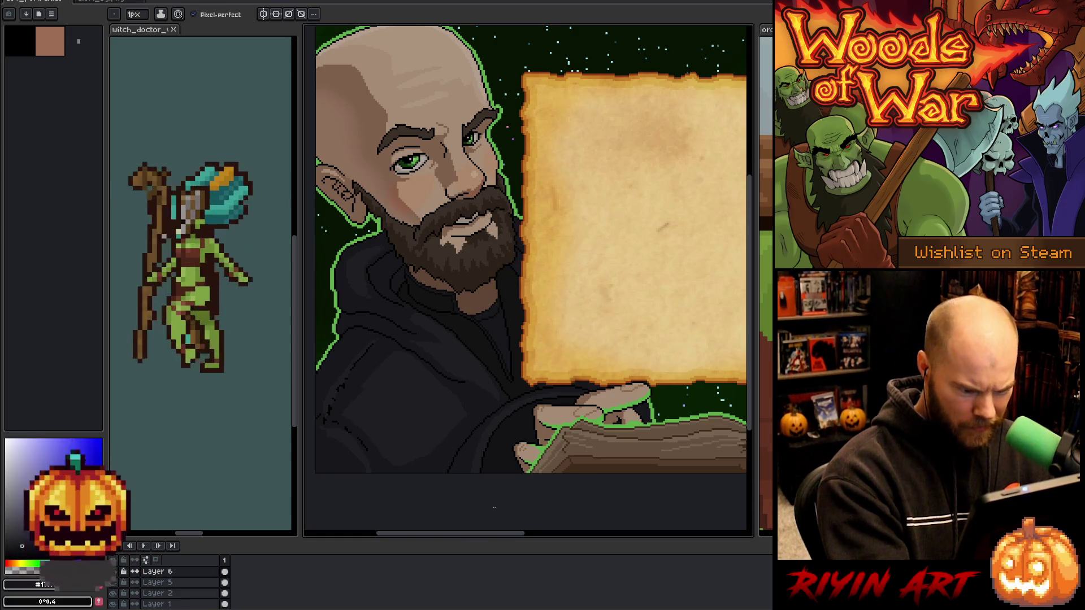
mouse_move(635, 475)
left_mouse_down()
mouse_move(550, 458)
mouse_move(609, 471)
left_mouse_up()
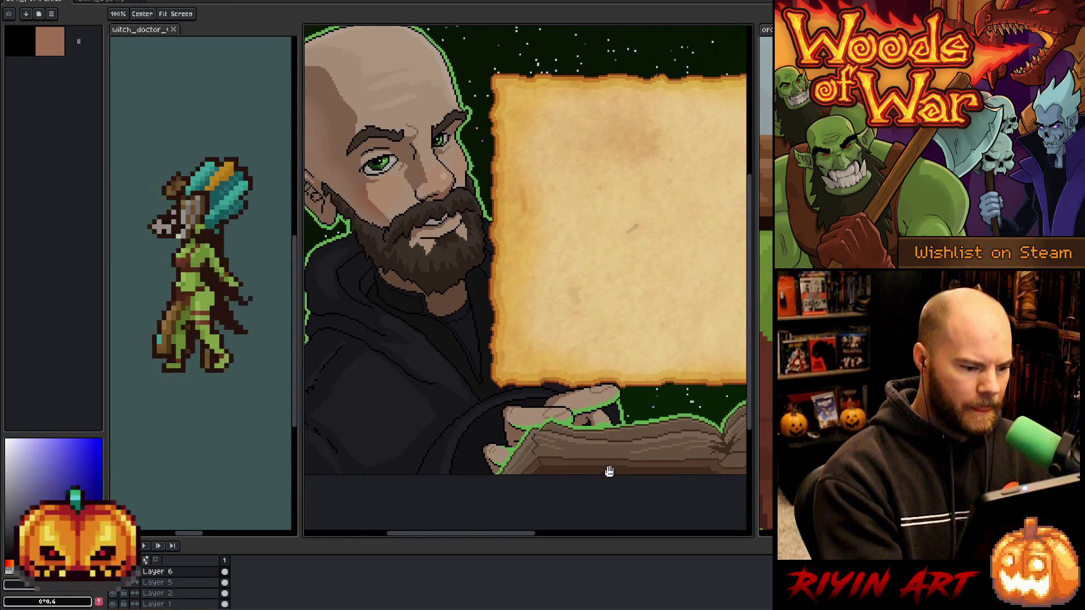
Commit the pasted region and pencil a short light stroke beside the thumb.
key("ctrl+v")
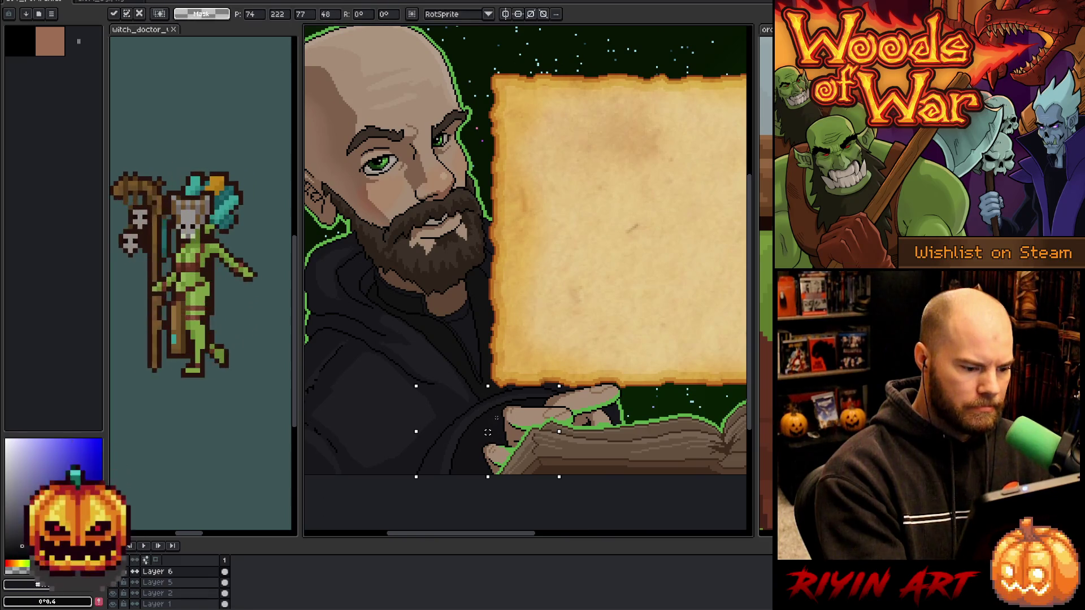
key("Return")
key("b")
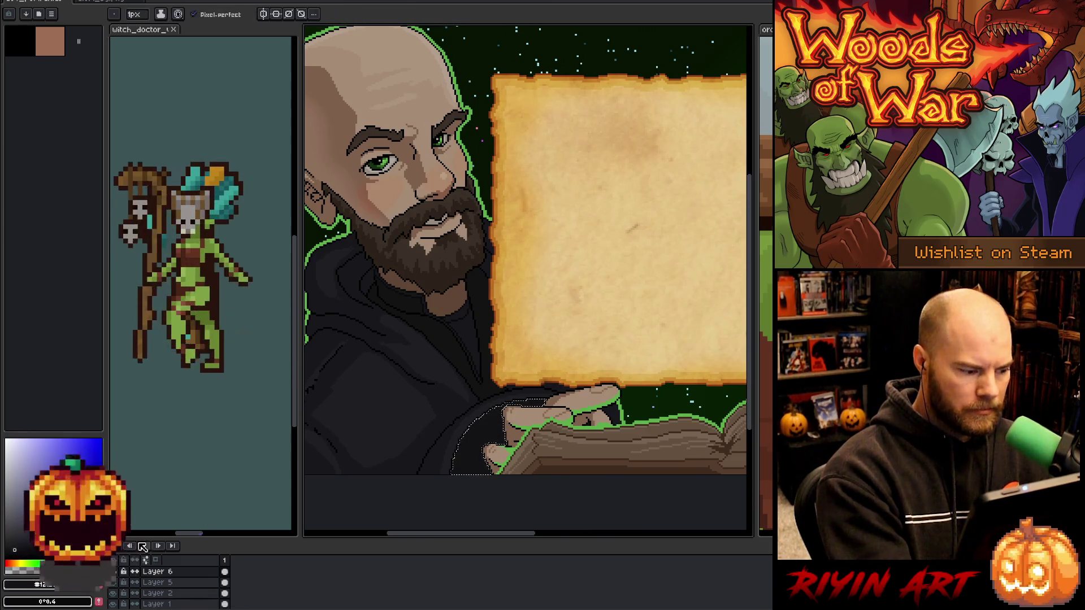
key("w")
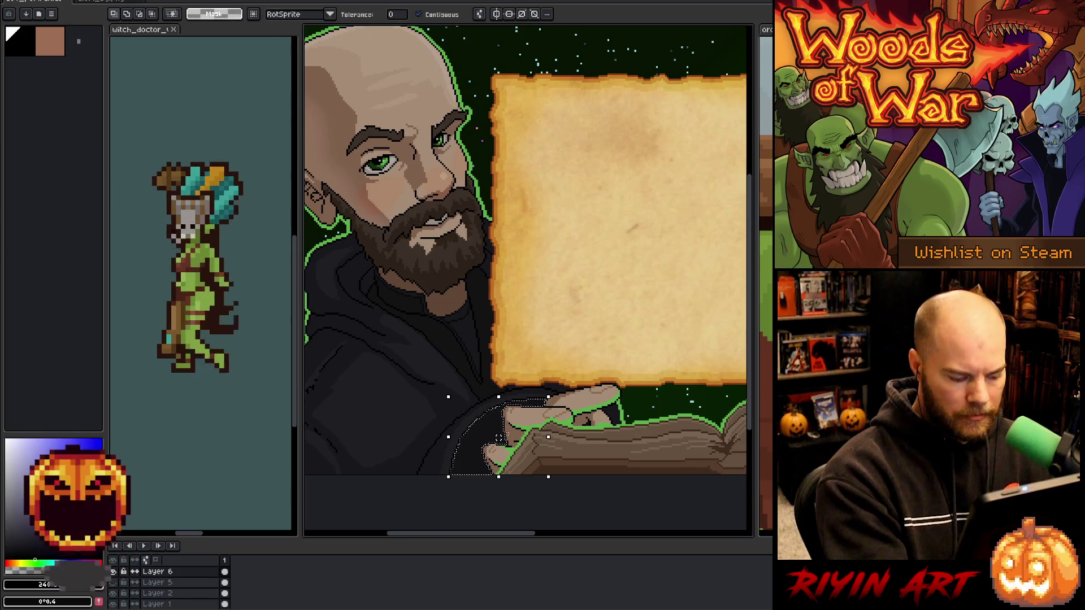
key("b")
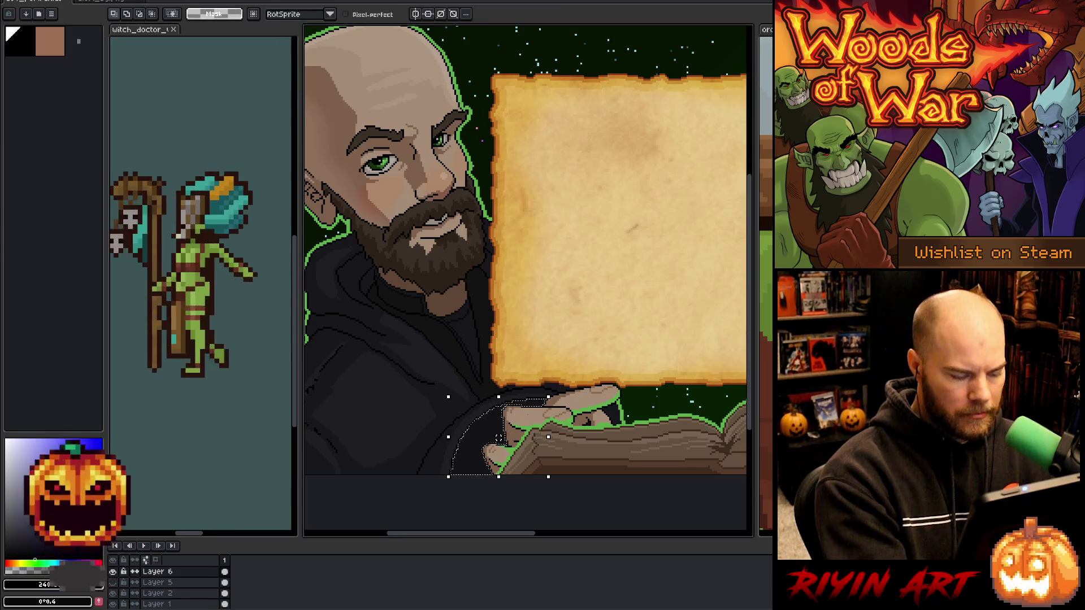
mouse_move(510, 422)
left_mouse_down()
mouse_move(467, 455)
mouse_move(472, 475)
mouse_move(491, 452)
left_mouse_up()
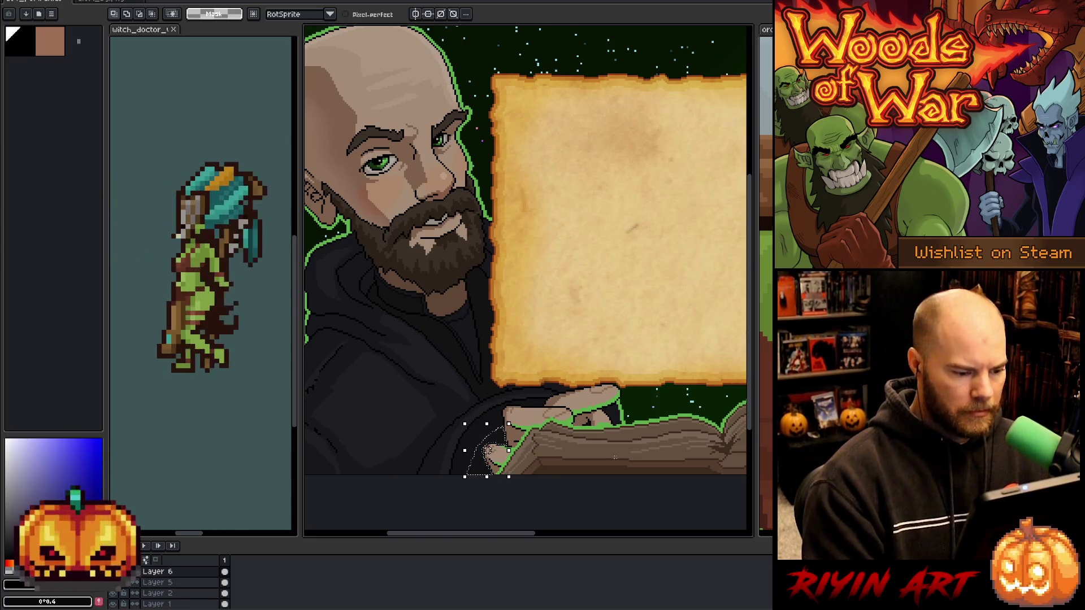
key("ctrl+d")
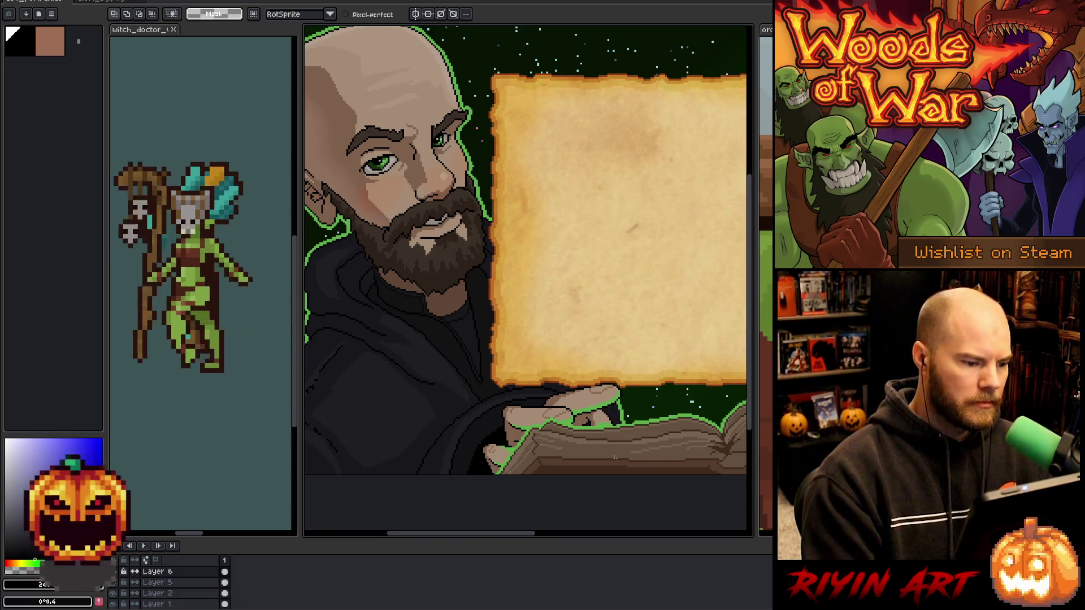
On Layer 1, lasso the collar below the beard and bucket-fill it darker.
scroll(593, 452, "left", 5)
scroll(593, 452, "up", 2)
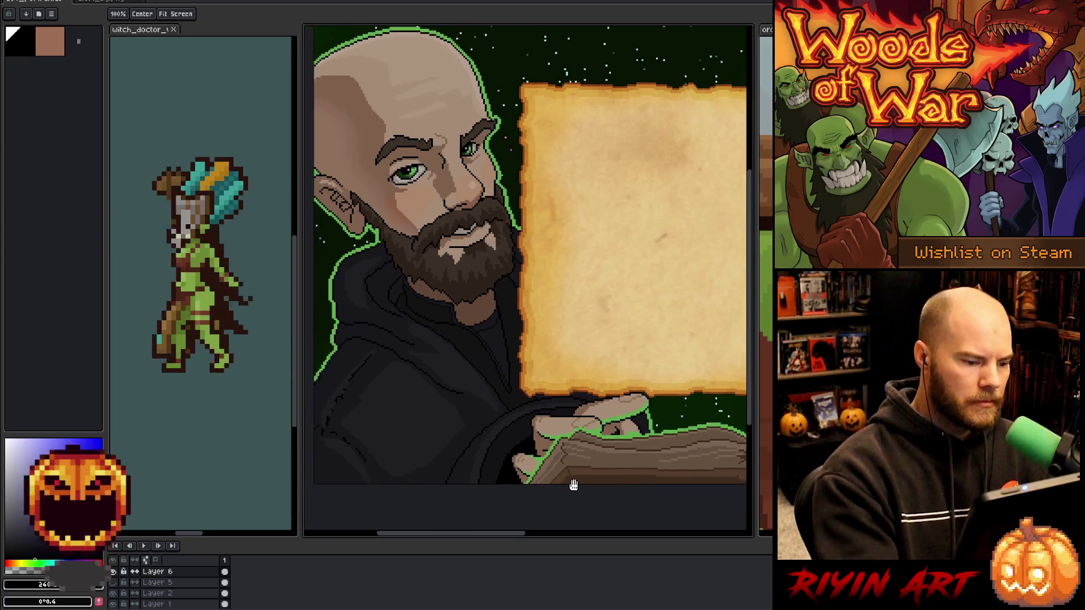
left_click(561, 384)
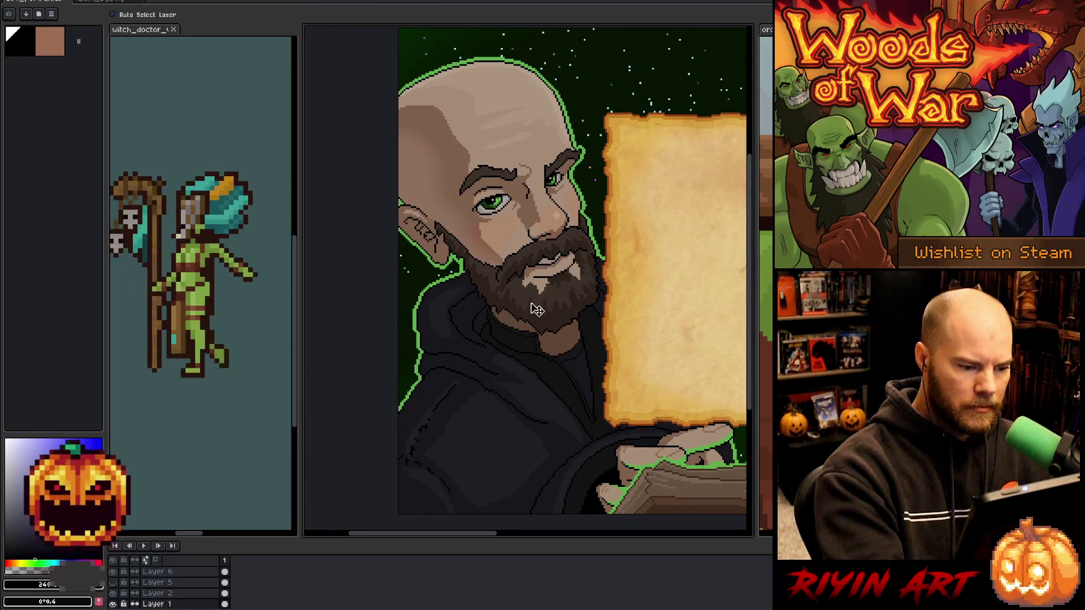
key("r")
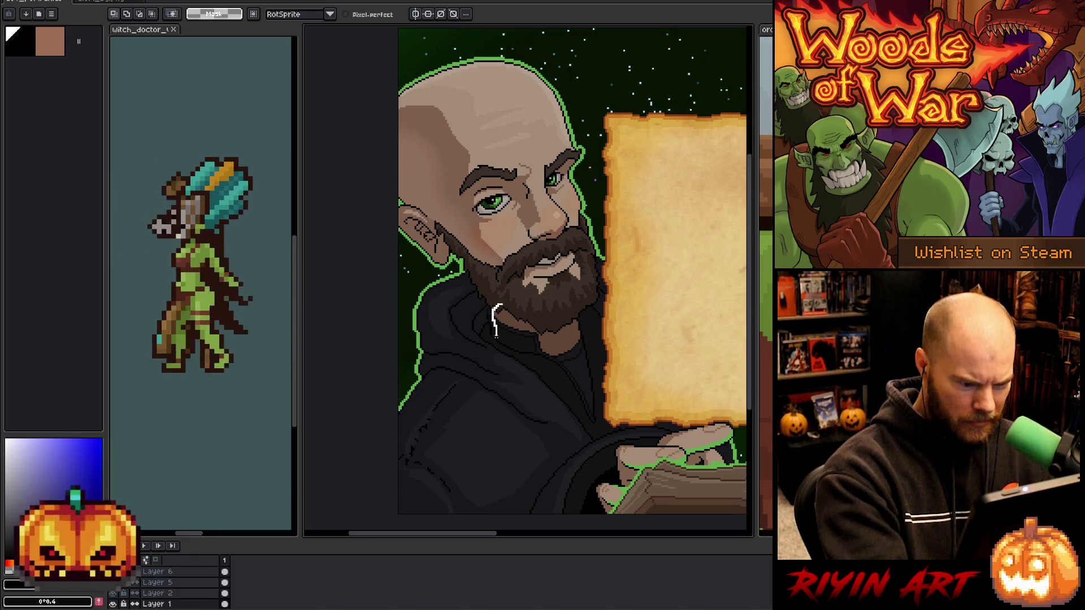
mouse_move(479, 346)
left_mouse_down()
mouse_move(511, 353)
mouse_move(480, 345)
left_mouse_up()
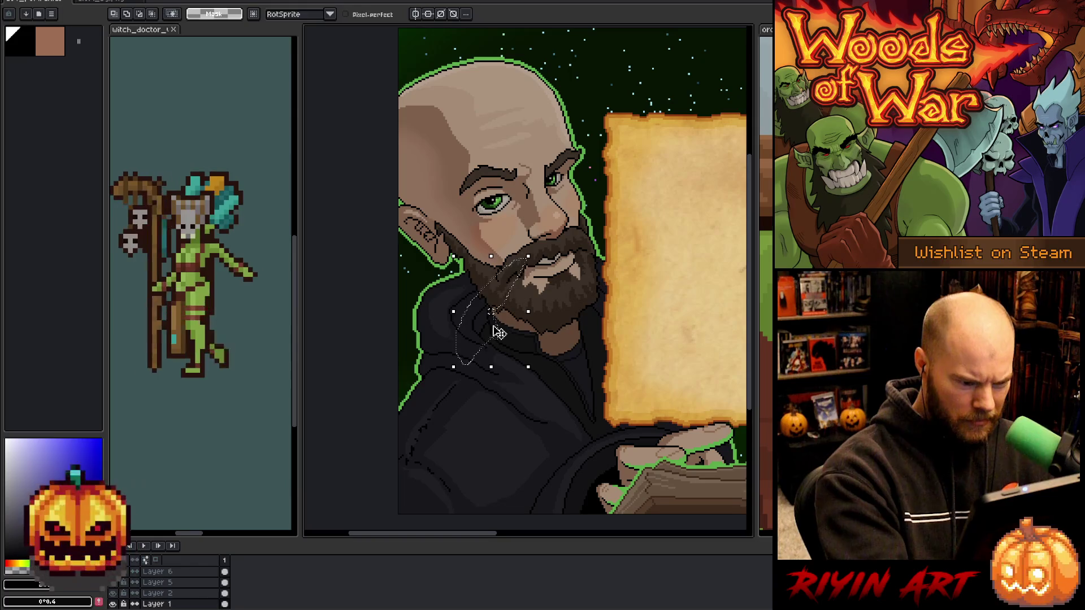
scroll(492, 344, "up", 5)
key("g")
left_click(516, 302)
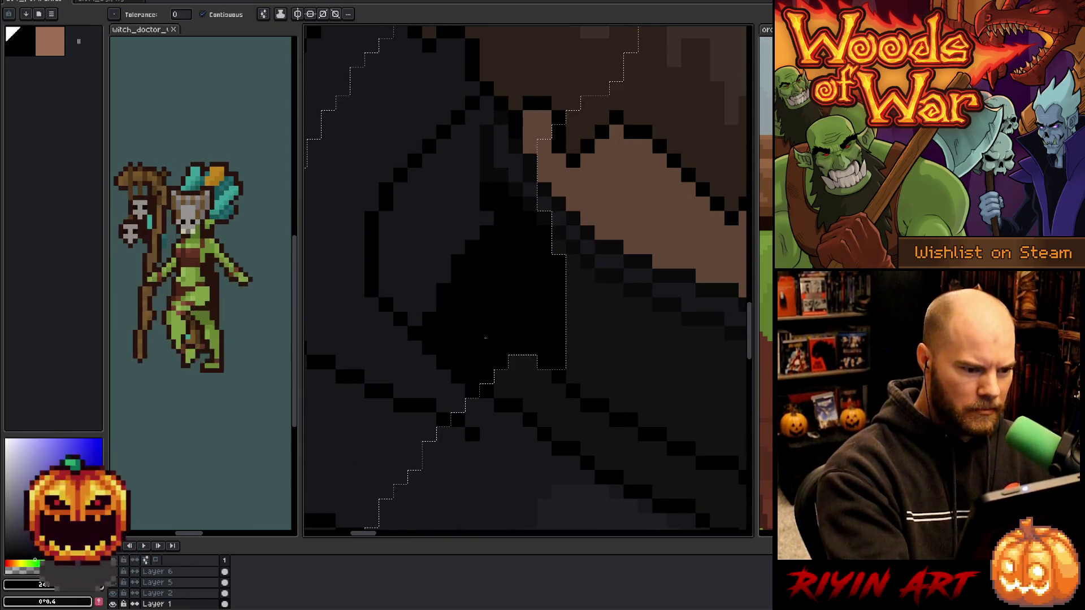
left_click(480, 327)
scroll(491, 339, "down", 5)
scroll(517, 455, "down", 2)
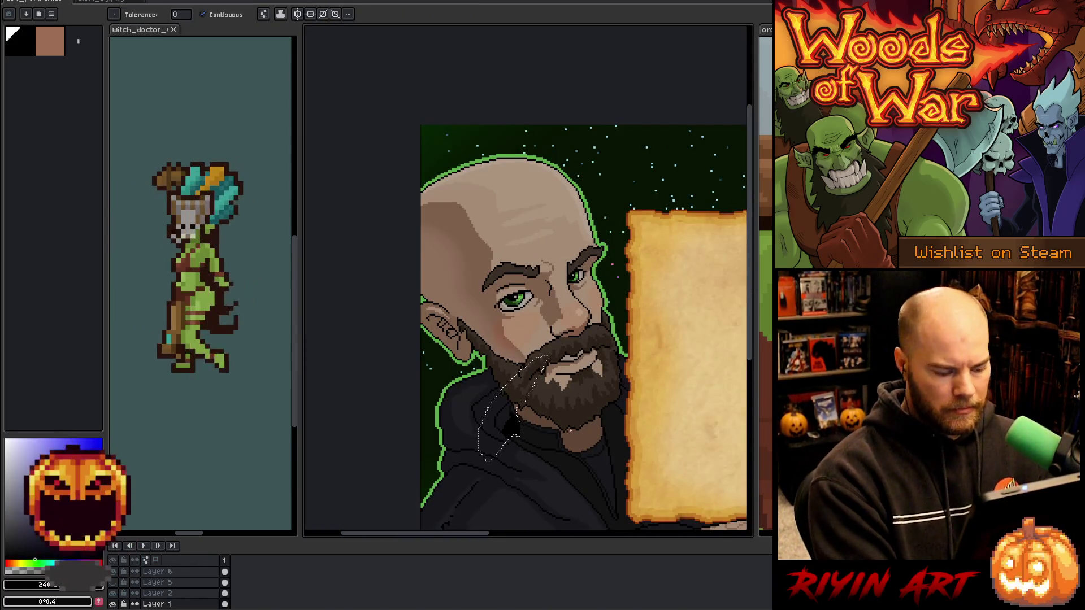
scroll(624, 432, "up", 3)
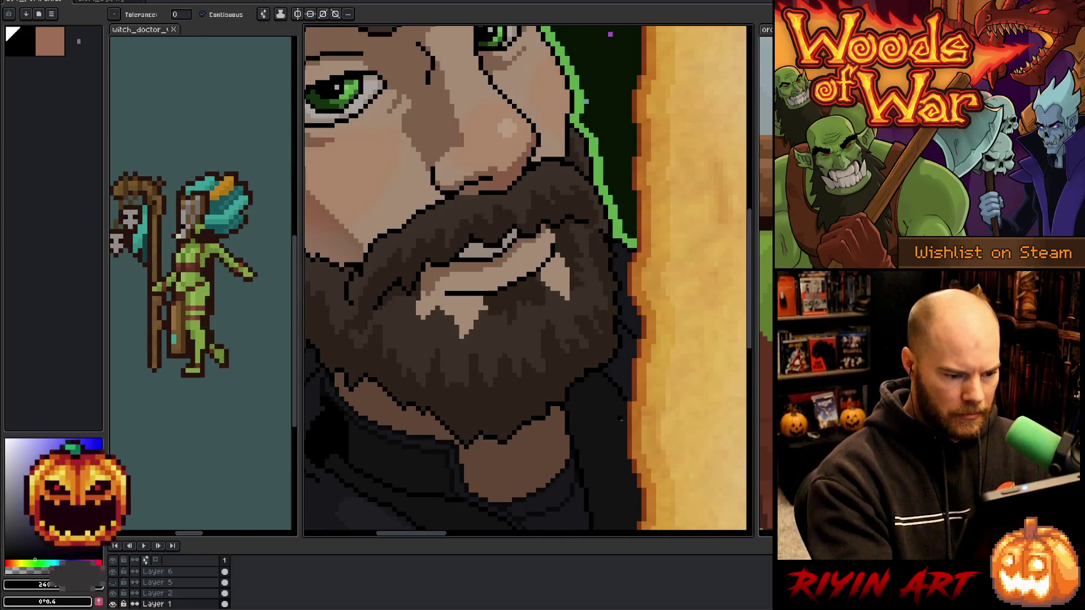
Lasso the lower-right part of the beard area for a darker fill.
key("m")
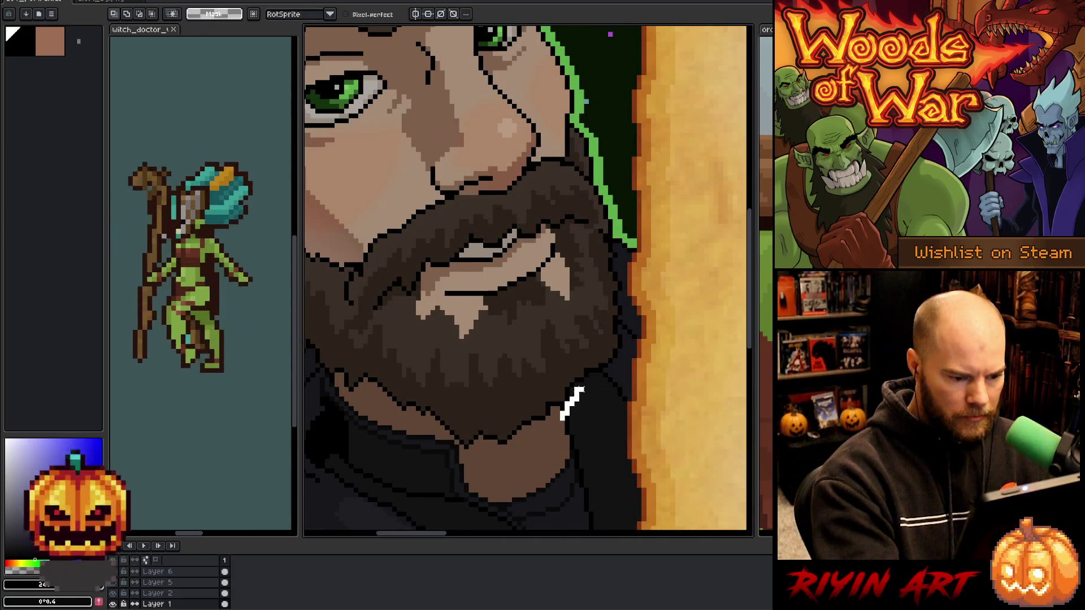
mouse_move(596, 386)
left_mouse_down()
mouse_move(616, 364)
mouse_move(492, 430)
mouse_move(588, 391)
left_mouse_up()
key("g")
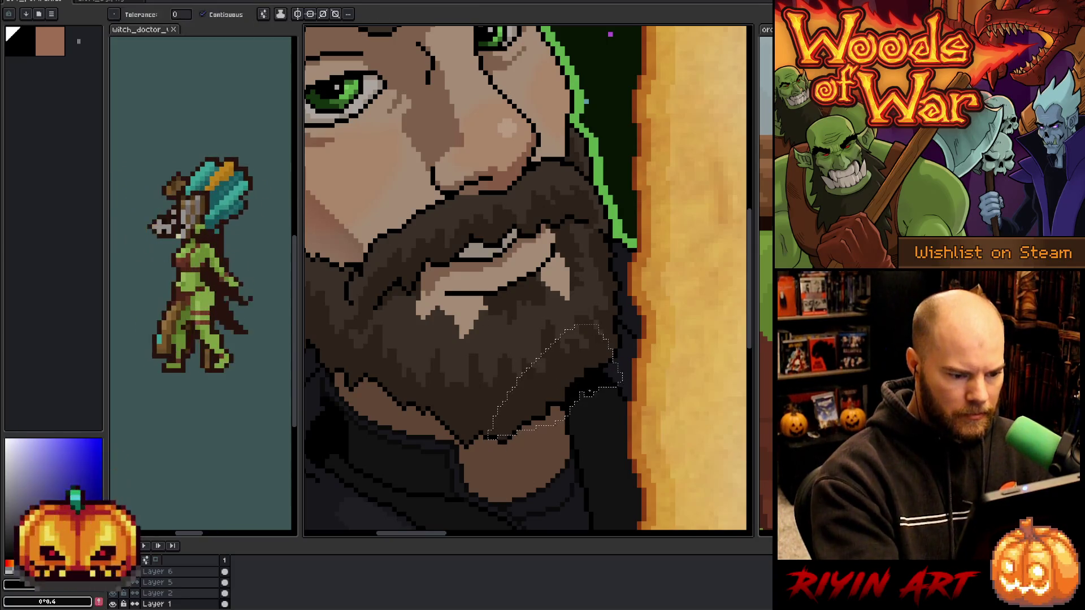
scroll(553, 470, "down", 3)
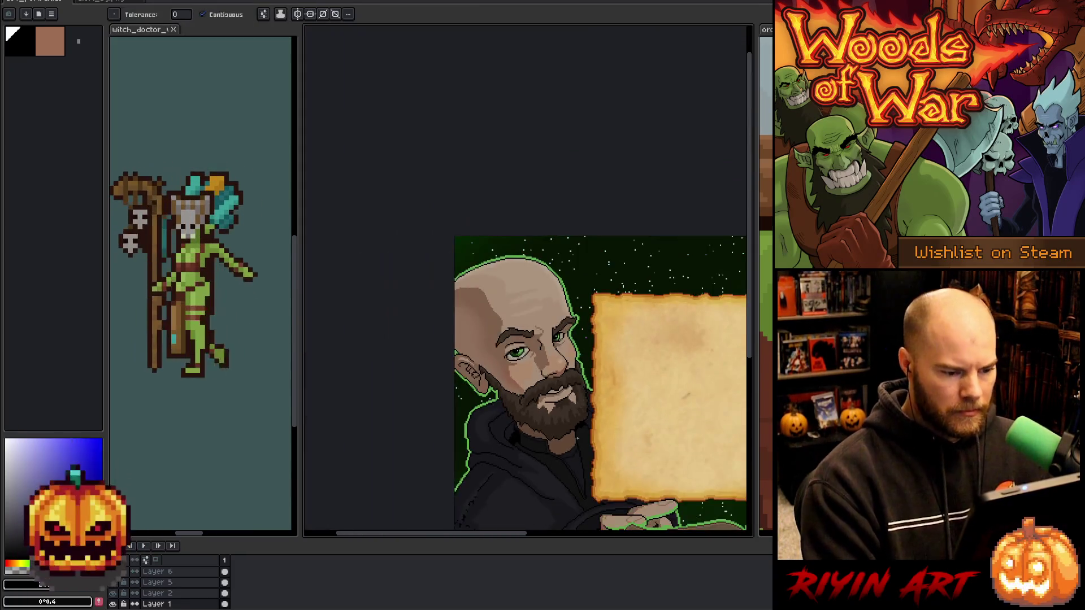
key("space")
left_click_drag(553, 470, 502, 306)
scroll(530, 338, "up", 3)
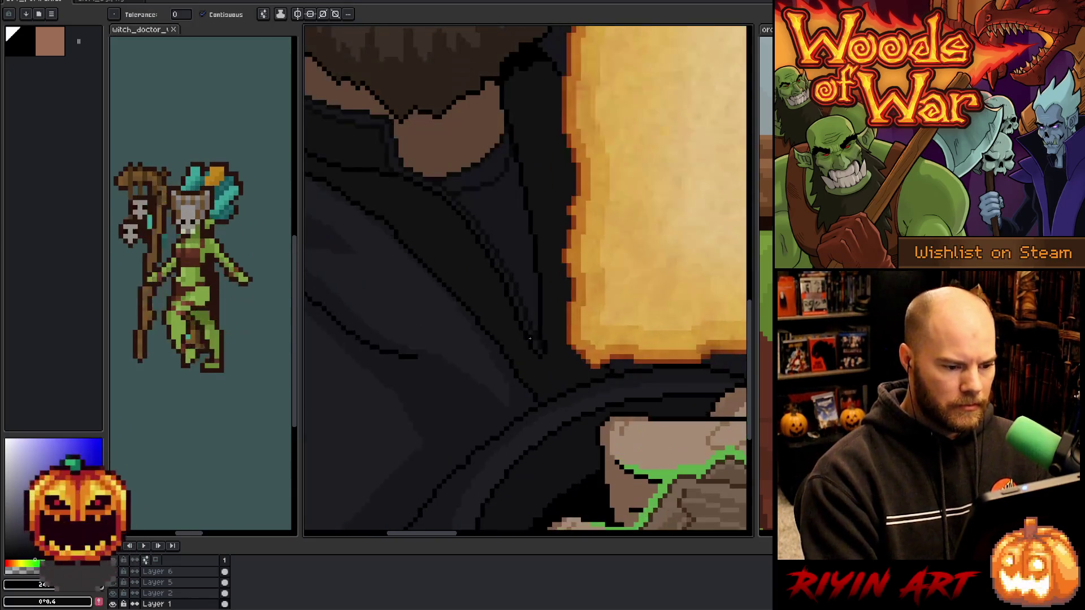
Shade the shirt folds near the parchment corner and darken the parchment's left edge.
key("m")
mouse_move(603, 298)
left_mouse_down()
mouse_move(560, 367)
mouse_move(514, 370)
mouse_move(557, 448)
mouse_move(630, 286)
left_mouse_up()
key("g")
key("ctrl+d")
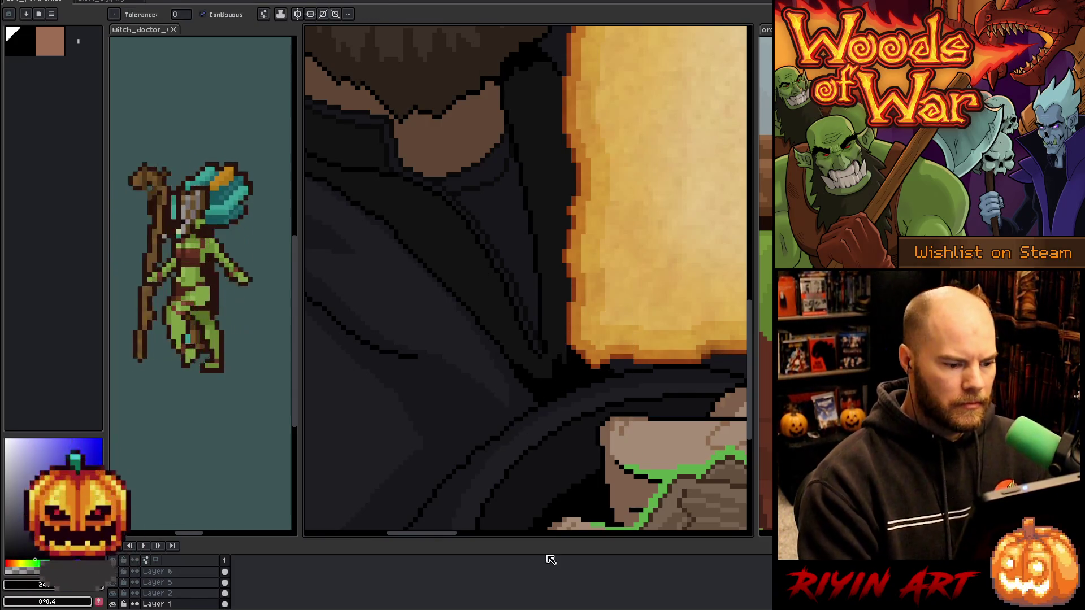
key("b")
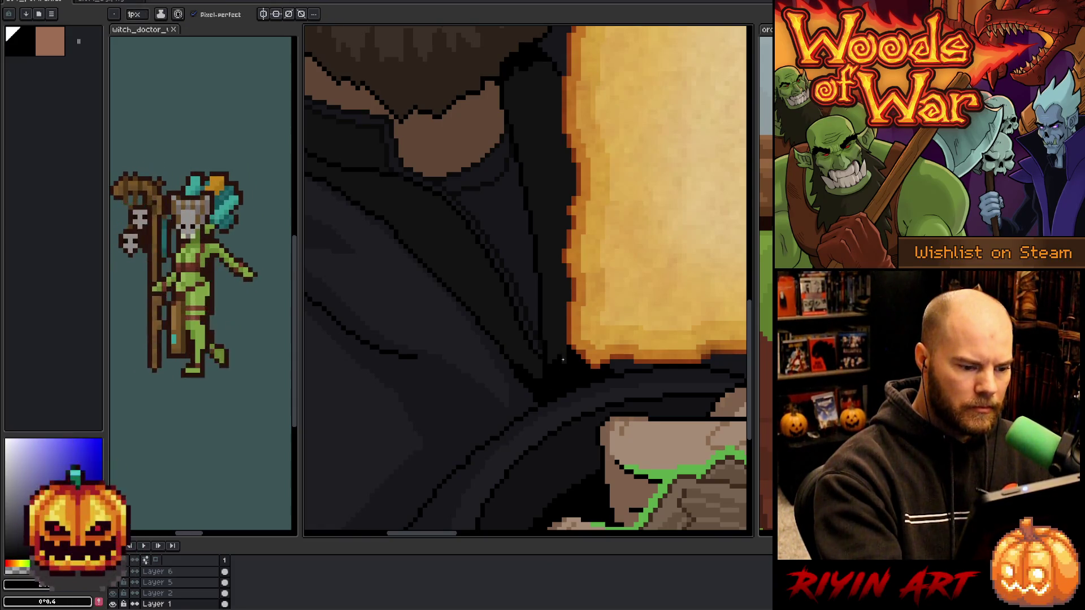
left_click(563, 360, "shift")
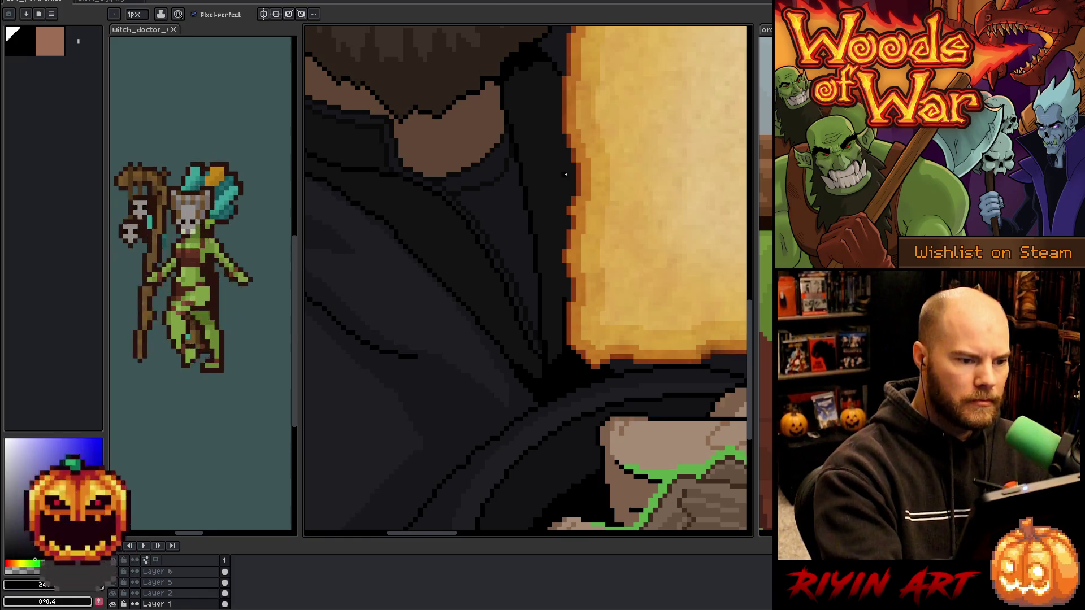
Select the dark region beside the hair and outline the parchment's left edge there.
key("w")
left_click(516, 73)
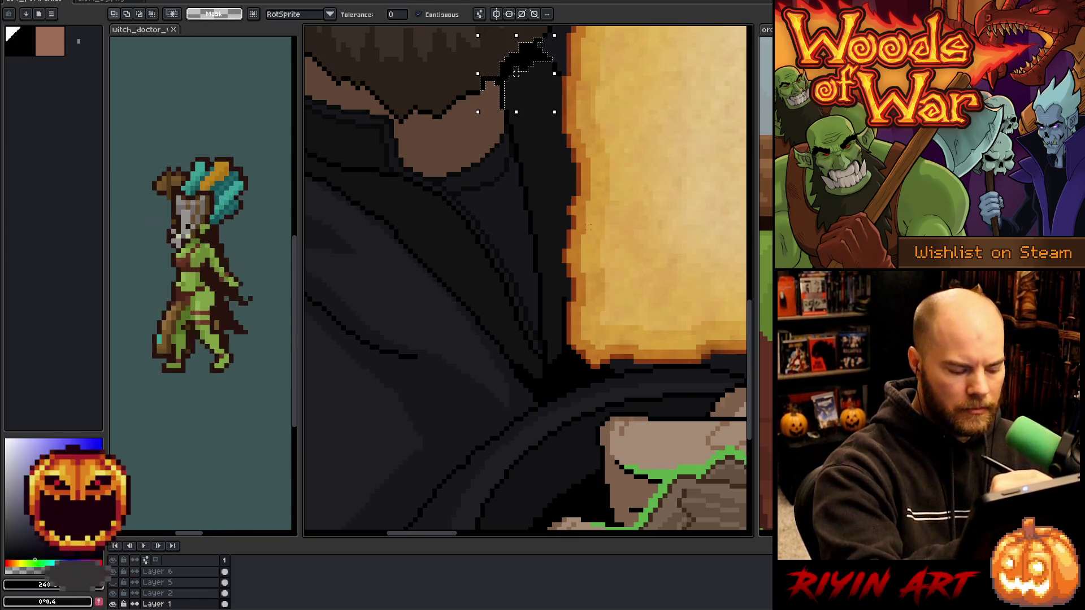
key("b")
key("ctrl+d")
mouse_move(606, 117)
left_mouse_down()
mouse_move(529, 43)
mouse_move(605, 261)
mouse_move(608, 116)
left_mouse_up()
key("w")
key("ctrl+d")
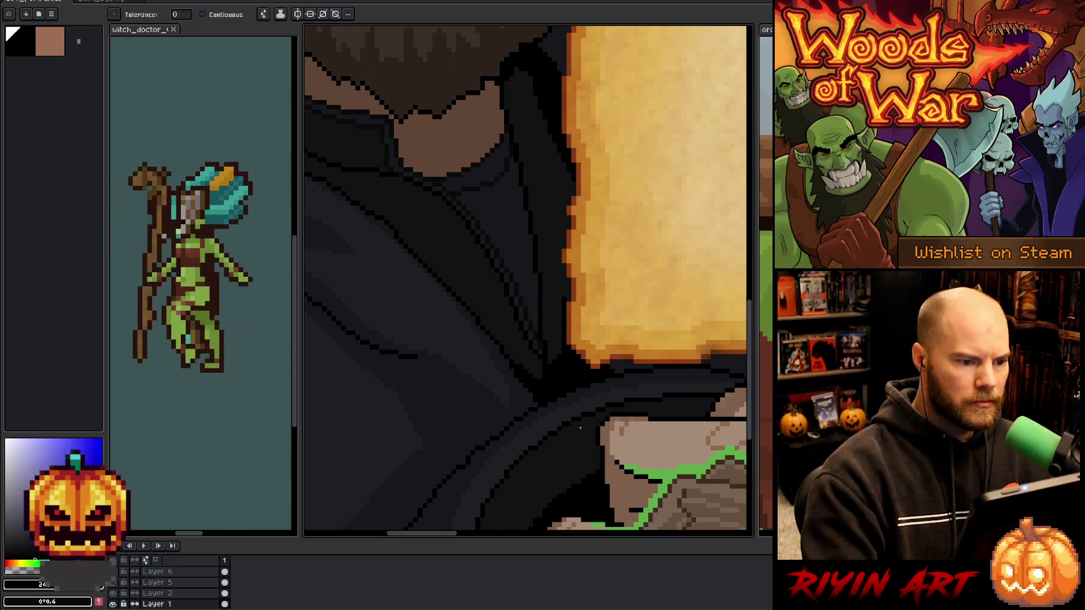
Trace selections along the parchment's left edge and the hood edge, then discard them.
key("q")
mouse_move(609, 156)
left_mouse_down()
mouse_move(575, 110)
mouse_move(571, 317)
left_mouse_up()
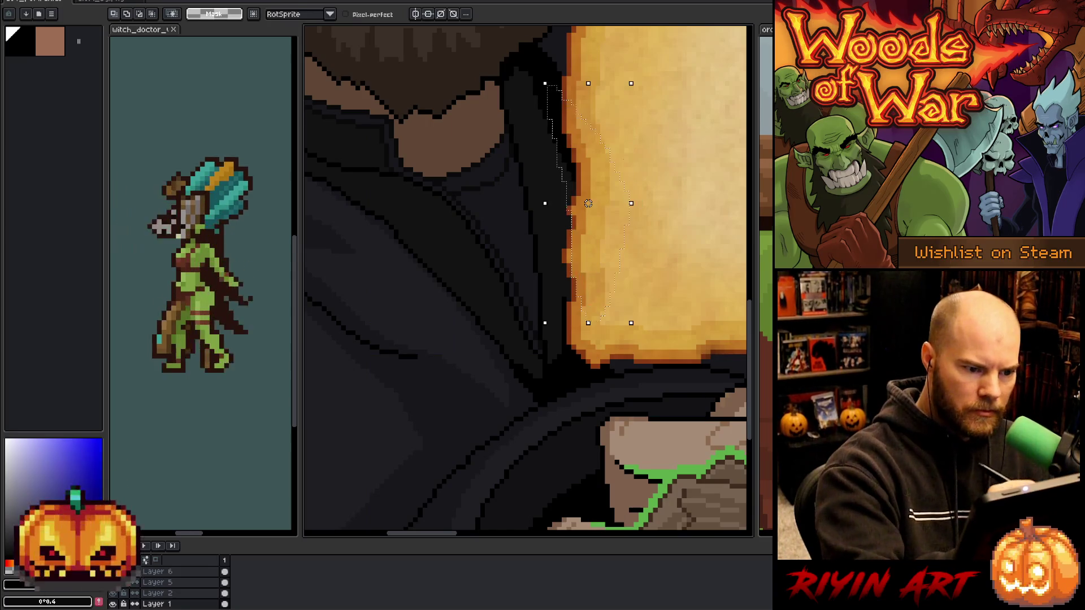
key("w")
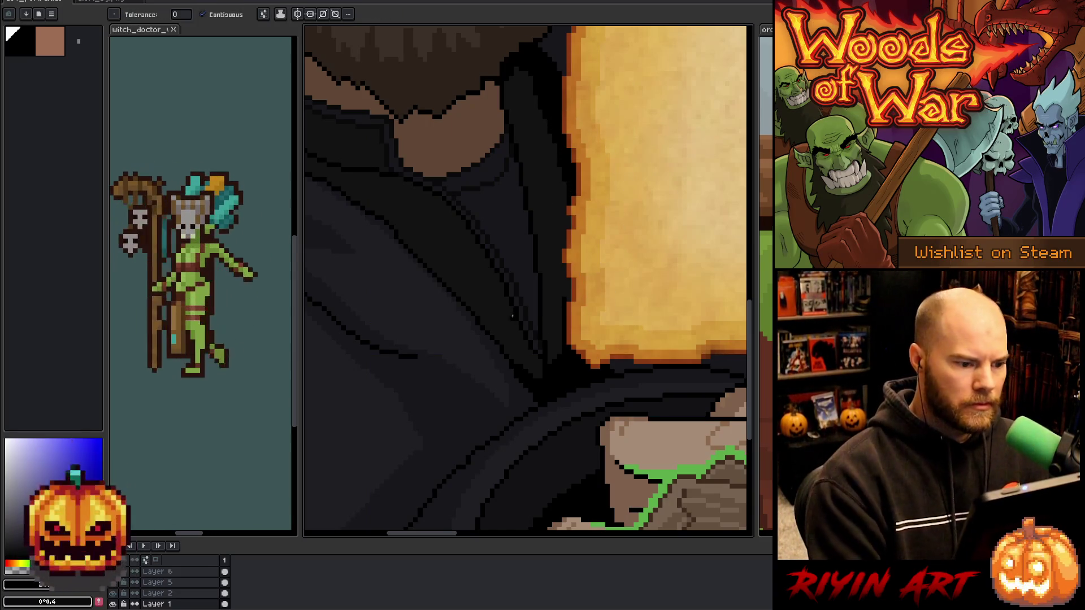
key("q")
mouse_move(531, 146)
left_mouse_down()
mouse_move(503, 132)
mouse_move(545, 360)
left_mouse_up()
key("v")
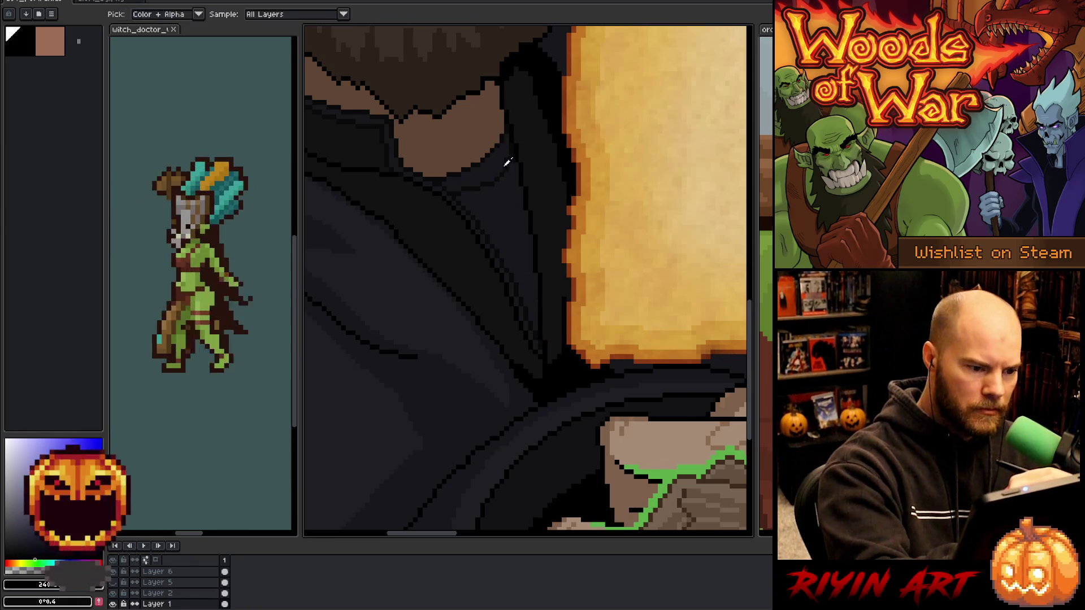
key("b")
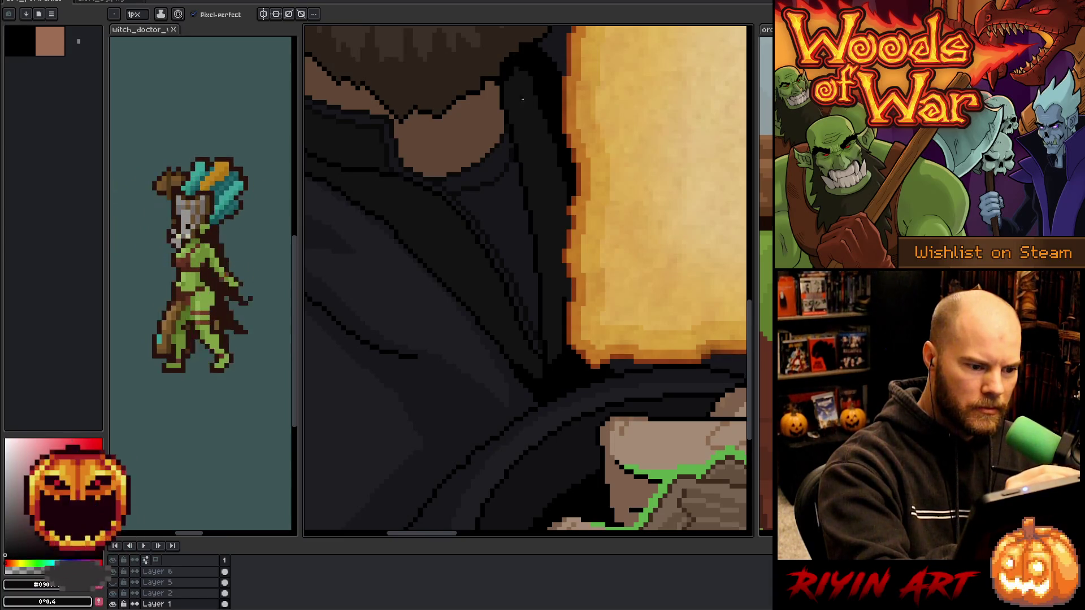
Lasso the hoodie fold below the chin and fill it with a sampled darker tone.
key("q")
mouse_move(491, 125)
left_mouse_down()
mouse_move(544, 335)
mouse_move(540, 146)
mouse_move(525, 83)
left_mouse_up()
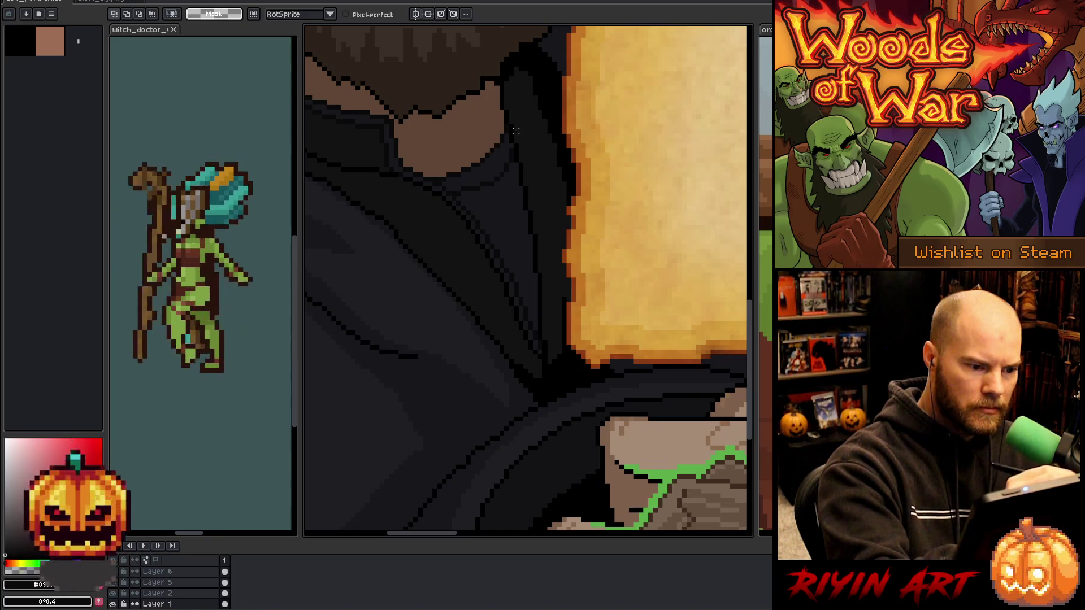
mouse_move(443, 169)
left_mouse_down()
mouse_move(527, 301)
mouse_move(539, 358)
mouse_move(421, 187)
left_mouse_up()
key("i")
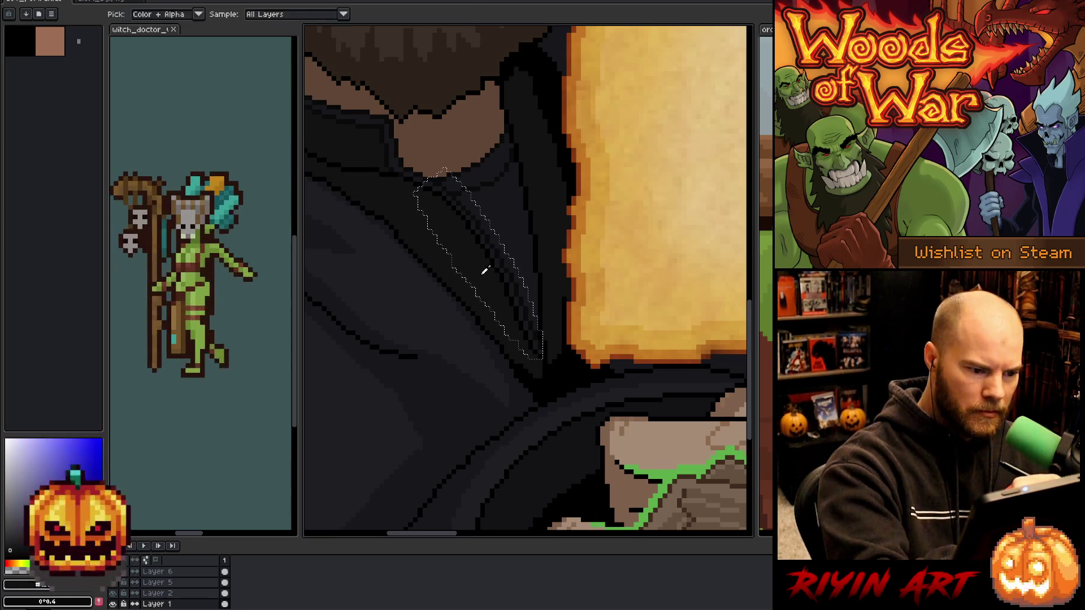
key("g")
key("ctrl+d")
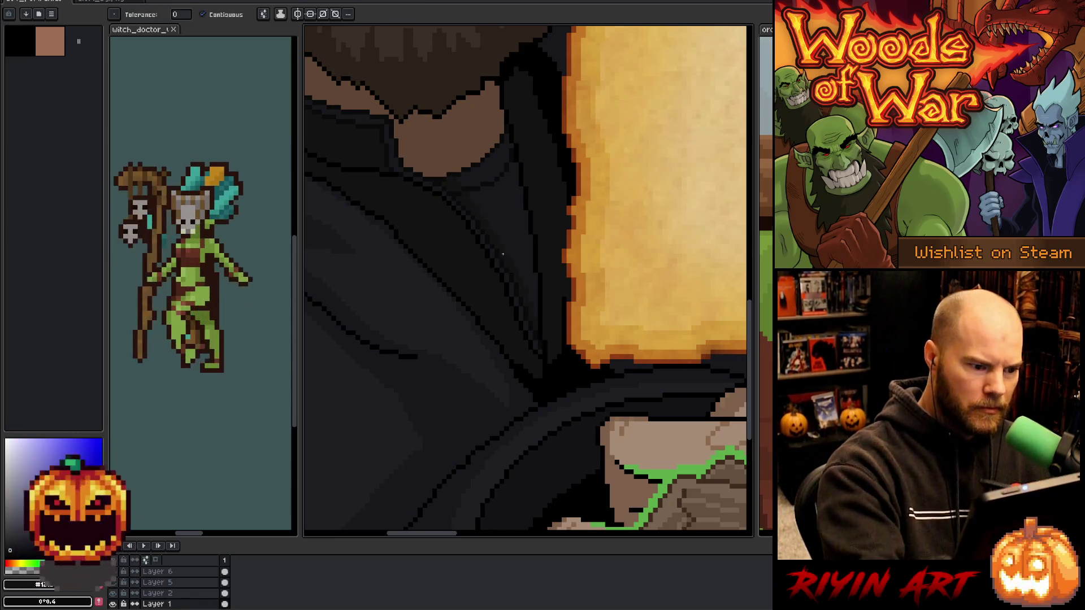
scroll(502, 254, "down", 3)
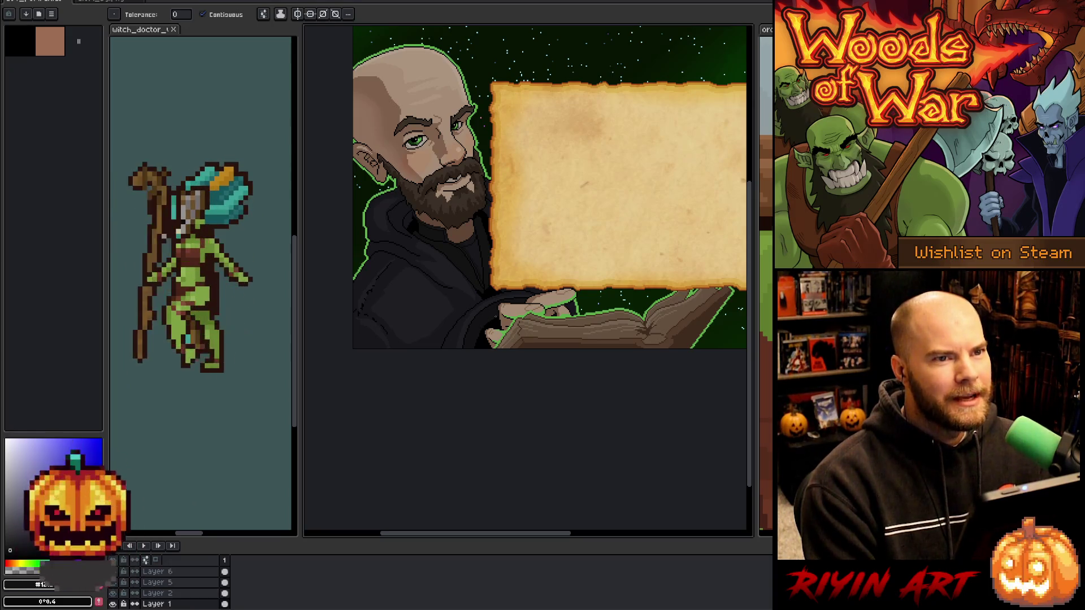
scroll(497, 314, "up", 1)
scroll(497, 313, "down", 2)
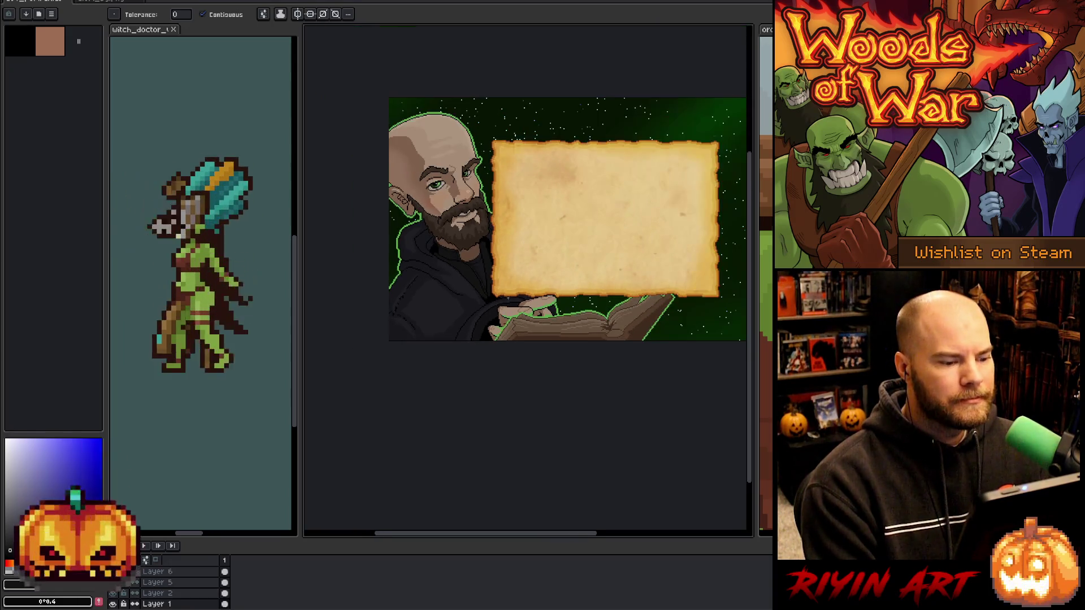
scroll(552, 286, "up", 1)
left_click_drag(552, 286, 516, 363)
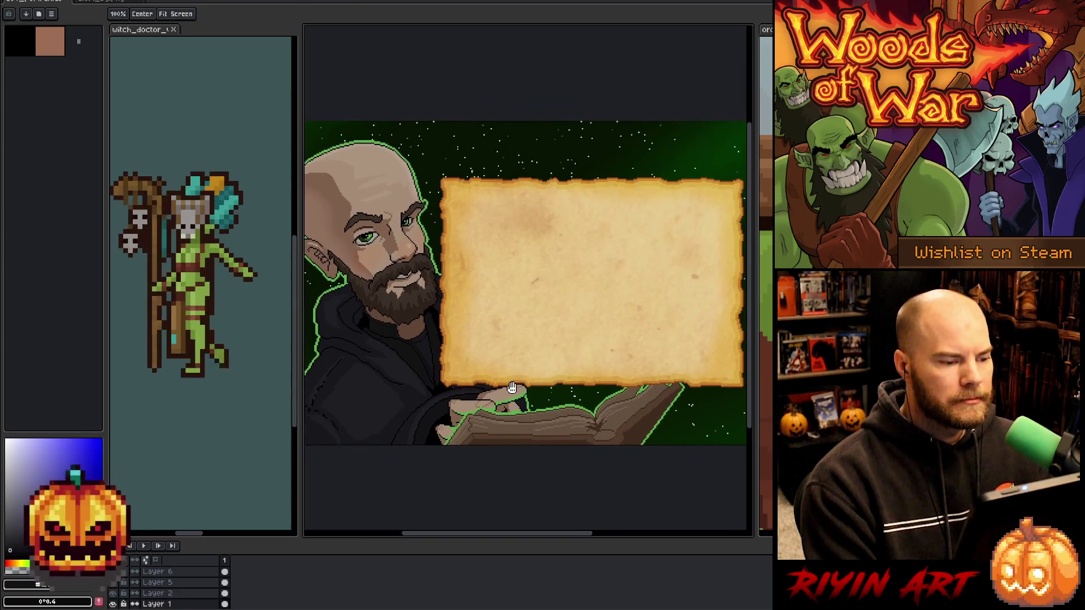
scroll(516, 367, "down", 1)
right_click(557, 364)
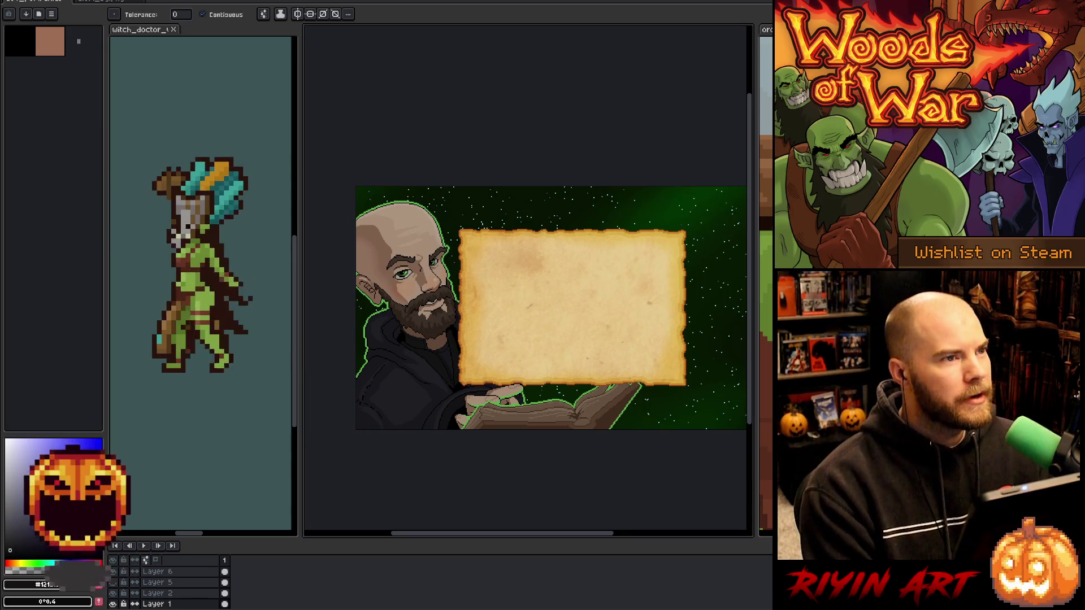
scroll(435, 376, "down", 1)
scroll(452, 367, "up", 2)
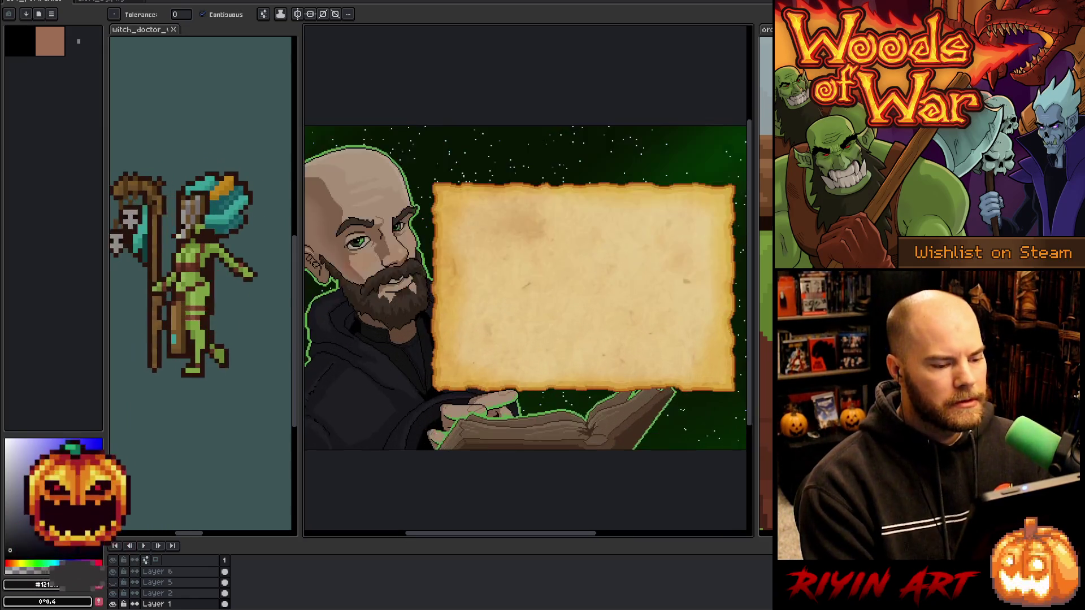
scroll(481, 362, "down", 1)
left_click_drag(542, 440, 541, 426)
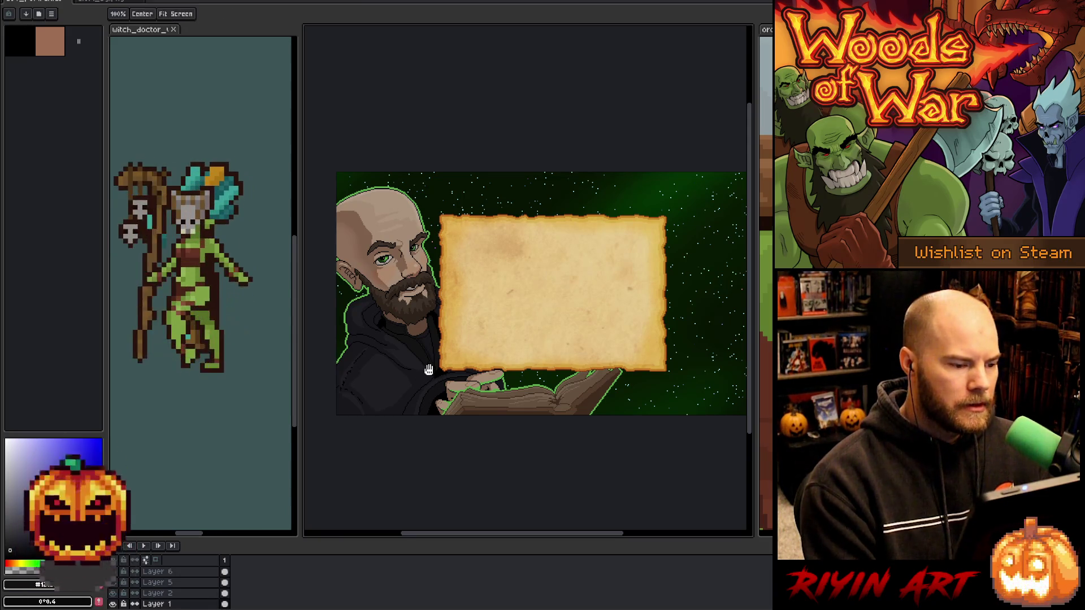
left_click_drag(434, 370, 455, 380)
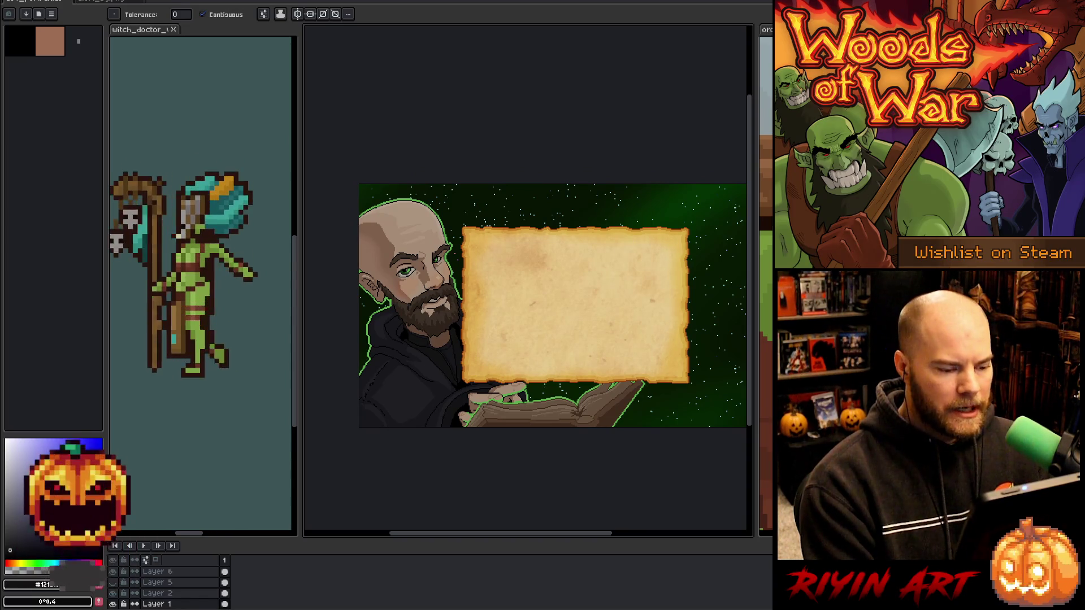
scroll(515, 394, "up", 2)
scroll(514, 394, "down", 2)
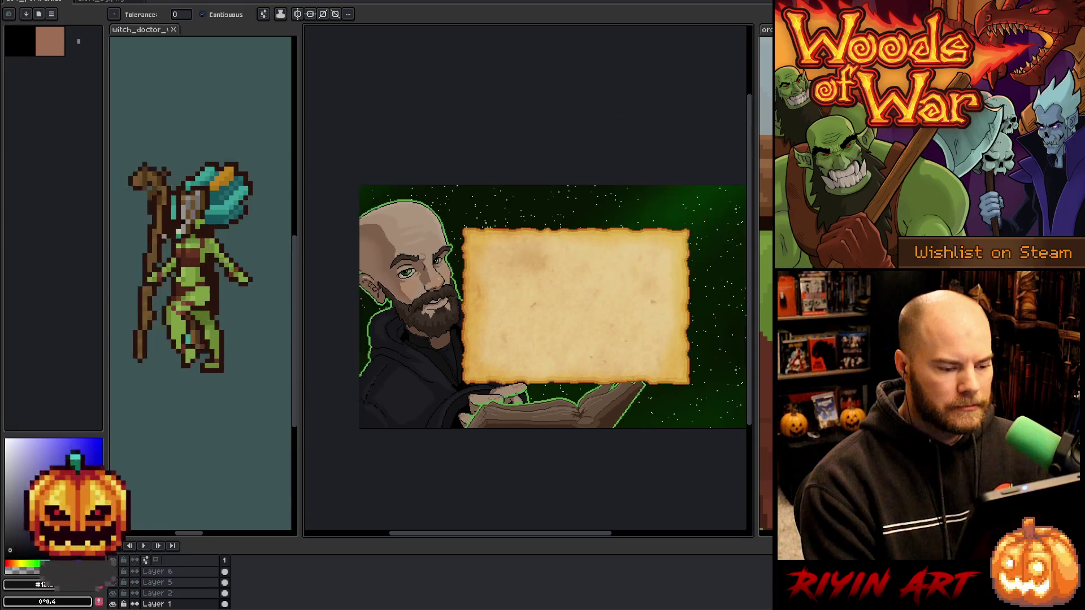
scroll(515, 394, "up", 1)
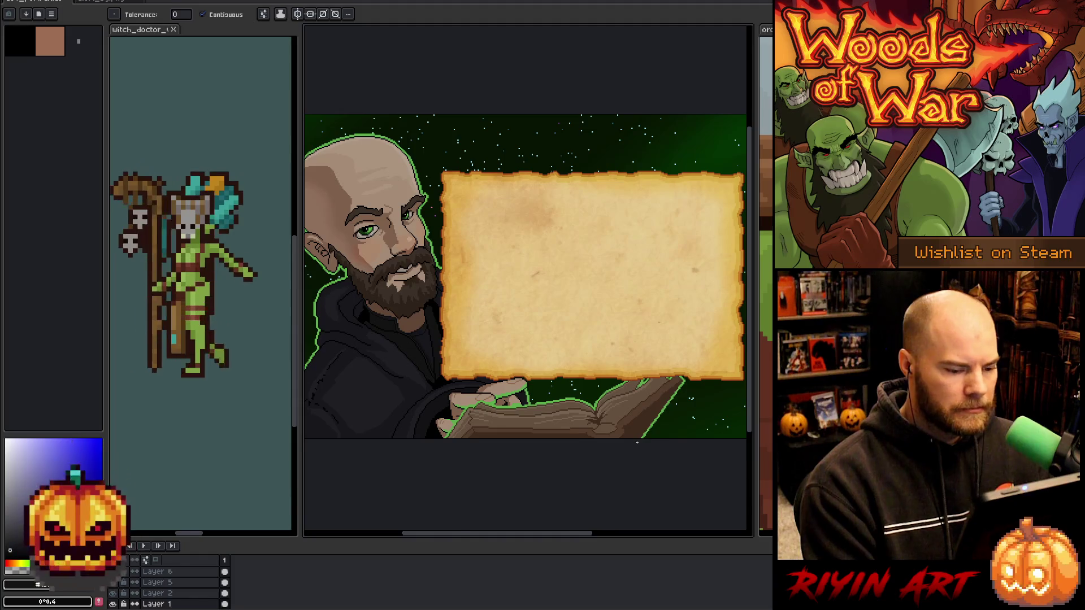
scroll(637, 443, "up", 3)
Switch to the pencil, sample the book's dark brown, and zoom in on the book.
key("v")
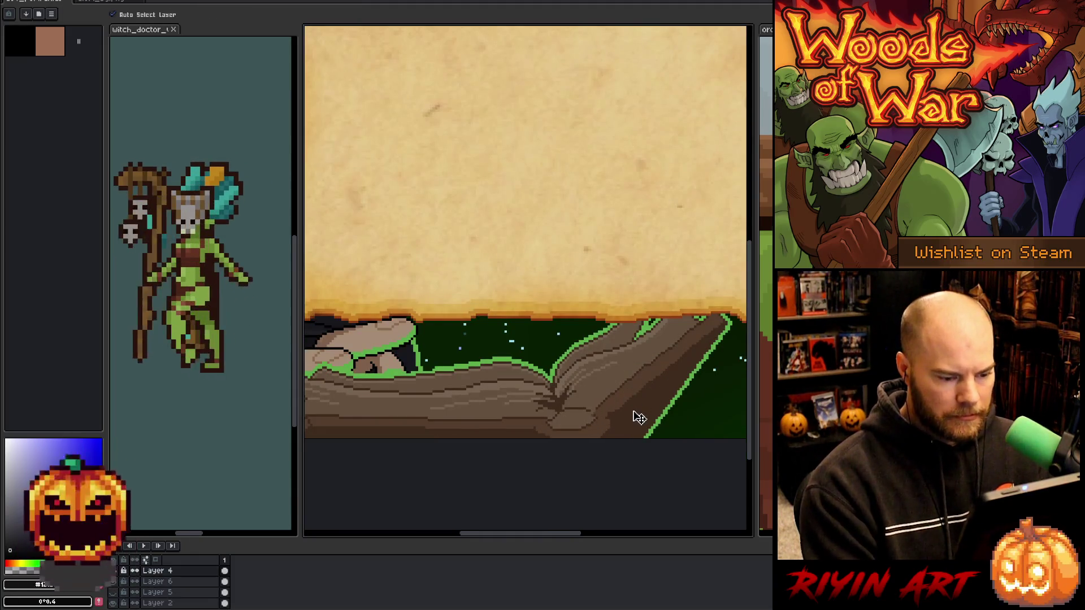
key("b")
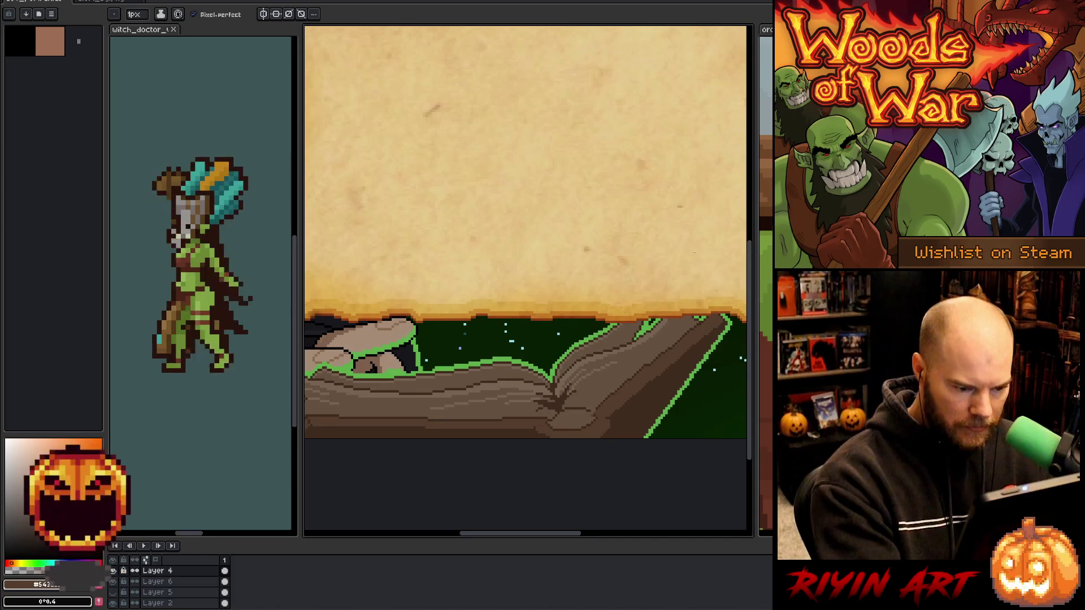
left_click(626, 413, "alt")
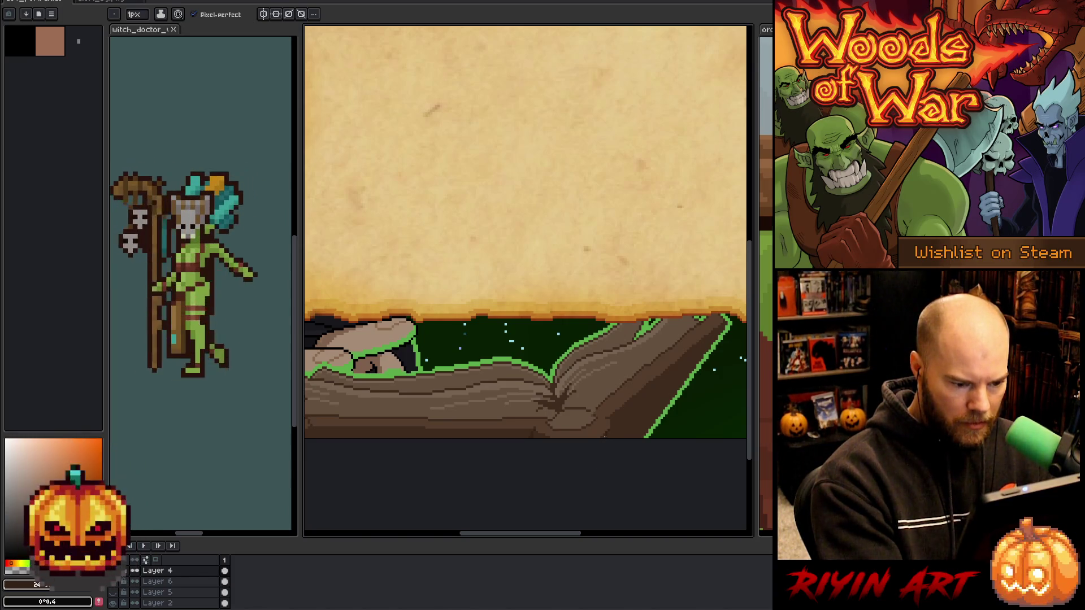
scroll(605, 437, "up", 5)
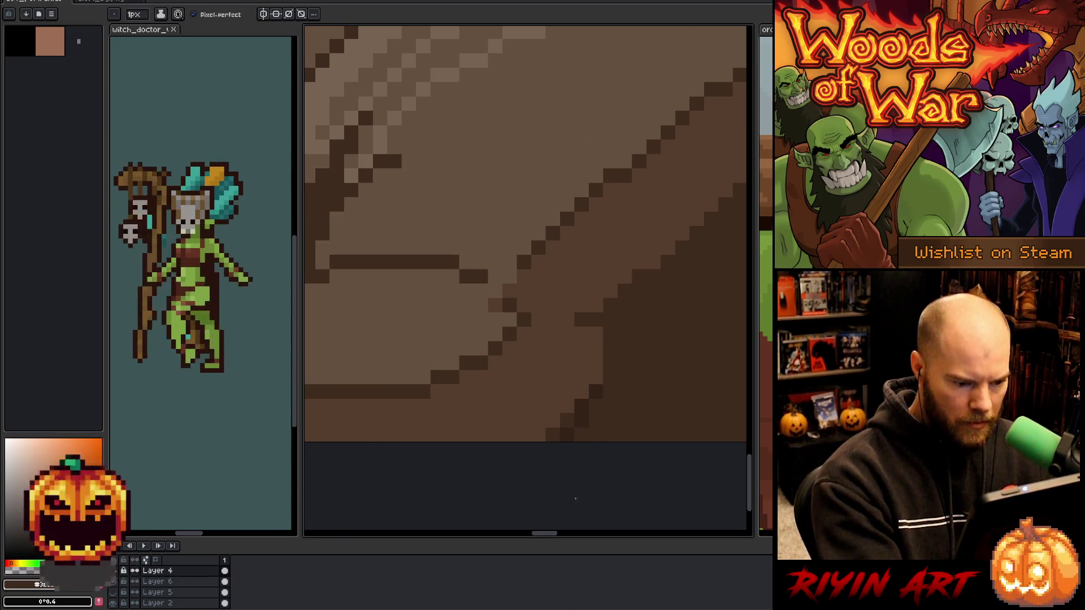
scroll(588, 480, "down", 5)
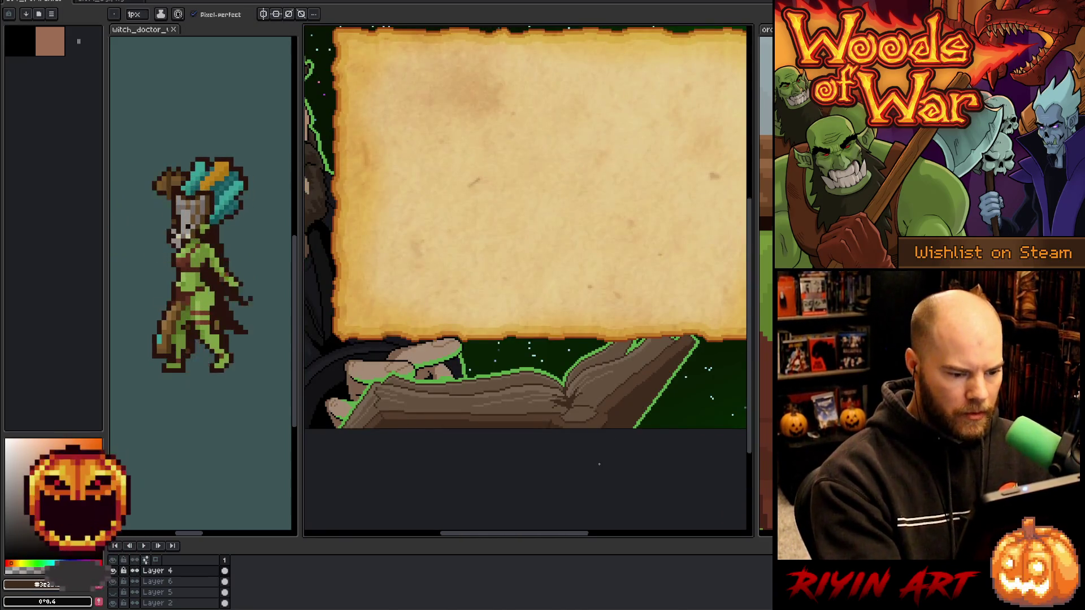
scroll(599, 464, "up", 2)
scroll(601, 398, "up", 2)
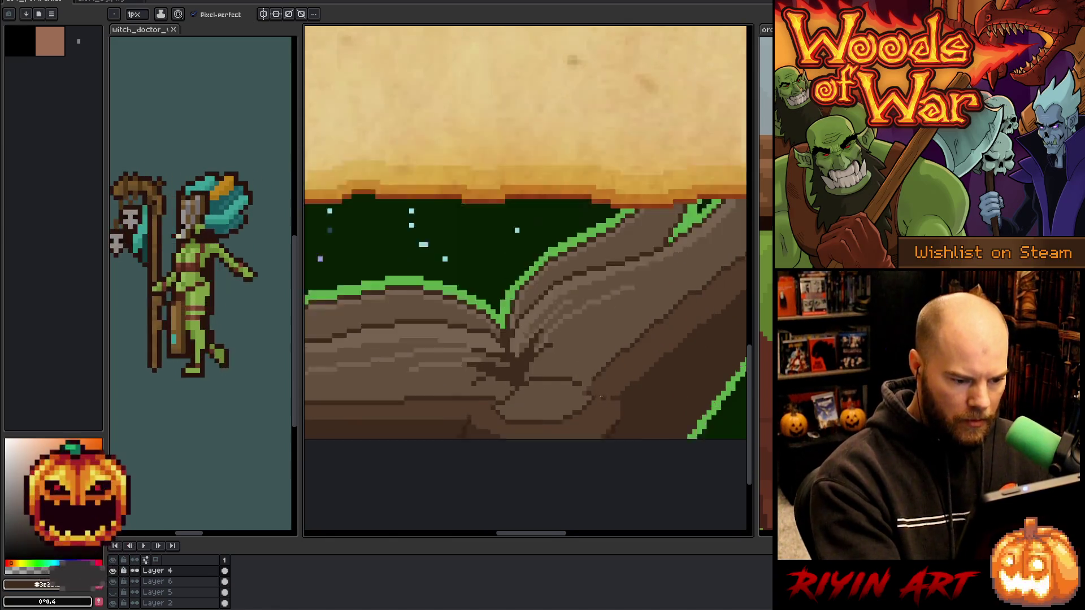
scroll(600, 397, "up", 1)
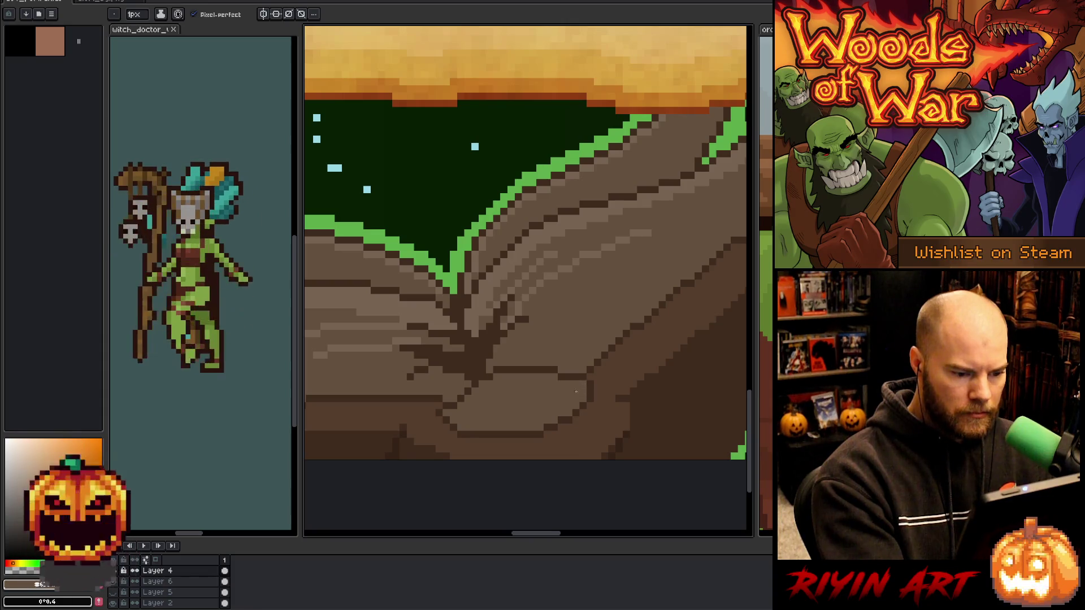
left_click_drag(630, 383, 623, 385)
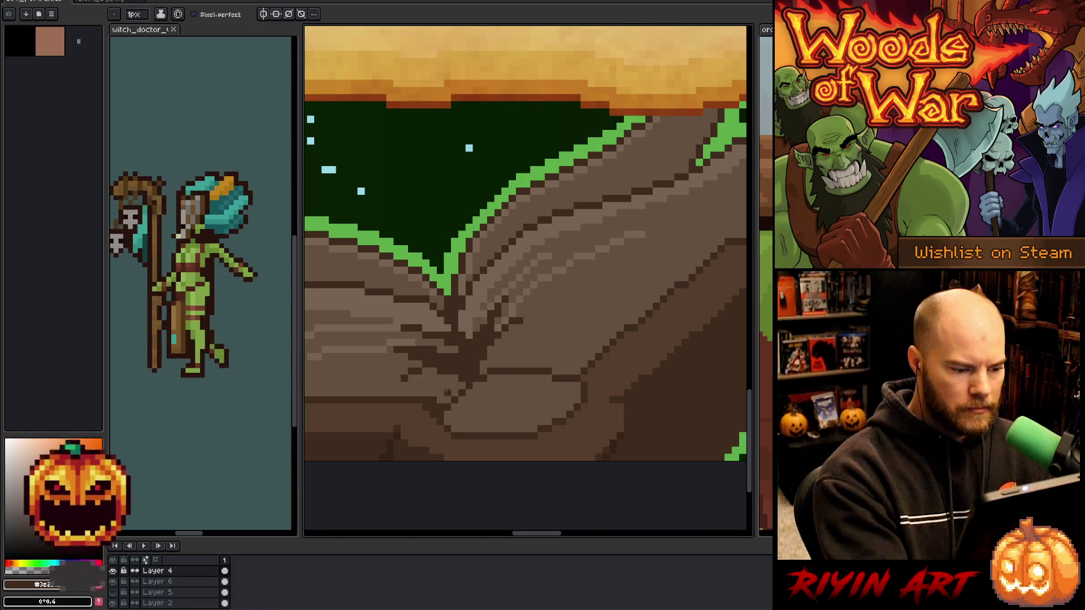
key("alt")
key("alt")
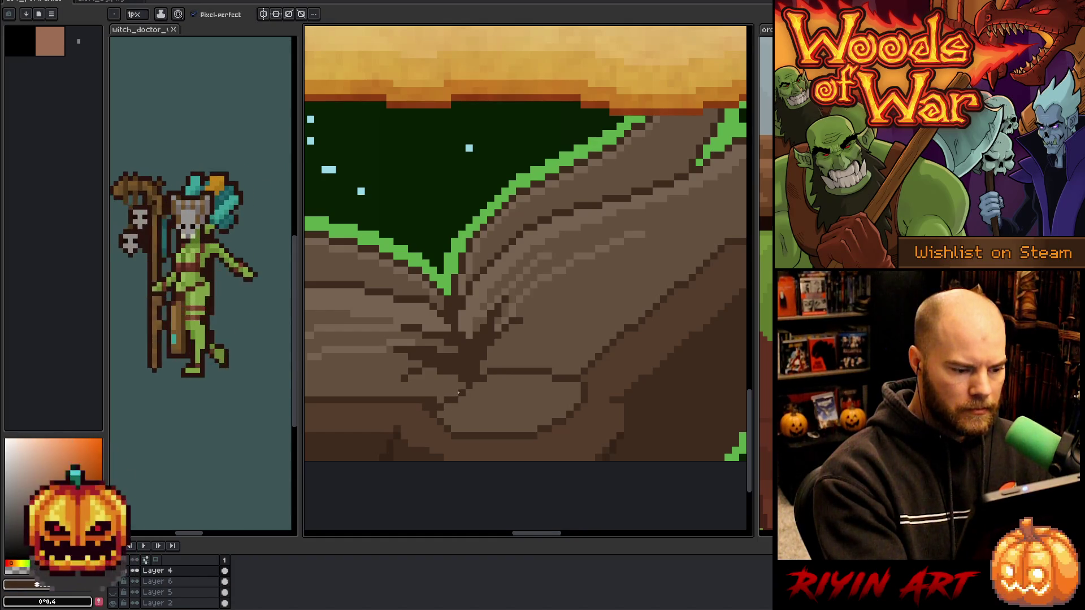
key("alt")
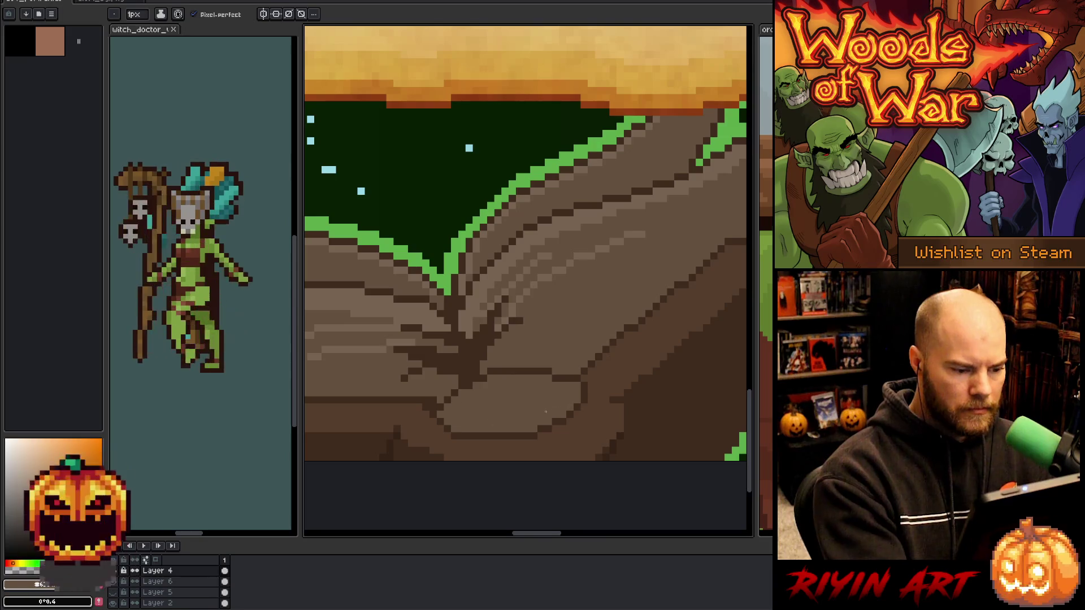
key("alt")
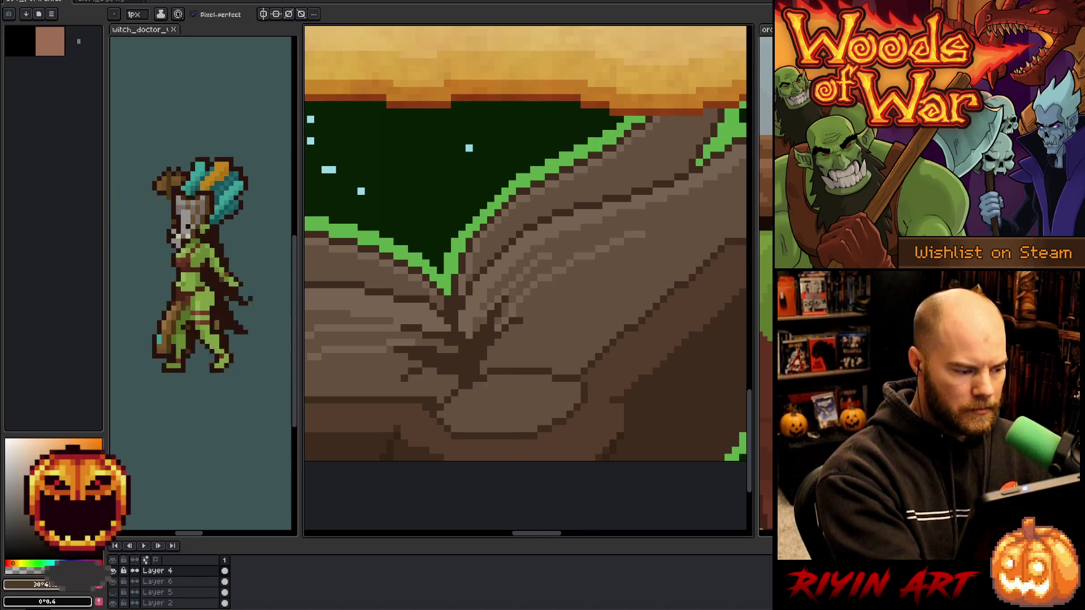
Select the lighter brown page bands on the book's right and left pages.
key("g")
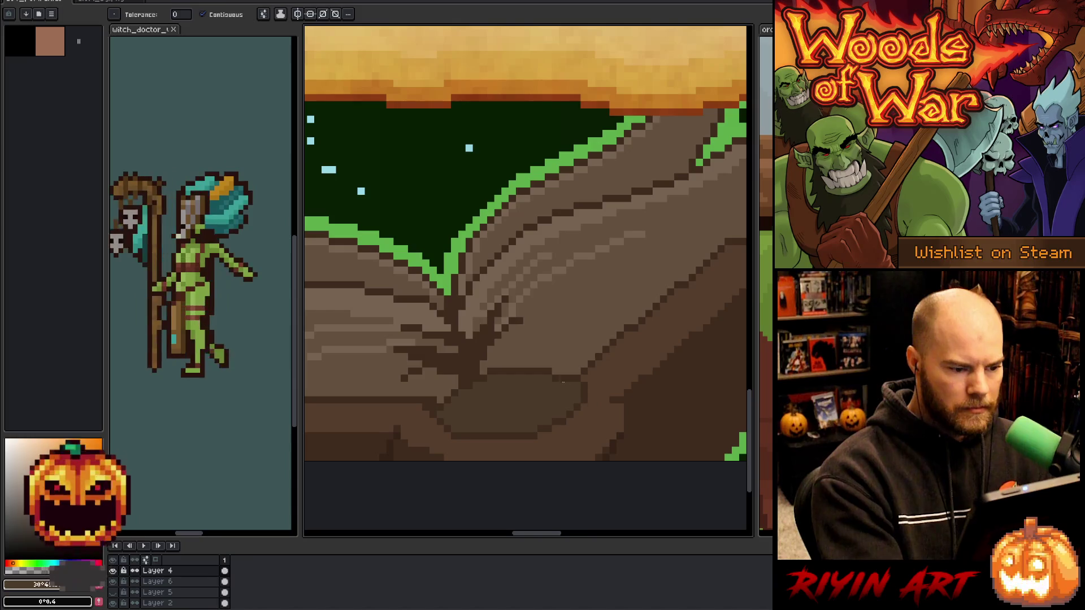
key("b")
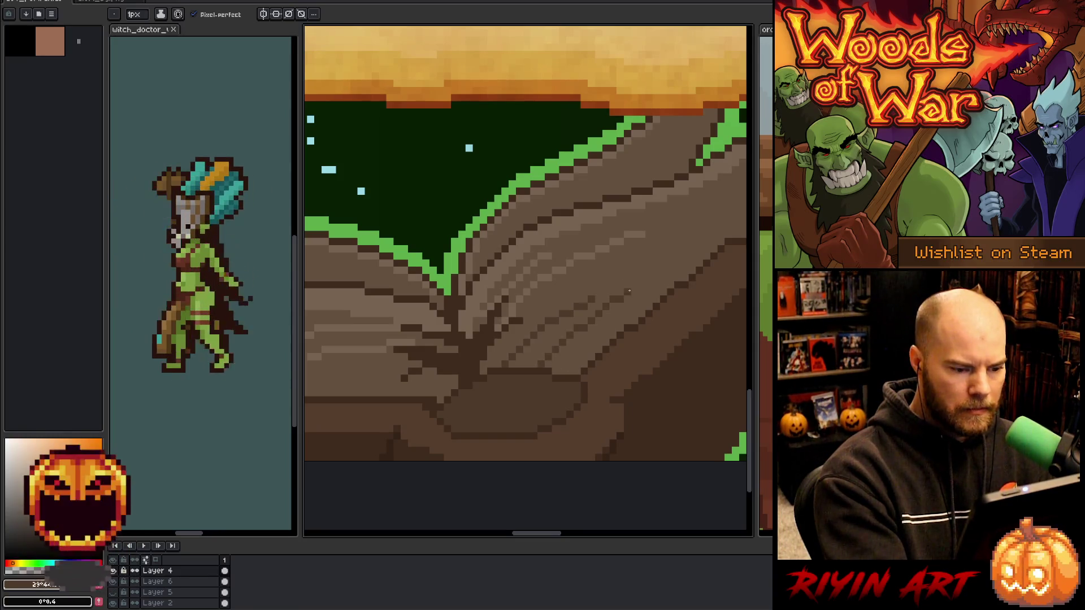
left_click(634, 313)
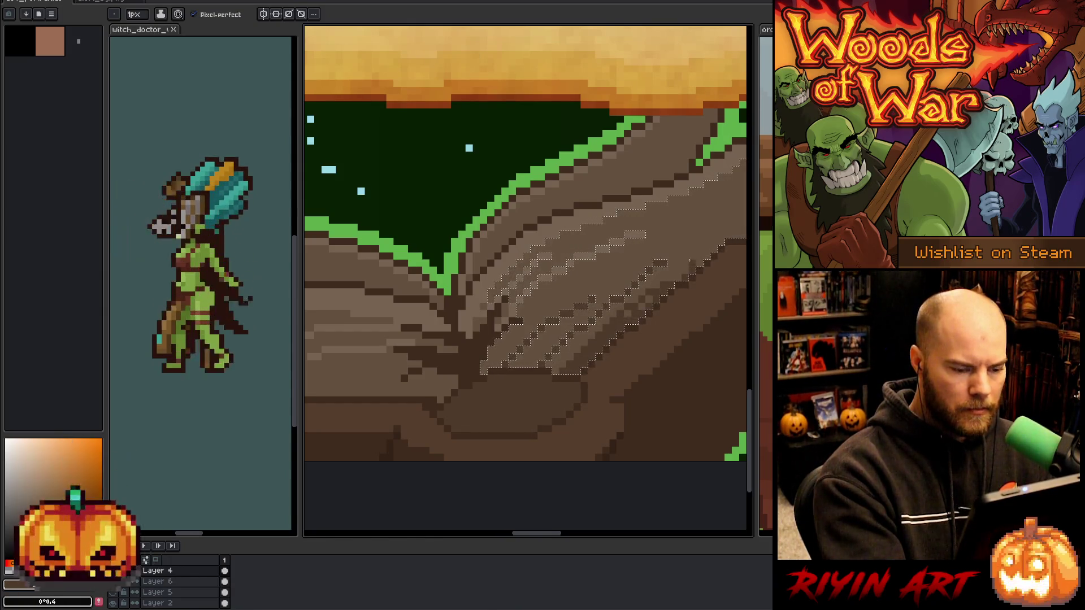
left_click_drag(530, 388, 612, 373)
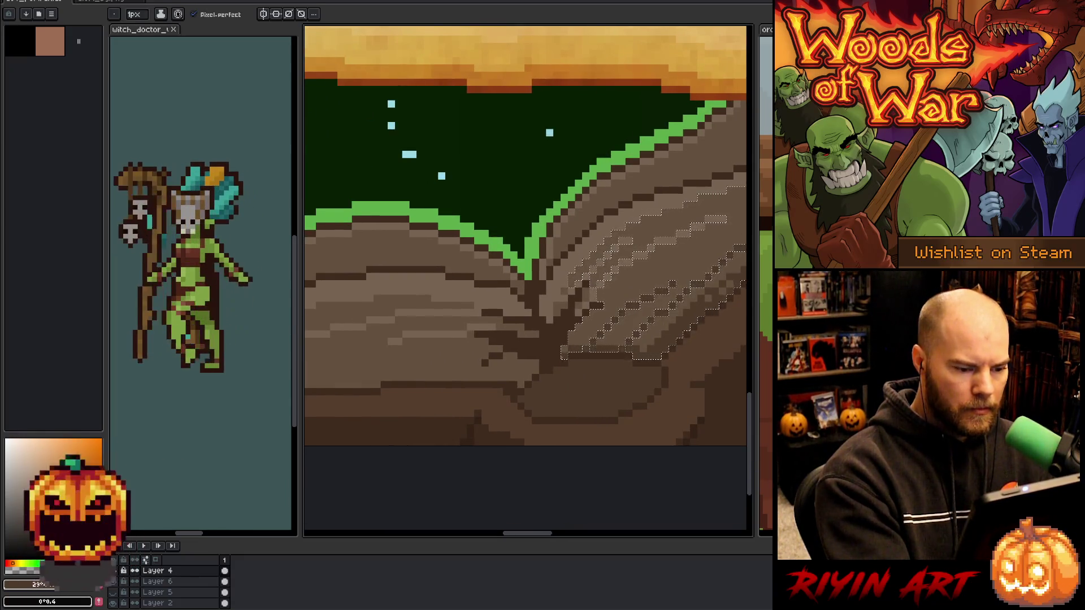
left_click(537, 356)
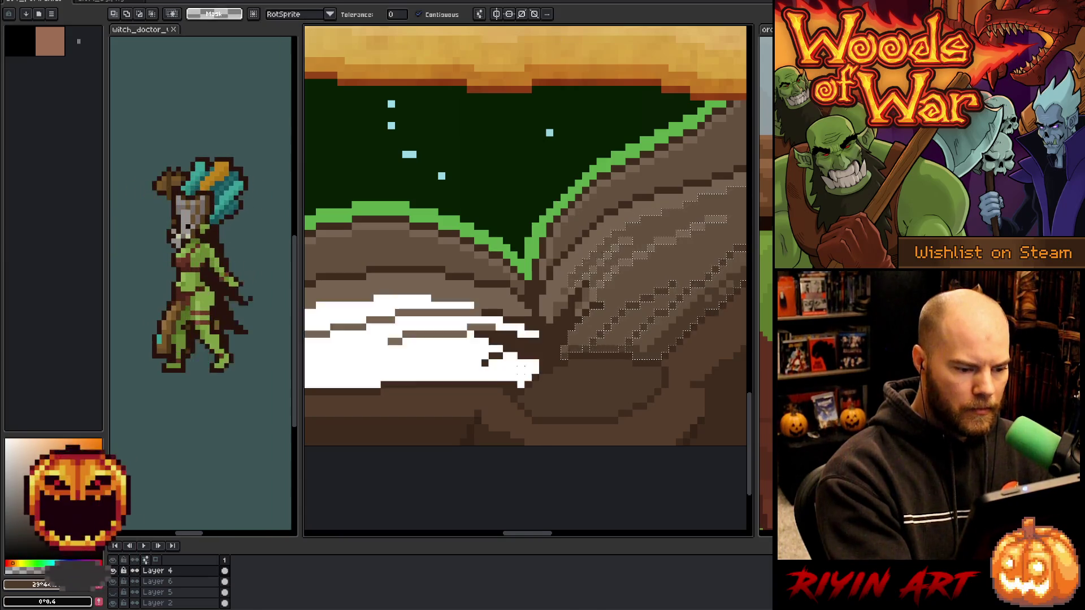
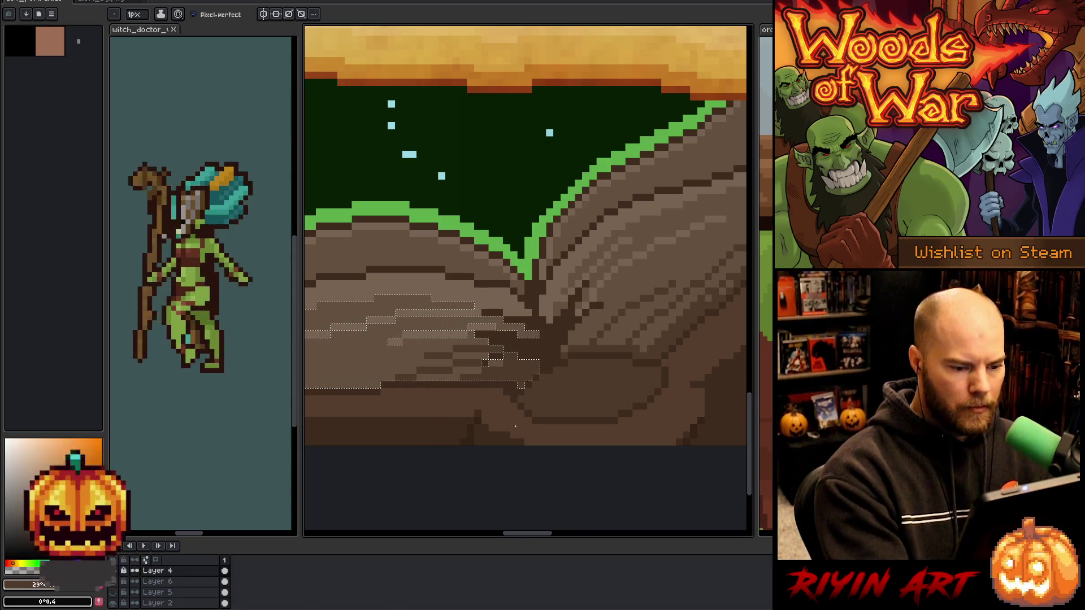
Drop the selection around the book's left page and look over the book and parchment.
key("ctrl+d")
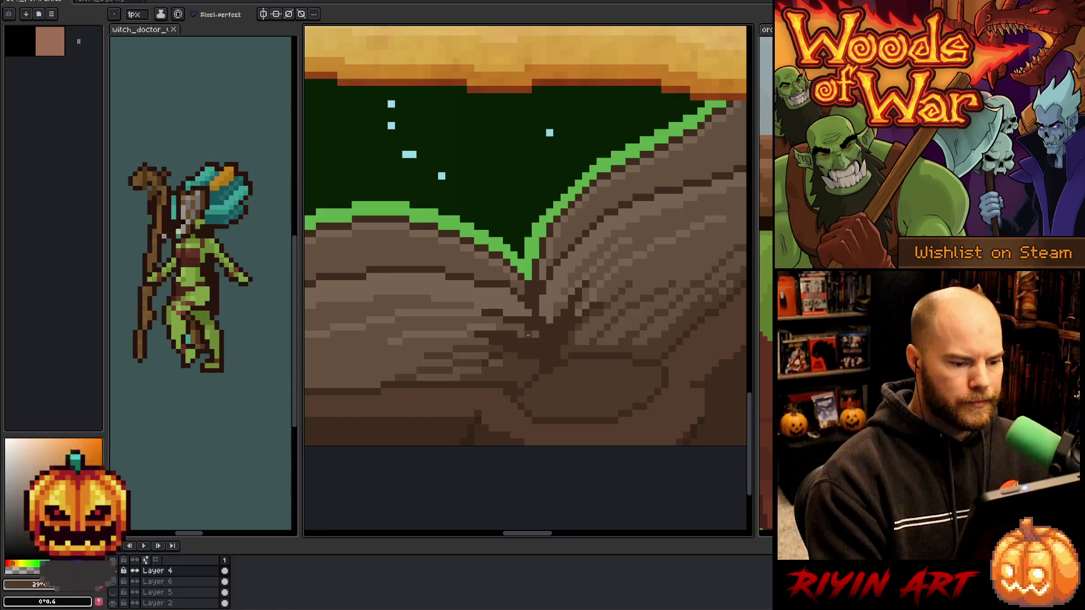
scroll(497, 358, "down", 5)
scroll(634, 294, "up", 4)
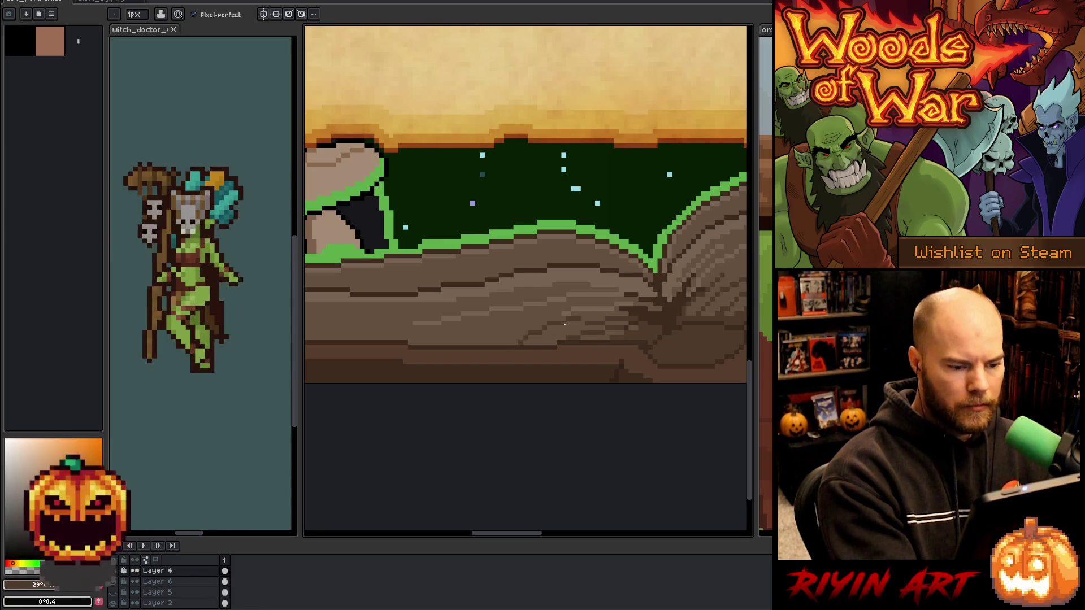
left_click_drag(348, 318, 417, 338)
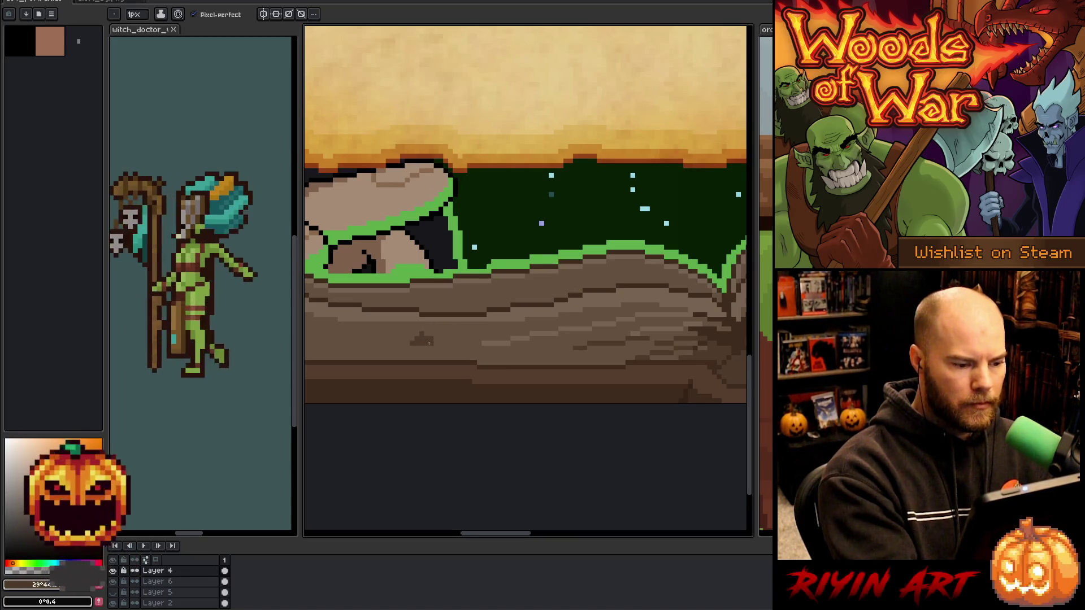
scroll(566, 338, "down", 3)
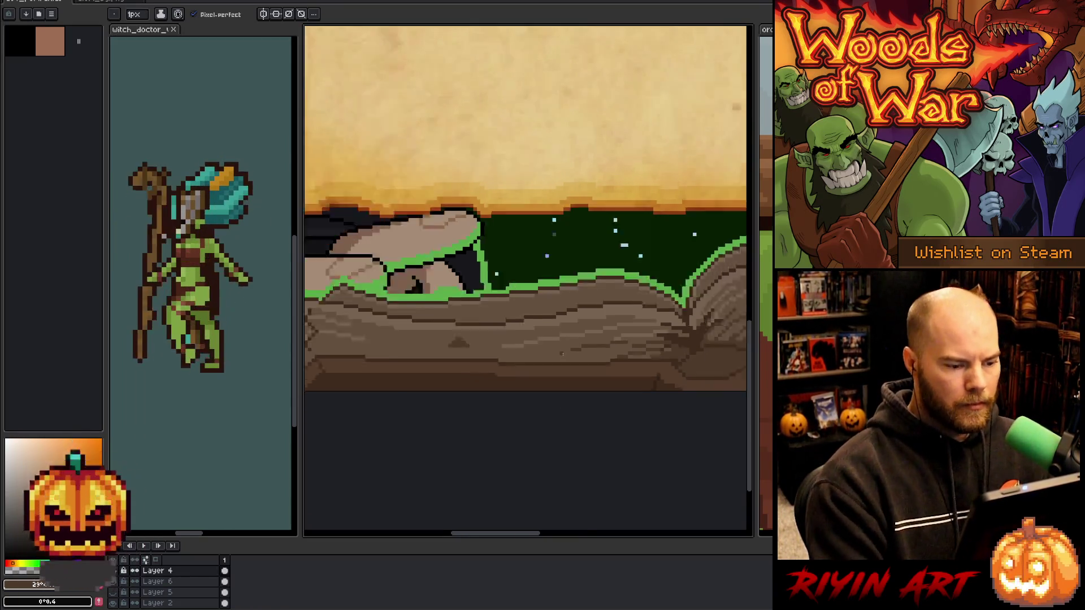
scroll(531, 395, "up", 2)
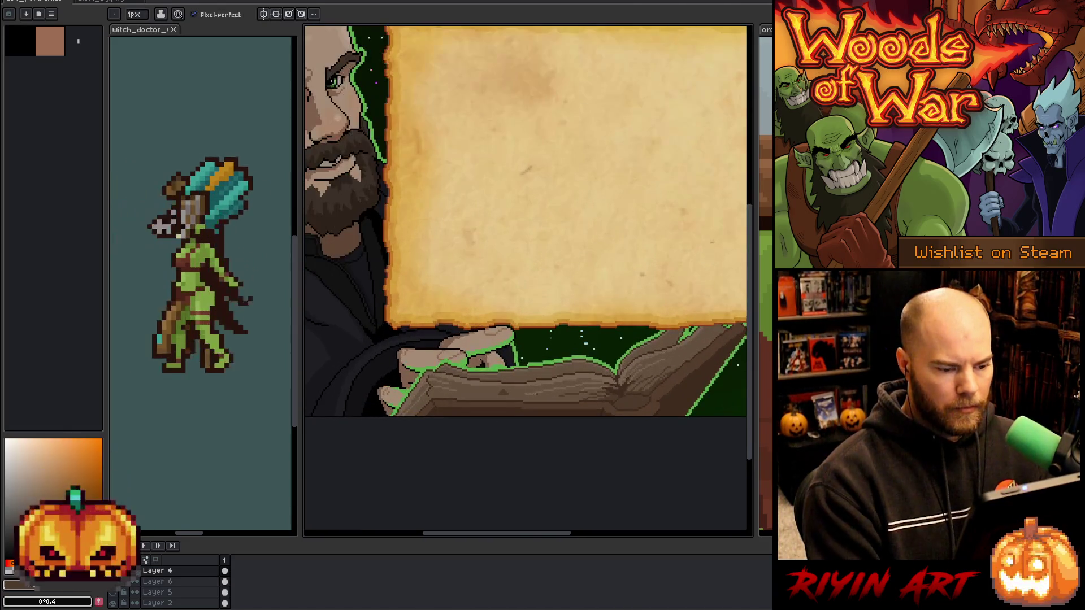
Eyedrop a dark brown from the artwork as the drawing colour.
scroll(542, 394, "down", 1)
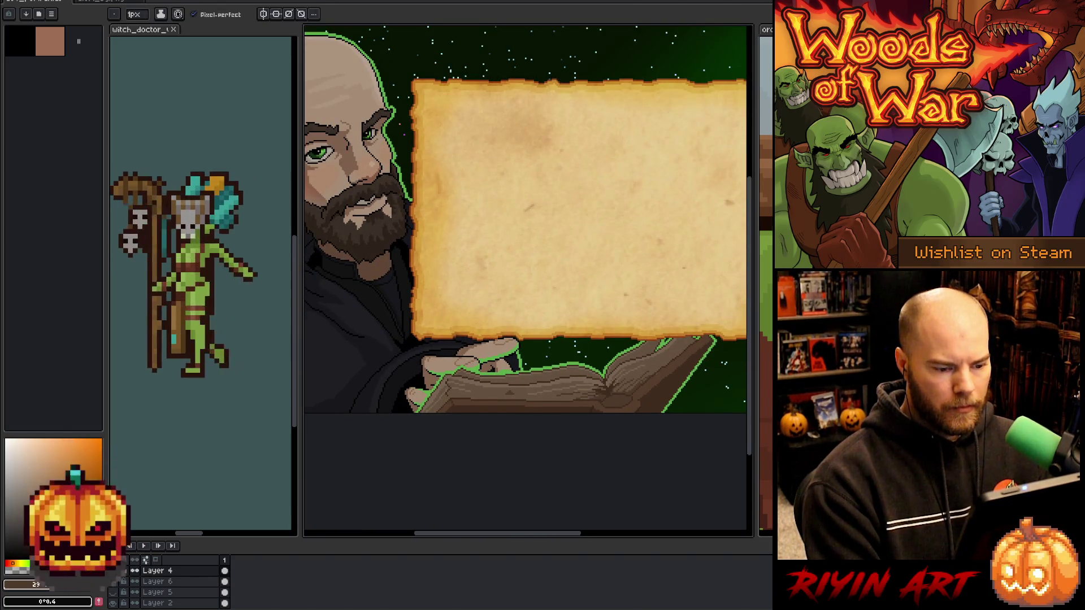
scroll(543, 394, "up", 2)
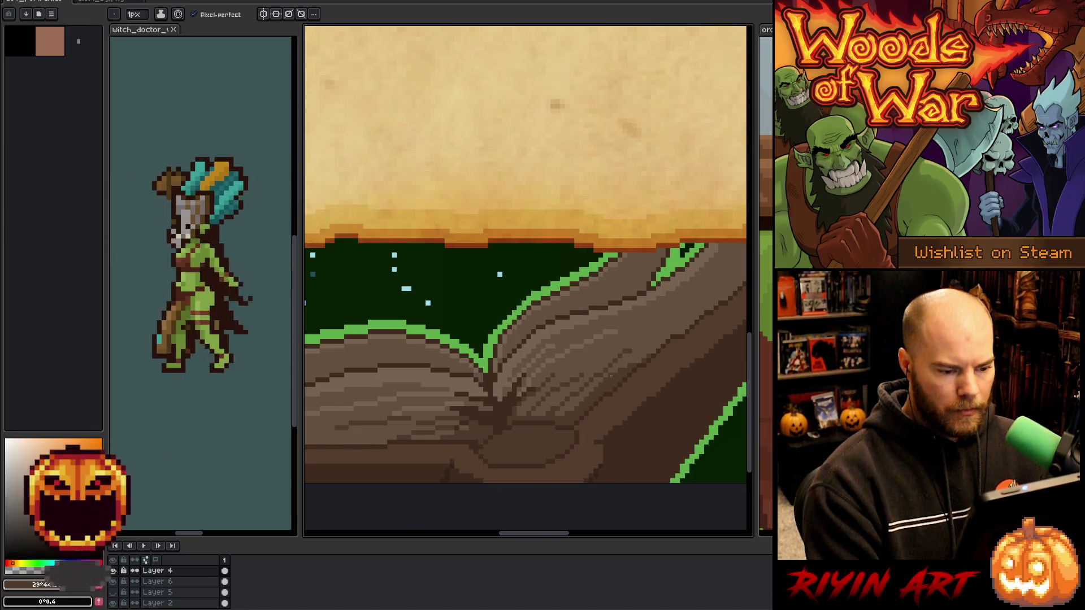
scroll(610, 375, "down", 3)
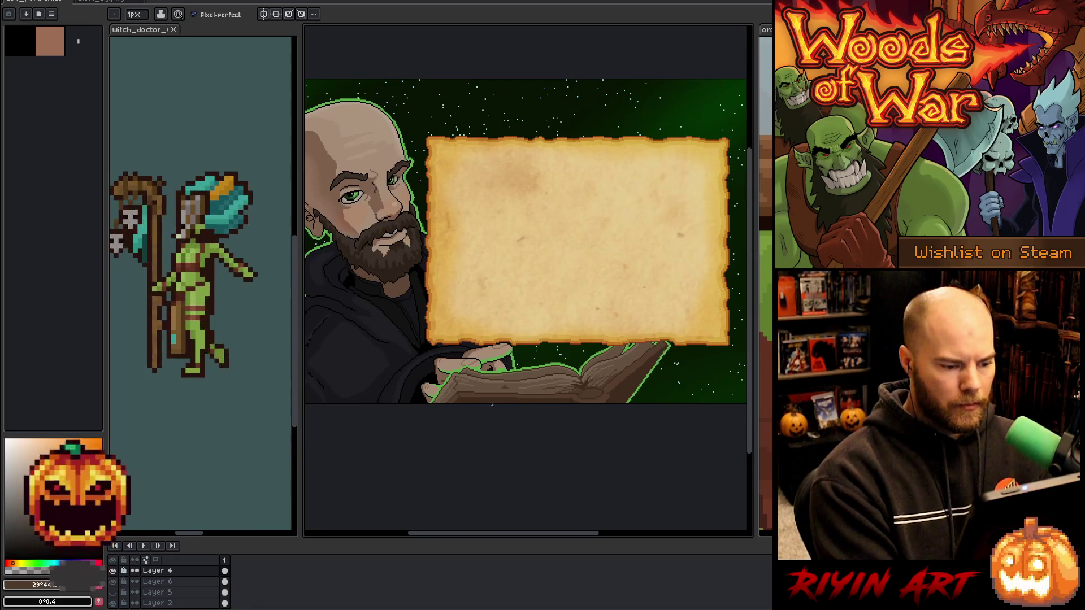
scroll(491, 404, "up", 2)
key("alt")
key("alt")
left_click(510, 348, "alt")
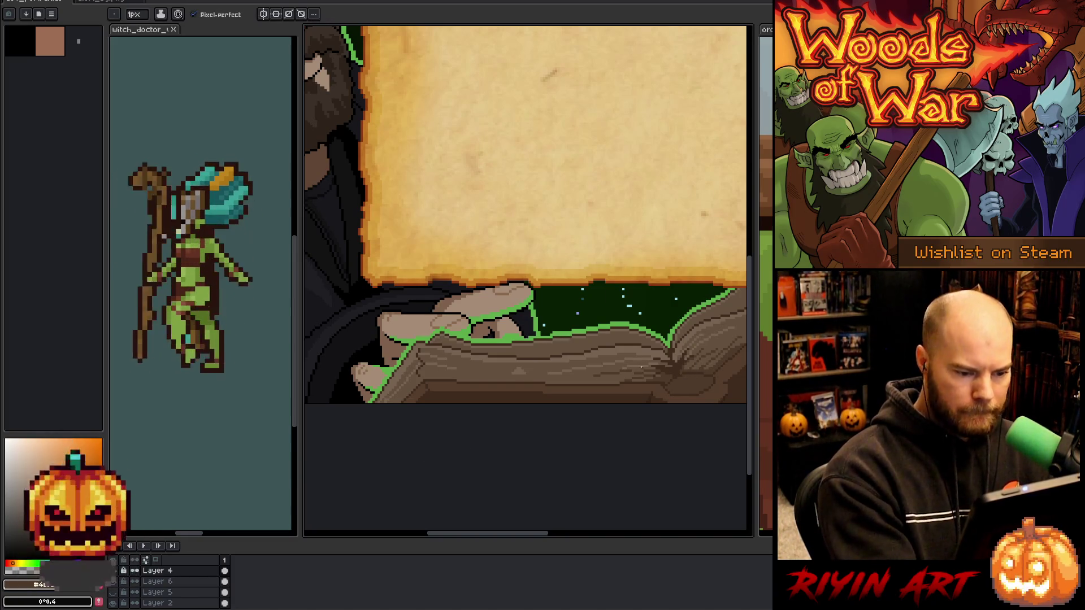
Zoom in on the hand and eyedrop the book's muted mid-brown, then return to the face and parchment.
scroll(439, 379, "up", 2)
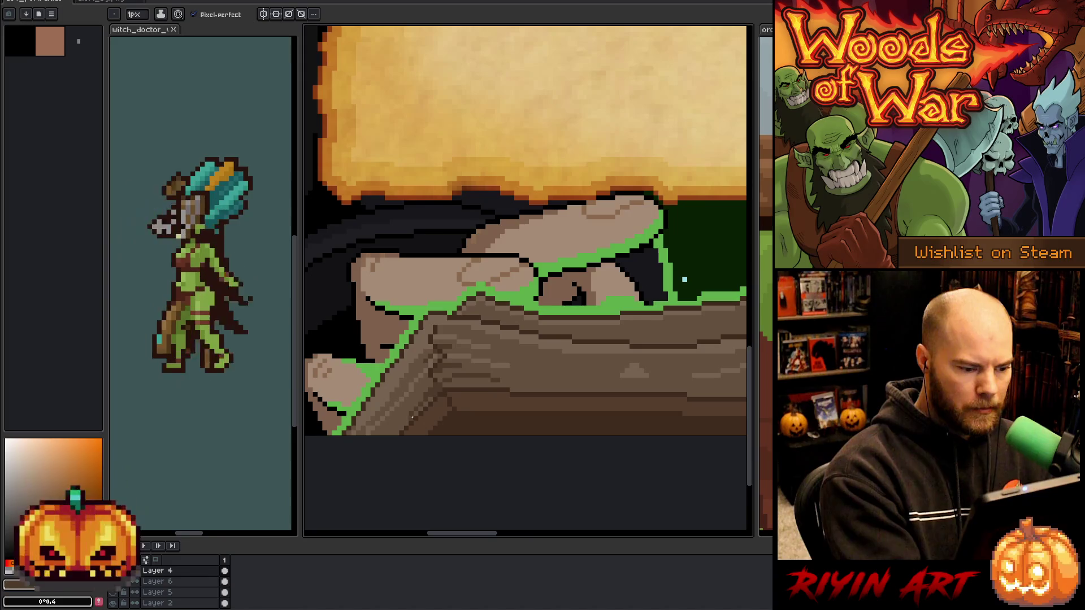
mouse_move(403, 424)
left_mouse_down()
mouse_move(456, 397)
mouse_move(488, 358)
left_mouse_up()
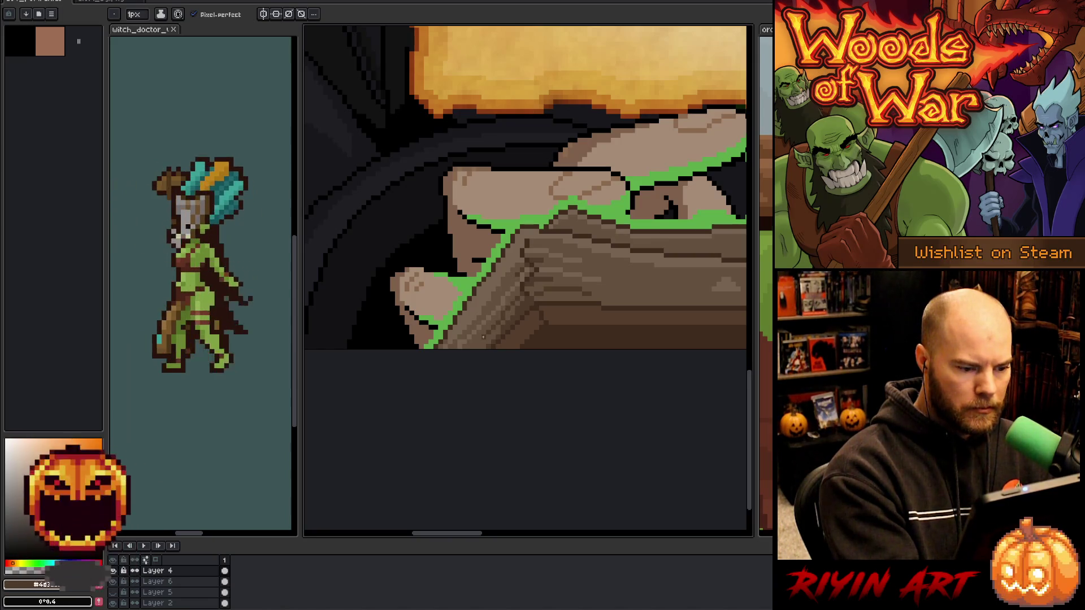
scroll(432, 431, "down", 3)
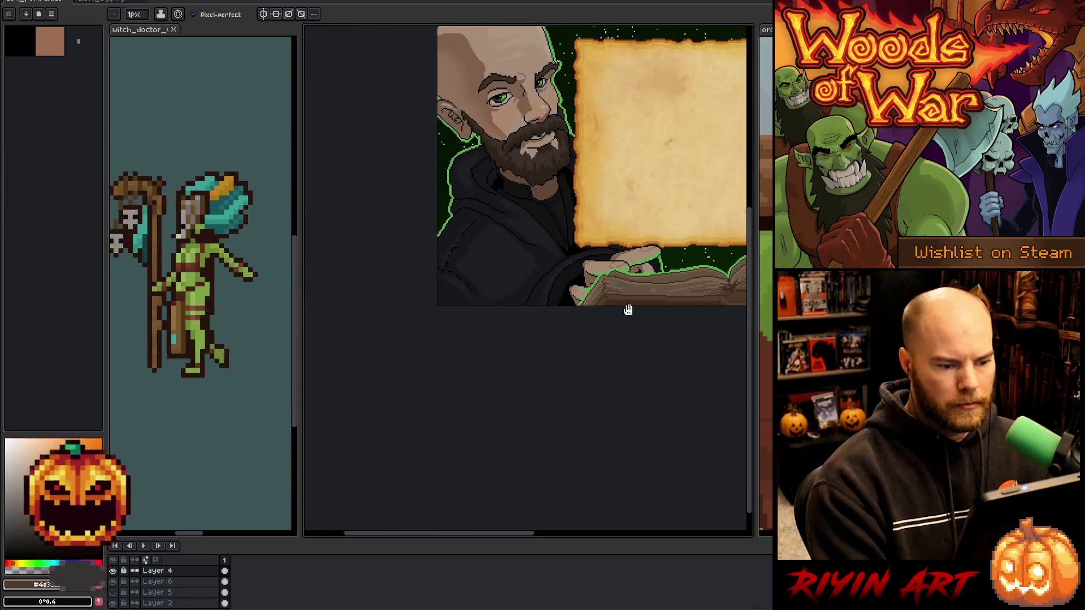
left_click_drag(431, 431, 426, 434)
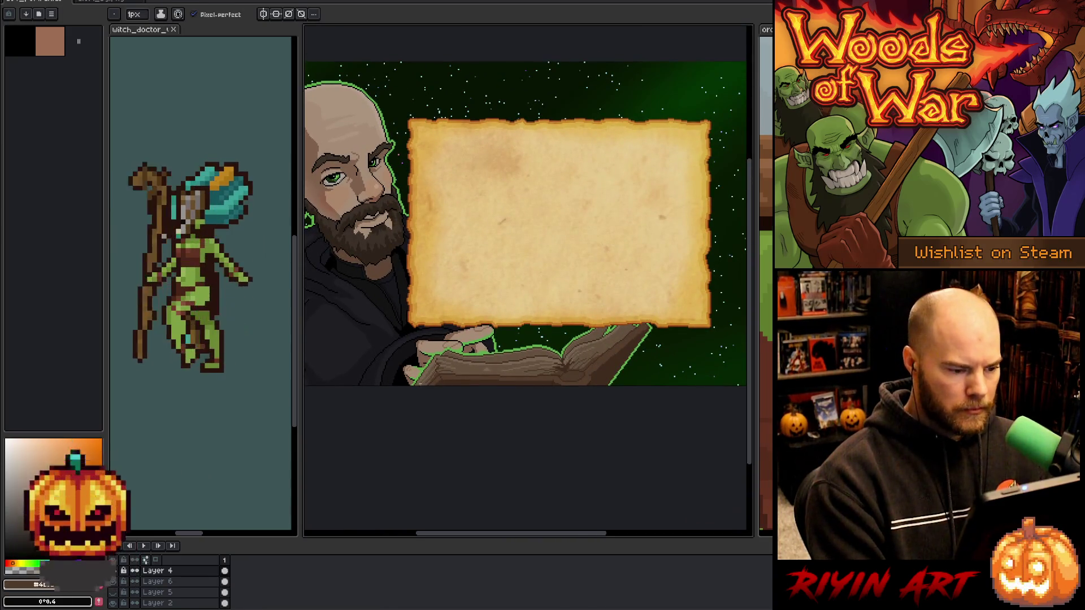
scroll(417, 367, "up", 3)
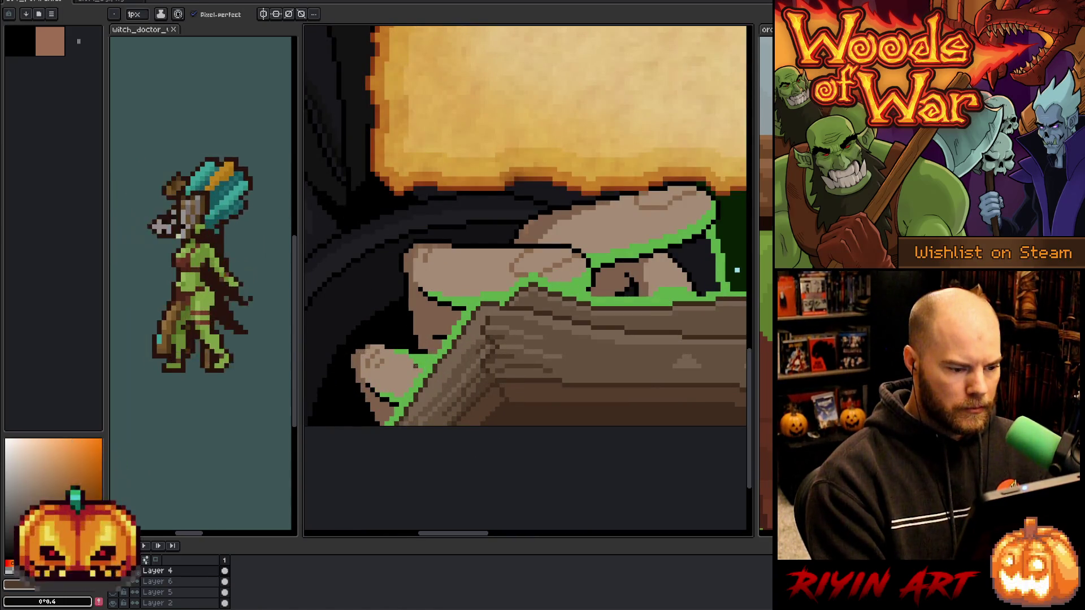
scroll(416, 367, "up", 1)
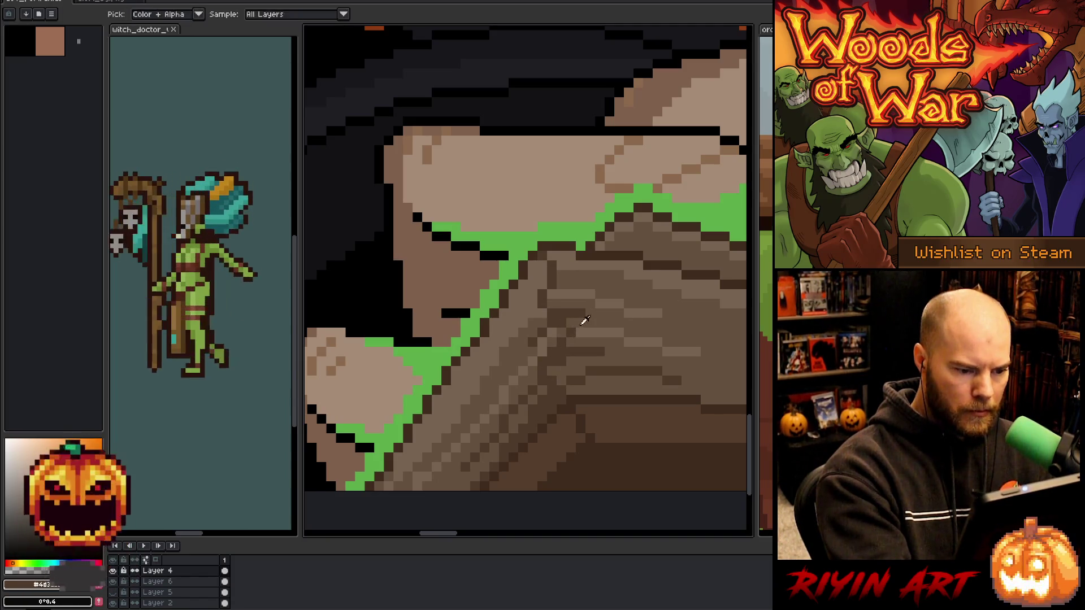
left_click(543, 322, "alt")
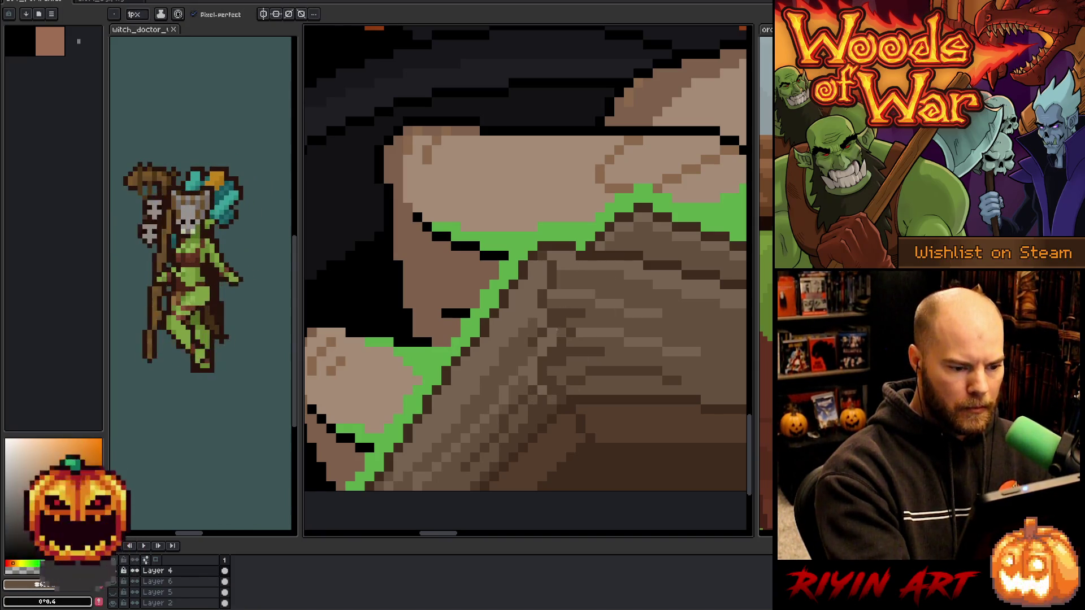
scroll(604, 283, "down", 5)
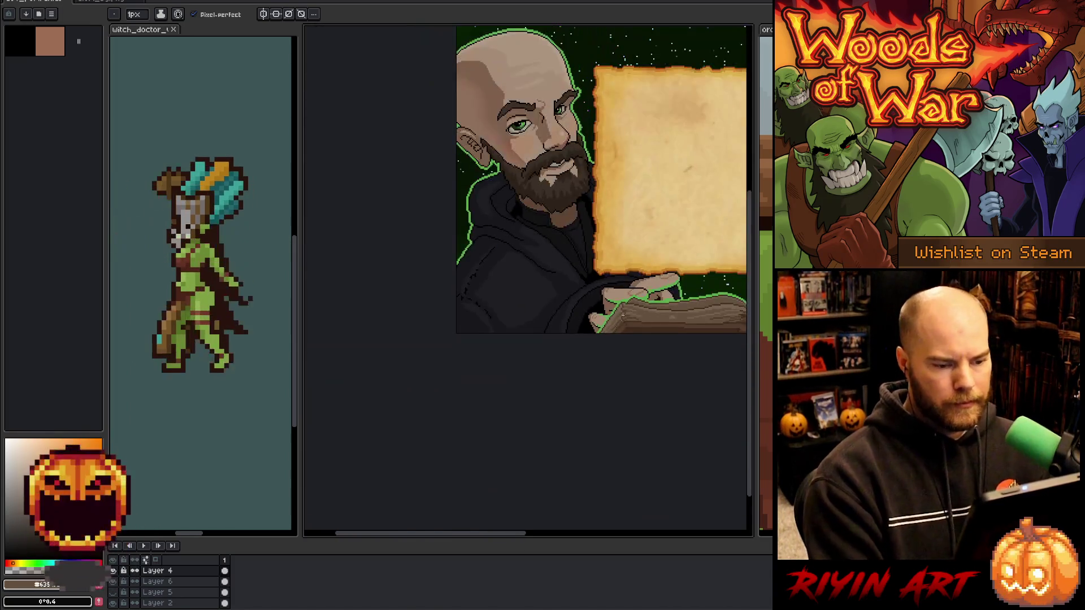
scroll(604, 282, "up", 1)
left_click_drag(626, 308, 468, 393)
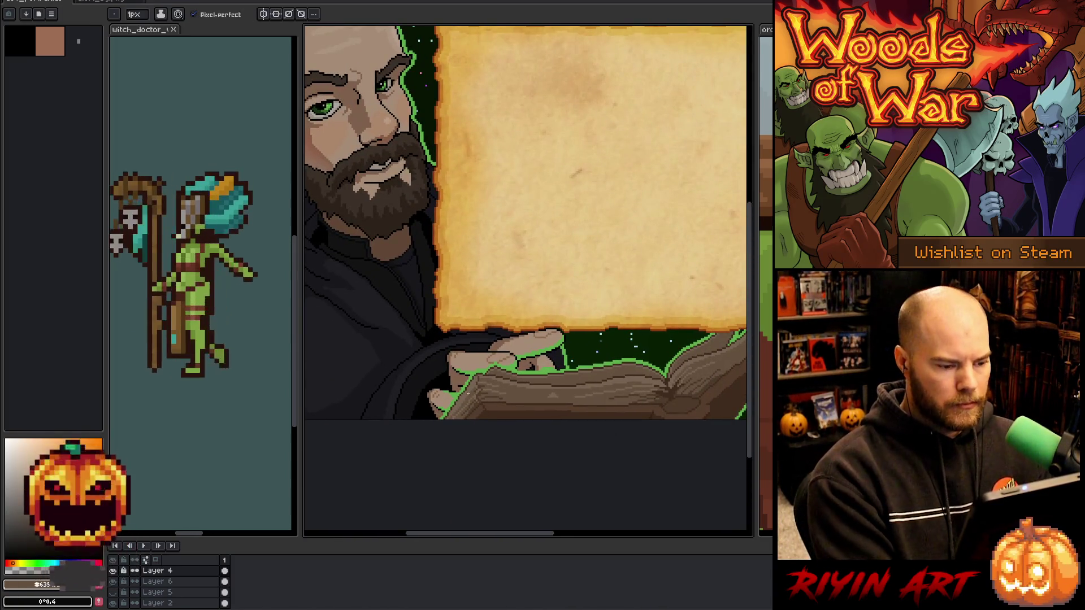
scroll(469, 394, "up", 3)
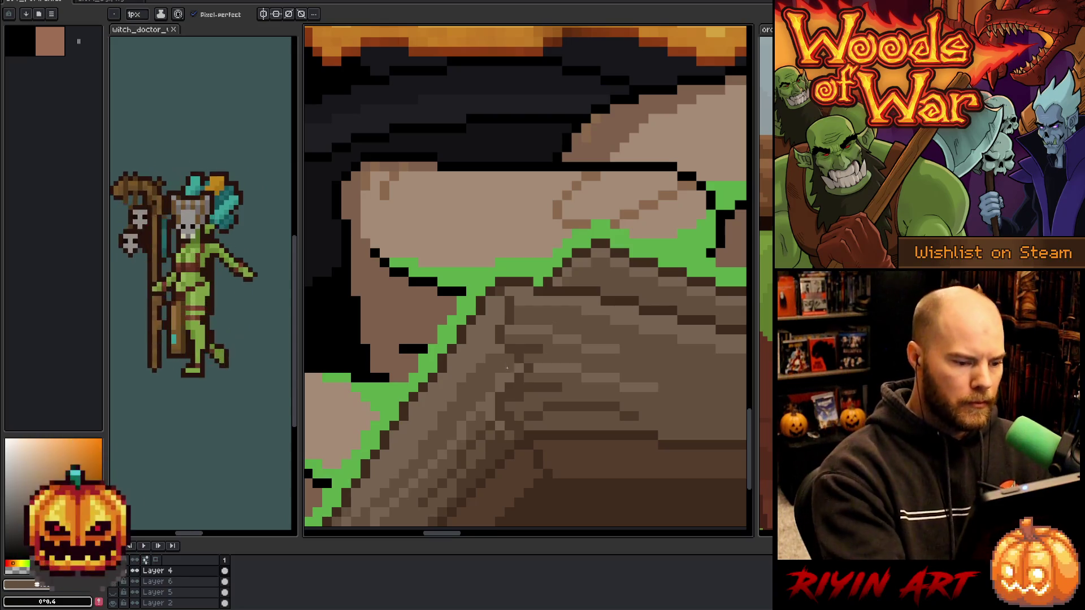
scroll(514, 313, "down", 5)
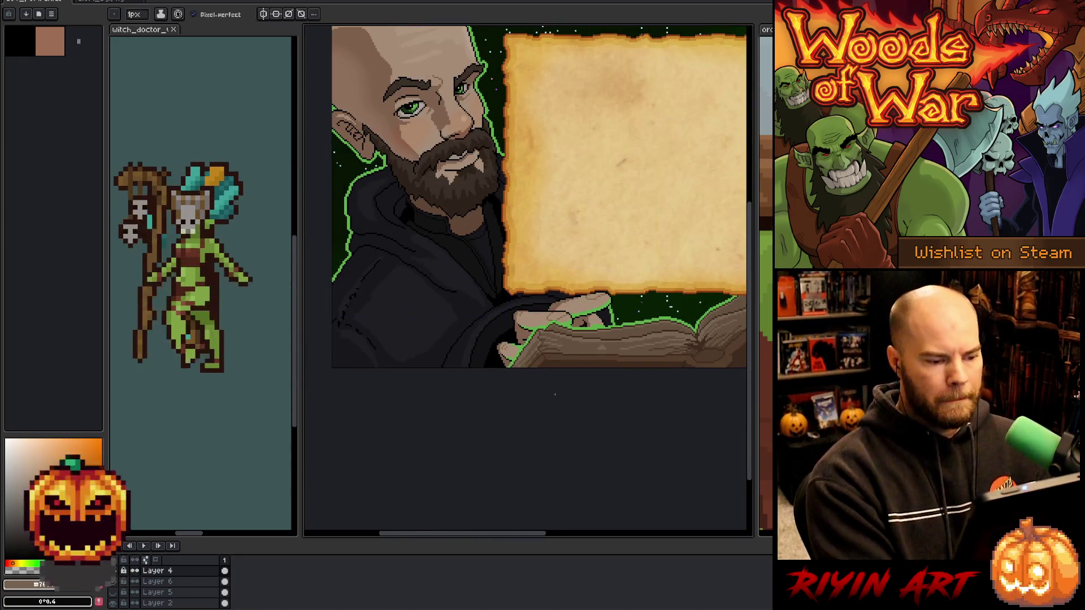
scroll(549, 395, "down", 3)
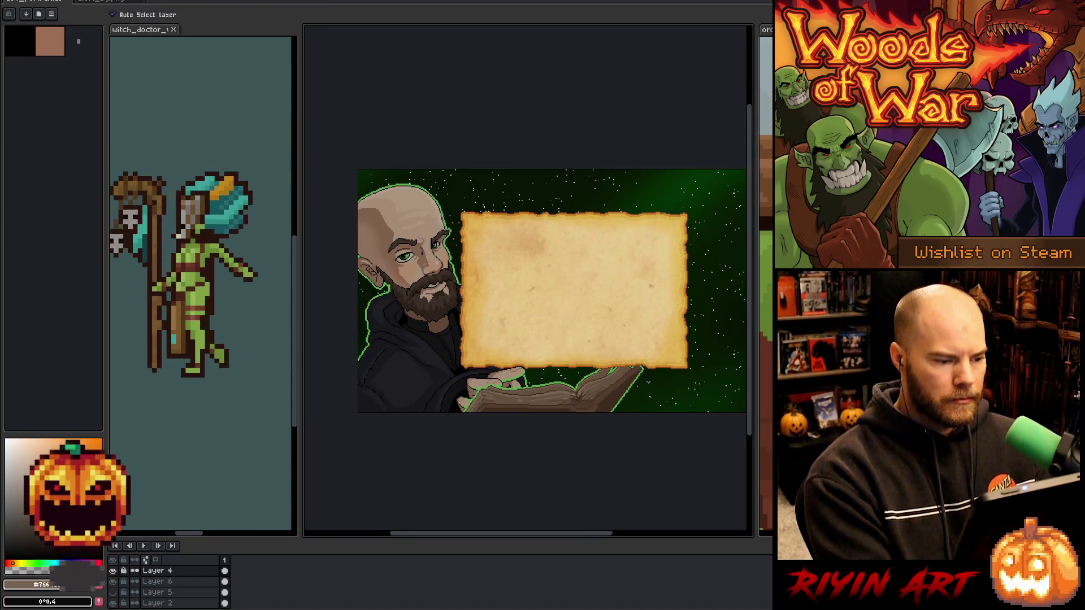
Paint dark pixels into the green iris of the left eye.
scroll(393, 248, "up", 5)
scroll(450, 310, "up", 2)
scroll(450, 310, "down", 1)
scroll(450, 309, "up", 1)
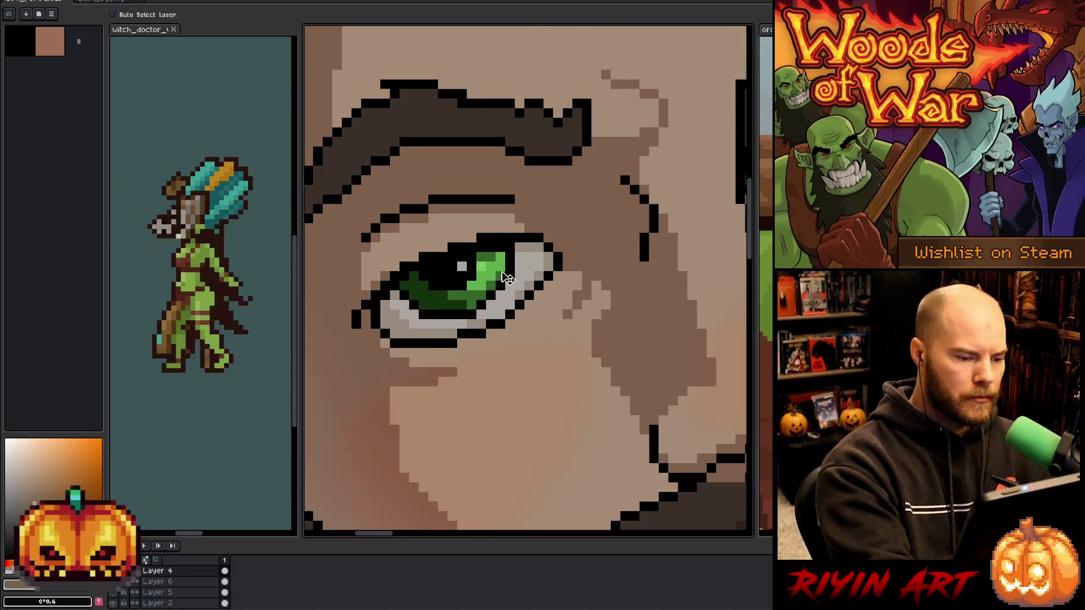
left_click_drag(500, 254, 500, 277)
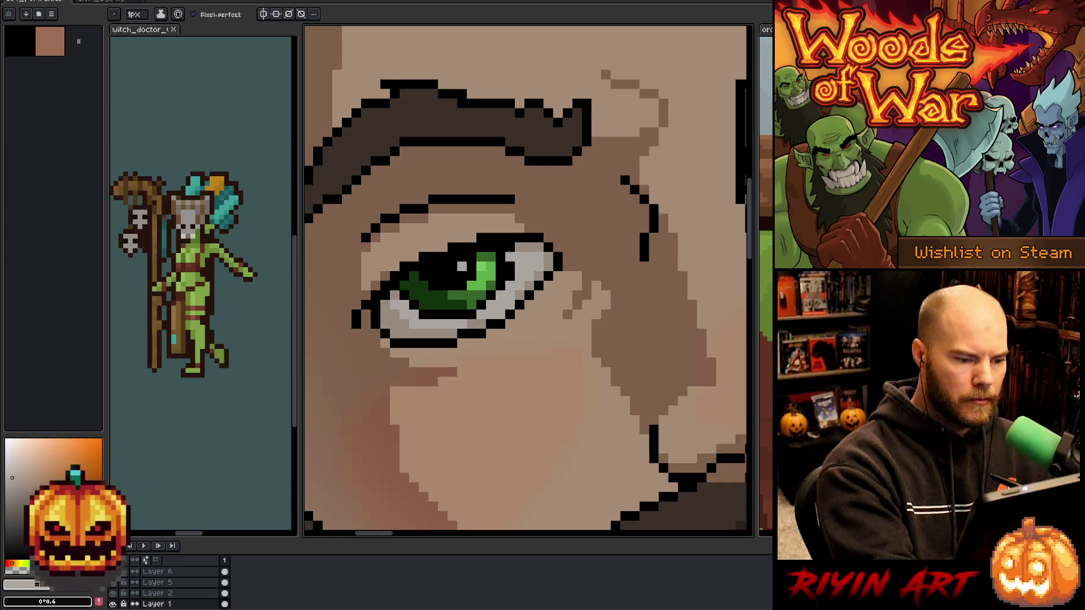
key("b")
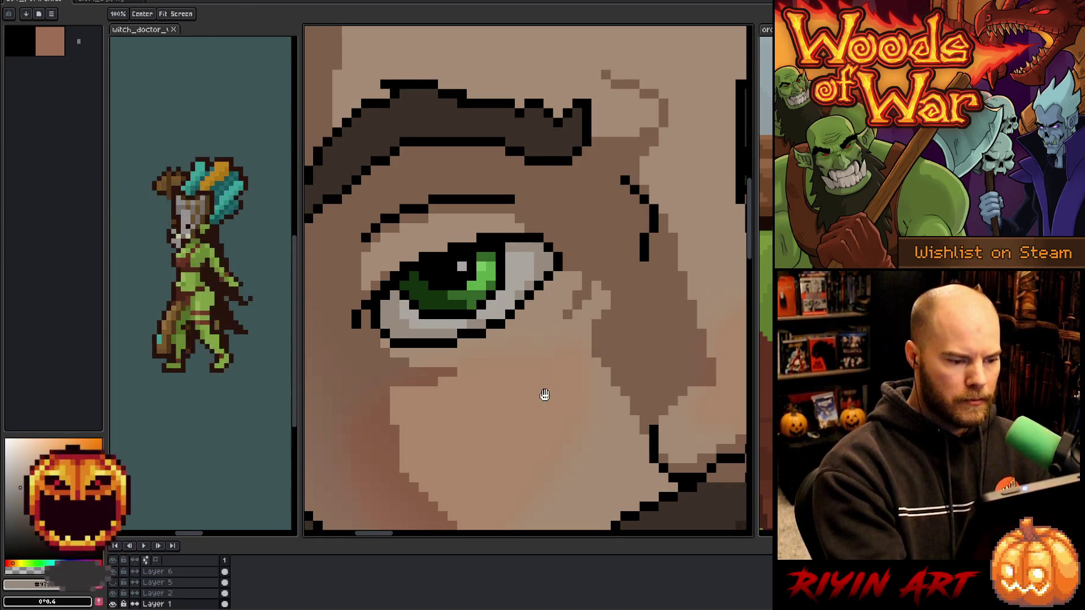
Brighten the left iris's lower row with the lighter iris green.
left_click_drag(543, 393, 505, 449)
left_click(456, 318, "alt")
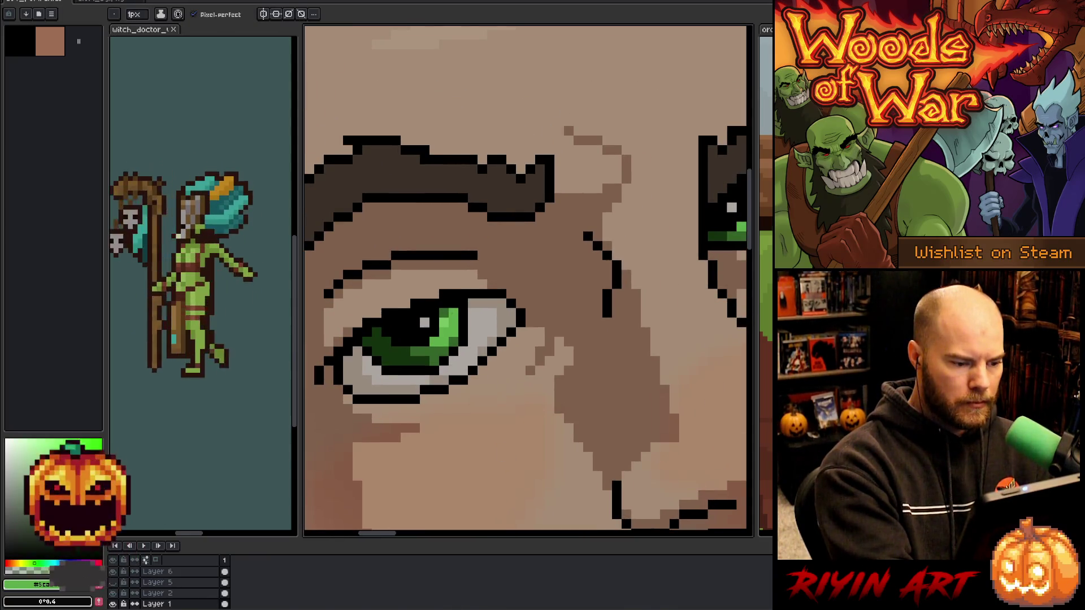
left_click(449, 312, "alt")
left_click(454, 305, "alt")
left_click(425, 351)
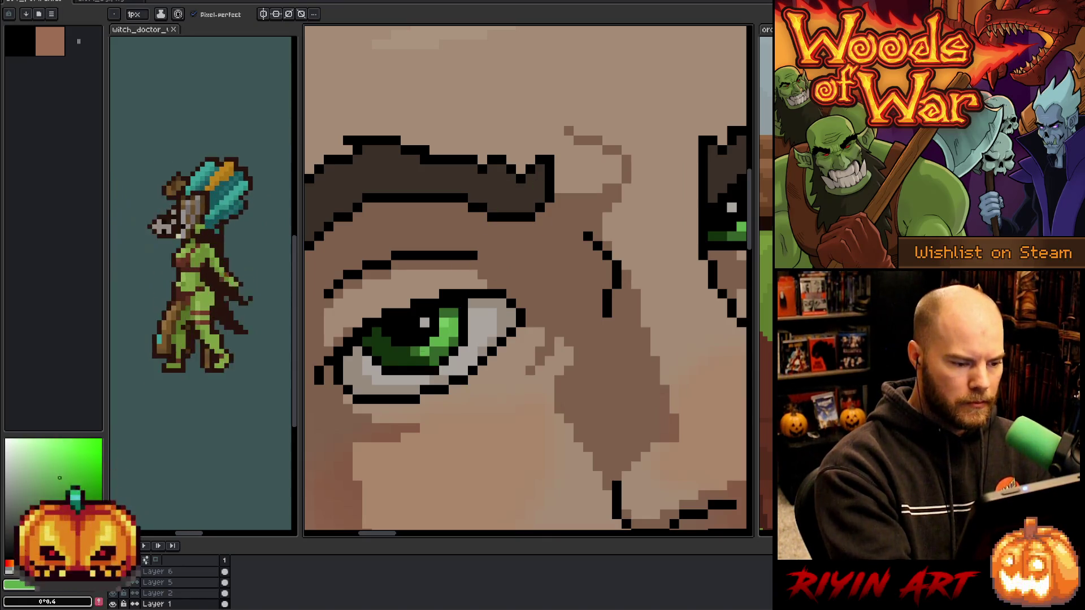
left_click(416, 351)
left_click(406, 351)
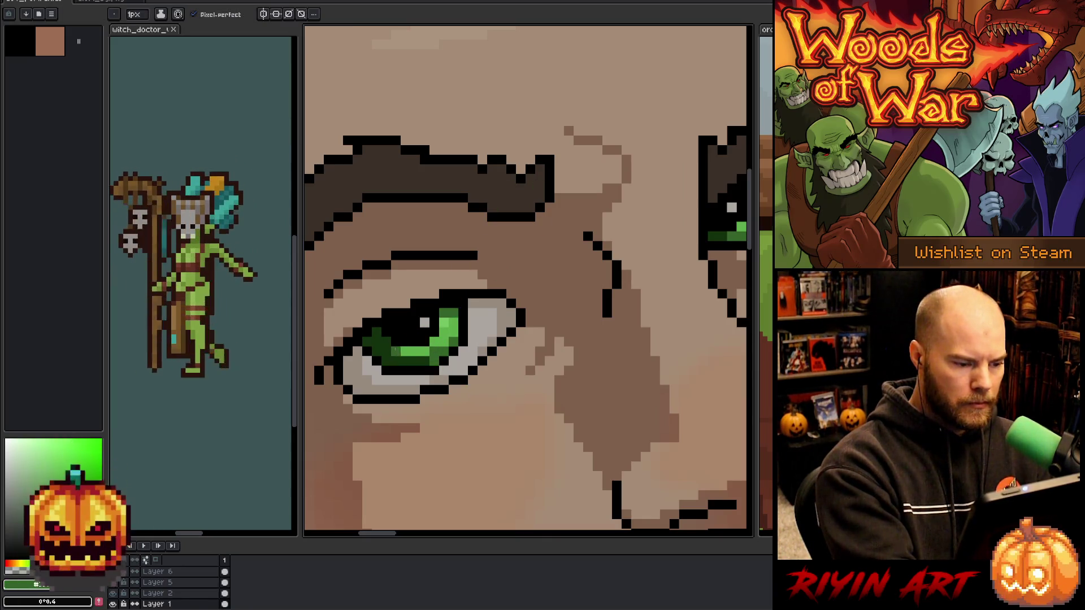
Sample the light and dark greens from the other eye's iris.
left_click_drag(626, 336, 553, 378)
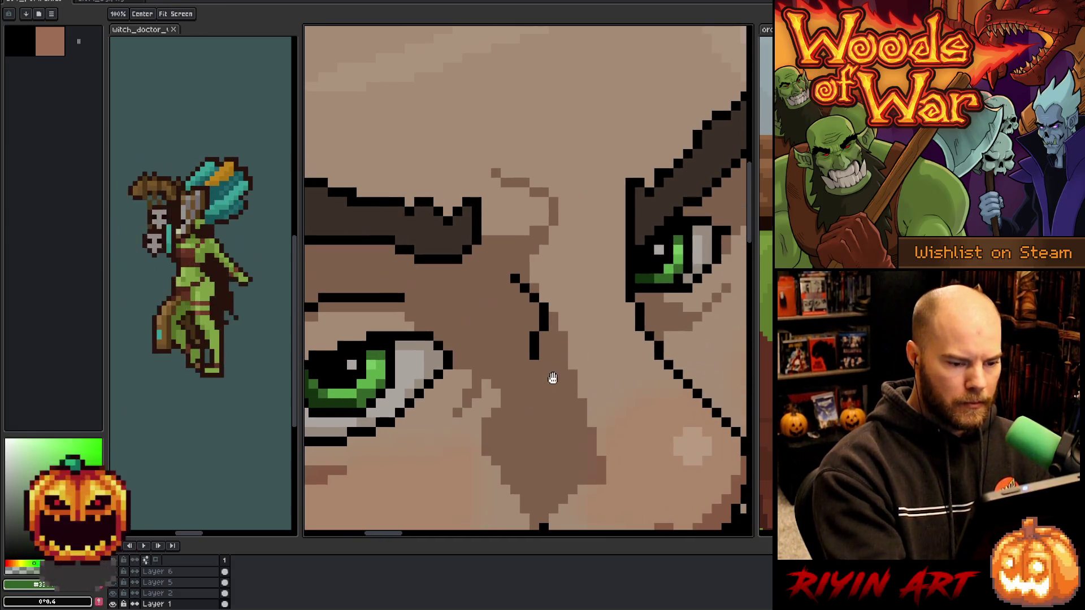
left_click(671, 275, "alt")
left_click(664, 277, "alt")
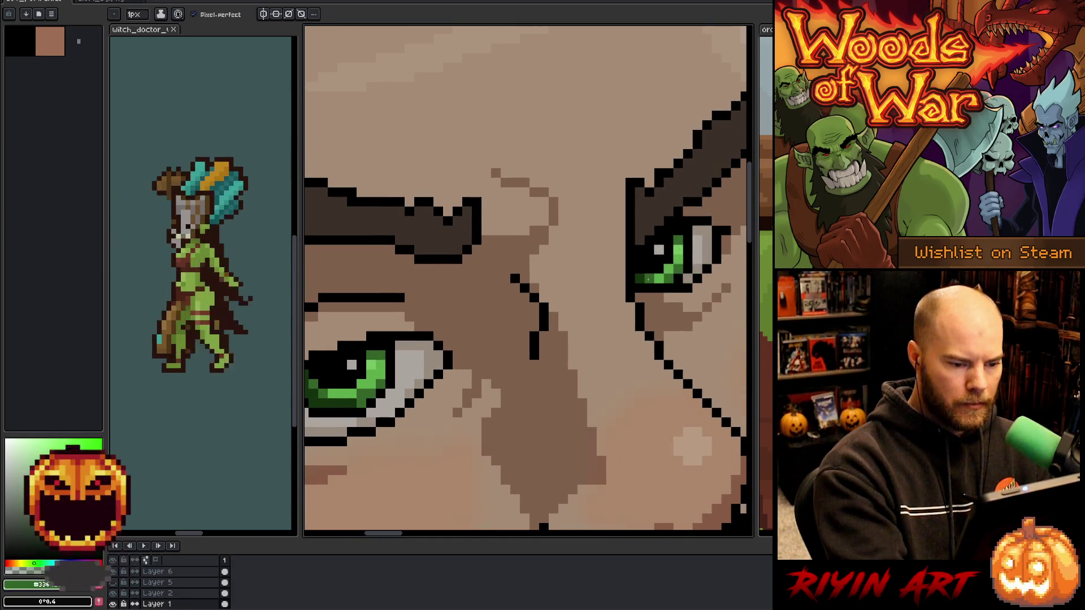
scroll(477, 470, "down", 5)
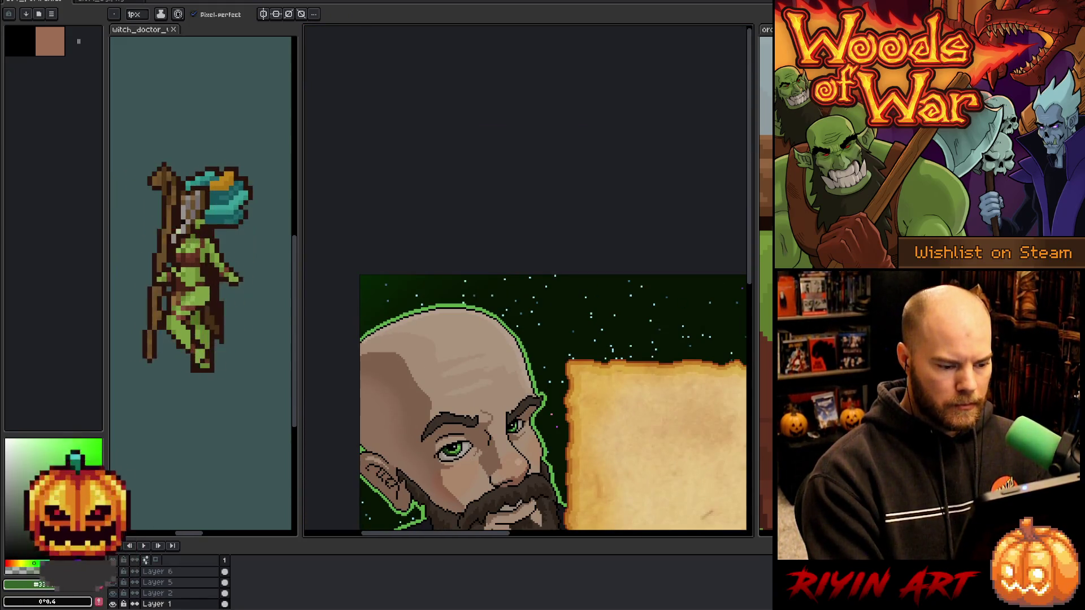
Eyedrop the dark brow colour from the face as the drawing colour.
scroll(565, 368, "down", 3)
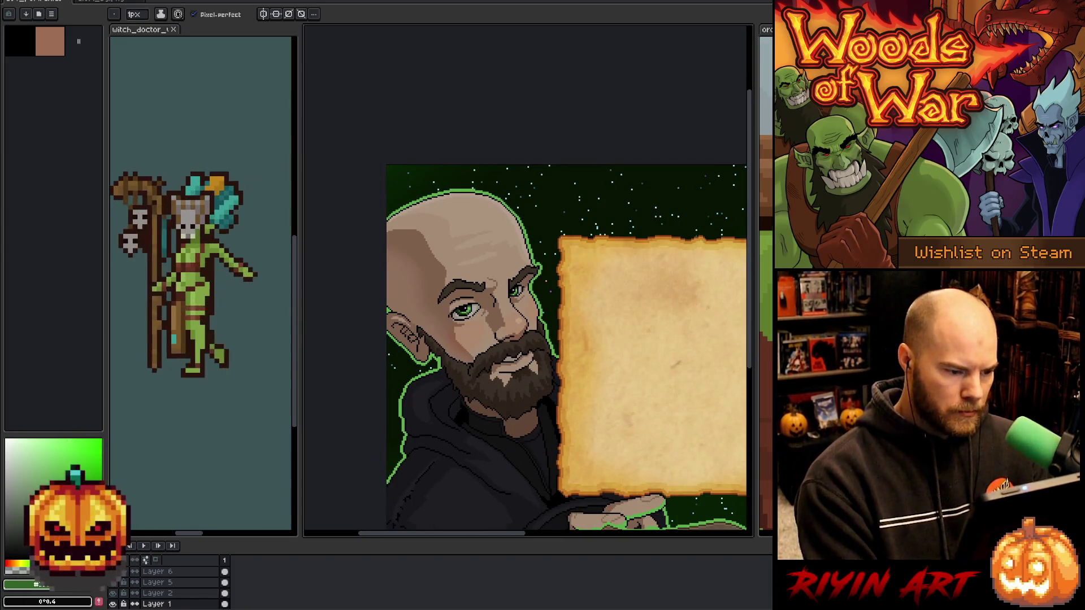
scroll(468, 326, "up", 4)
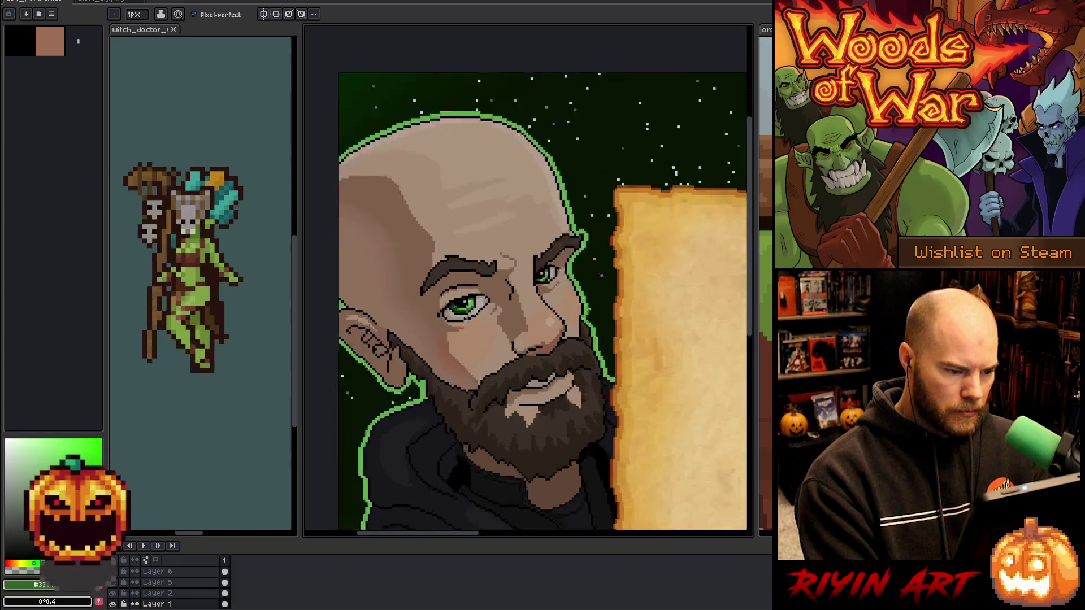
scroll(468, 326, "down", 4)
scroll(473, 386, "down", 2)
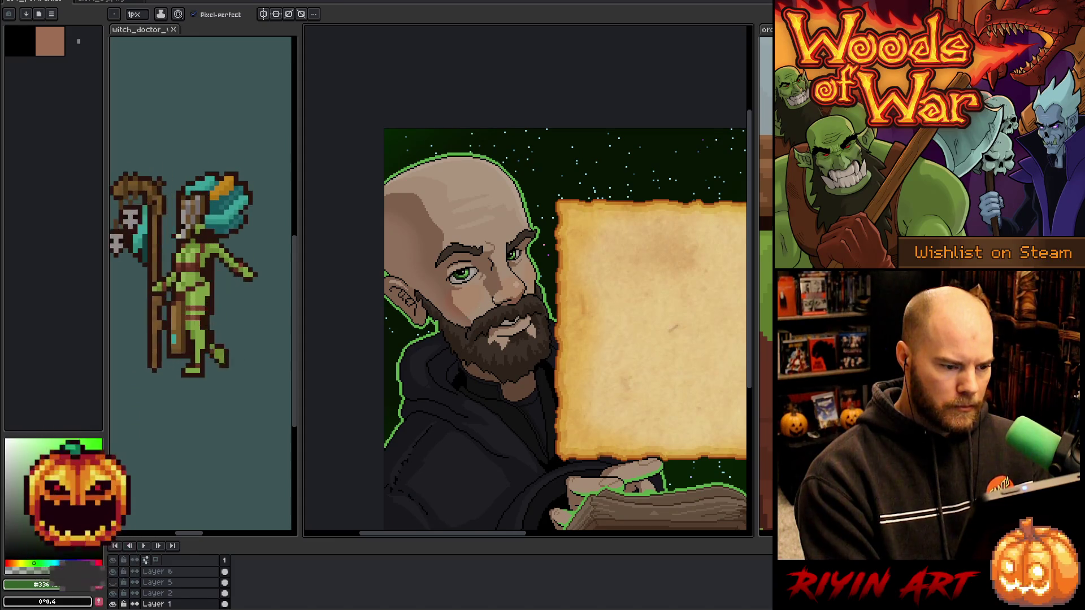
scroll(481, 270, "up", 3)
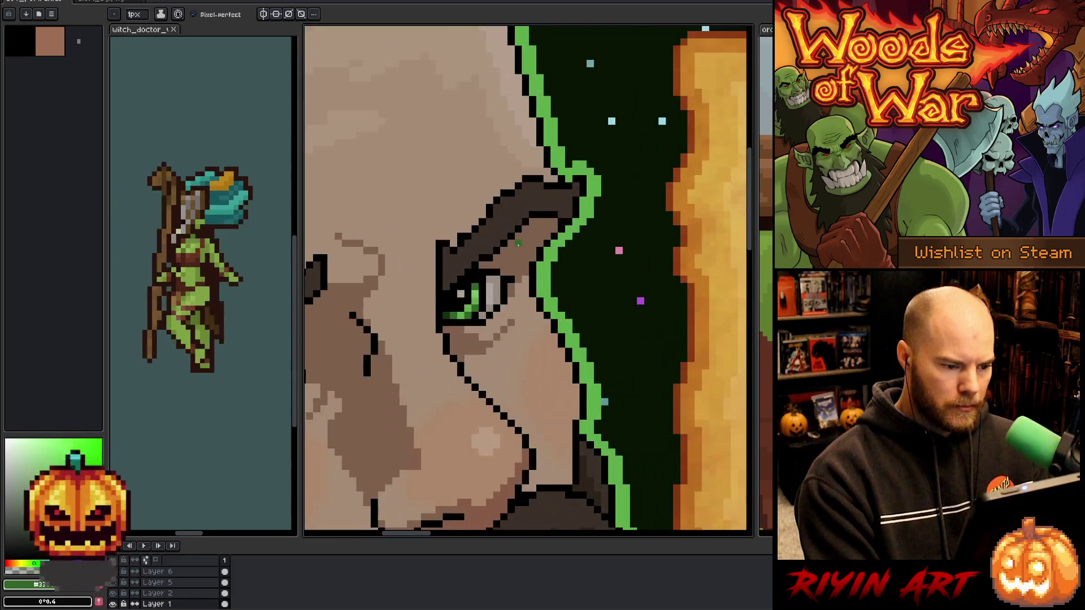
key("i")
key("b")
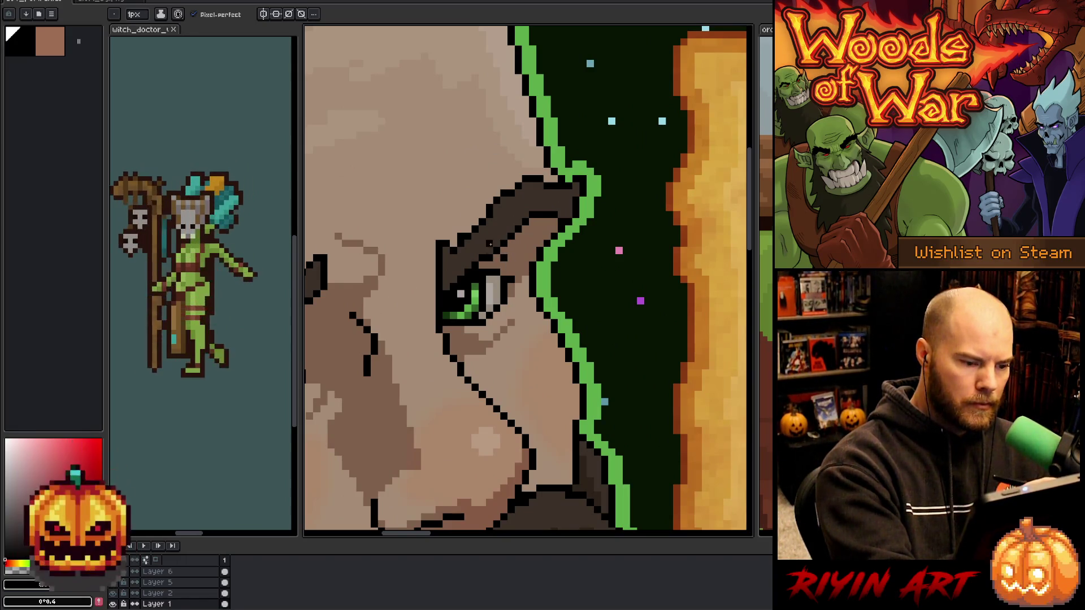
left_click(497, 244, "alt")
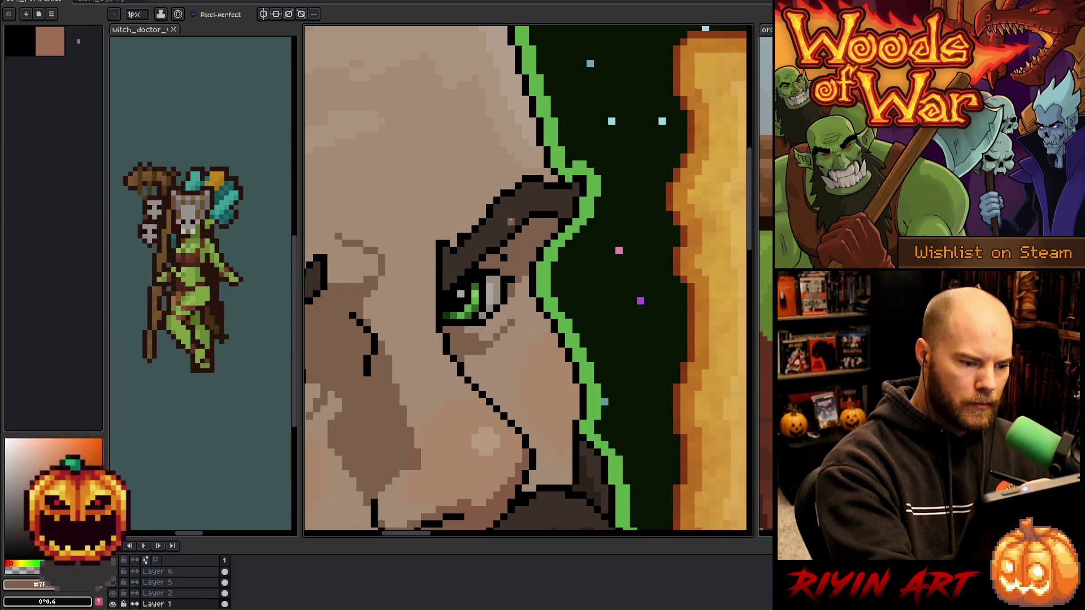
Zoom out and pan to show the whole portrait and more of the book.
scroll(510, 243, "down", 5)
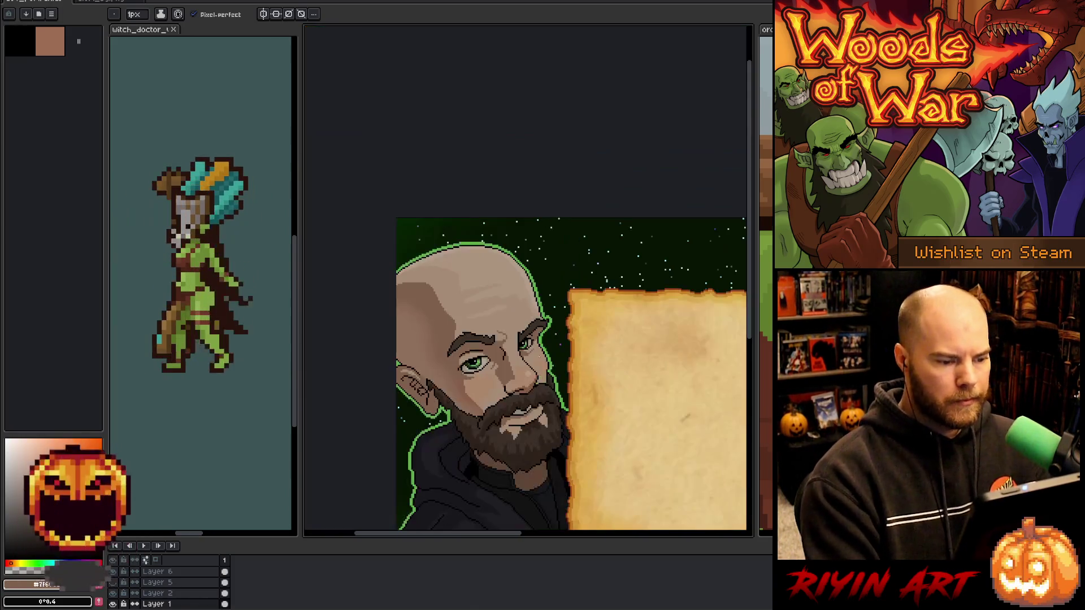
left_click_drag(510, 243, 486, 191)
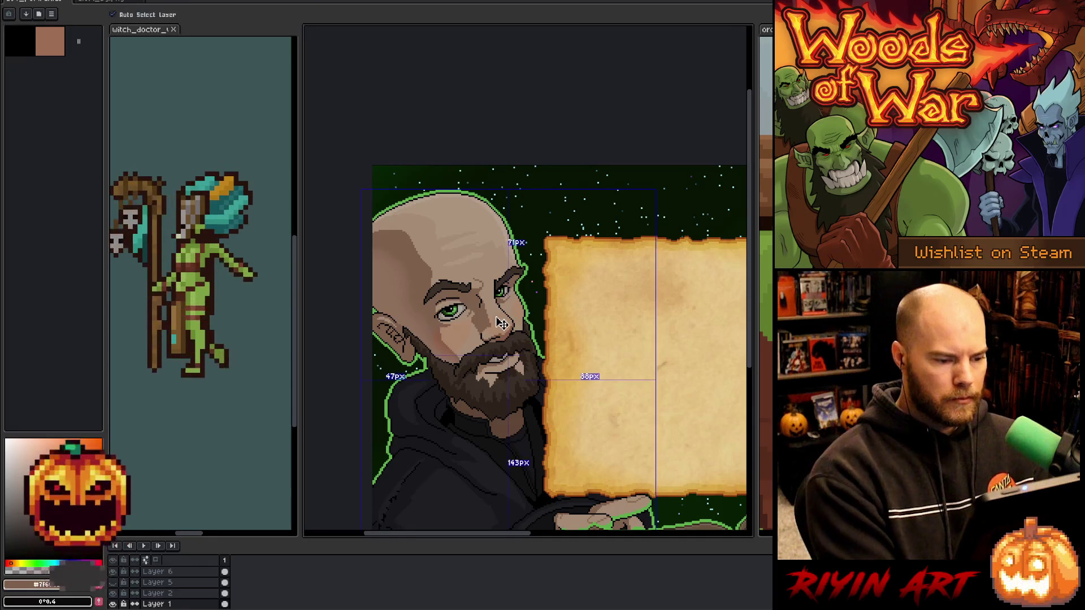
left_click_drag(487, 190, 482, 137)
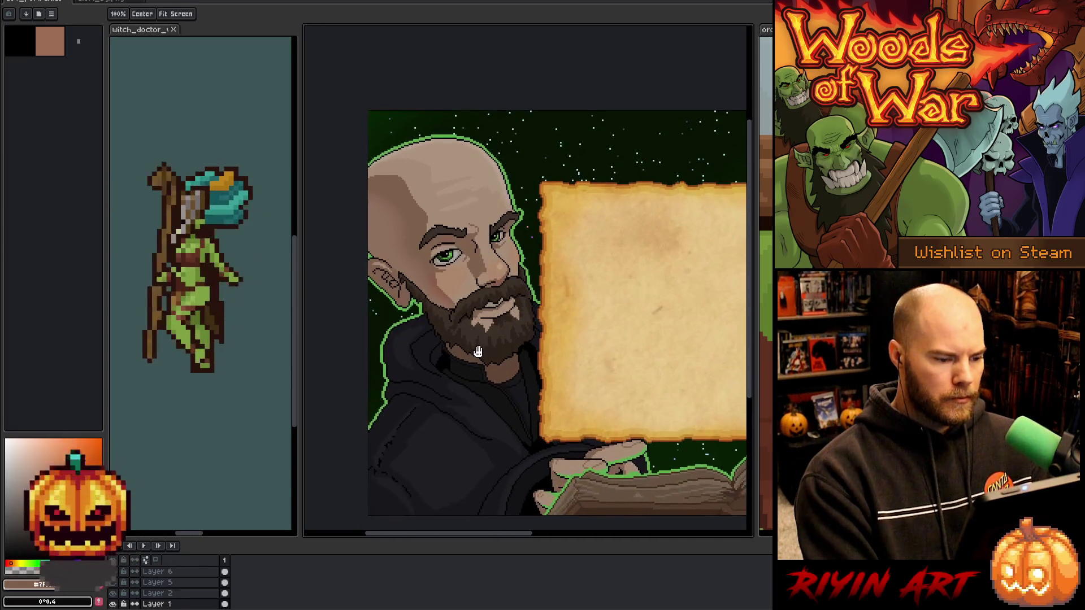
scroll(493, 294, "up", 5)
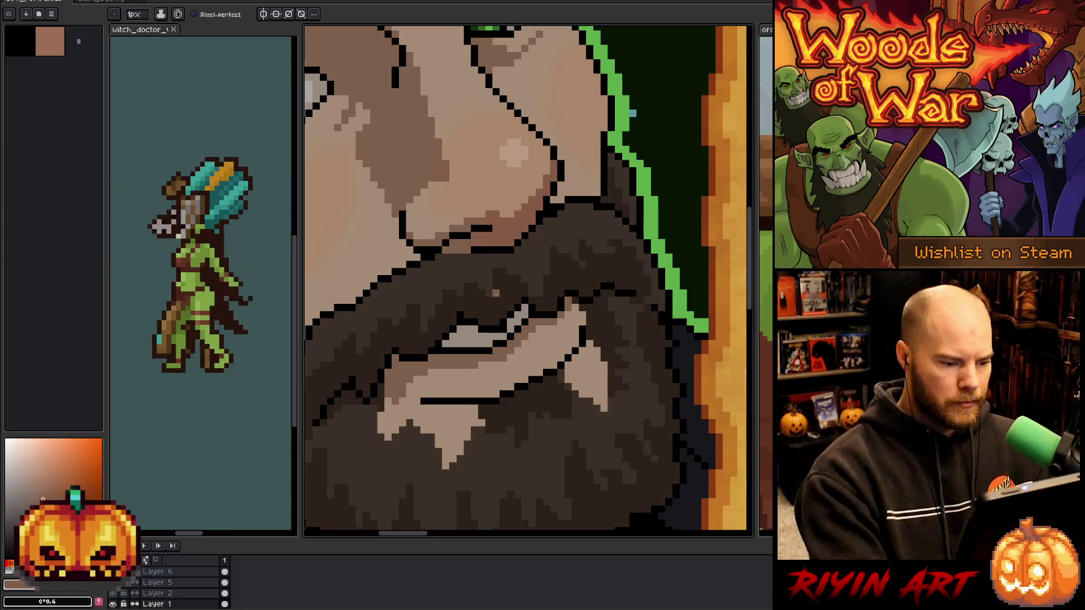
scroll(530, 410, "down", 5)
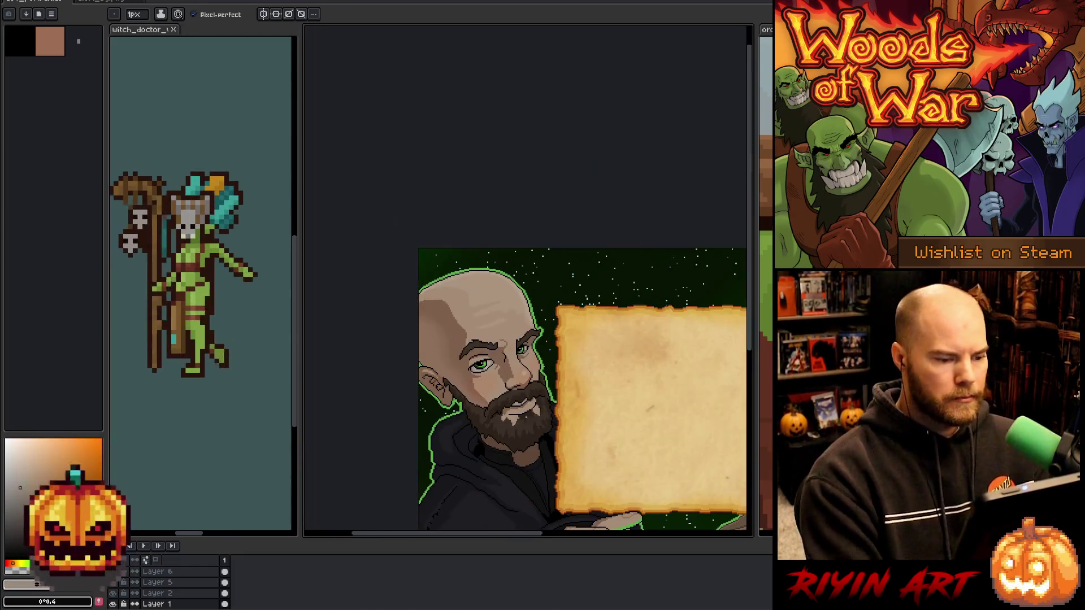
scroll(509, 446, "up", 3)
scroll(509, 446, "down", 3)
left_click_drag(512, 457, 504, 440)
scroll(504, 439, "up", 4)
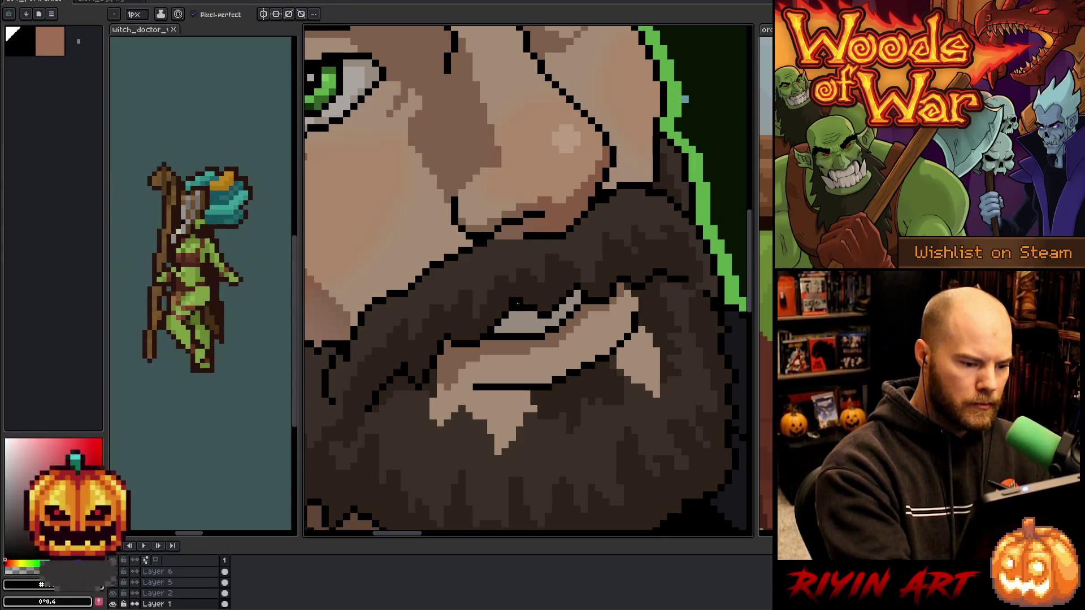
scroll(591, 264, "down", 5)
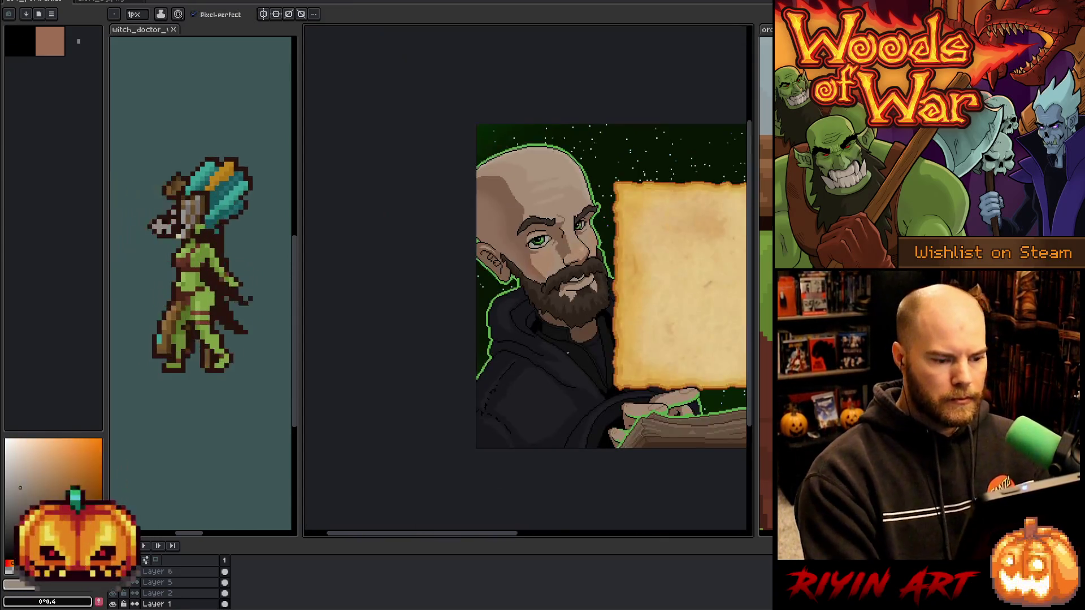
left_click_drag(591, 264, 522, 227)
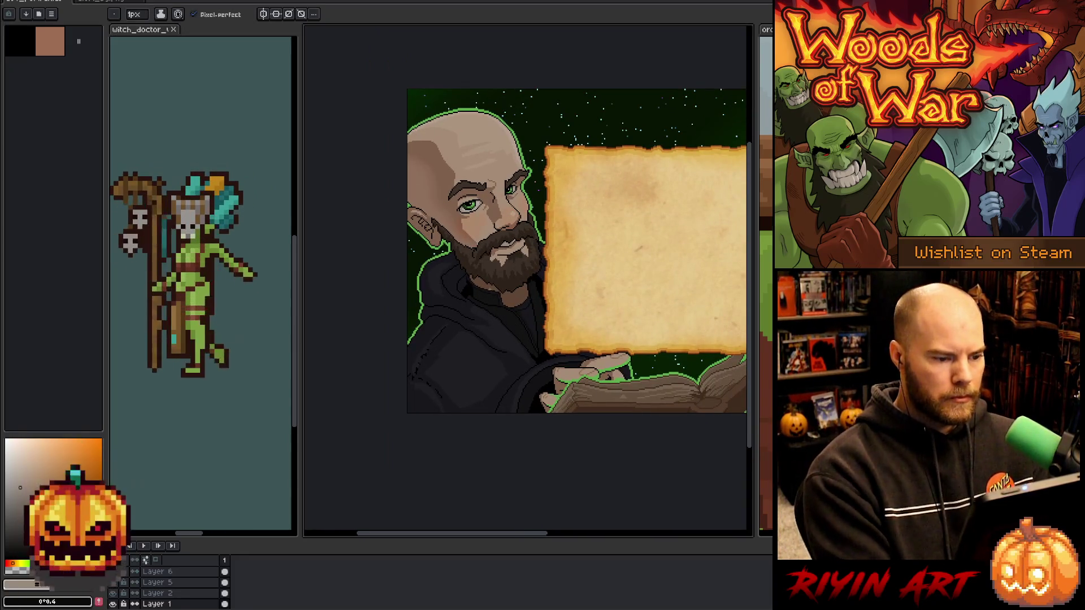
left_click_drag(528, 295, 513, 300)
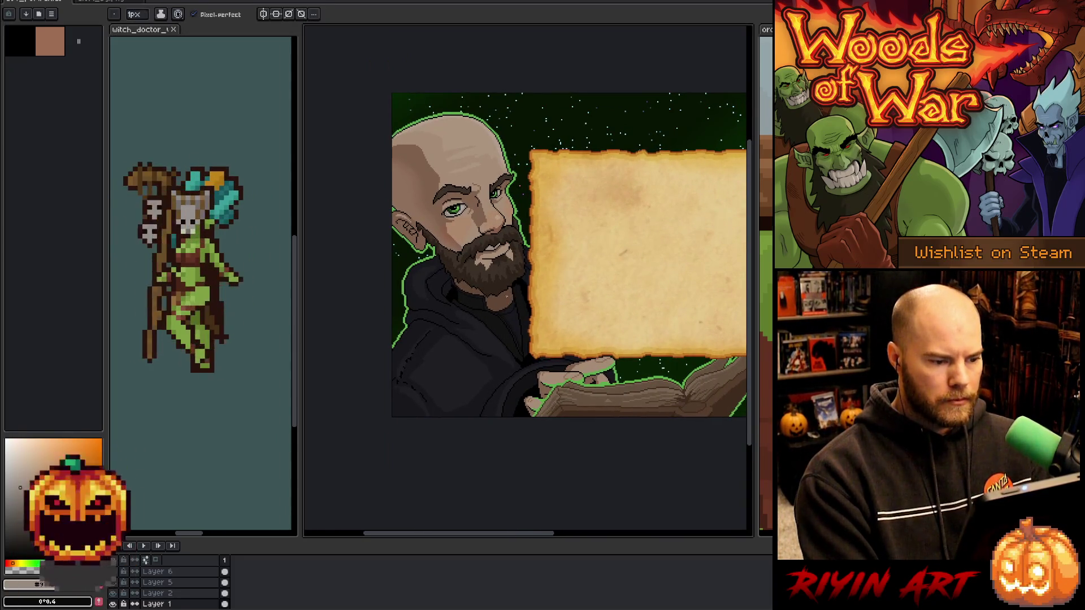
scroll(438, 305, "down", 1)
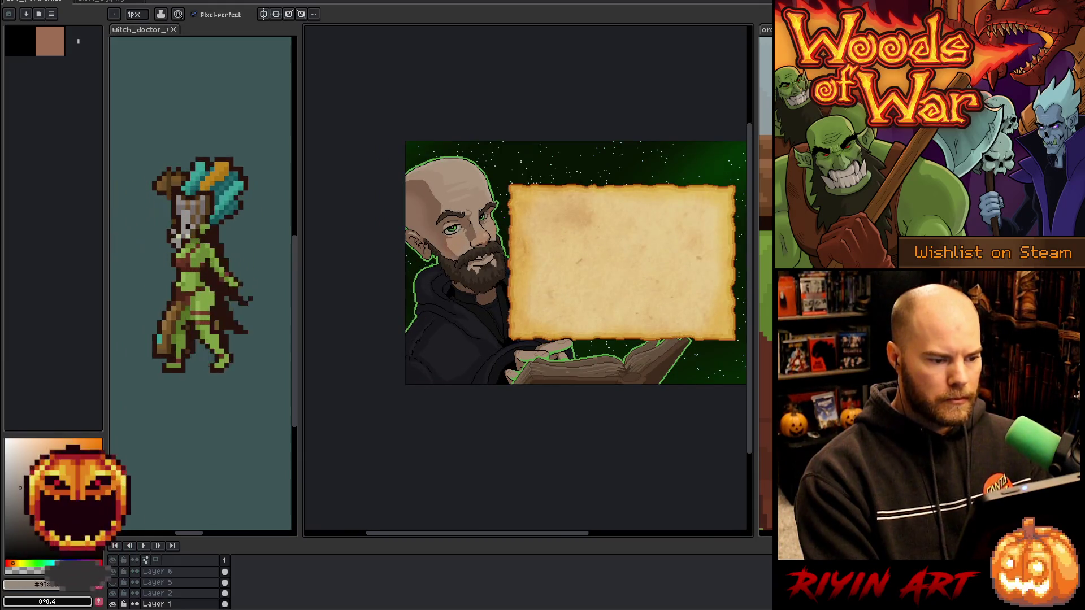
scroll(471, 215, "up", 4)
left_click(613, 308, "alt")
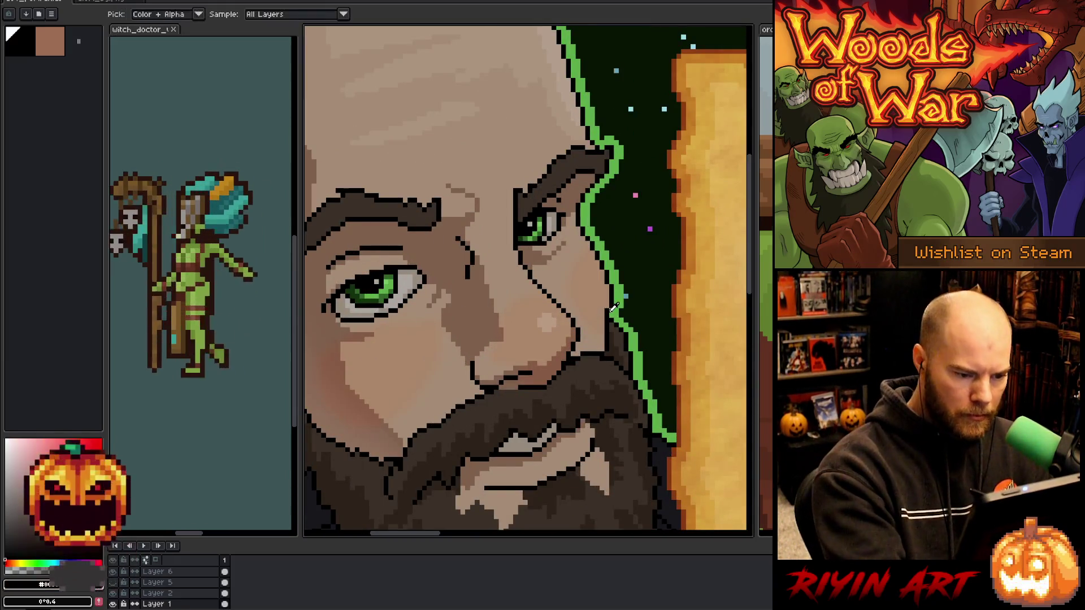
left_click(587, 345, "alt")
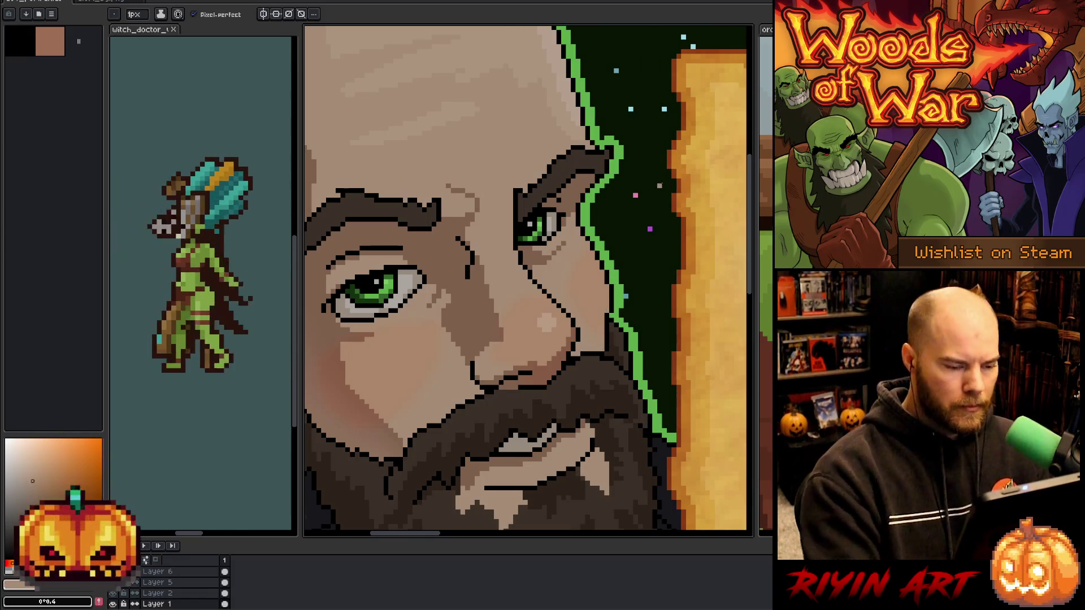
right_click(547, 265)
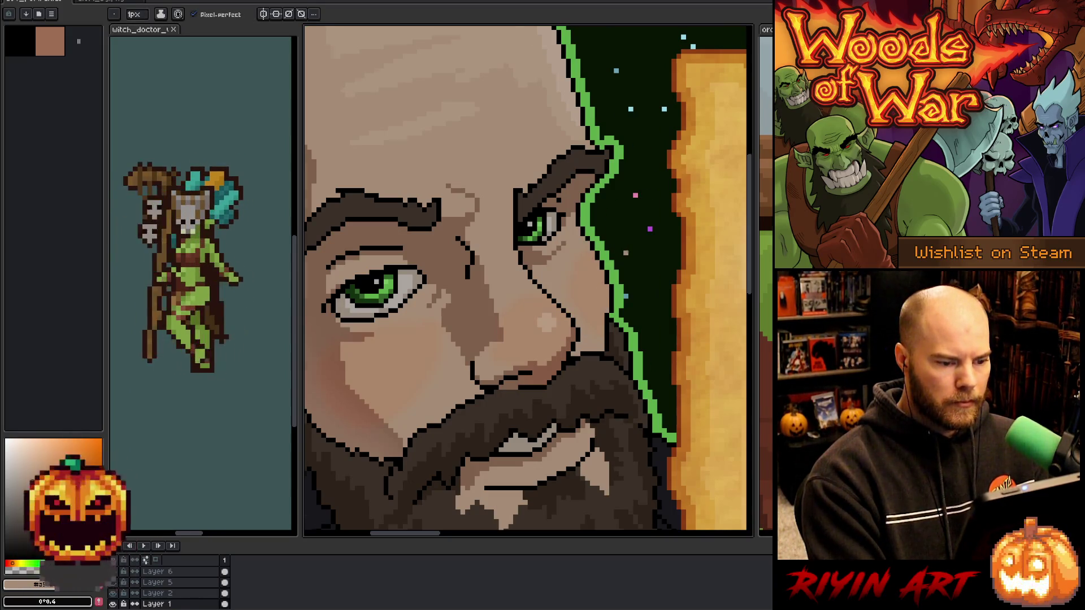
scroll(631, 255, "down", 4)
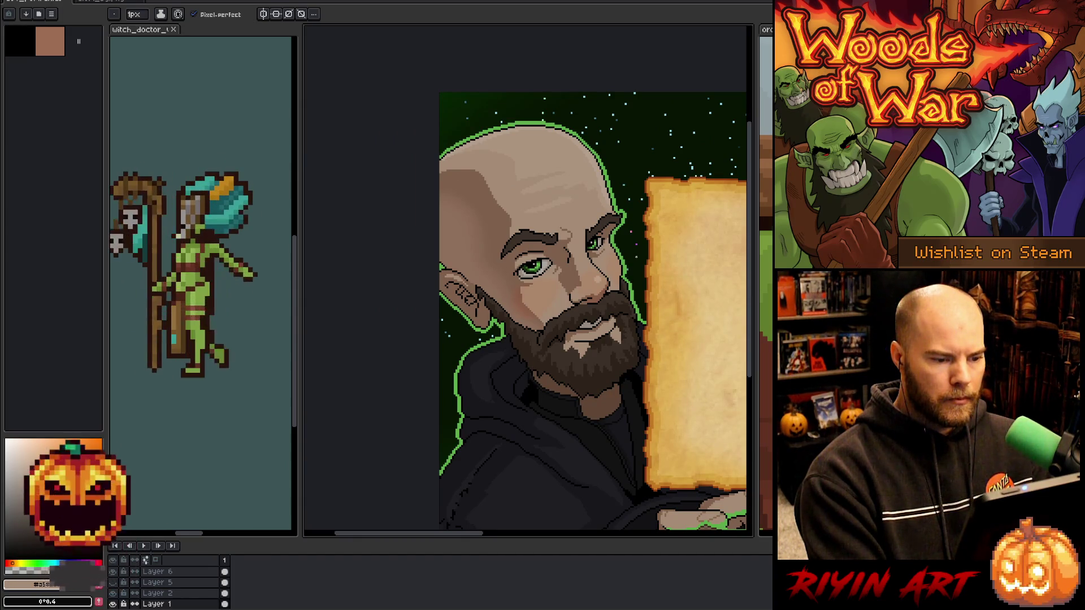
scroll(631, 256, "down", 3)
scroll(509, 286, "up", 3)
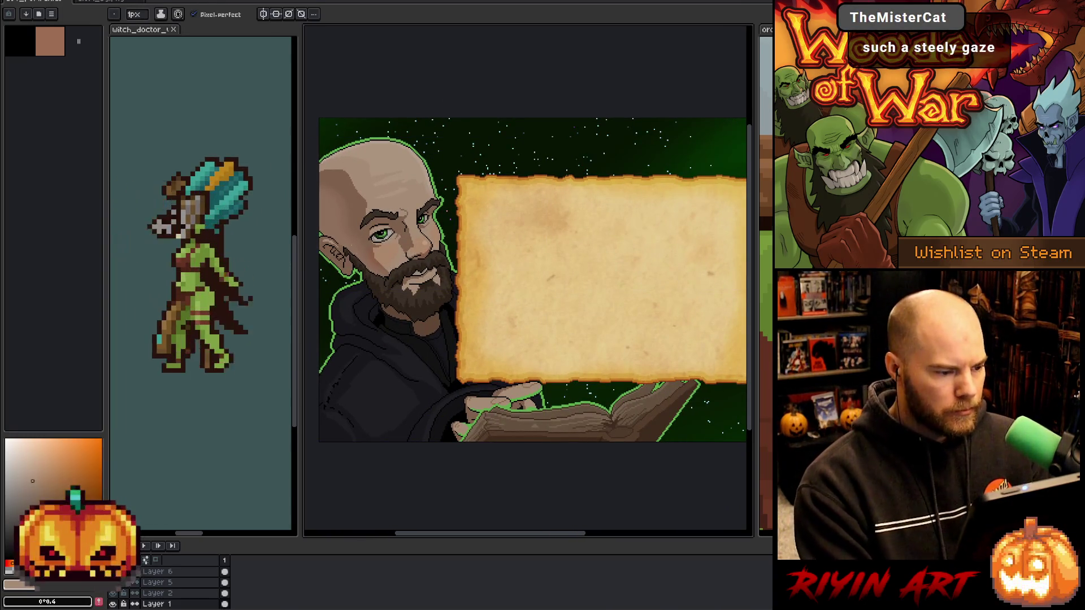
scroll(372, 235, "up", 3)
scroll(372, 235, "up", 2)
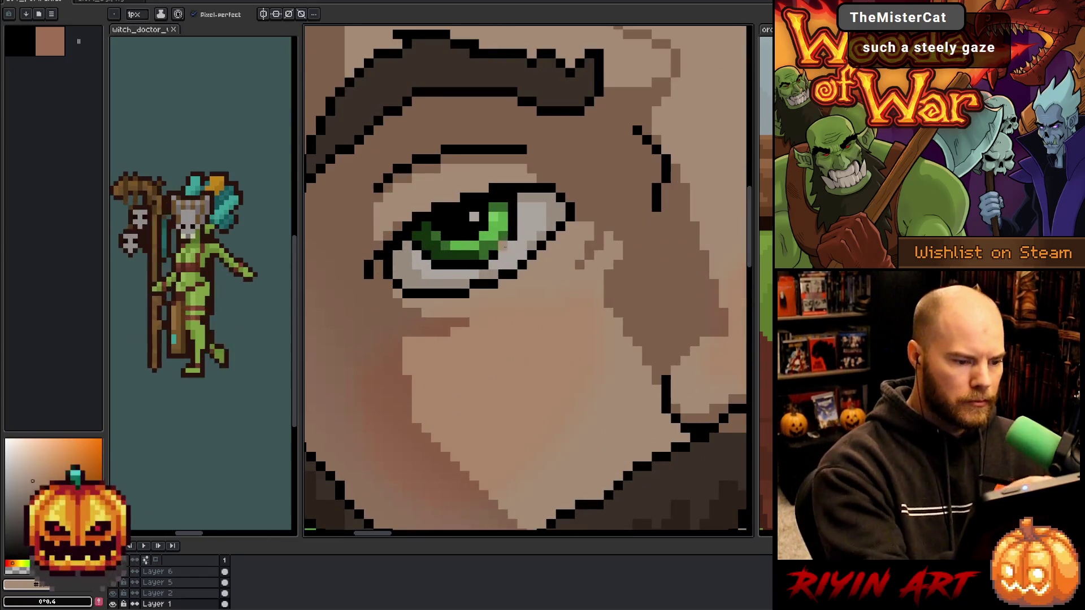
left_click(474, 292)
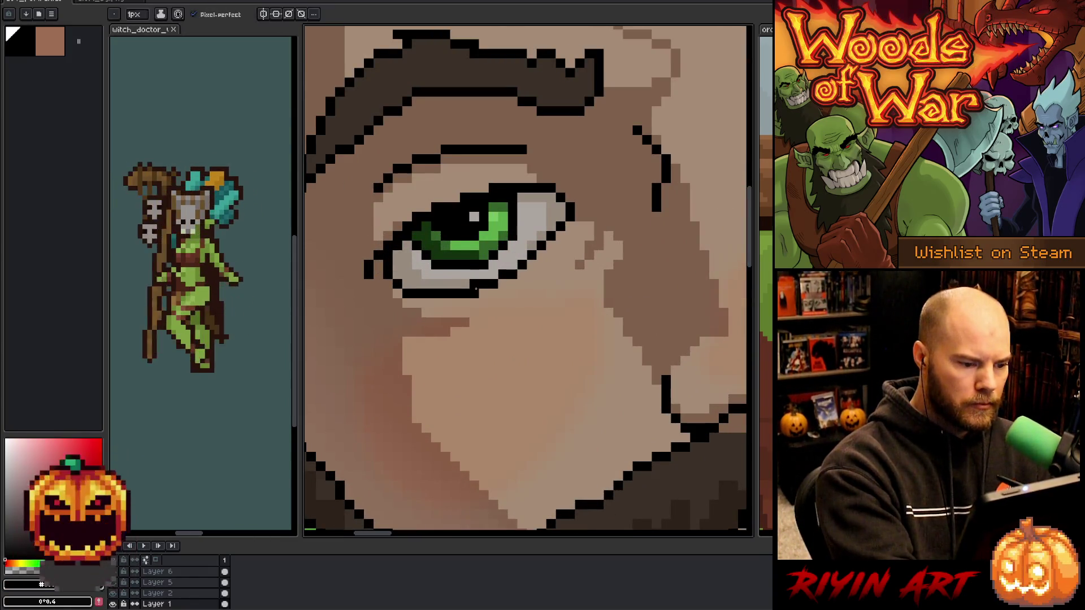
left_click(493, 246)
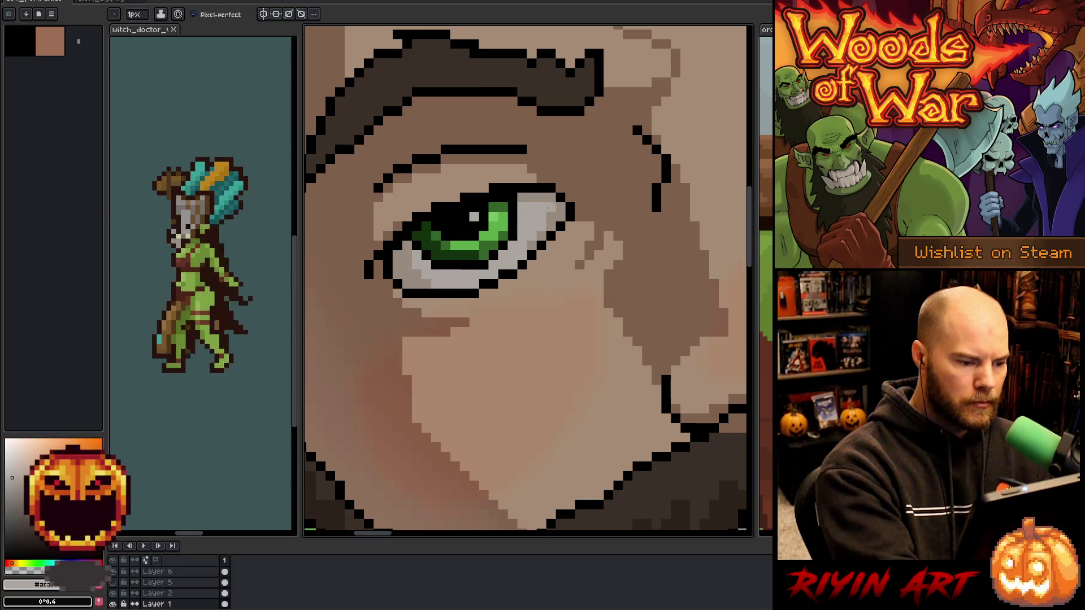
key("i")
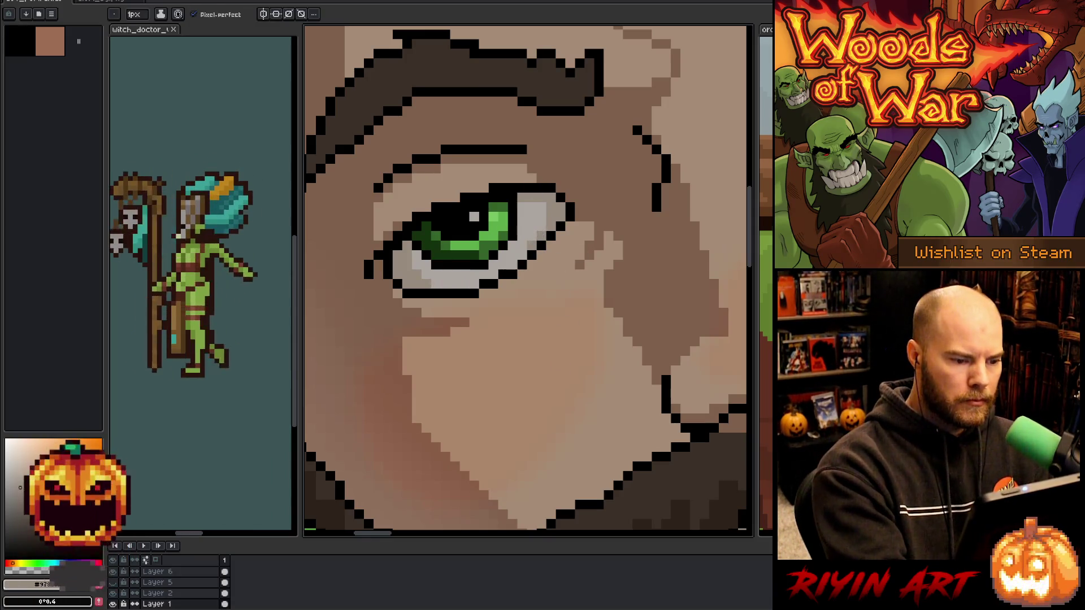
left_click(511, 271)
left_click(484, 292)
left_click(531, 246)
left_click(537, 242)
key("b")
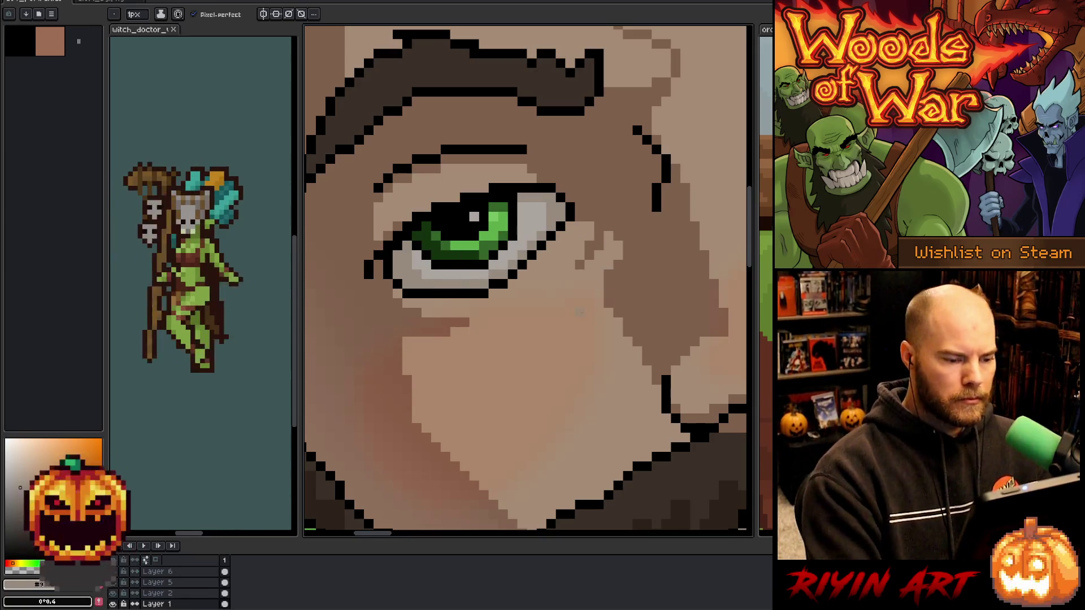
scroll(549, 315, "down", 5)
scroll(507, 281, "up", 5)
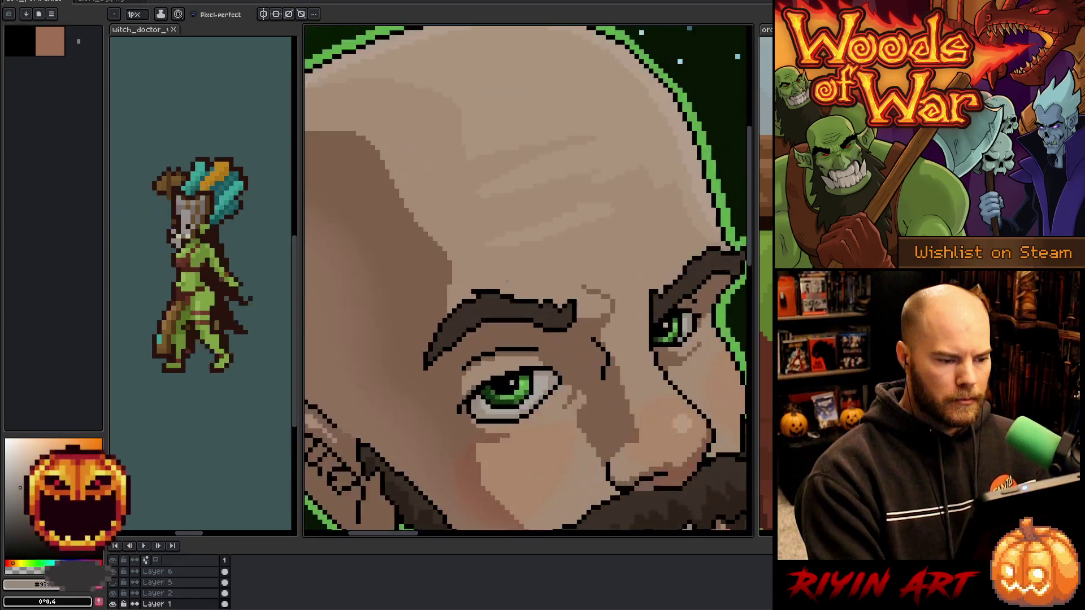
left_click_drag(588, 460, 598, 415)
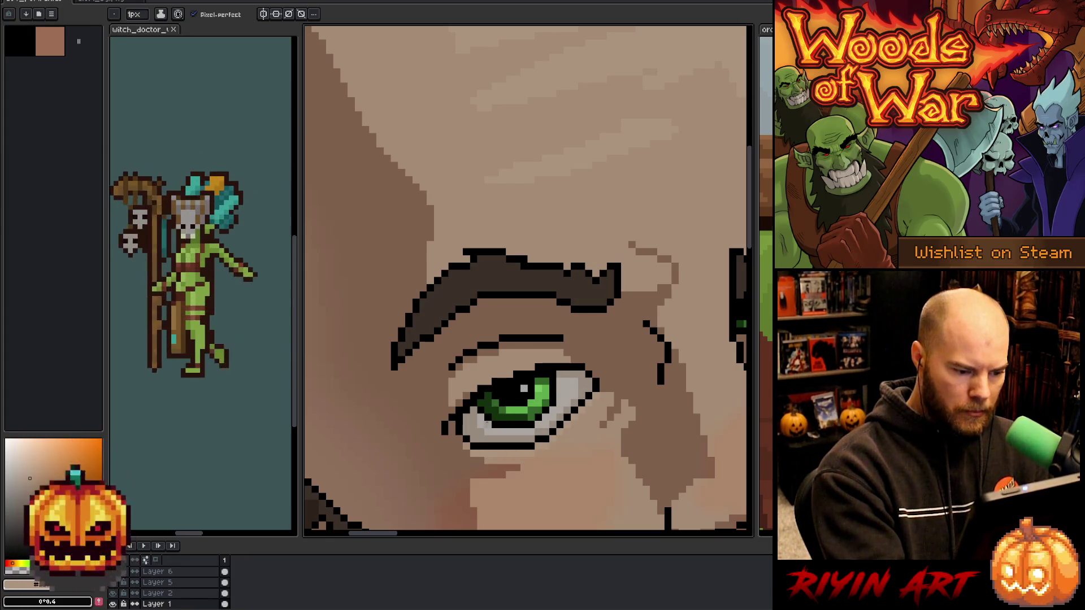
scroll(624, 398, "right", 5)
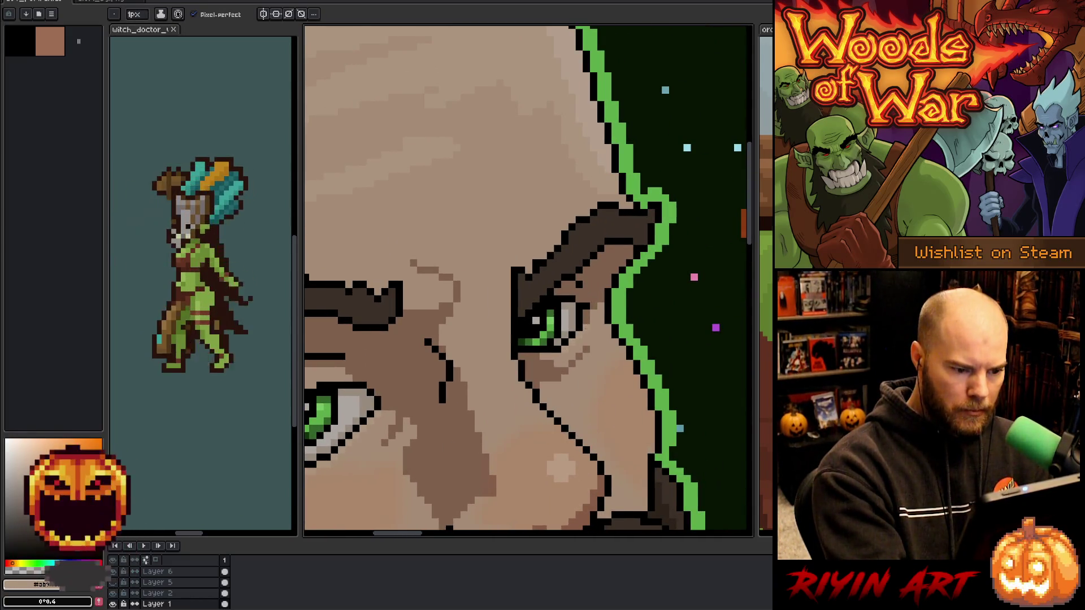
scroll(462, 398, "down", 5)
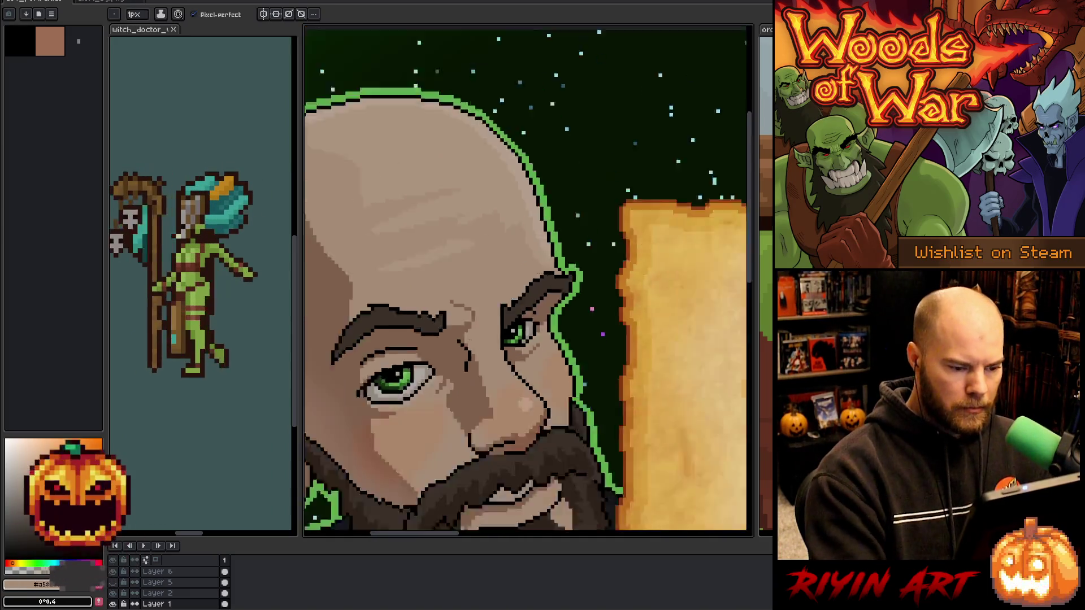
key("space")
scroll(462, 399, "up", 5)
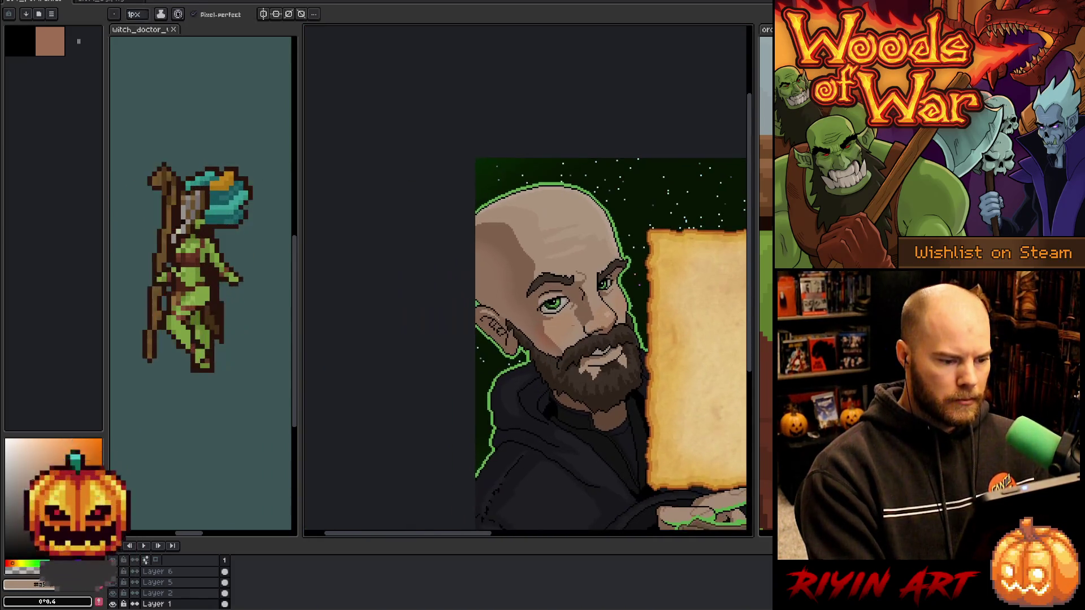
scroll(565, 349, "down", 1)
scroll(565, 349, "down", 4)
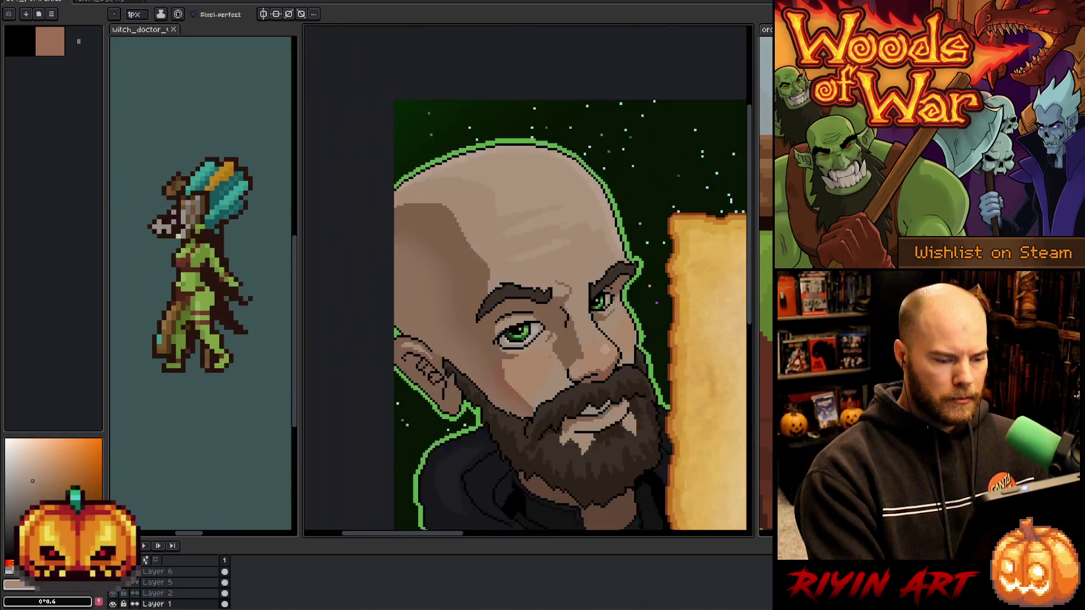
scroll(556, 368, "up", 5)
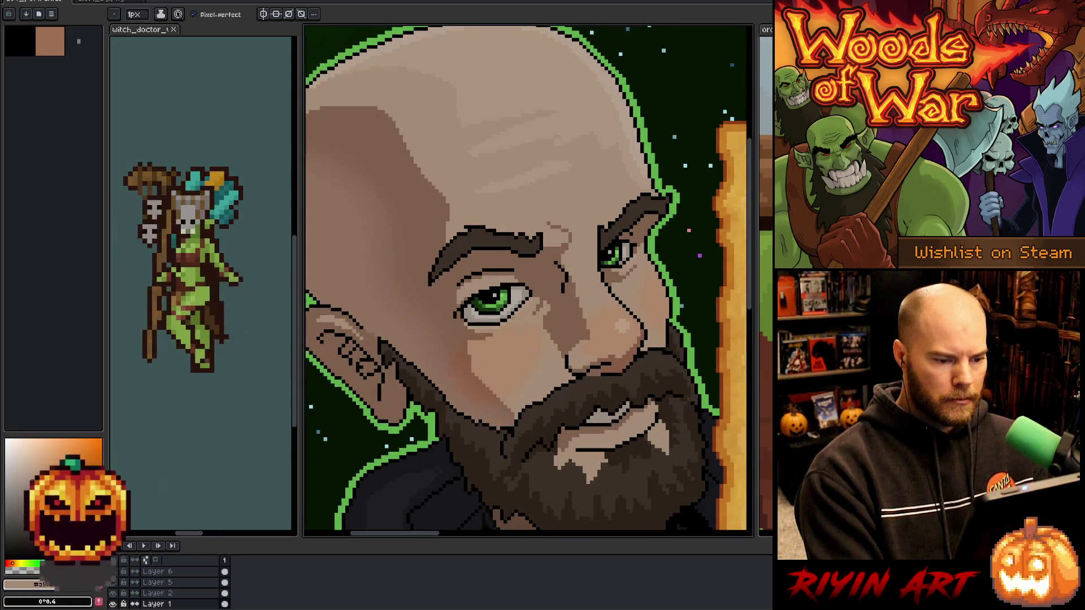
key("m")
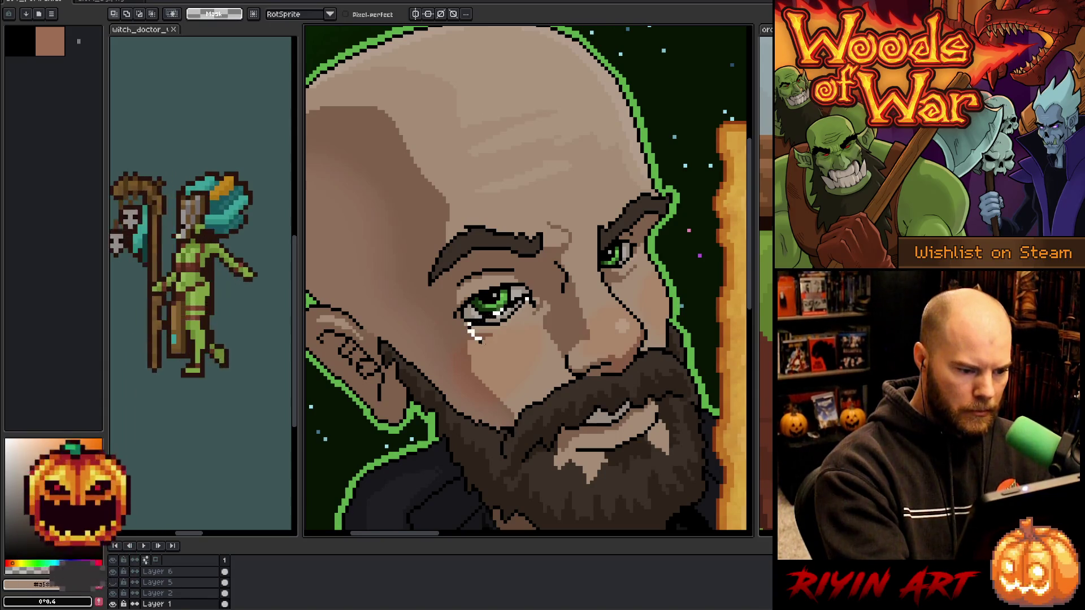
Select the under-eye area and set Replace Color from black to the face's skin brown.
left_click_drag(472, 334, 502, 320)
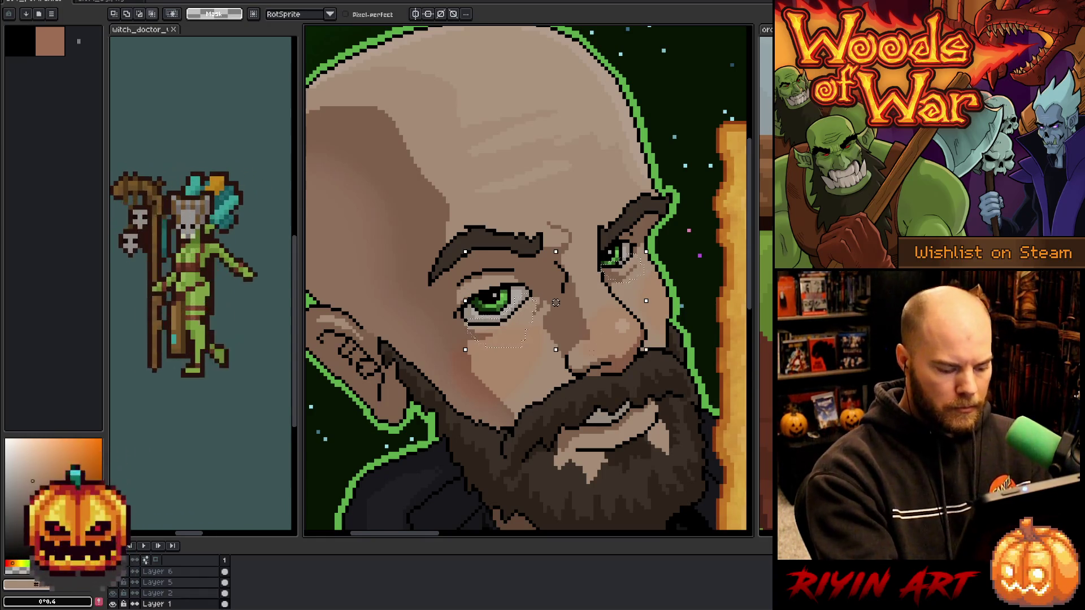
key("shift+r")
left_click(516, 308)
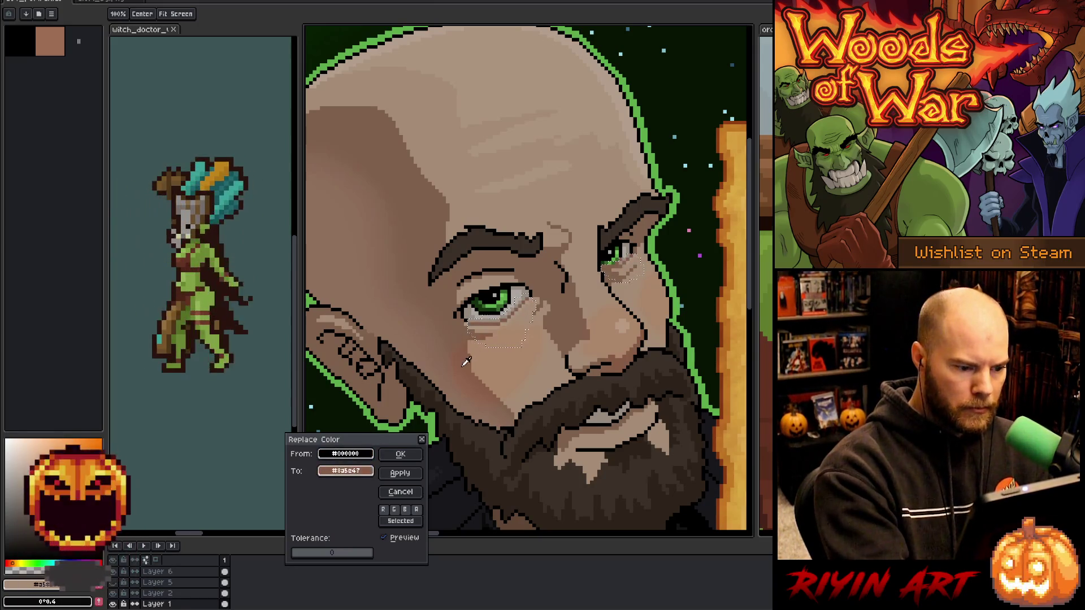
right_click(557, 266)
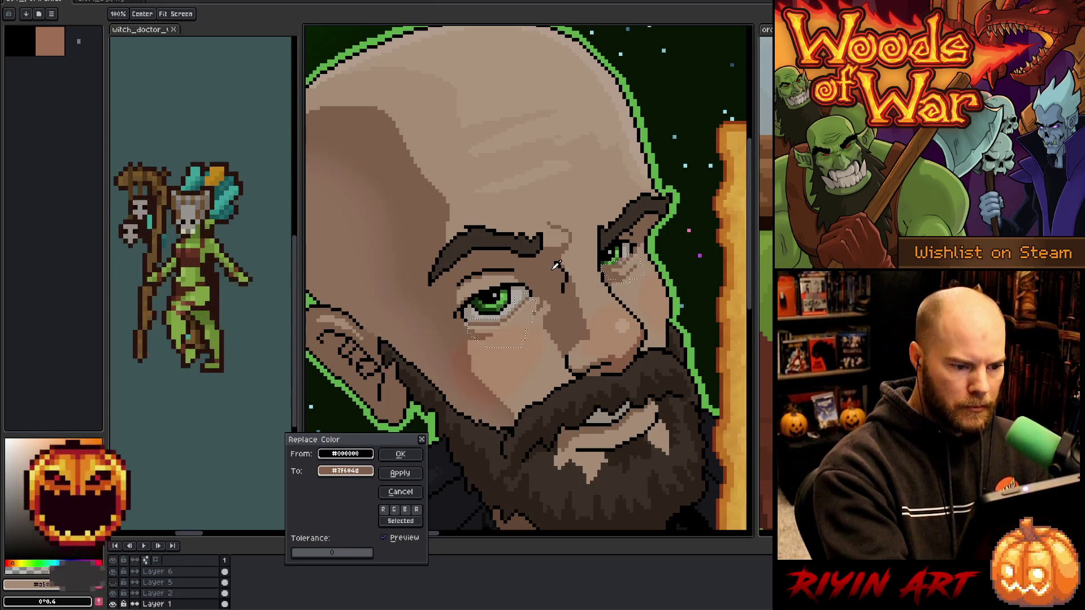
Adjust the replacement brown to saturation 35, lightness 34 in HSL, and apply.
left_click(365, 471)
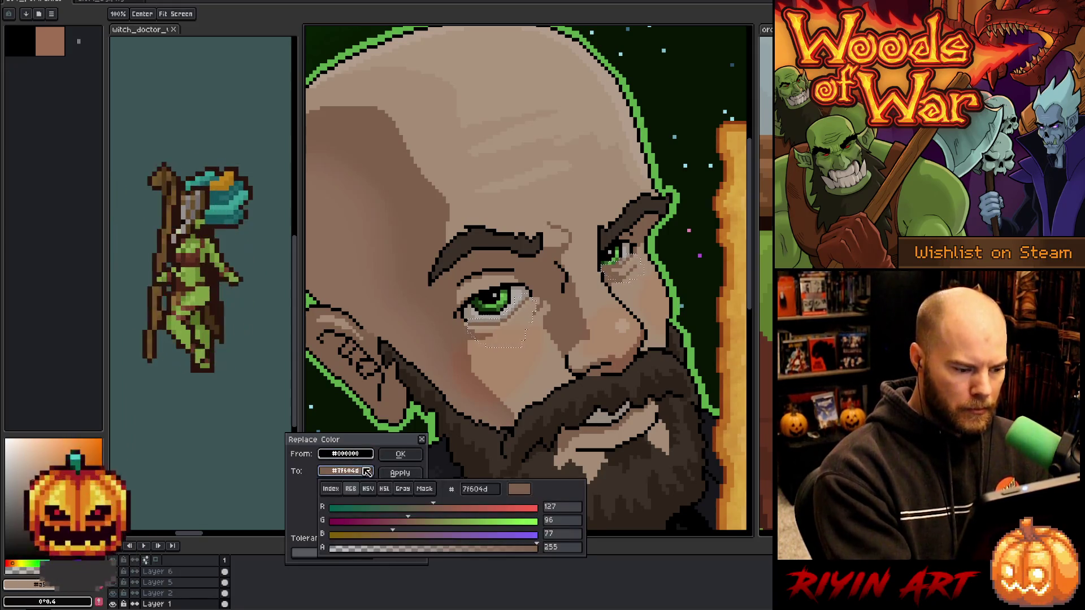
left_click(385, 489)
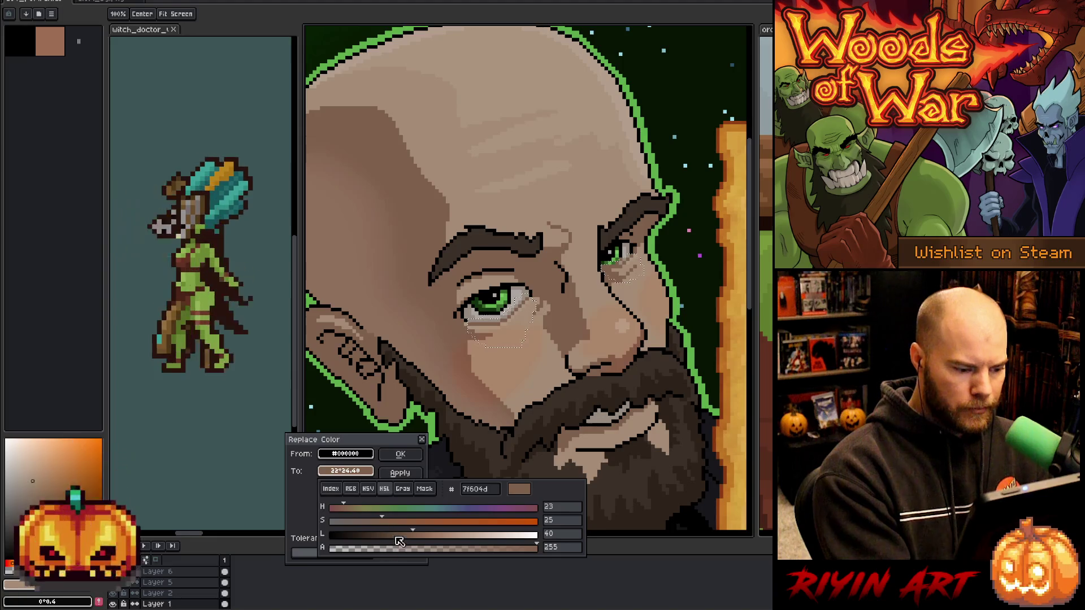
left_click(404, 522)
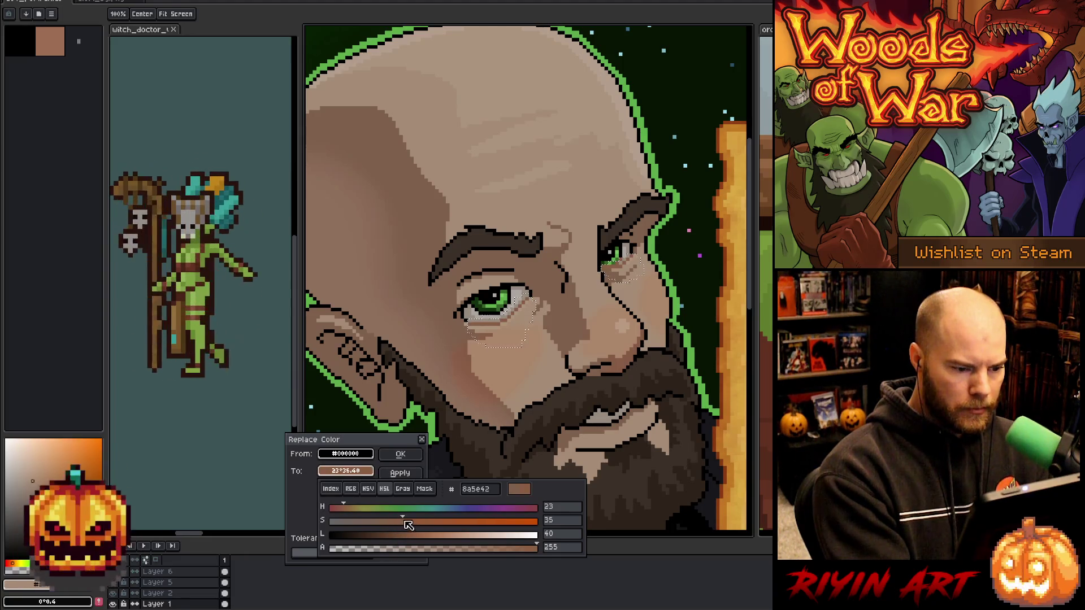
left_click(404, 537)
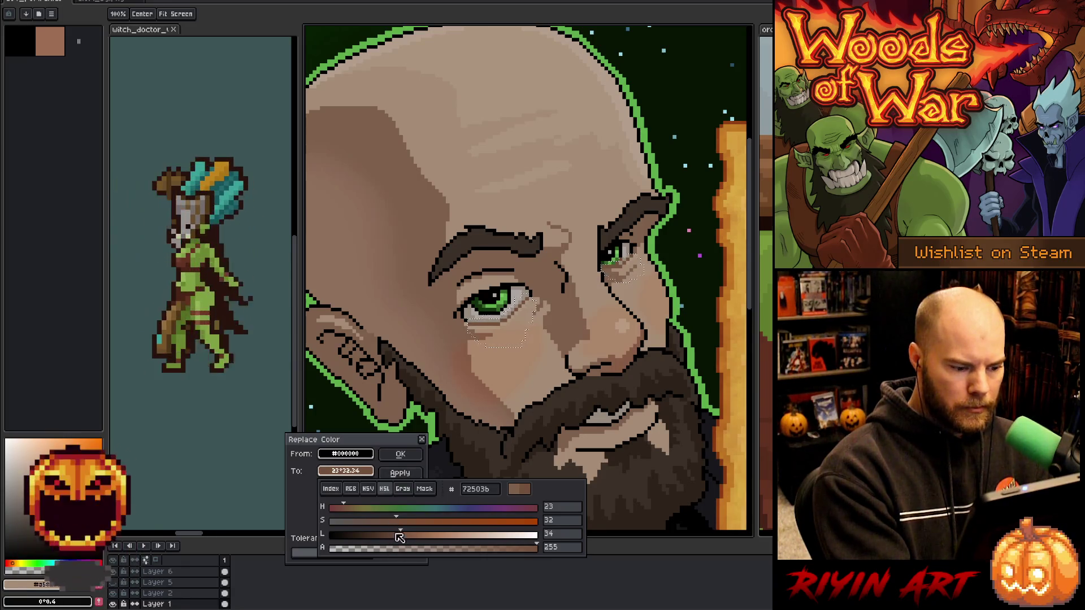
left_click(392, 536)
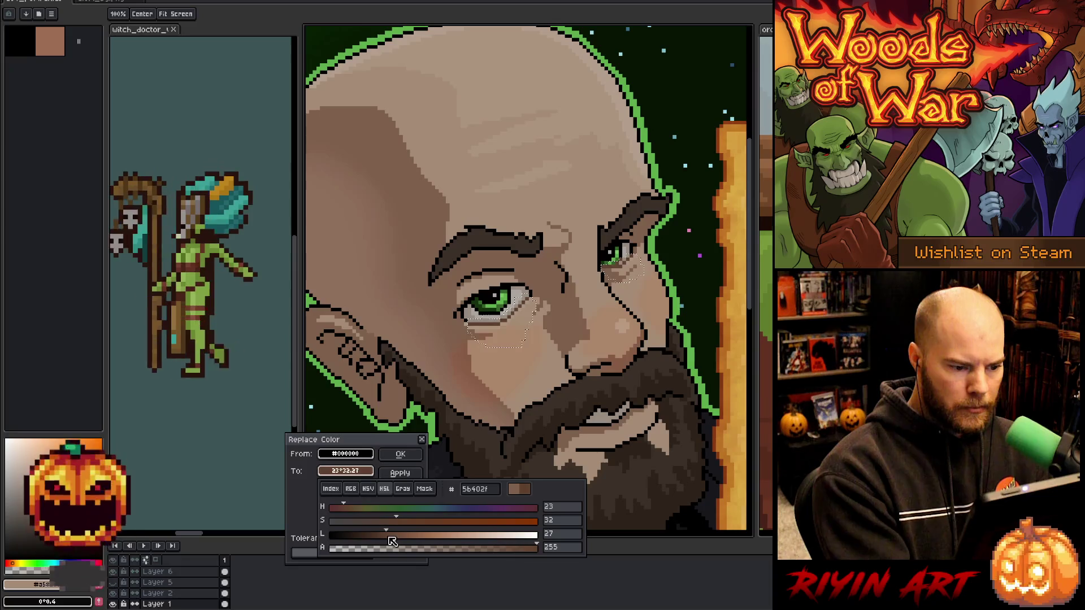
left_click_drag(399, 538, 385, 527)
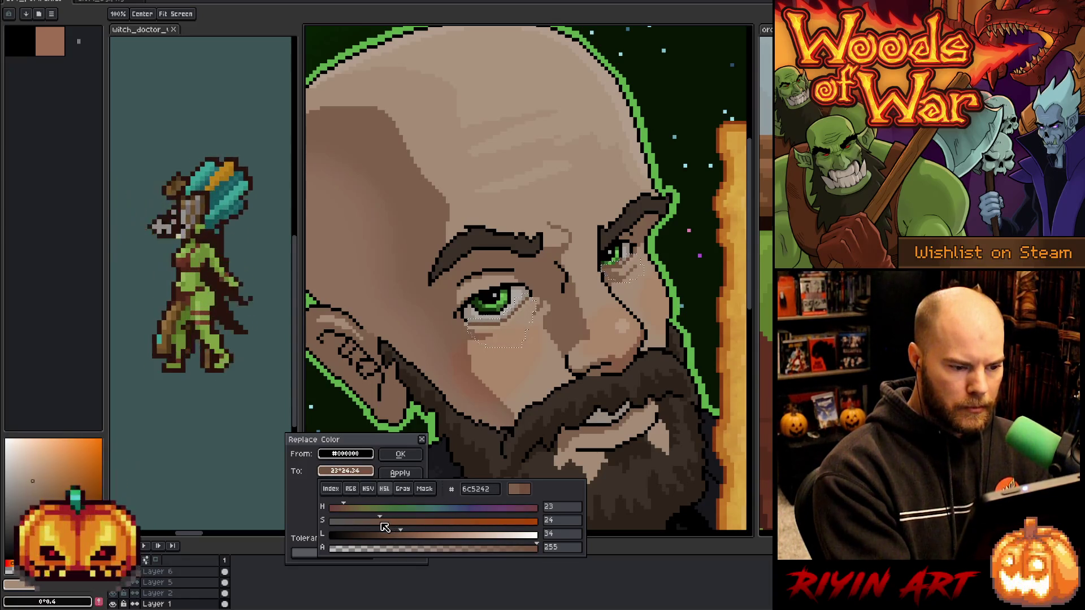
left_click(401, 454)
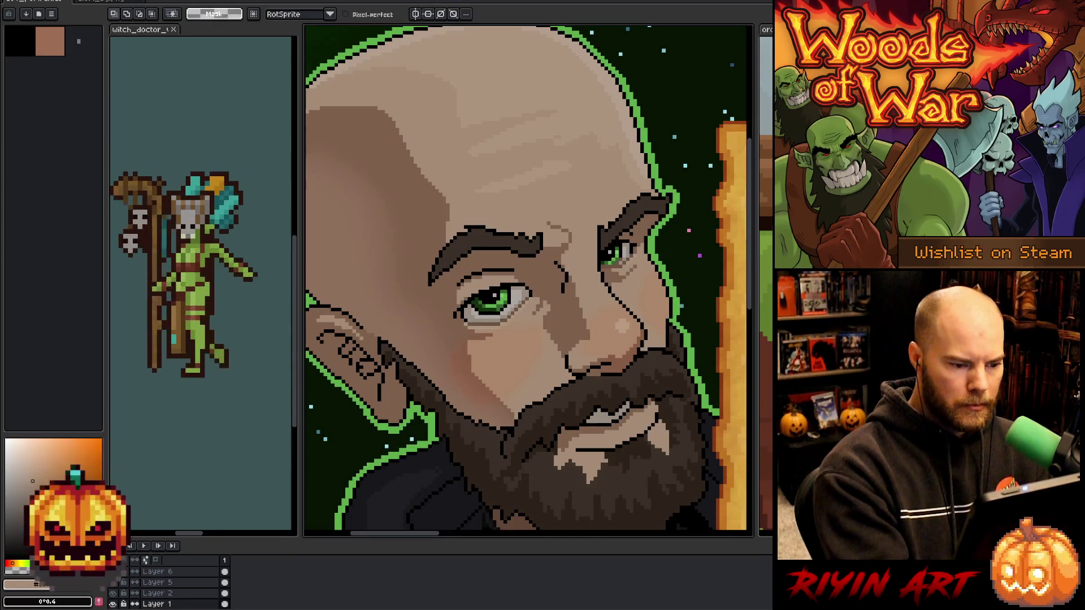
key("b")
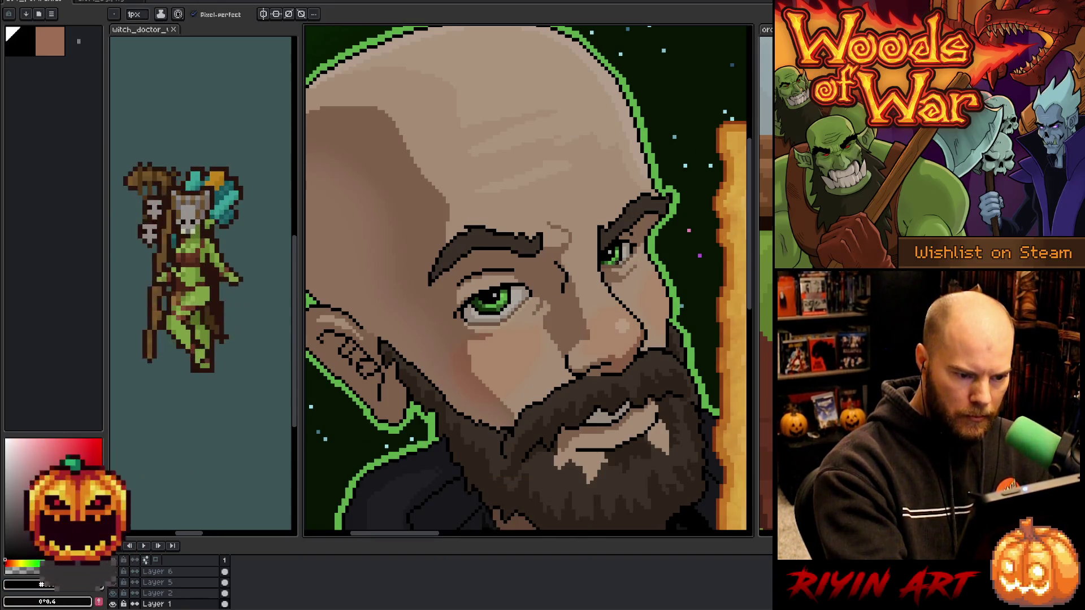
scroll(582, 371, "down", 2)
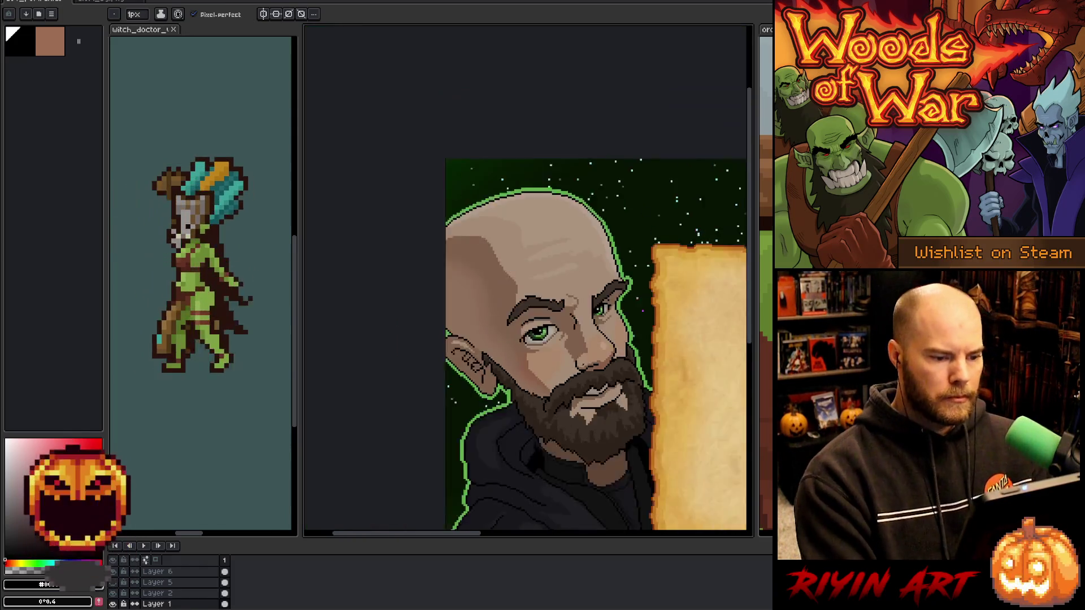
scroll(582, 328, "down", 2)
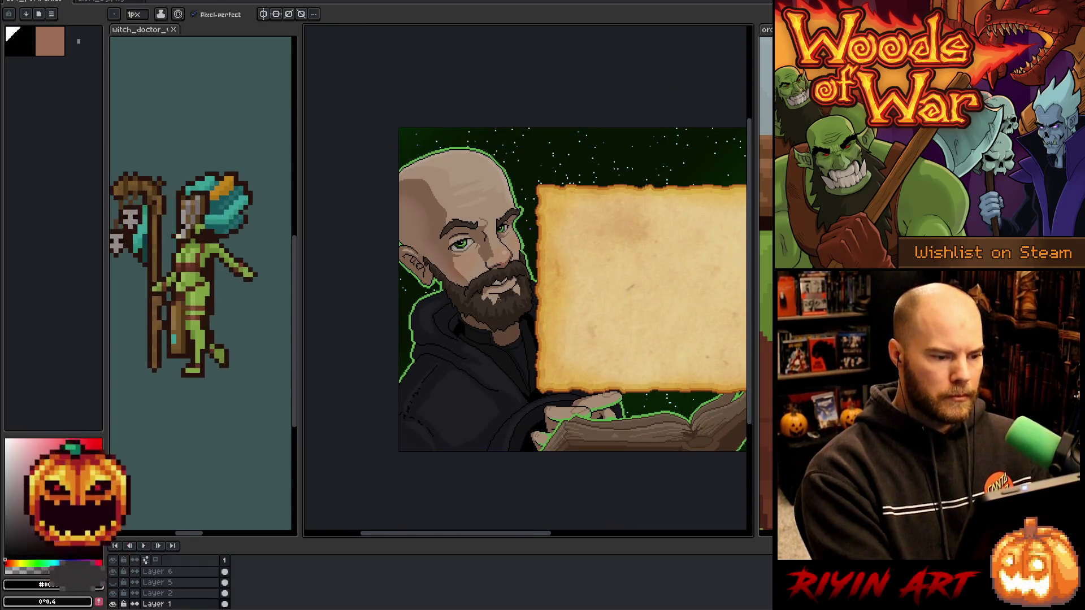
scroll(486, 345, "up", 4)
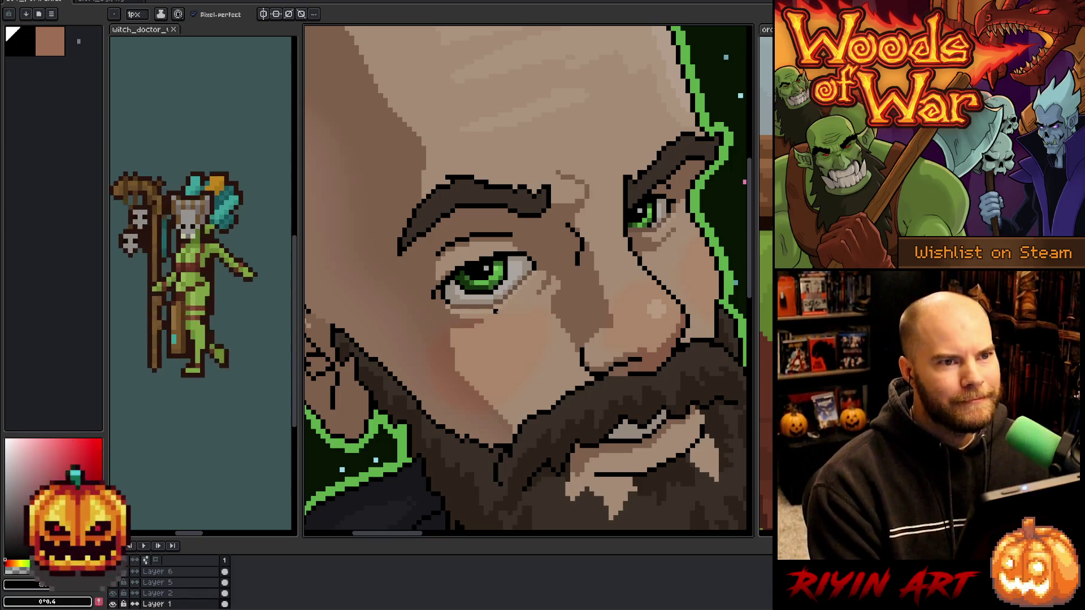
scroll(533, 335, "down", 4)
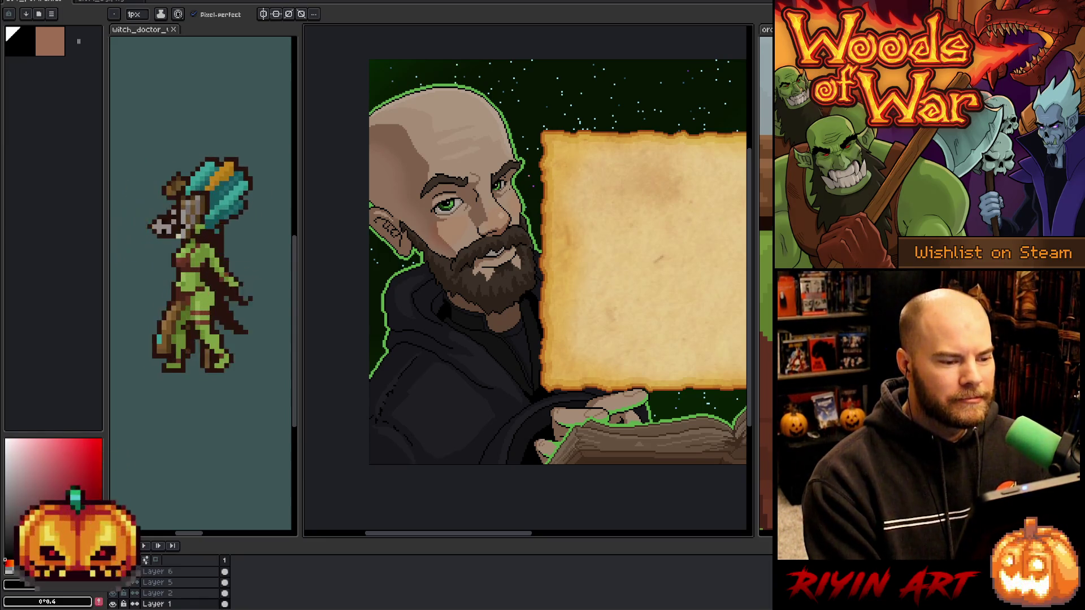
scroll(469, 149, "up", 3)
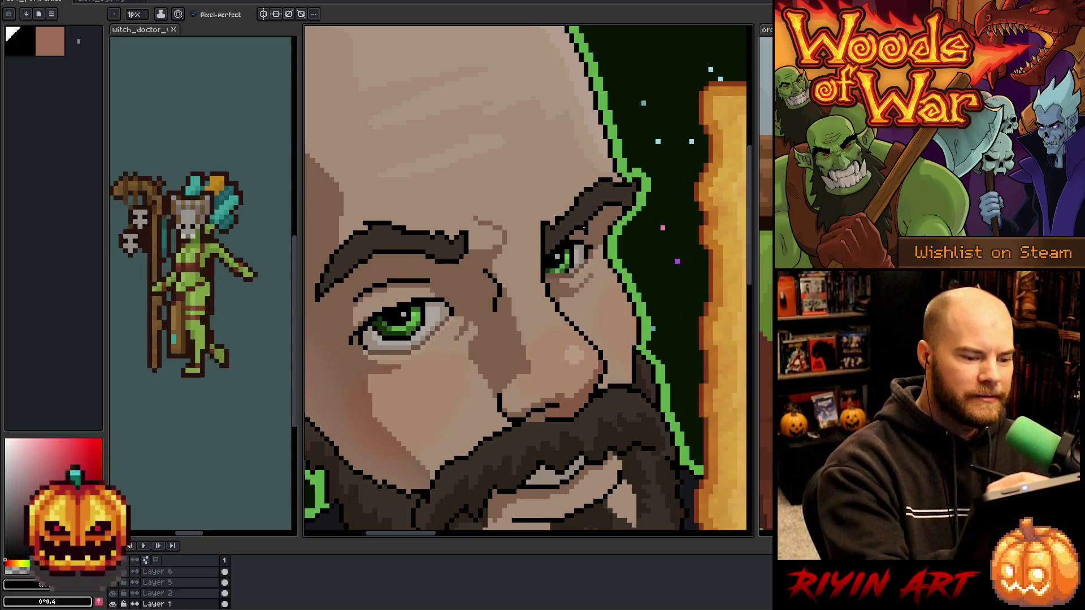
left_click(591, 219, "alt")
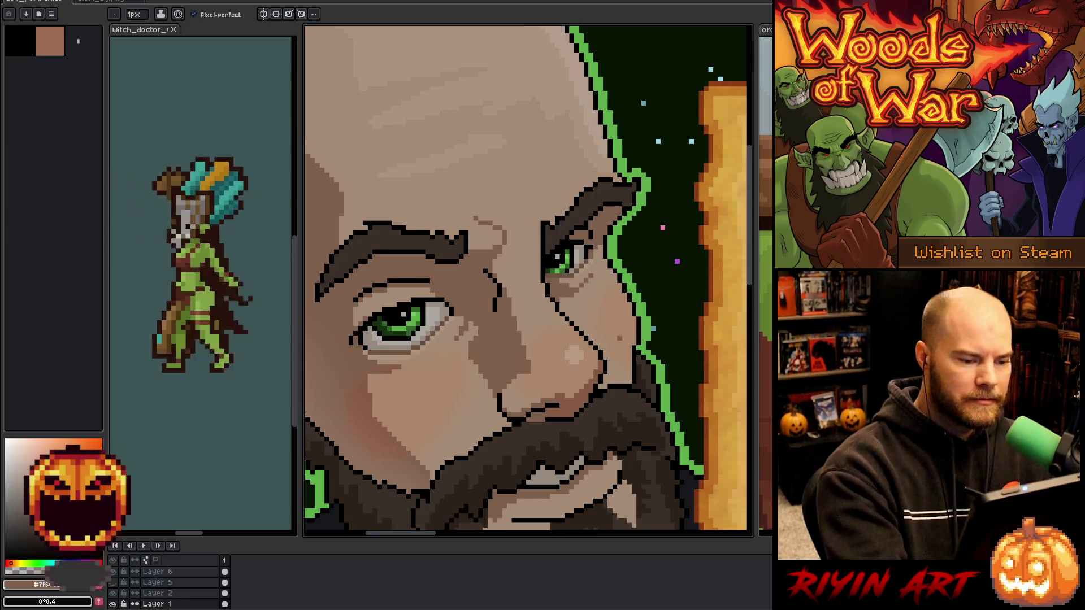
scroll(597, 208, "down", 3)
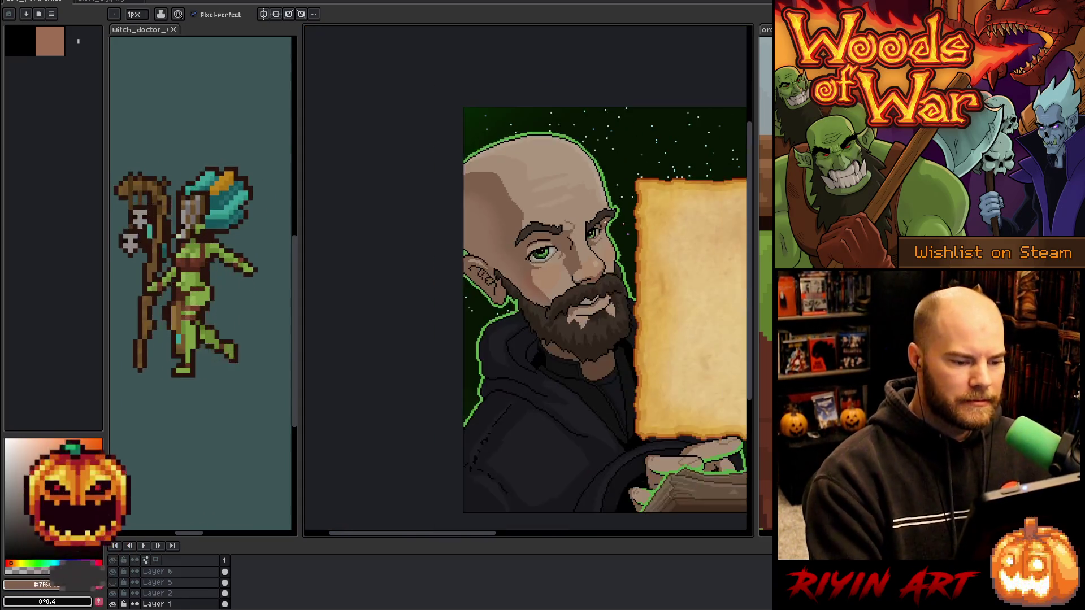
scroll(547, 226, "up", 5)
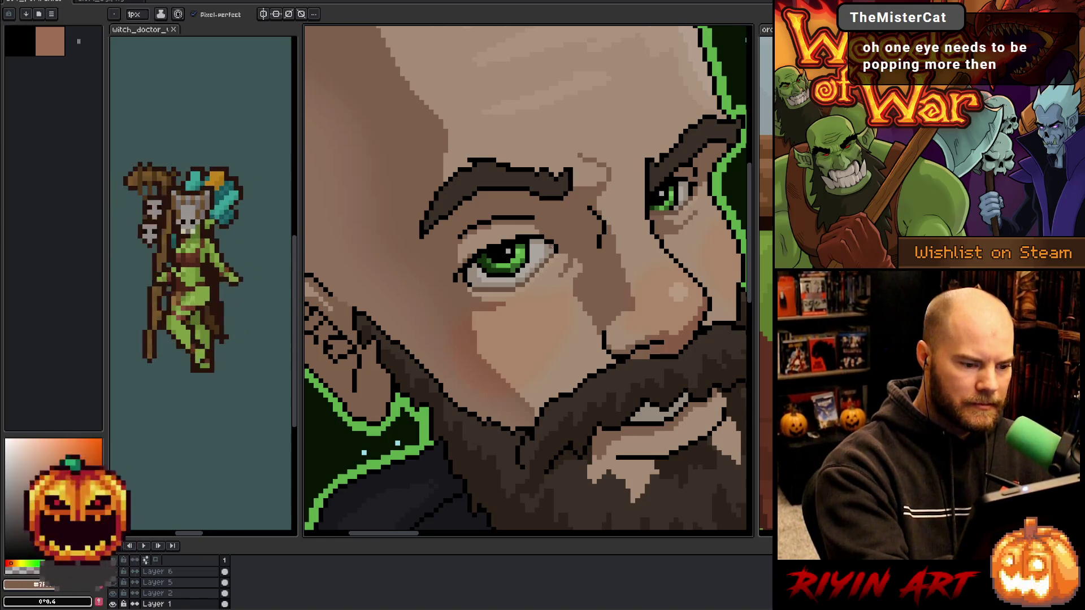
left_click(555, 243)
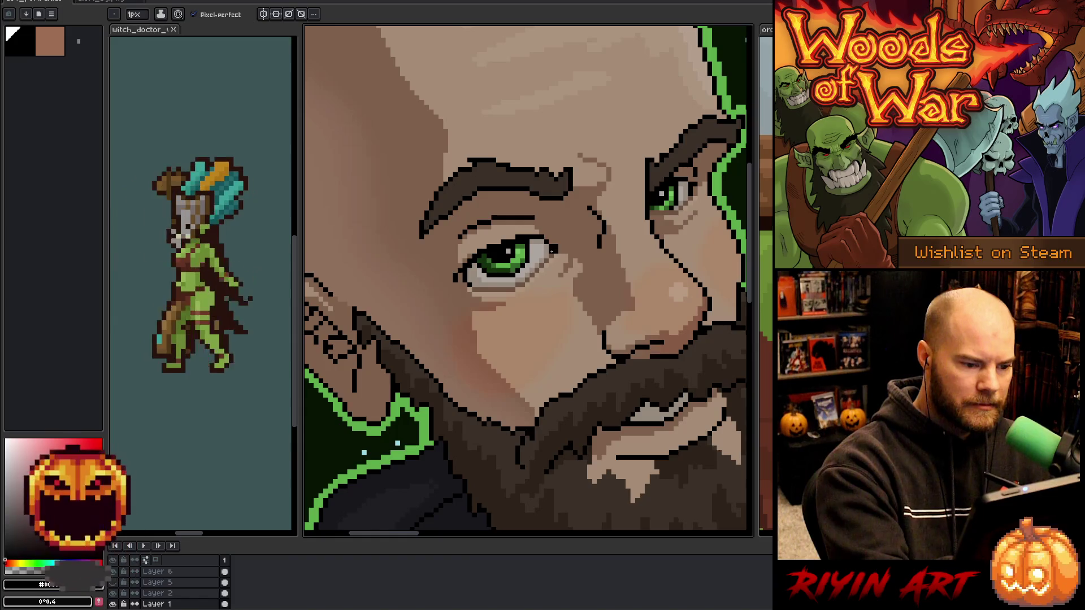
left_click(552, 251, "alt")
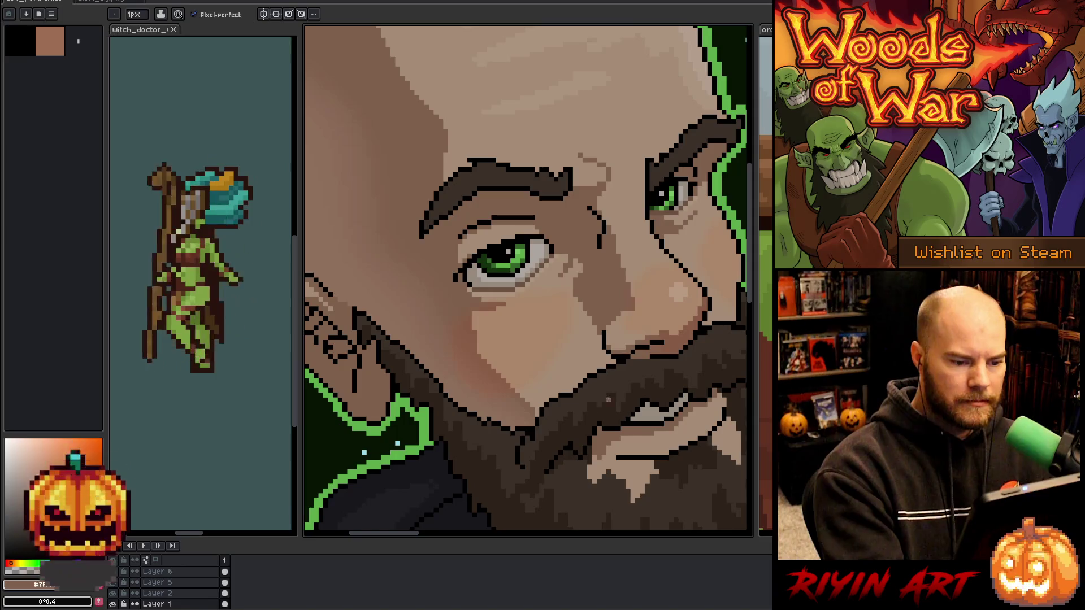
left_click_drag(588, 362, 548, 362)
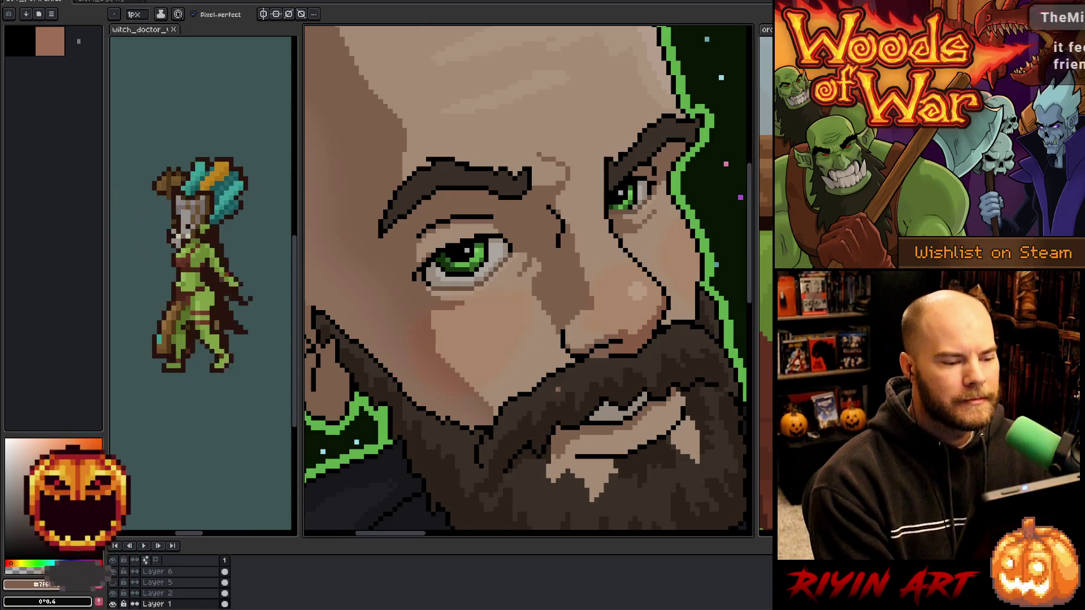
scroll(486, 347, "down", 3)
scroll(485, 335, "up", 2)
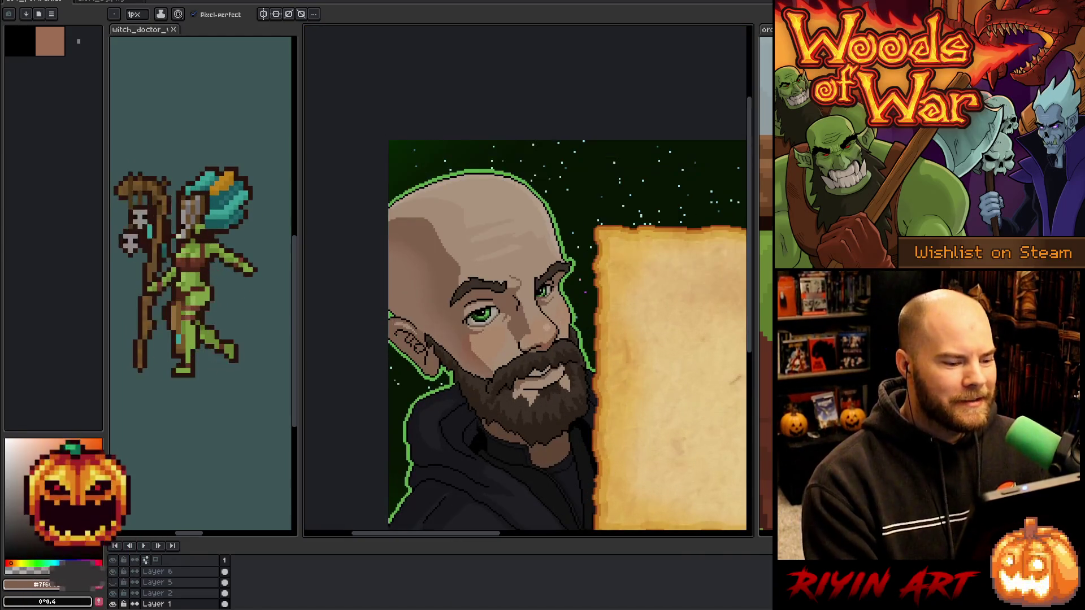
scroll(485, 335, "down", 2)
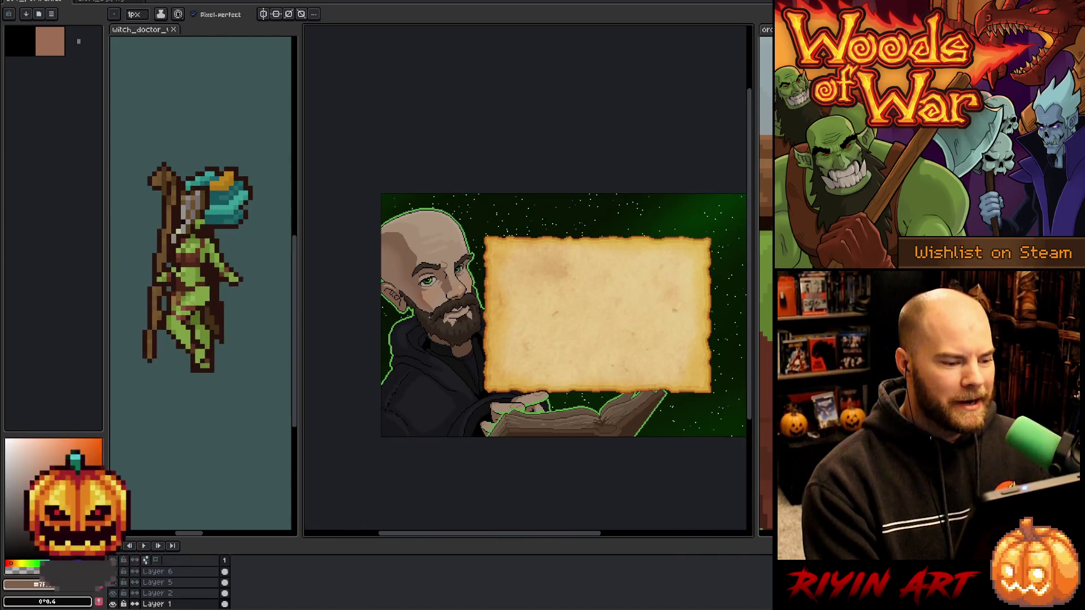
scroll(421, 277, "up", 3)
key("m")
left_click_drag(398, 251, 509, 336)
scroll(509, 334, "down", 2)
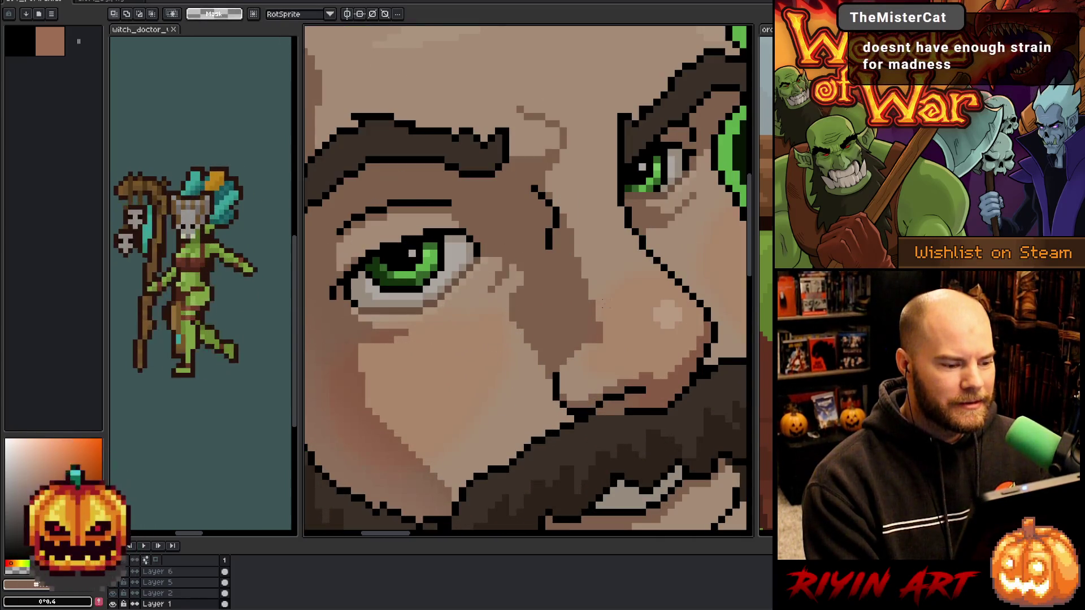
scroll(509, 334, "down", 2)
left_click_drag(597, 324, 444, 325)
scroll(442, 328, "down", 1)
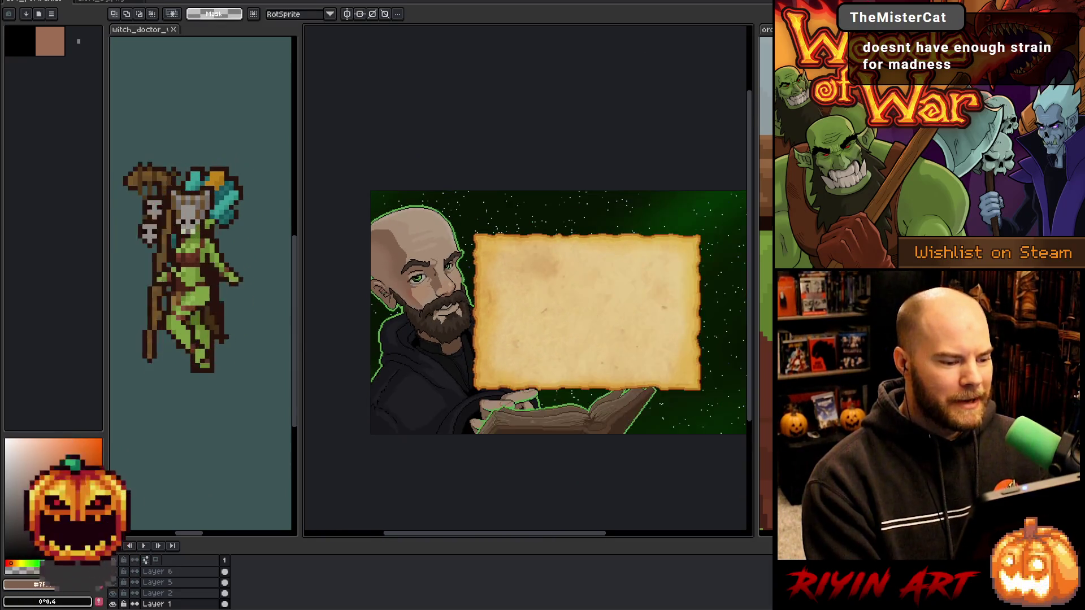
scroll(433, 288, "up", 2)
scroll(170, 588, "down", 1)
scroll(169, 587, "up", 3)
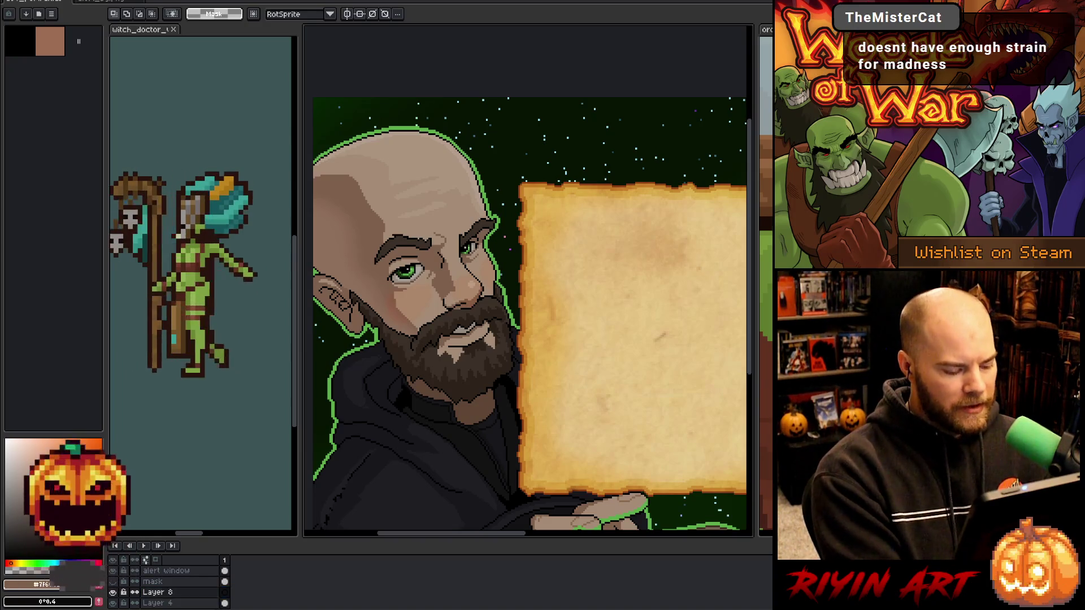
Outline an enlarged left eye in black and darken its pupil.
scroll(380, 212, "up", 4)
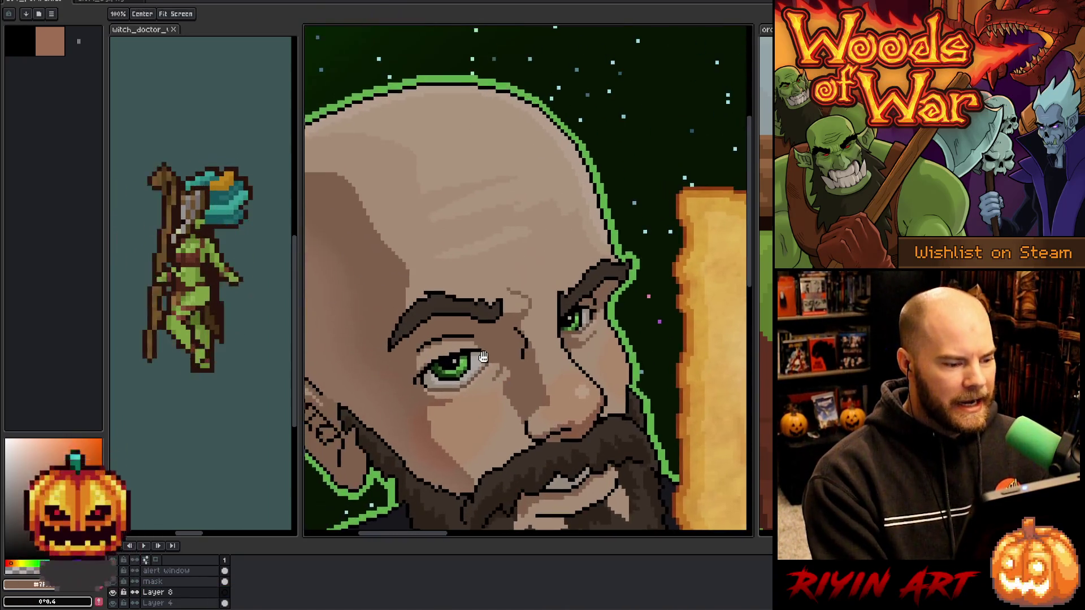
left_click_drag(473, 341, 511, 298)
left_click(513, 304, "alt")
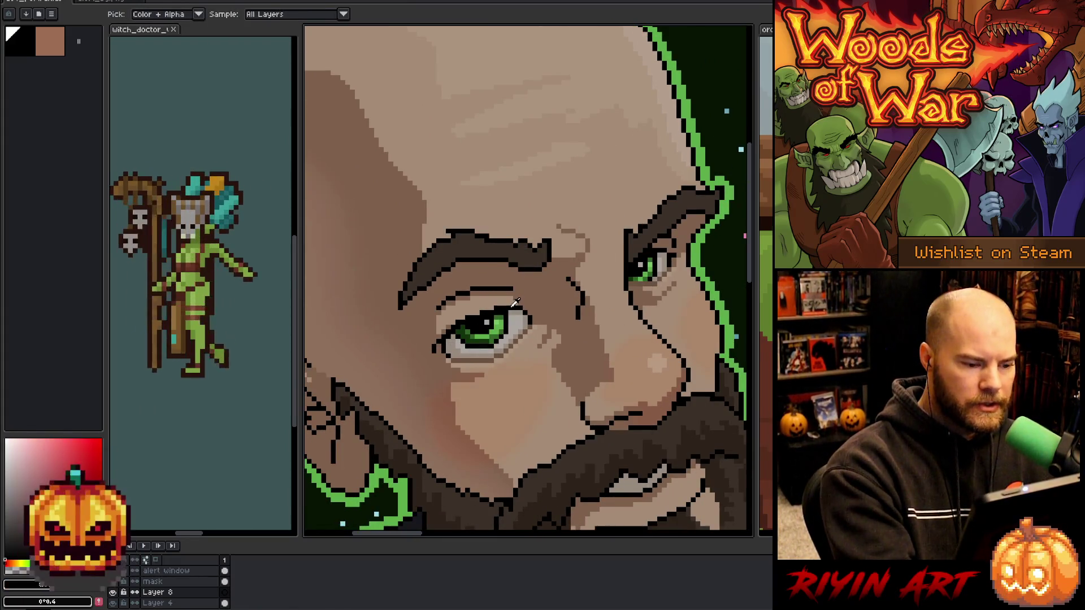
key("b")
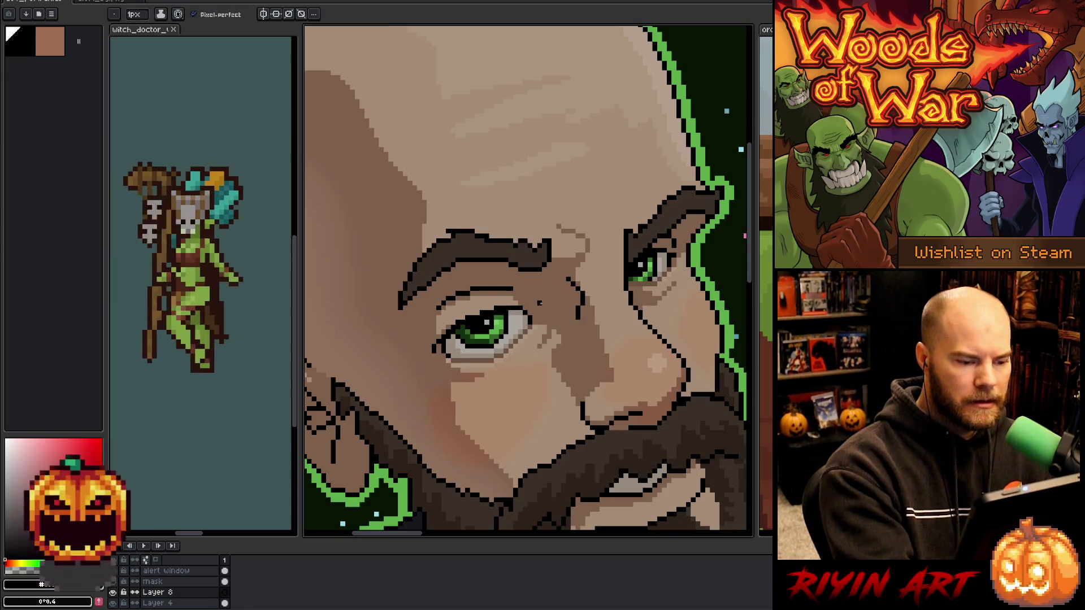
mouse_move(535, 289)
left_mouse_down()
mouse_move(438, 286)
mouse_move(390, 368)
mouse_move(403, 359)
mouse_move(436, 371)
mouse_move(521, 331)
left_mouse_up()
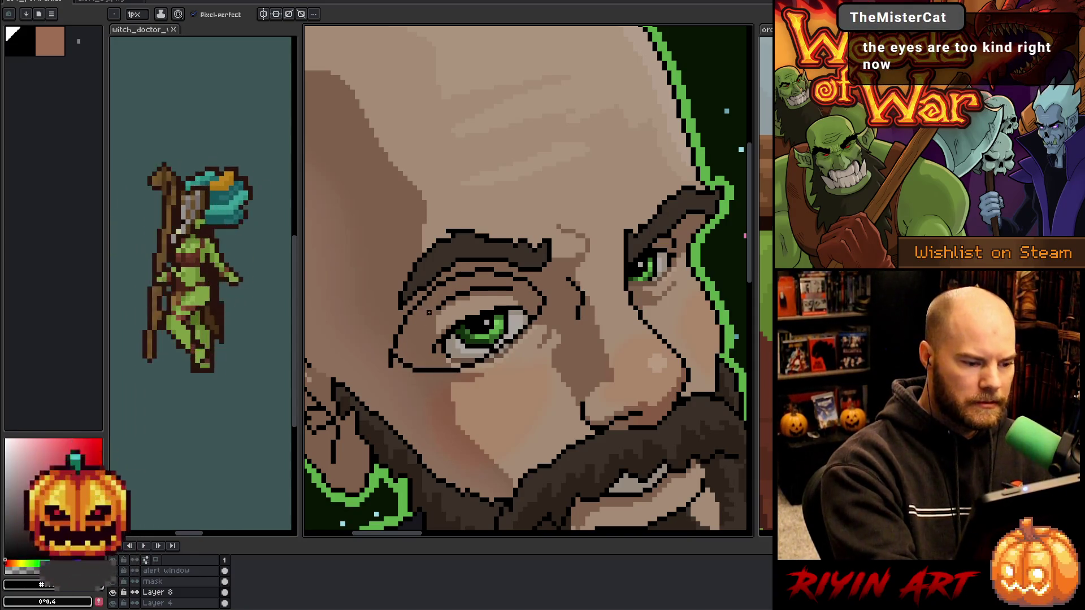
mouse_move(419, 314)
left_mouse_down()
mouse_move(438, 338)
mouse_move(498, 317)
left_mouse_up()
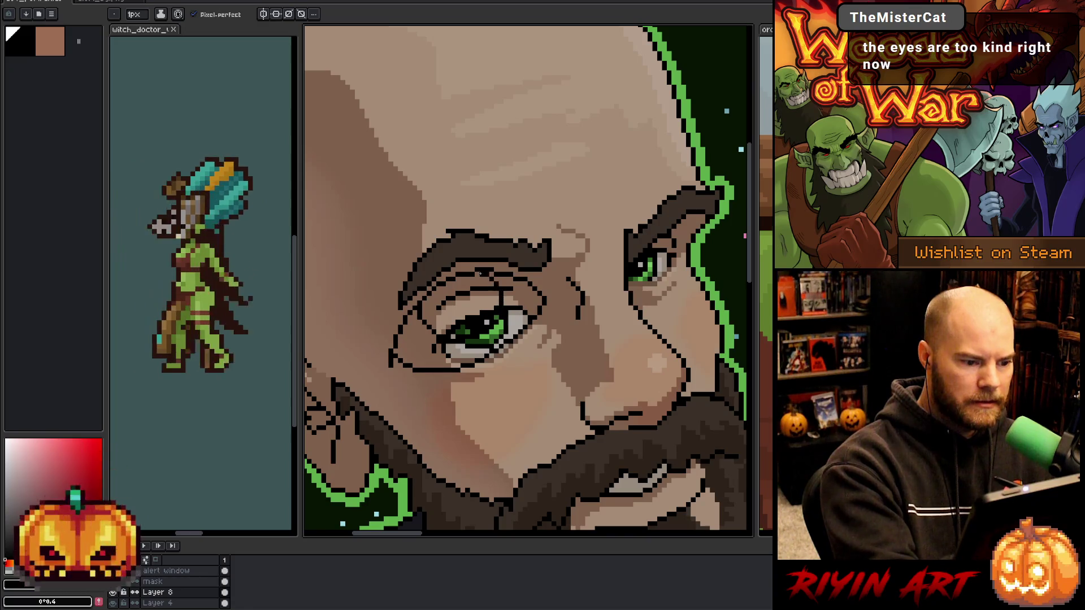
mouse_move(449, 303)
left_mouse_down()
mouse_move(469, 318)
mouse_move(453, 297)
left_mouse_up()
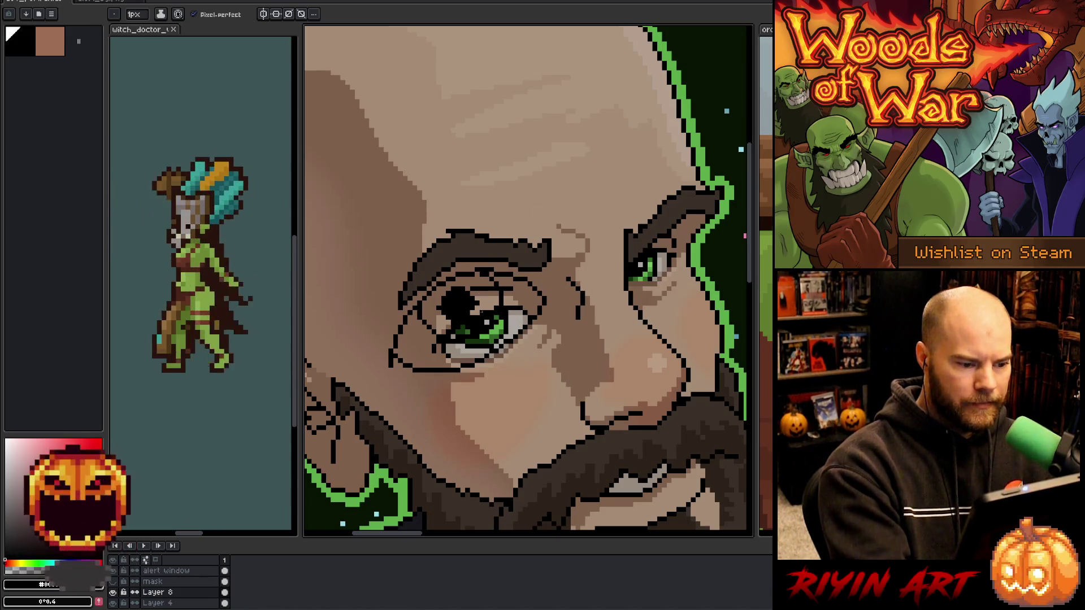
Fill the enlarged eyeball with light grey.
key("e")
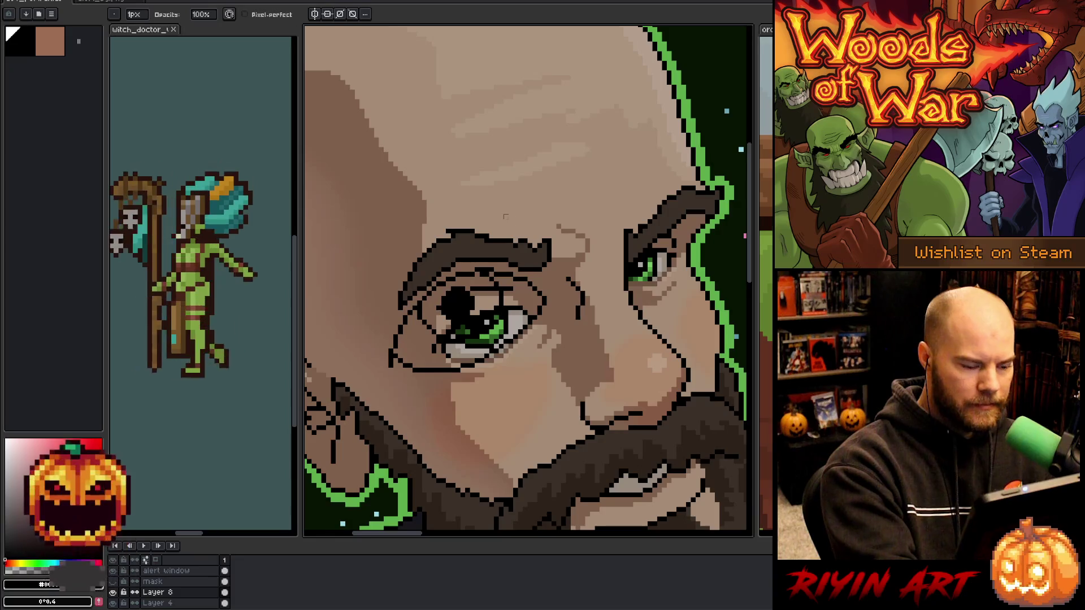
key("b")
key("g")
left_click(519, 298)
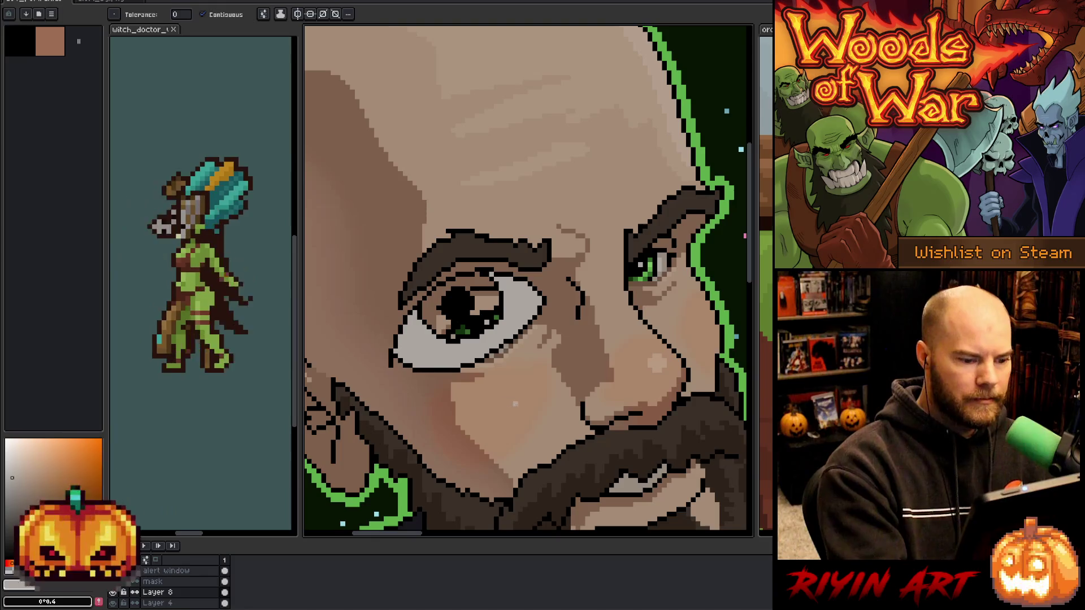
key("b")
Redraw a raised, jagged black brow outline above the eye.
scroll(571, 383, "up", 3)
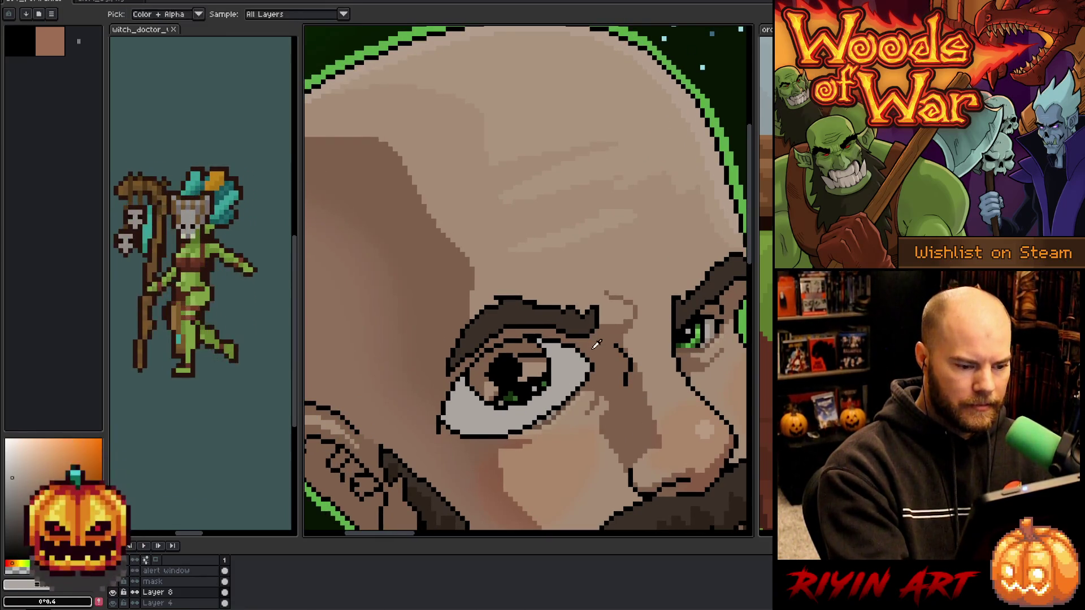
left_click_drag(606, 323, 483, 311)
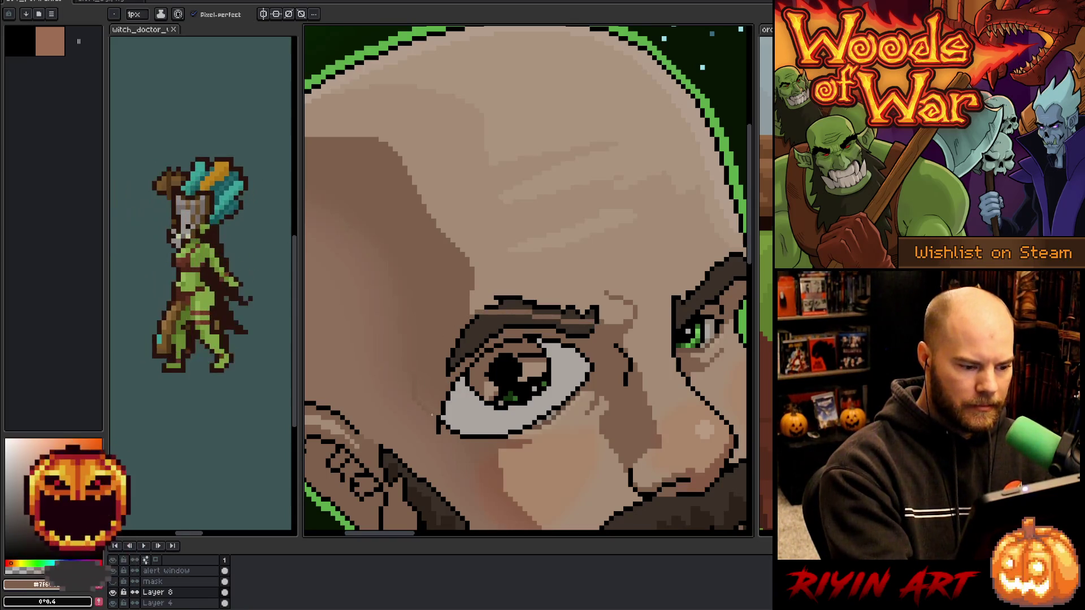
key("ctrl+z")
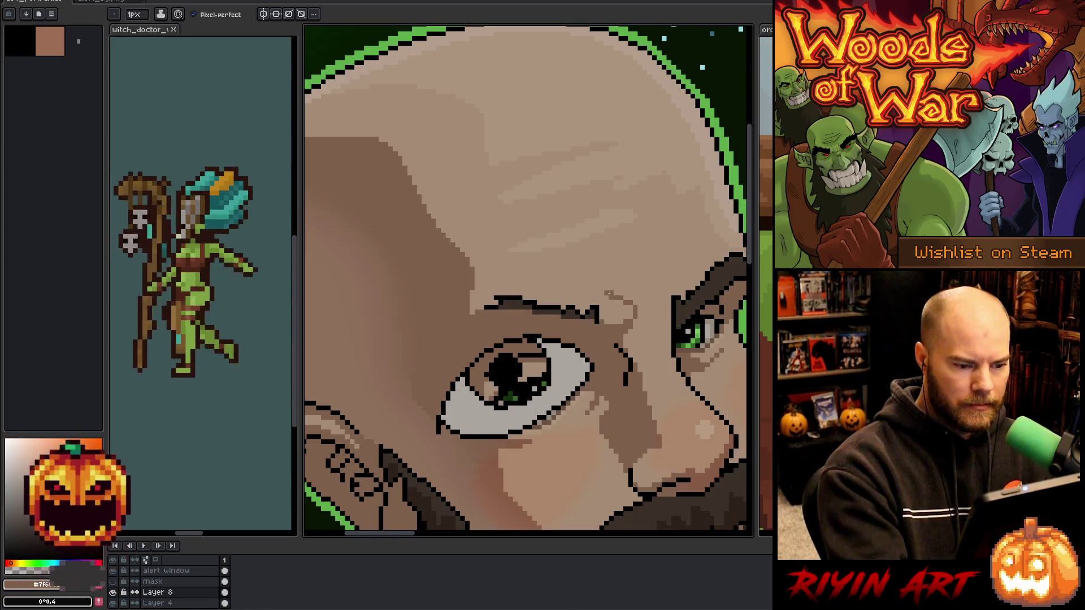
key("x")
left_click_drag(602, 304, 478, 274)
key("ctrl+z")
mouse_move(604, 300)
left_mouse_down()
mouse_move(476, 265)
mouse_move(450, 268)
mouse_move(362, 360)
mouse_move(366, 393)
mouse_move(395, 389)
mouse_move(487, 310)
left_mouse_up()
Fill the outlined raised brow with dark brown.
left_click_drag(583, 320, 491, 312)
left_click(510, 290, "alt")
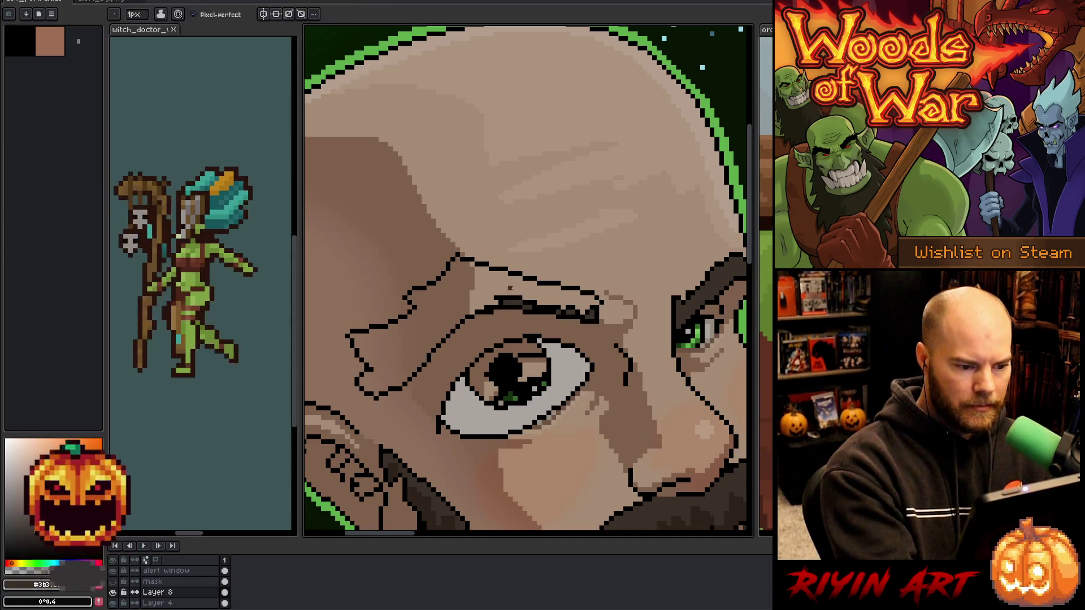
key("g")
left_click(510, 290)
key("b")
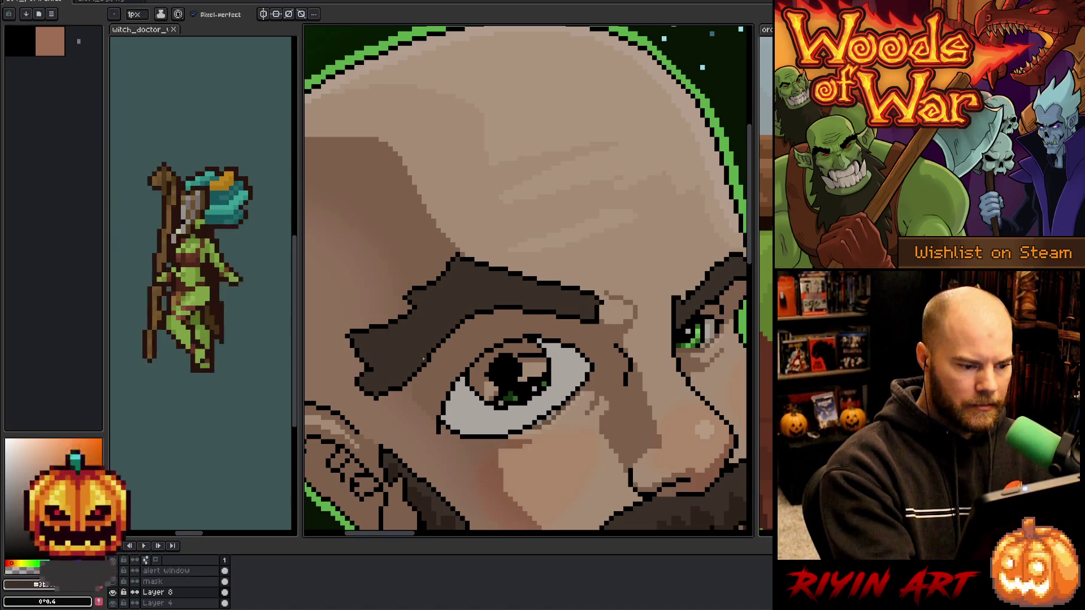
left_click(601, 305, "alt")
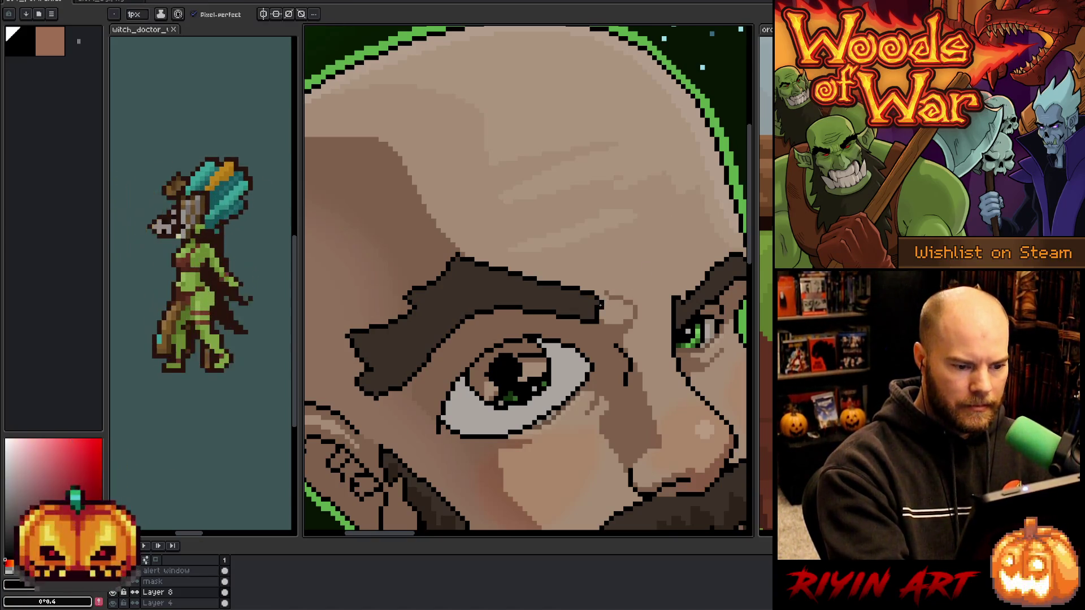
Fill the left eye's iris with the green sampled from the right eye.
left_click(701, 339, "alt")
left_click(701, 339, "alt")
key("g")
left_click(529, 354)
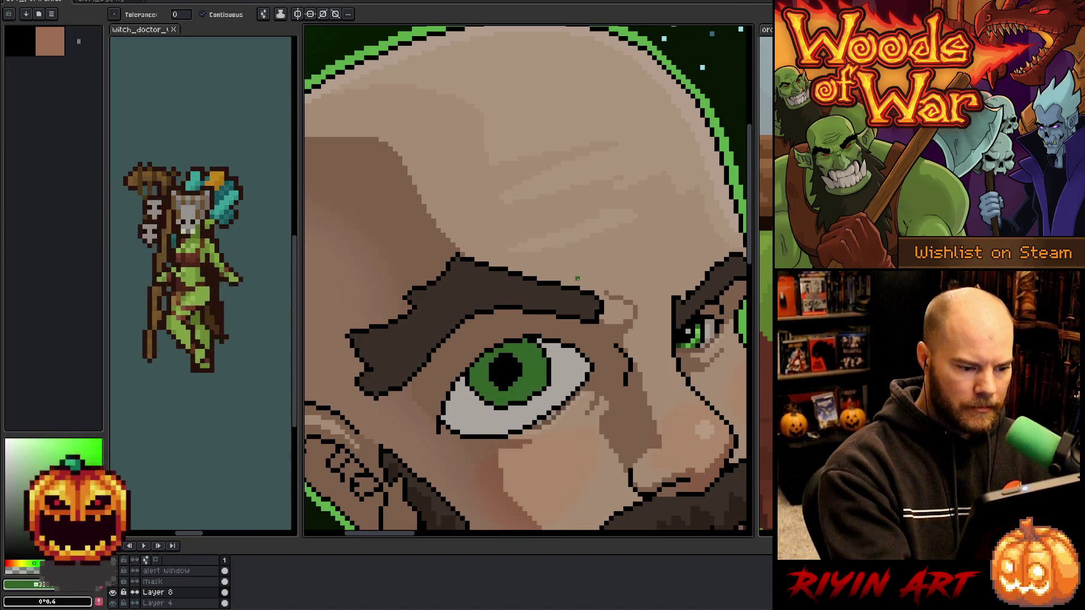
key("b")
left_click(508, 385, "alt")
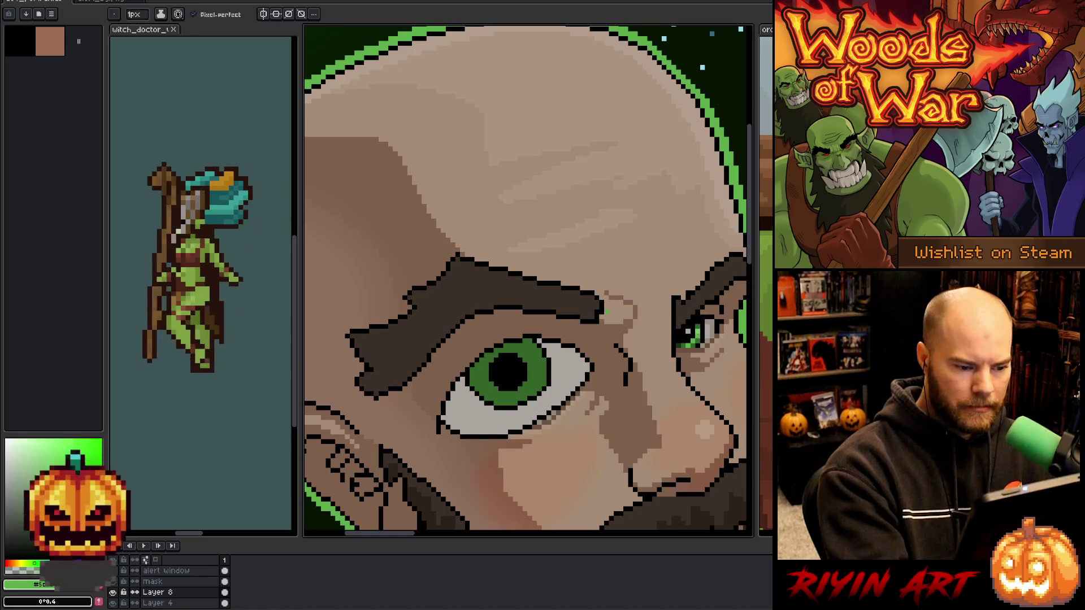
Paint a lighter green streak into the wide eye's iris.
left_click_drag(530, 349, 537, 374)
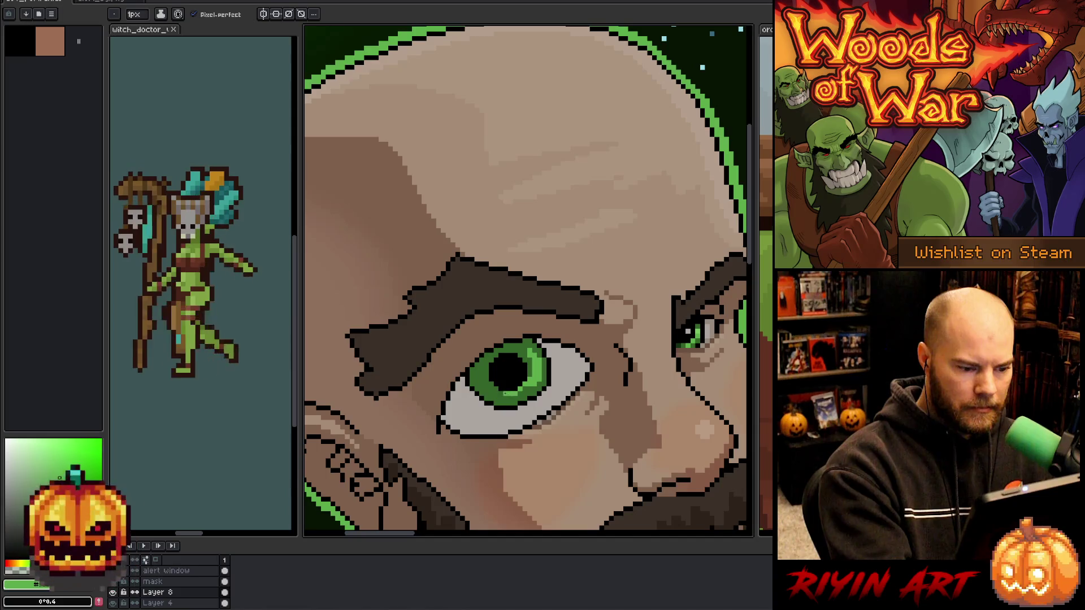
key("alt")
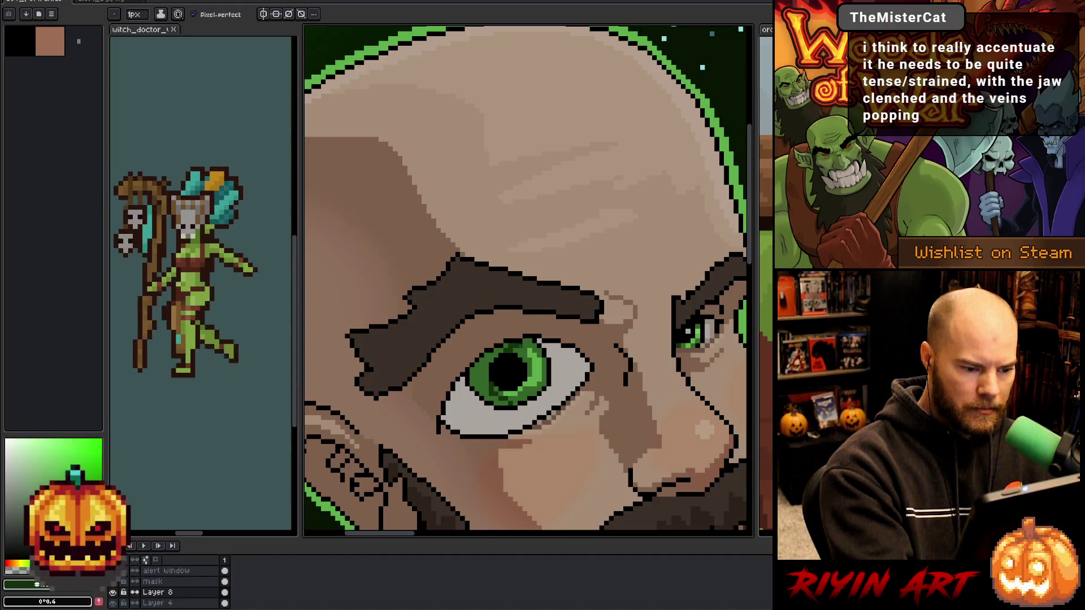
key("g")
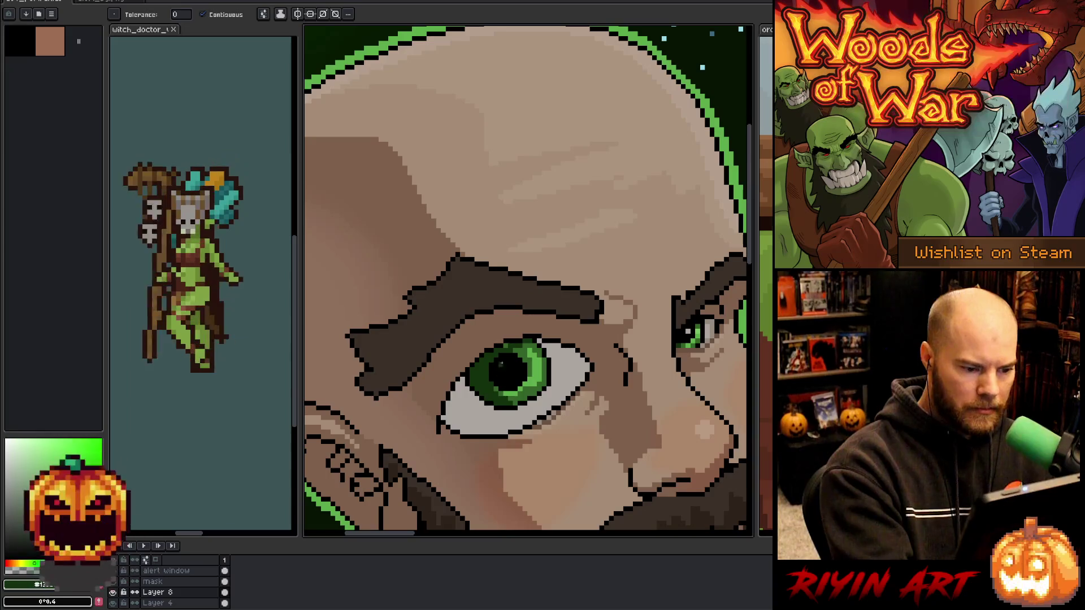
key("b")
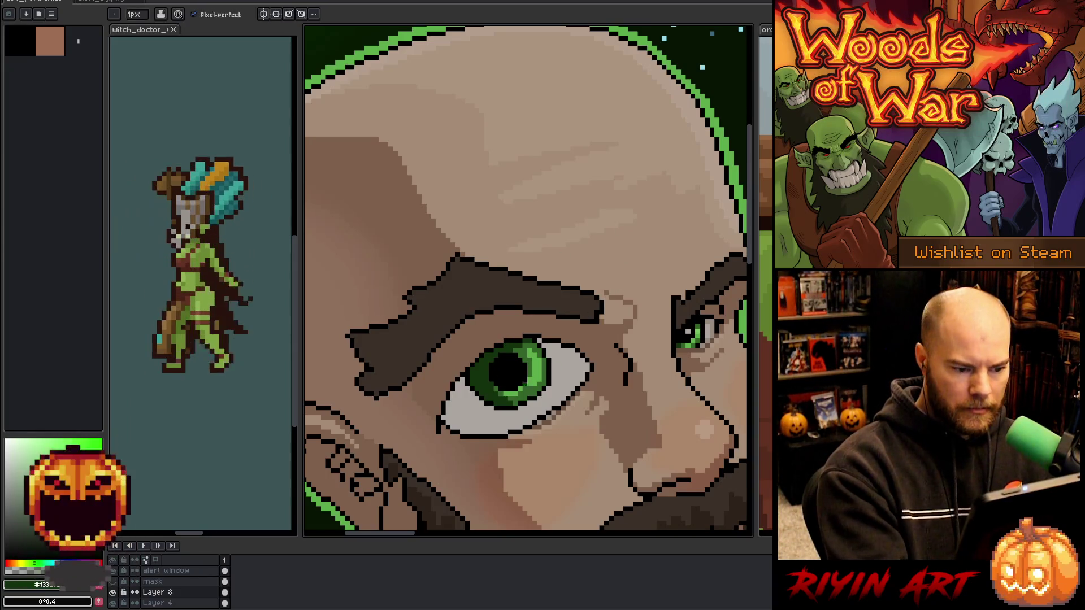
key("i")
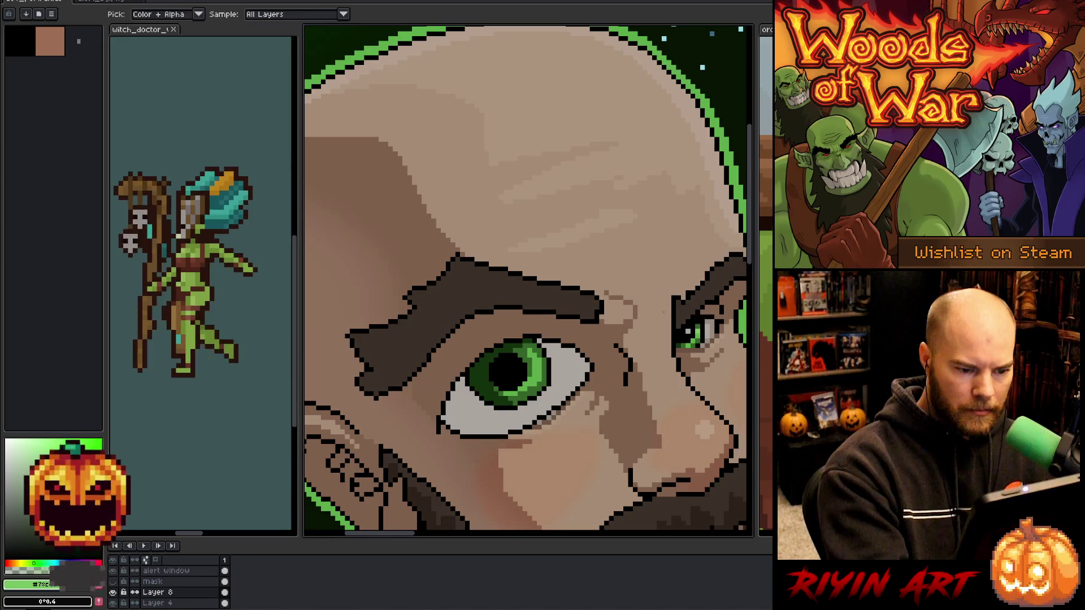
key("b")
Sample the iris green, a pale catchlight tone, and a slightly darker skin tone.
left_click(530, 368, "alt")
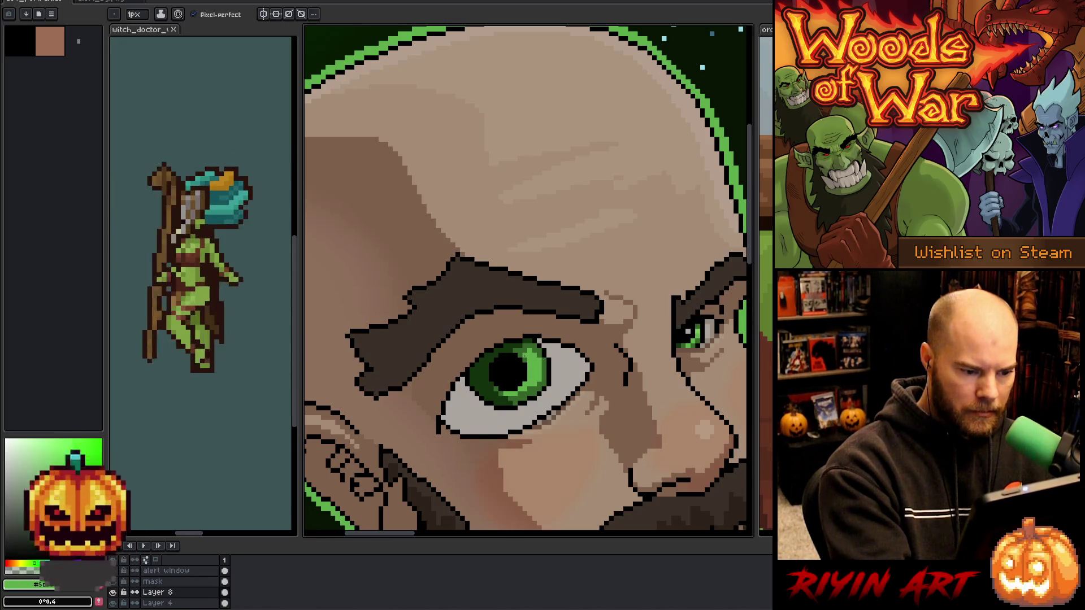
left_click(703, 328, "alt")
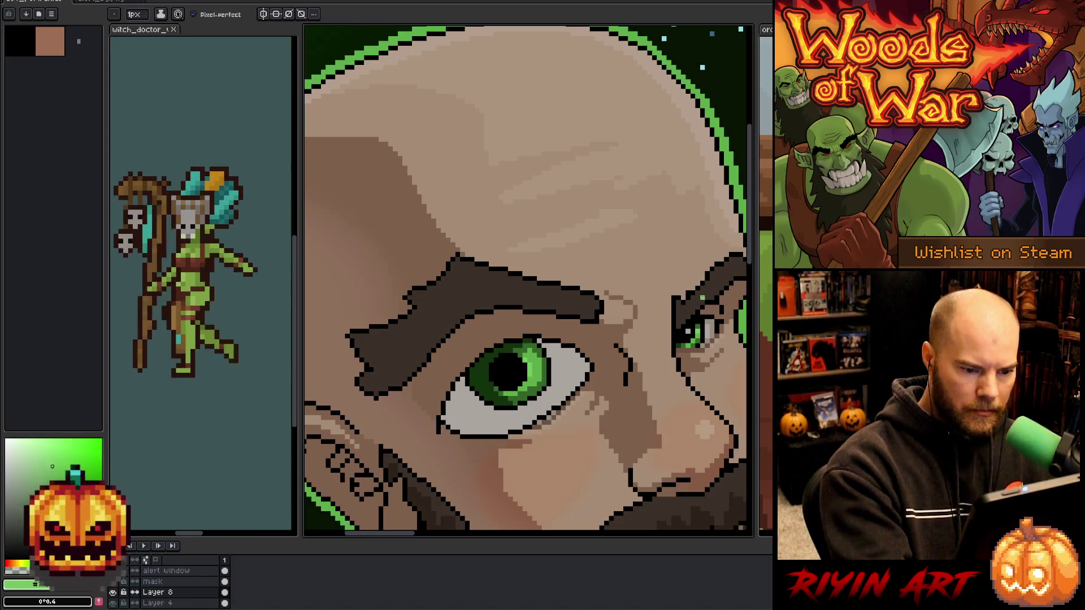
left_click(694, 327, "alt")
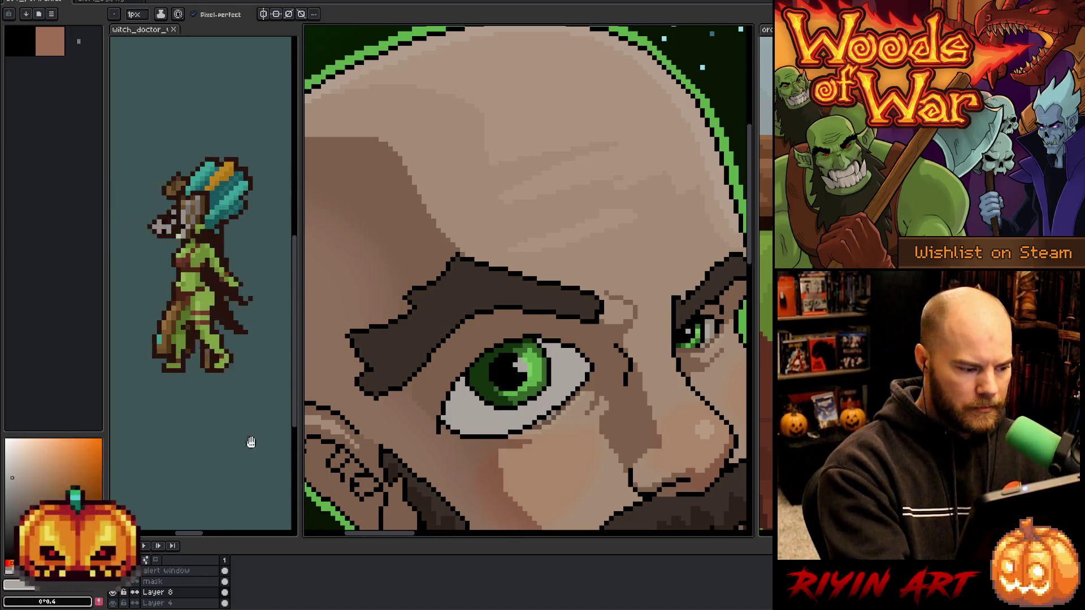
left_click(19, 498)
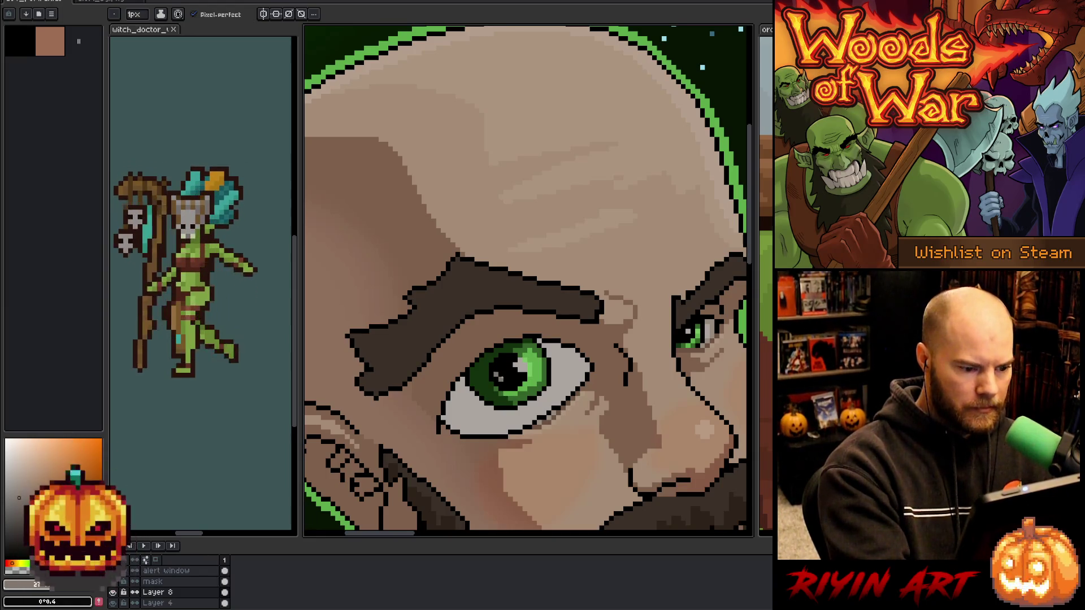
Deselect the area around the wide eye's white.
scroll(615, 394, "down", 5)
scroll(615, 393, "up", 5)
key("i")
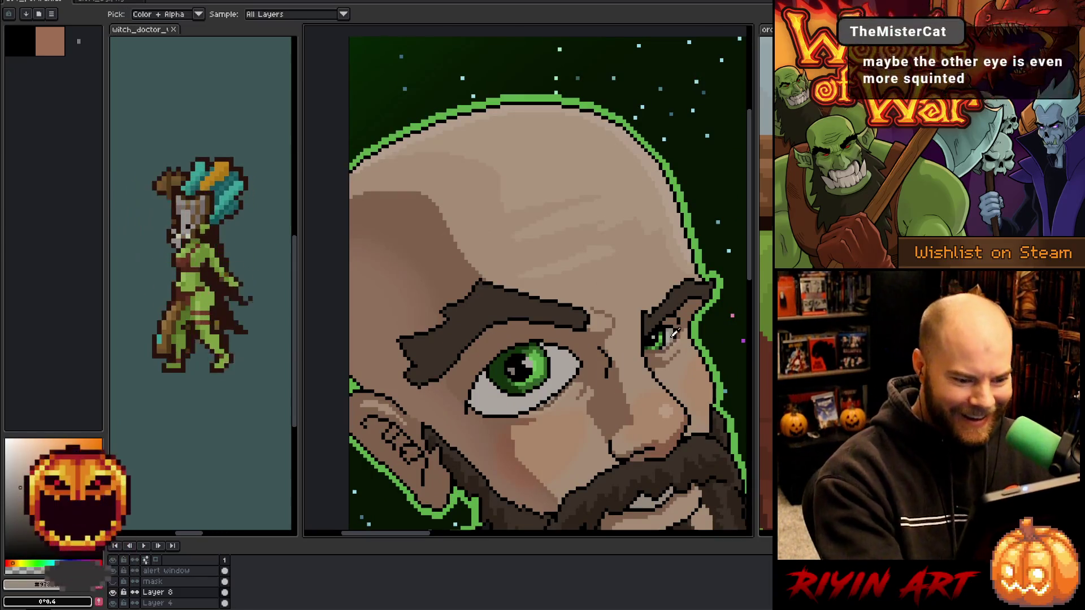
key("b")
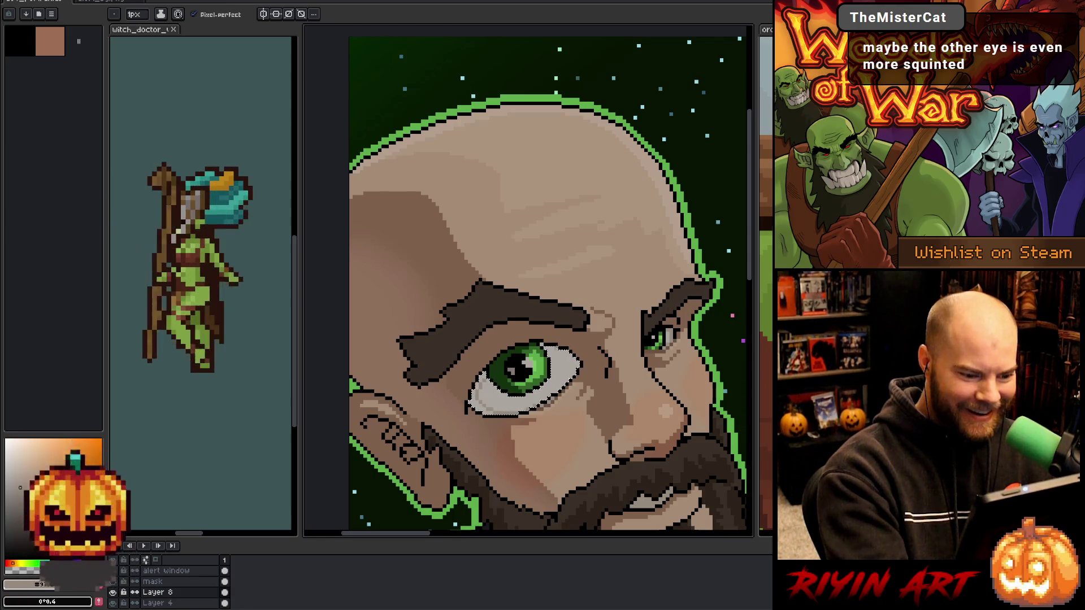
key("g")
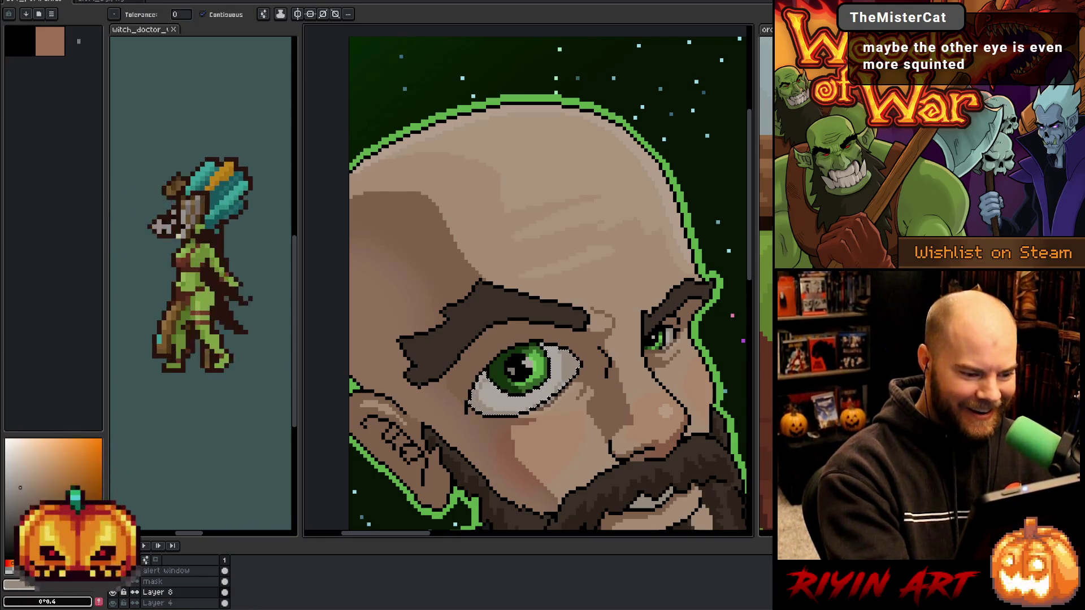
key("b")
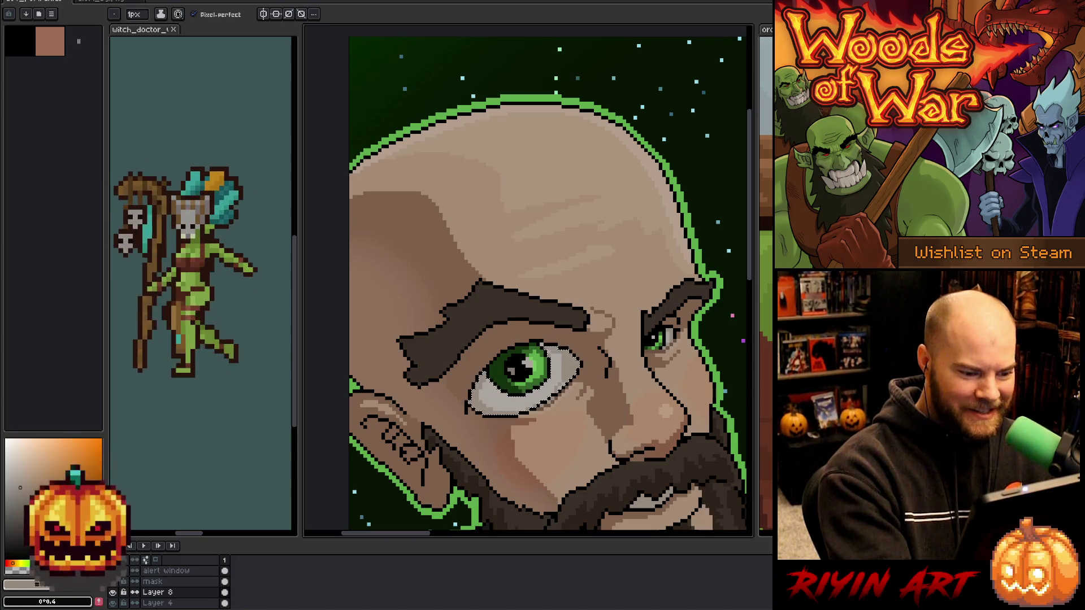
key("ctrl+d")
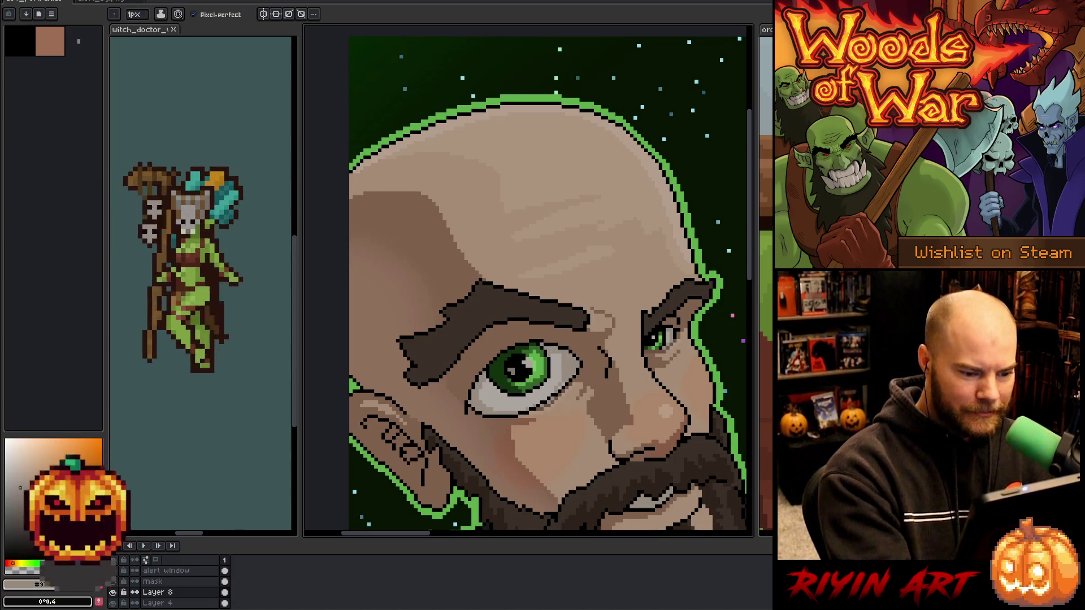
Toggle between eraser and pencil, zooming out to view the banner and back in.
key("e")
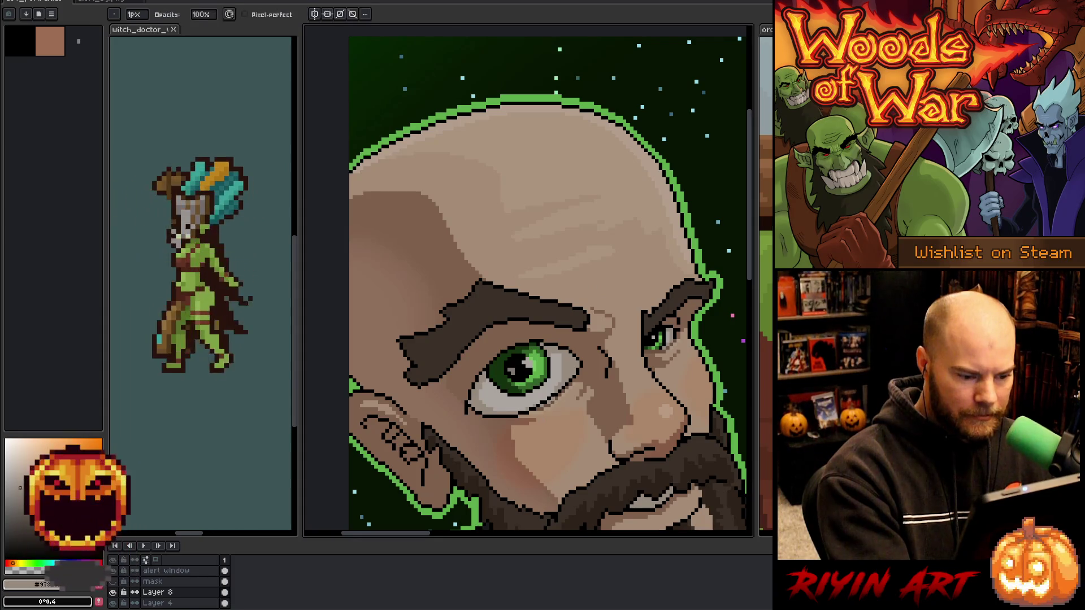
key("b")
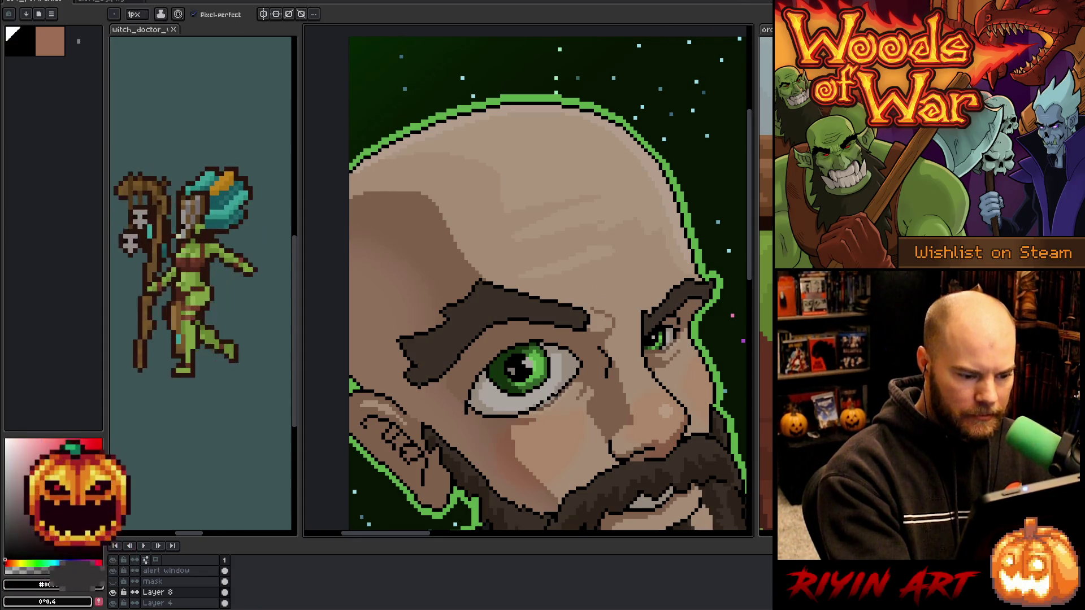
key("e")
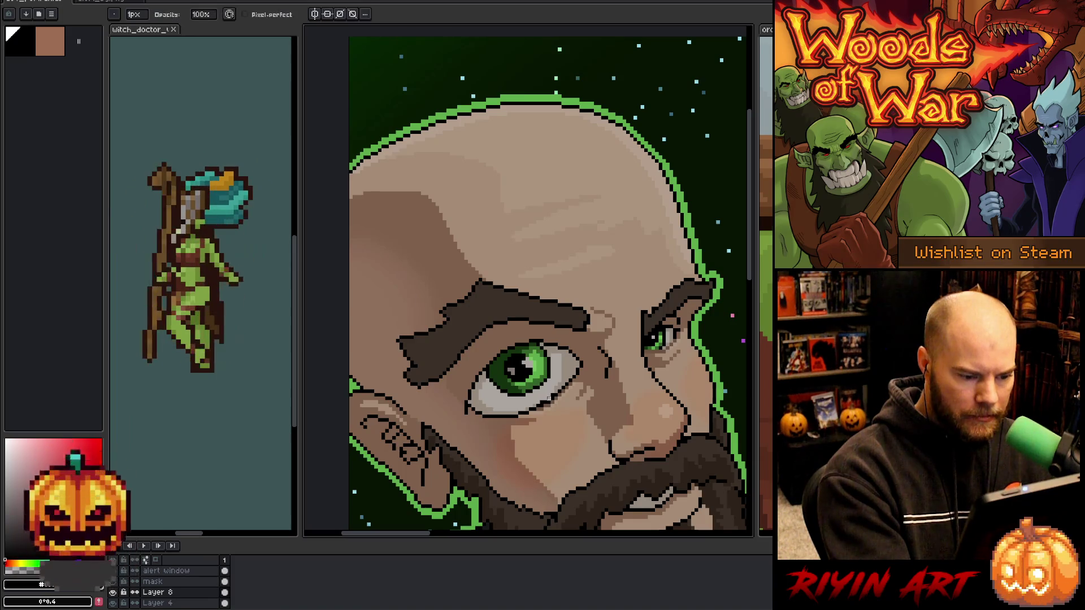
key("b")
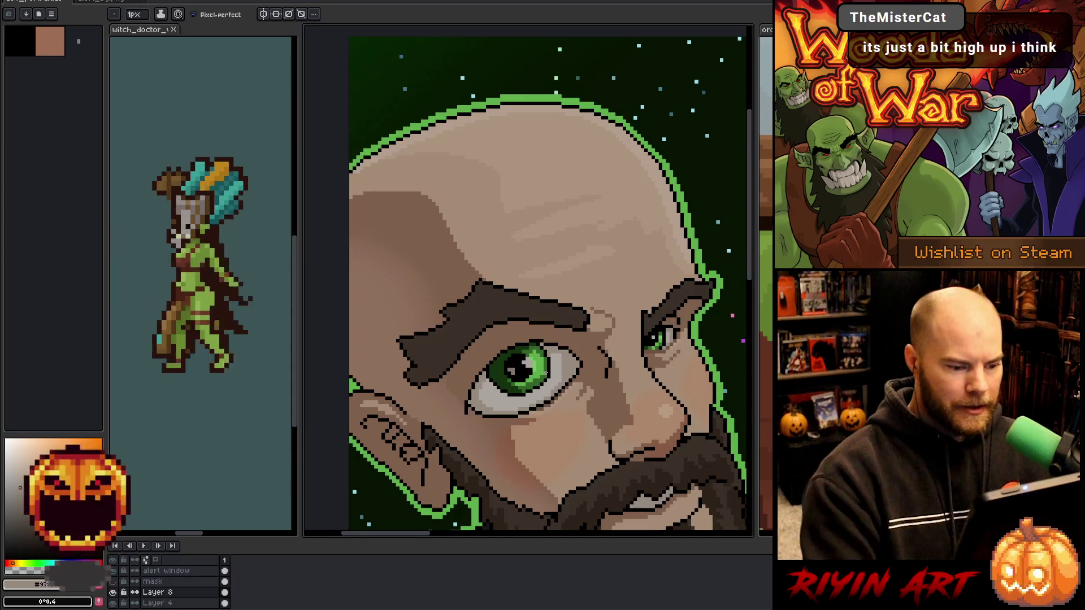
scroll(467, 343, "down", 5)
key("b")
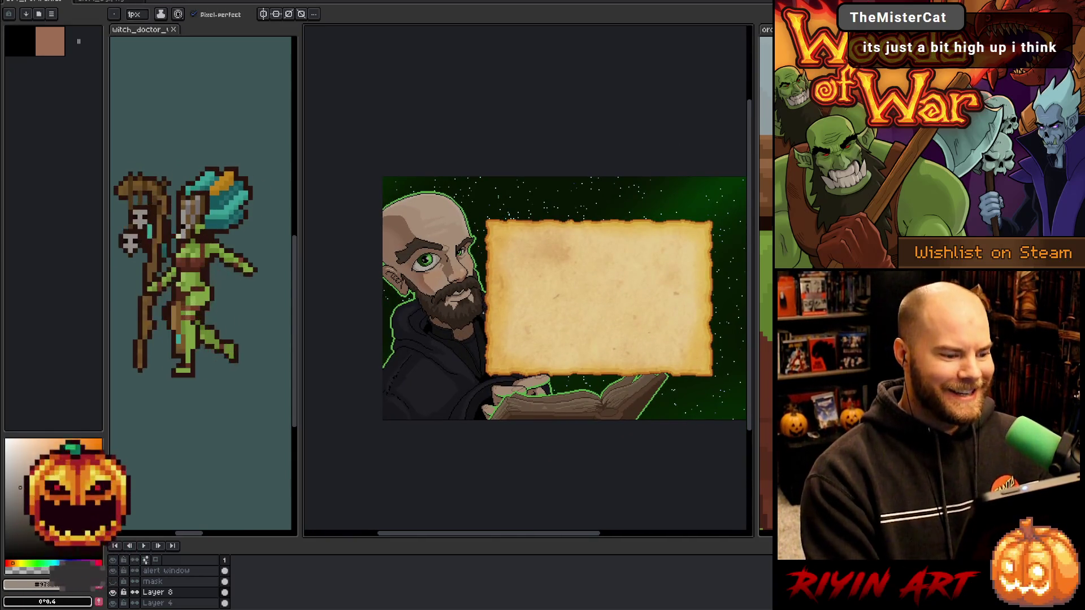
scroll(427, 271, "up", 4)
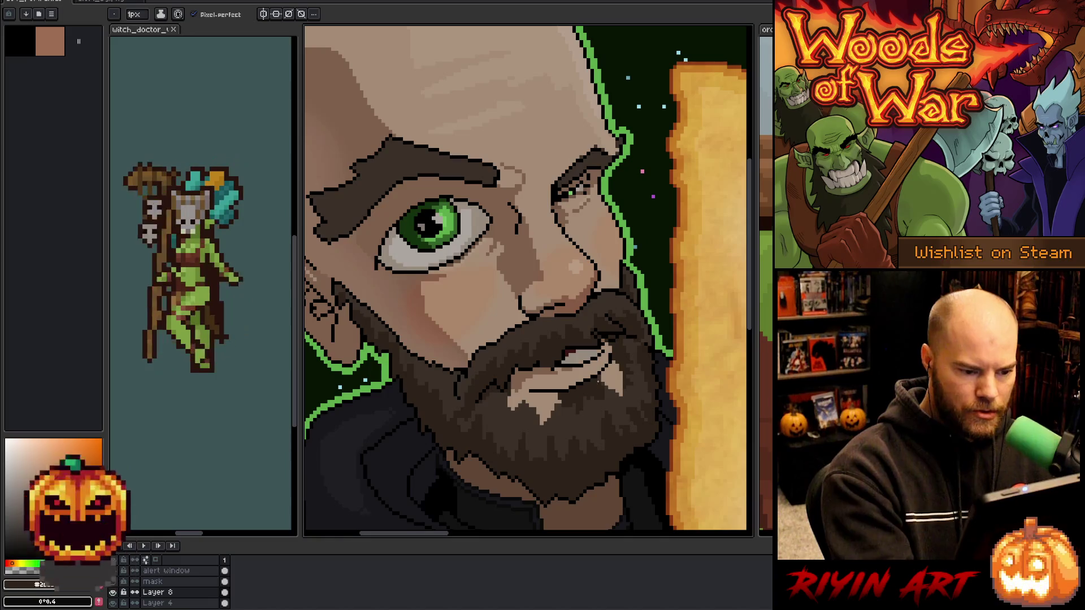
Sample a dark beard colour and draw a short stroke below the lip.
key("i")
key("b")
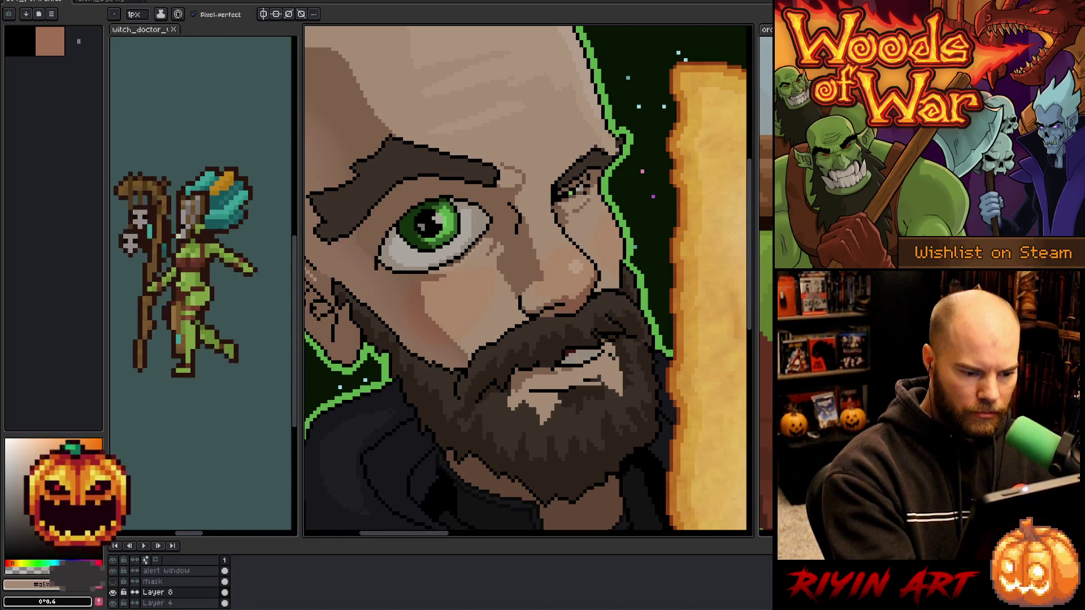
left_click(567, 387, "alt")
left_click_drag(590, 389, 615, 372)
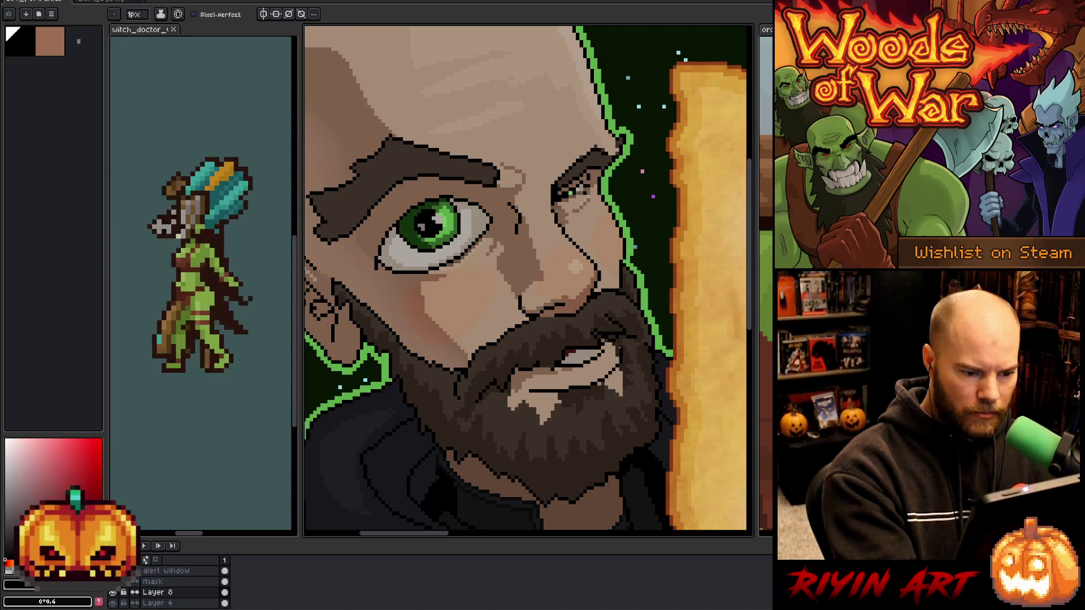
Pick the dark orange-brown beard colour as the drawing colour.
left_click(624, 337, "alt")
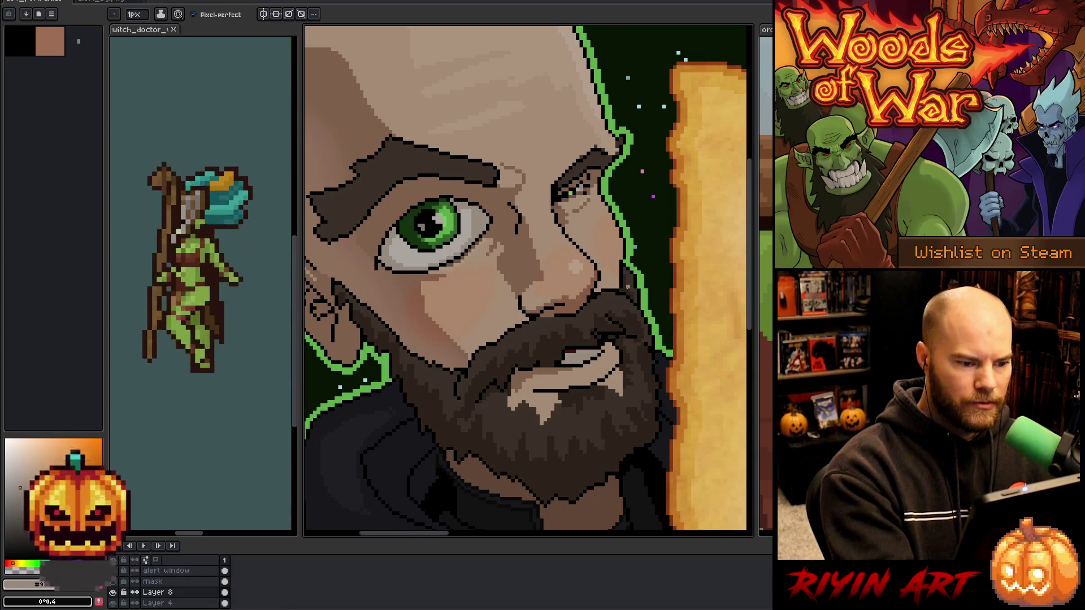
scroll(529, 280, "down", 3)
scroll(529, 280, "up", 2)
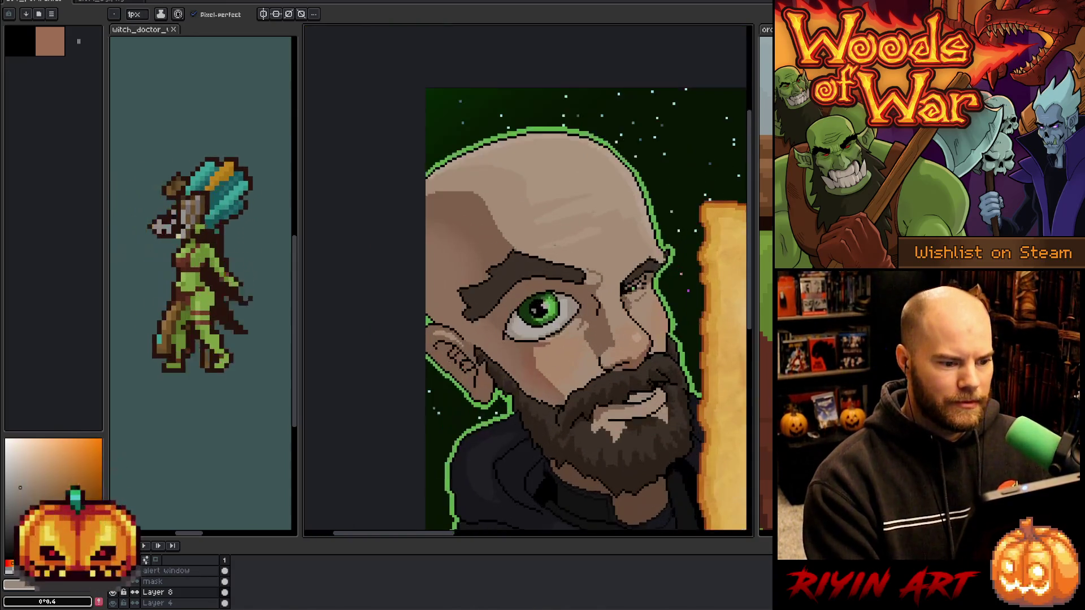
scroll(528, 280, "down", 1)
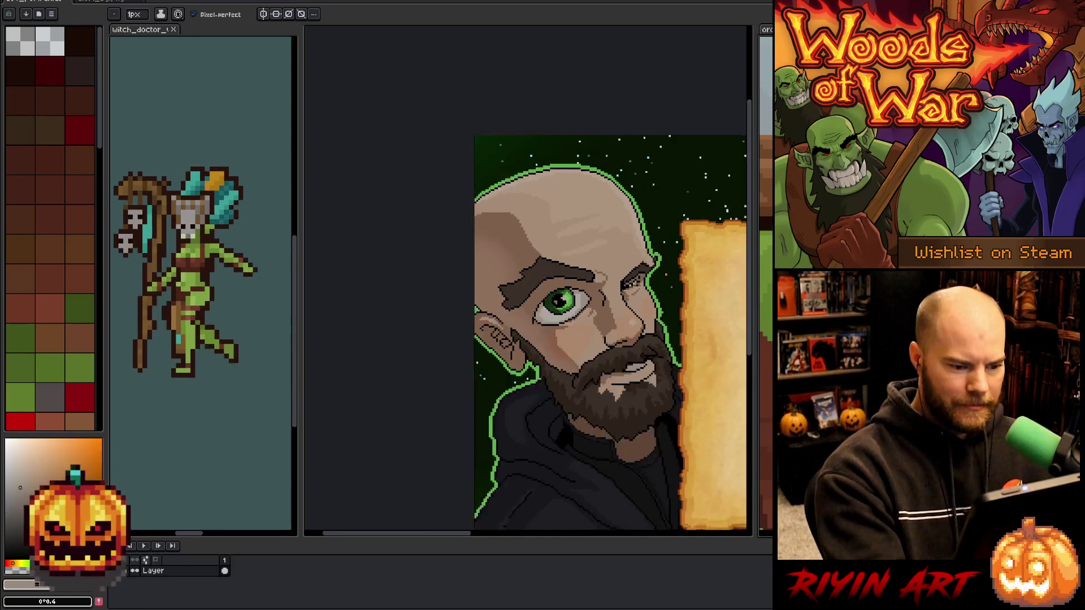
scroll(529, 280, "down", 1)
scroll(528, 280, "up", 2)
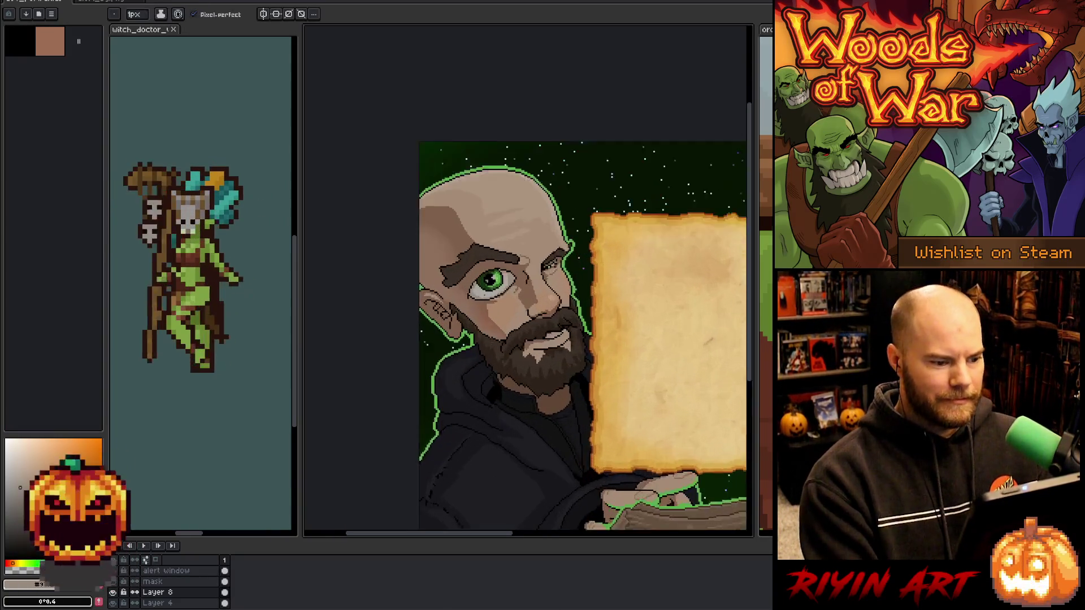
scroll(610, 363, "up", 3)
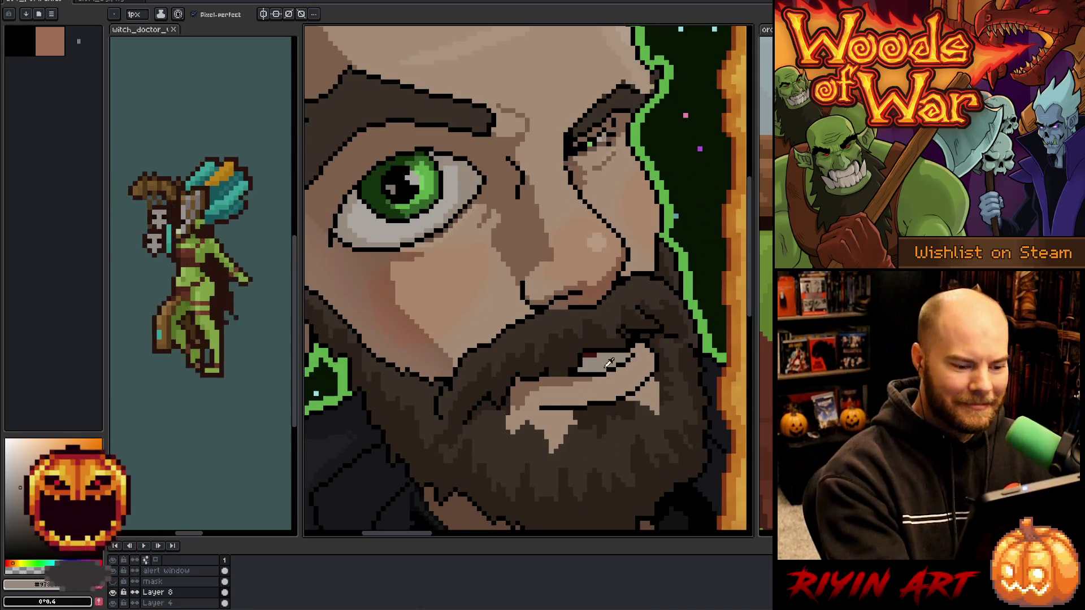
Zoom in on the wide eye and sample its colours, ending on the iris green.
left_click_drag(609, 363, 703, 468)
key("m")
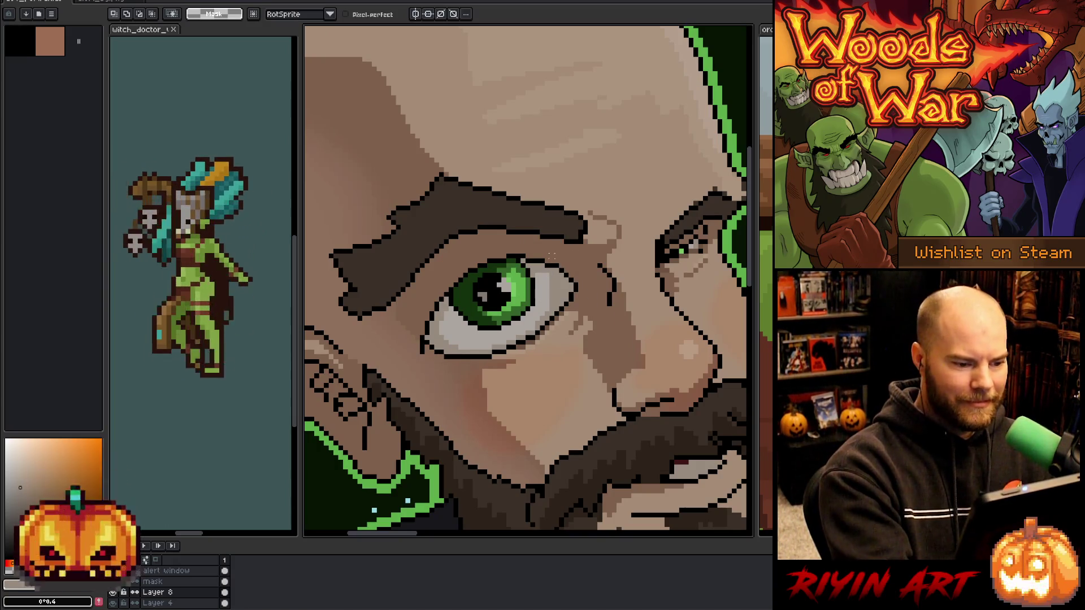
key("b")
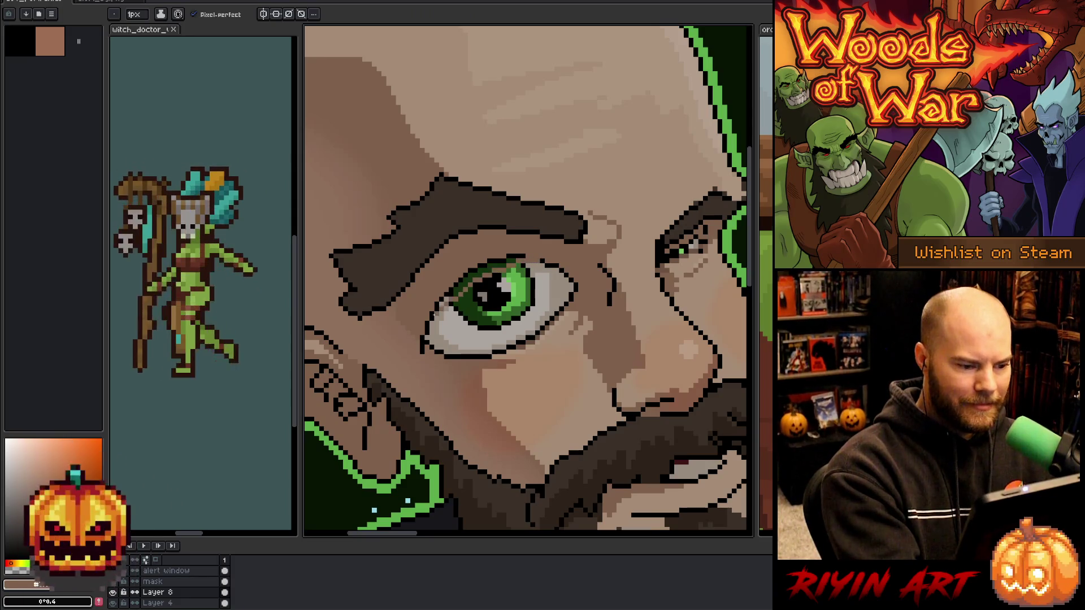
left_click(534, 259, "alt")
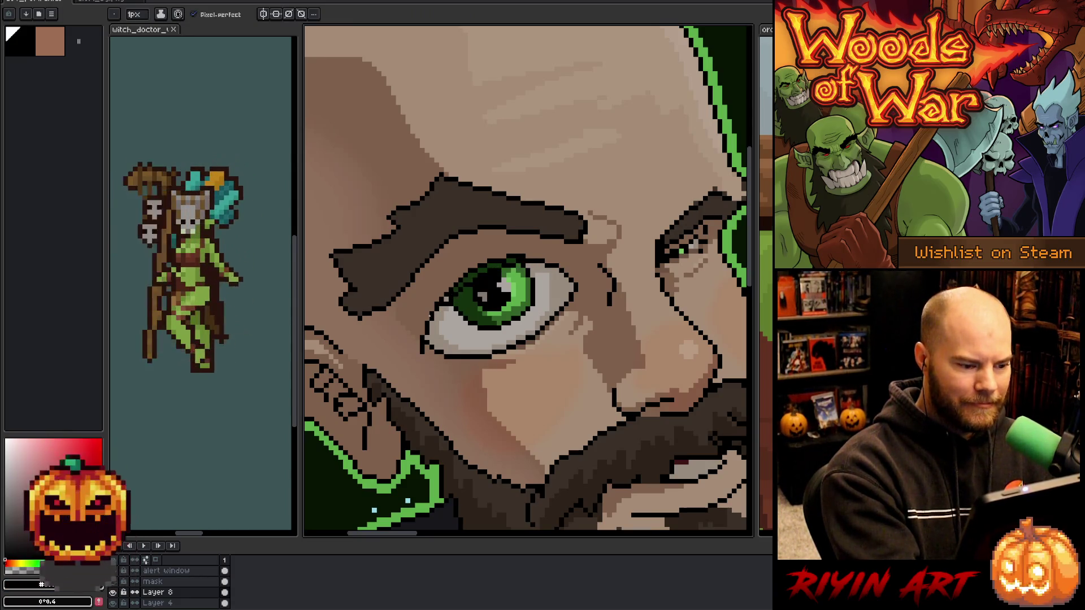
left_click(430, 303, "alt")
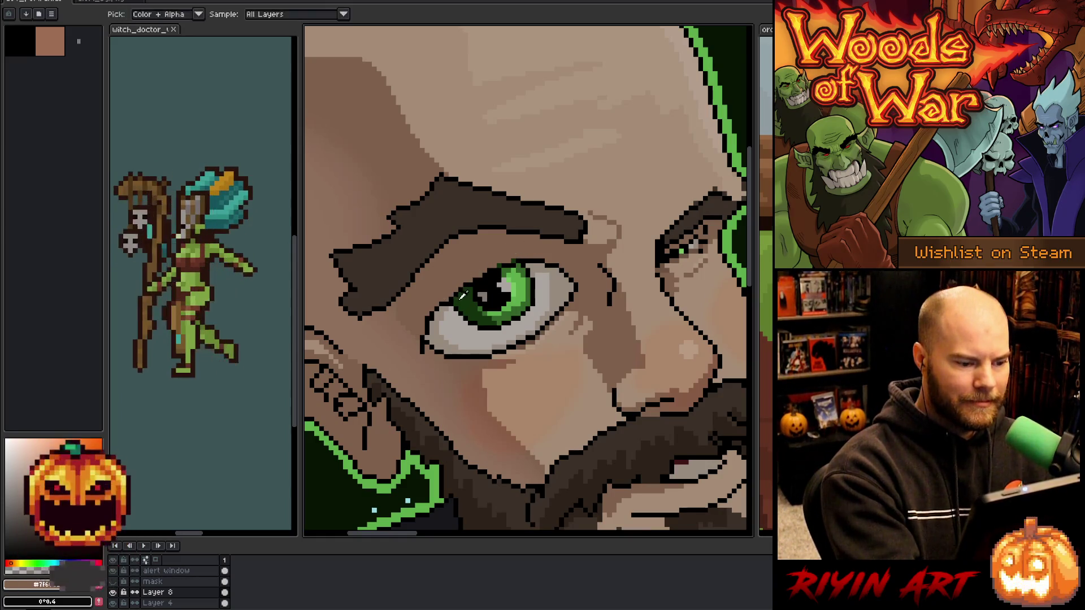
left_click(500, 305, "alt")
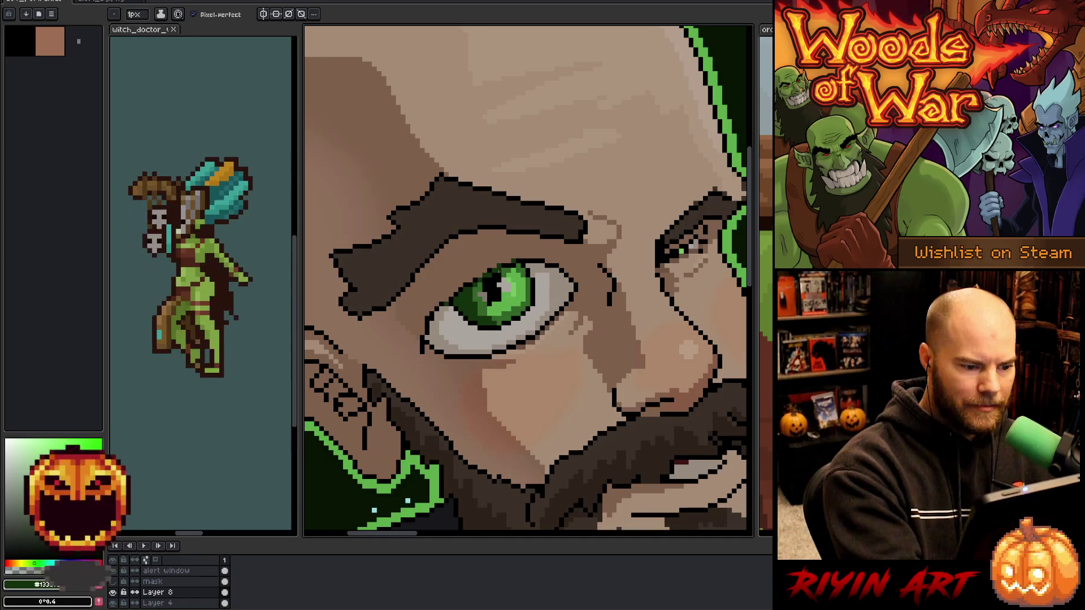
Eyedrop a warm skin tone plus dark, lighter and mid greens from the iris, then zoom out to the banner.
key("alt")
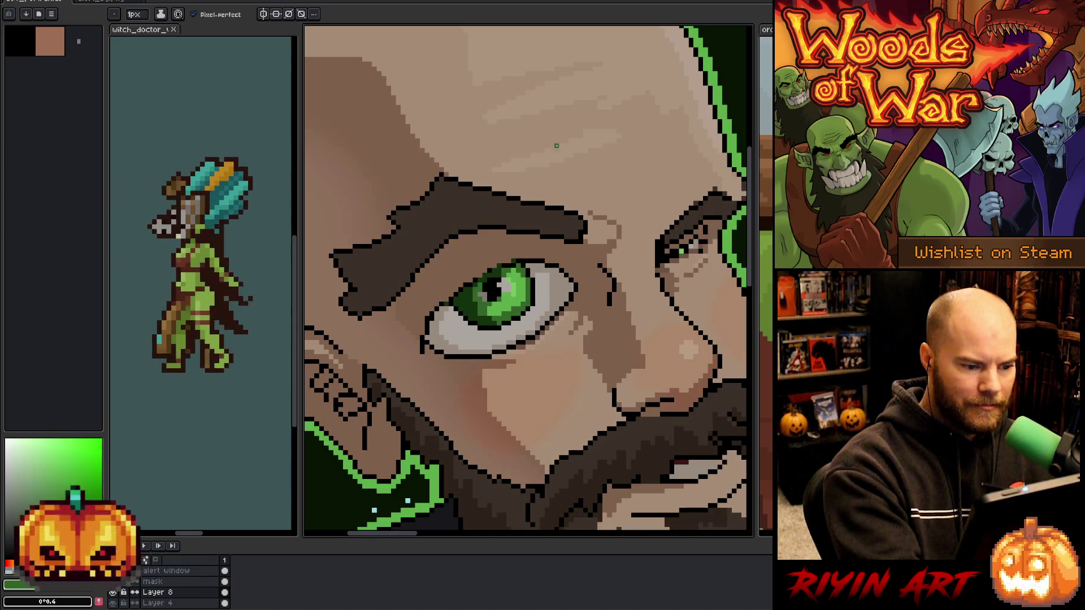
left_click(499, 267, "alt")
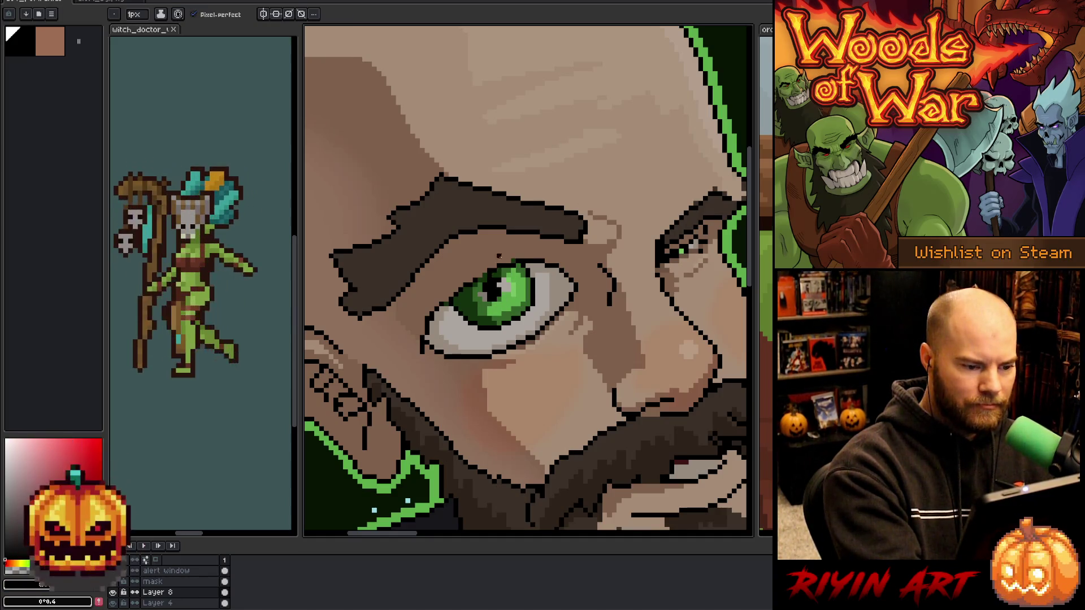
left_click(512, 232, "alt")
left_click(518, 263, "alt")
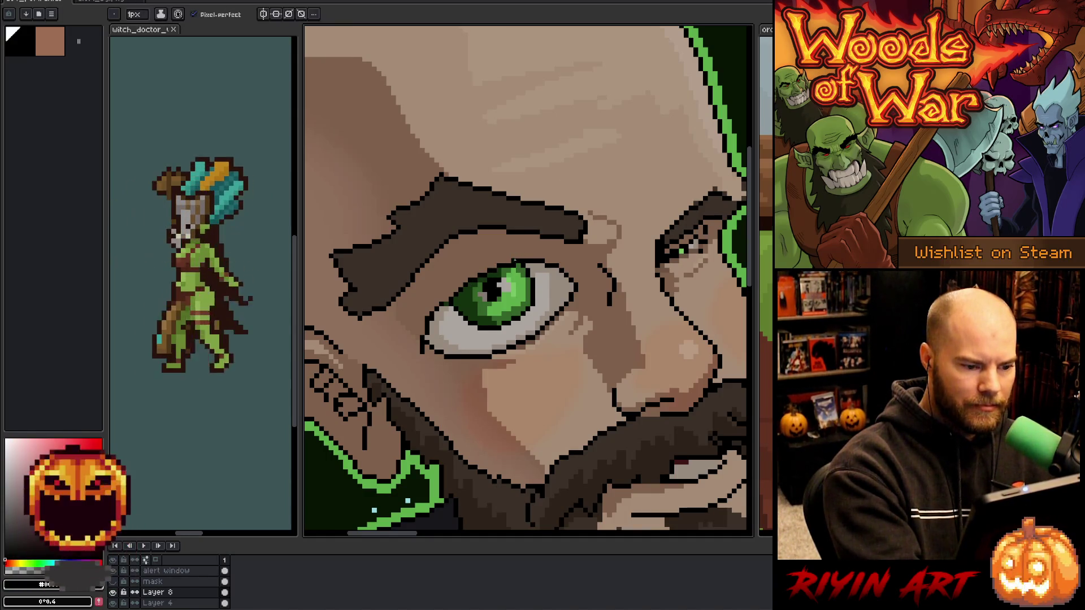
left_click(522, 251, "alt")
scroll(604, 395, "down", 5)
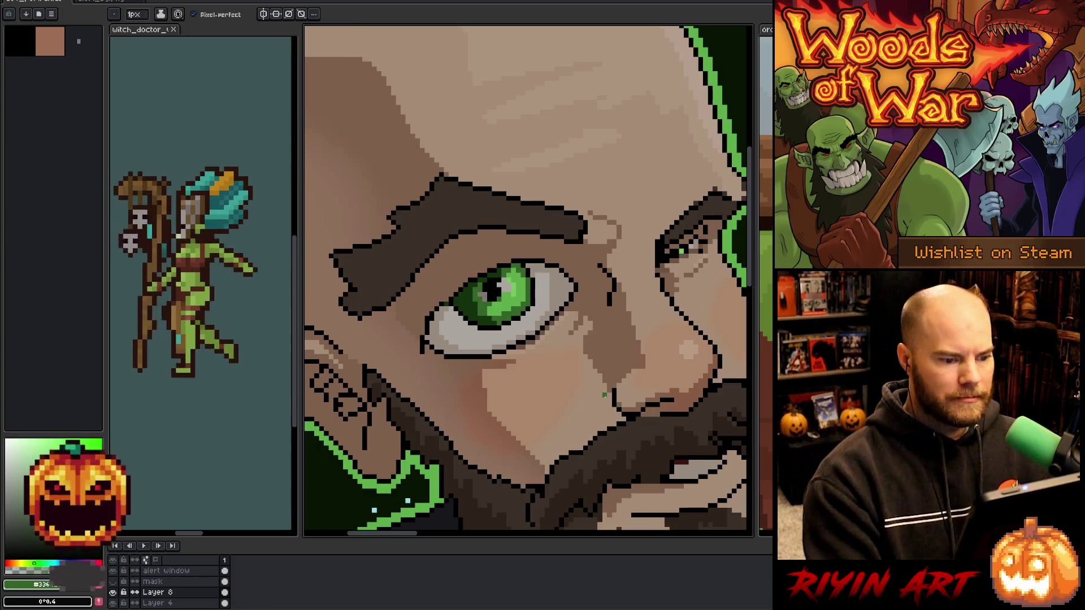
left_click_drag(580, 395, 480, 354)
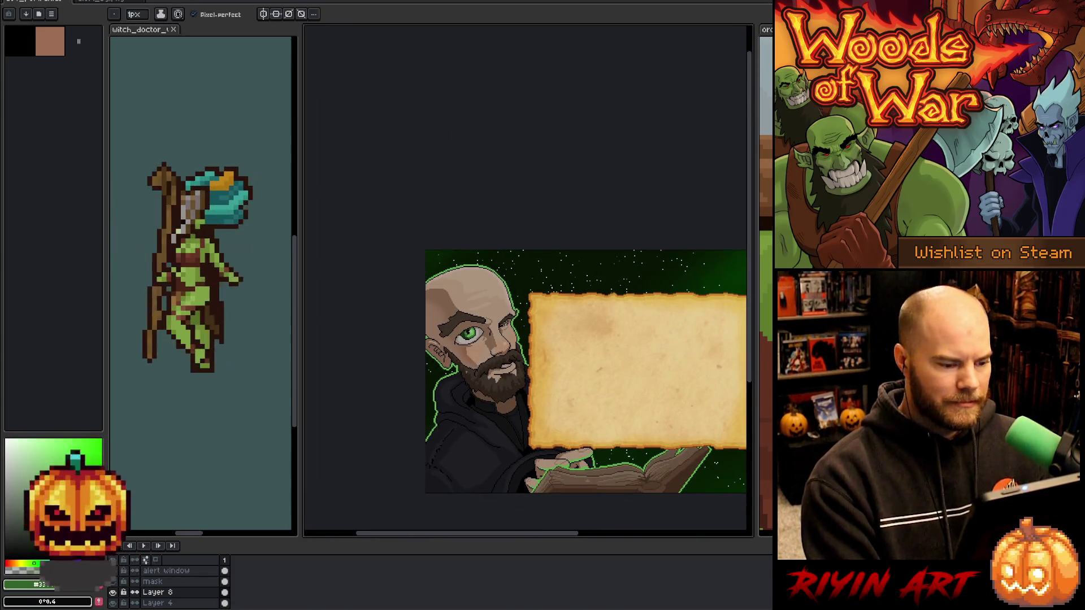
Zoom in, lasso the eye, and confirm it enlarged and shifted.
scroll(498, 359, "up", 1)
scroll(384, 344, "up", 2)
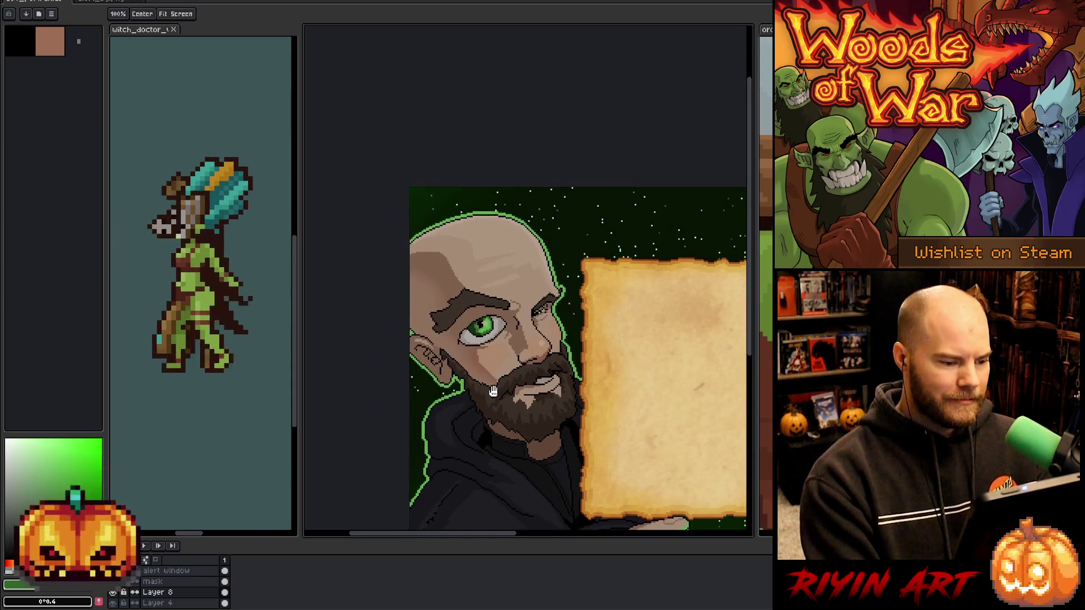
key("m")
mouse_move(514, 225)
left_mouse_down()
mouse_move(534, 303)
mouse_move(446, 344)
mouse_move(465, 220)
mouse_move(547, 222)
mouse_move(520, 282)
left_mouse_up()
key("Return")
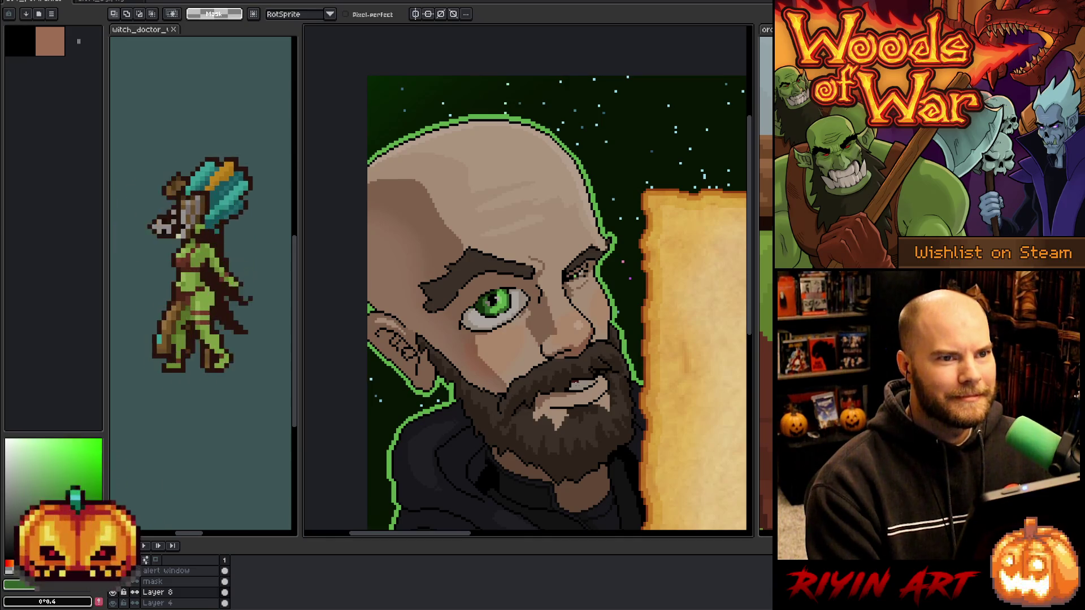
Toggle Layer 8 to compare the wide and calm eyes, leave it hidden, and zoom back in.
scroll(553, 370, "down", 2)
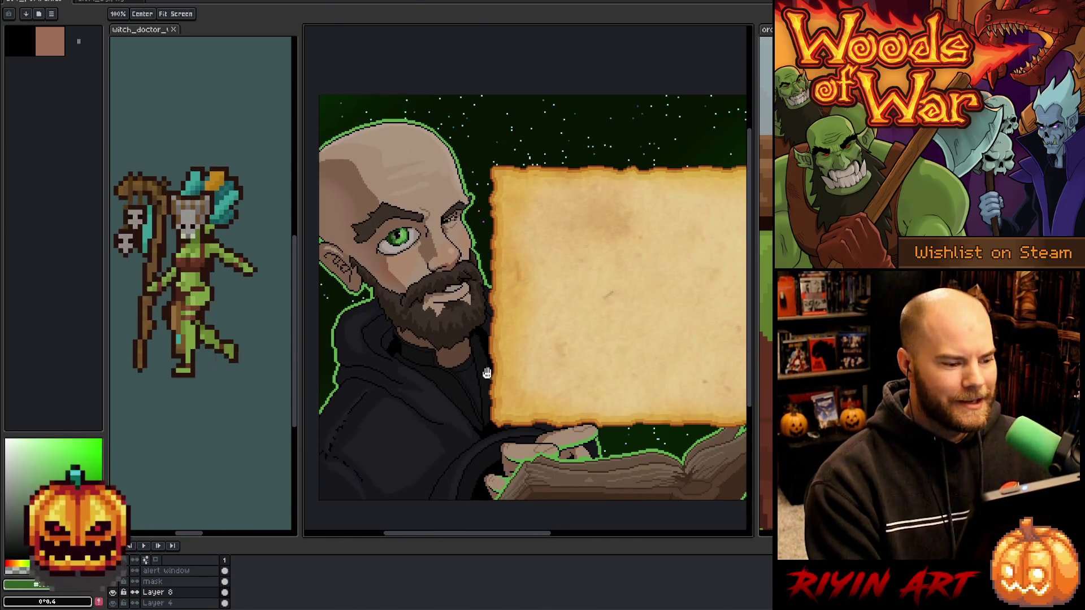
left_click(115, 595)
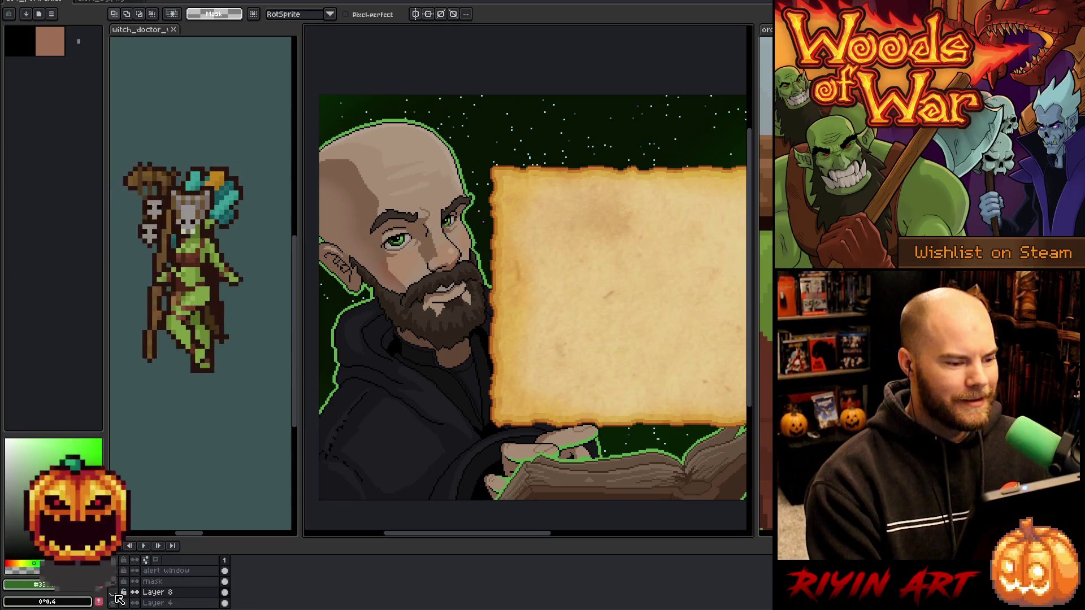
left_click(114, 593)
left_click(114, 593)
left_click(113, 592)
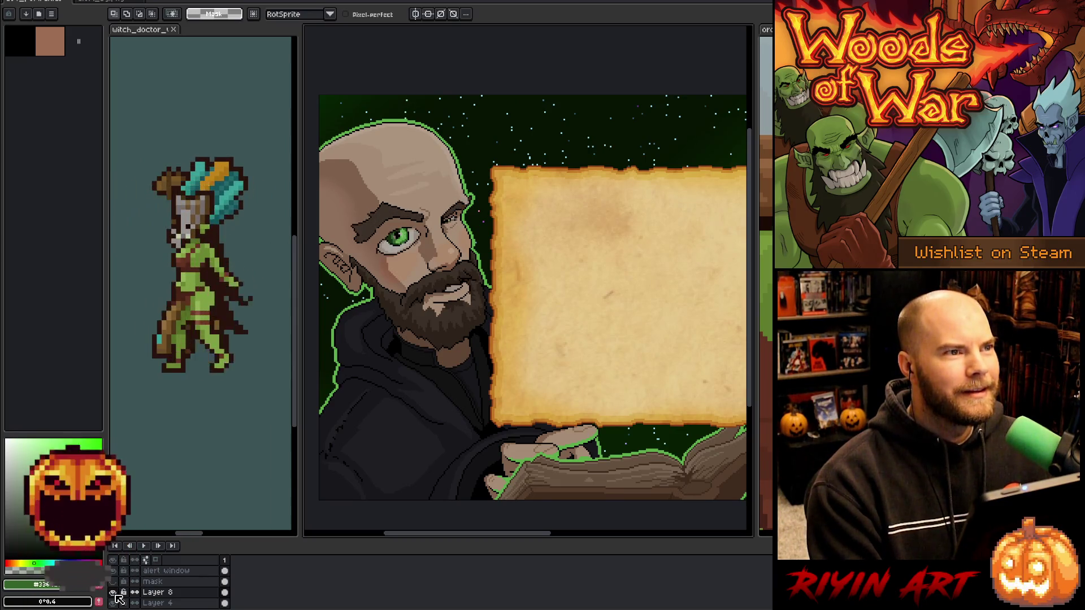
left_click(113, 592)
left_click(113, 593)
left_click(114, 593)
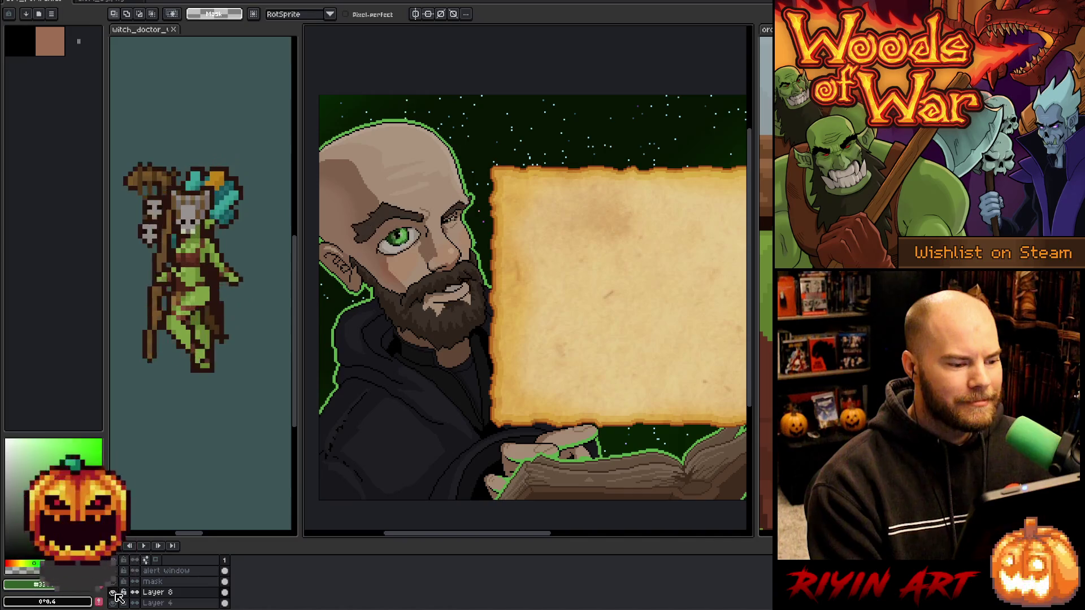
scroll(463, 306, "up", 3)
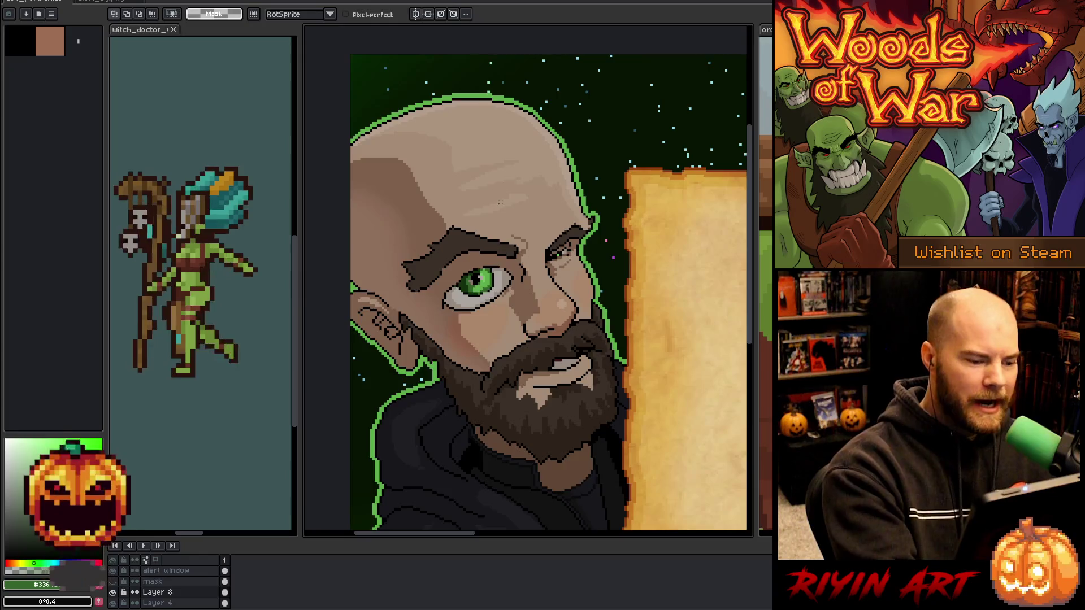
scroll(503, 265, "up", 2)
Draw a larger upper outline around the eye with the 1px pencil.
left_click_drag(529, 170, 562, 155)
key("b")
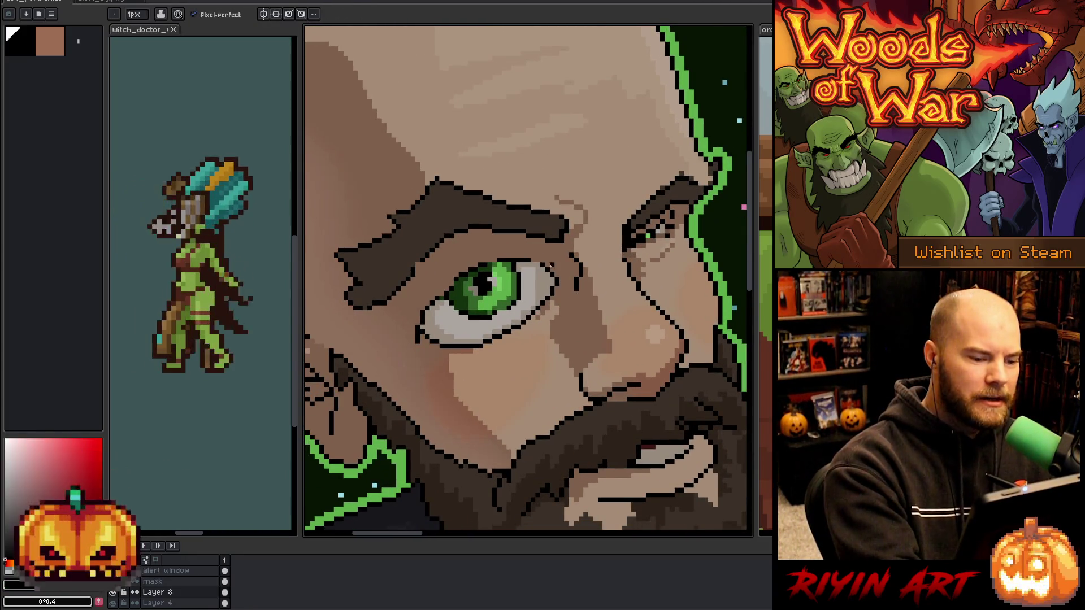
mouse_move(551, 264)
left_mouse_down()
mouse_move(498, 233)
mouse_move(418, 278)
mouse_move(410, 338)
mouse_move(507, 355)
mouse_move(558, 286)
left_mouse_up()
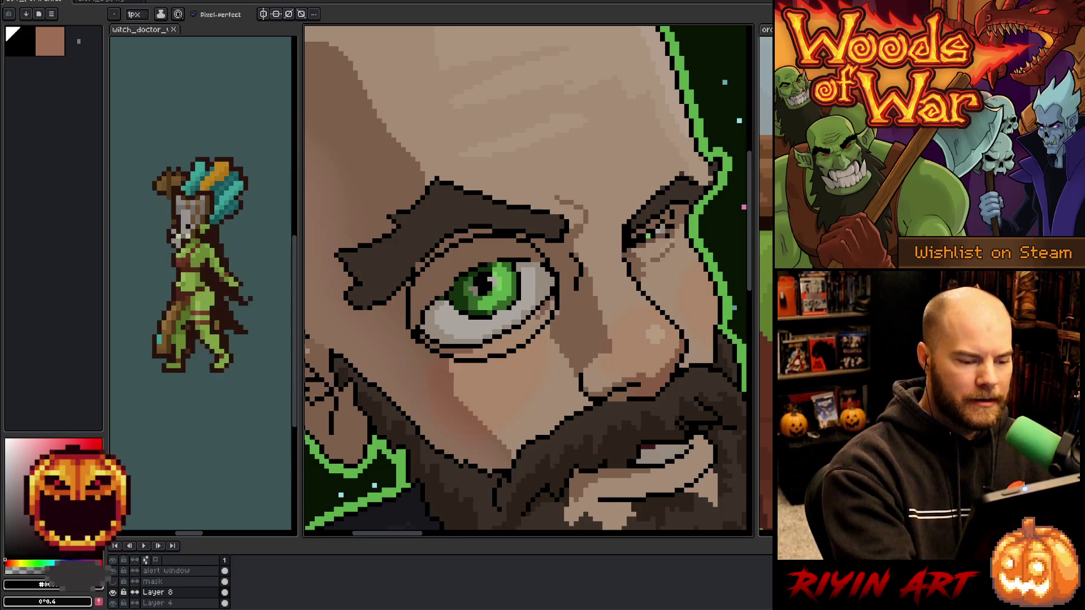
left_click(548, 282, "alt")
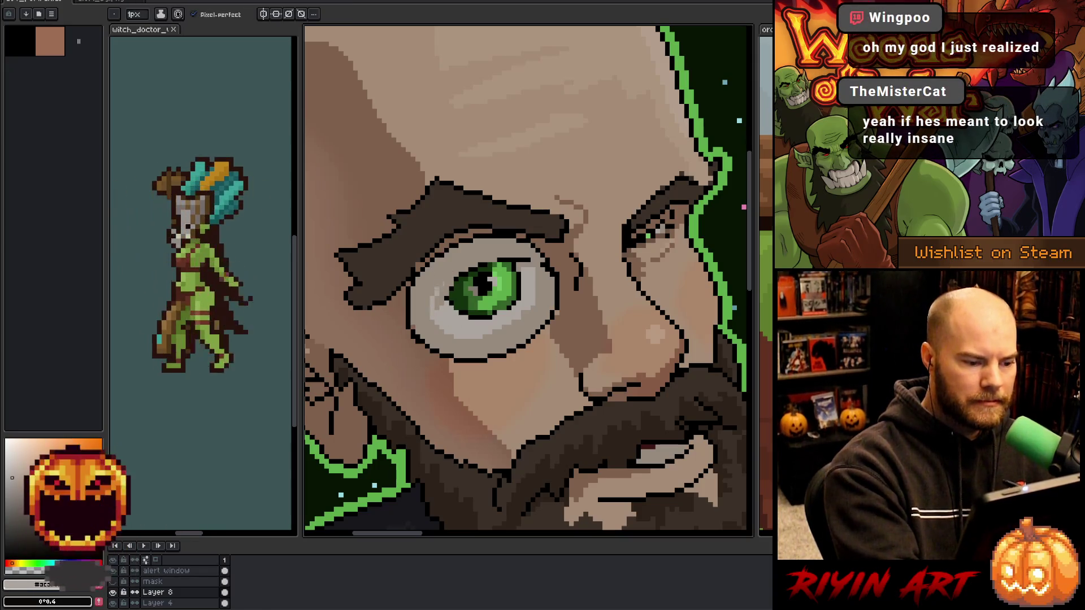
Dot dark-green pixels along the iris's upper-left edge and top.
left_click(452, 285, "alt")
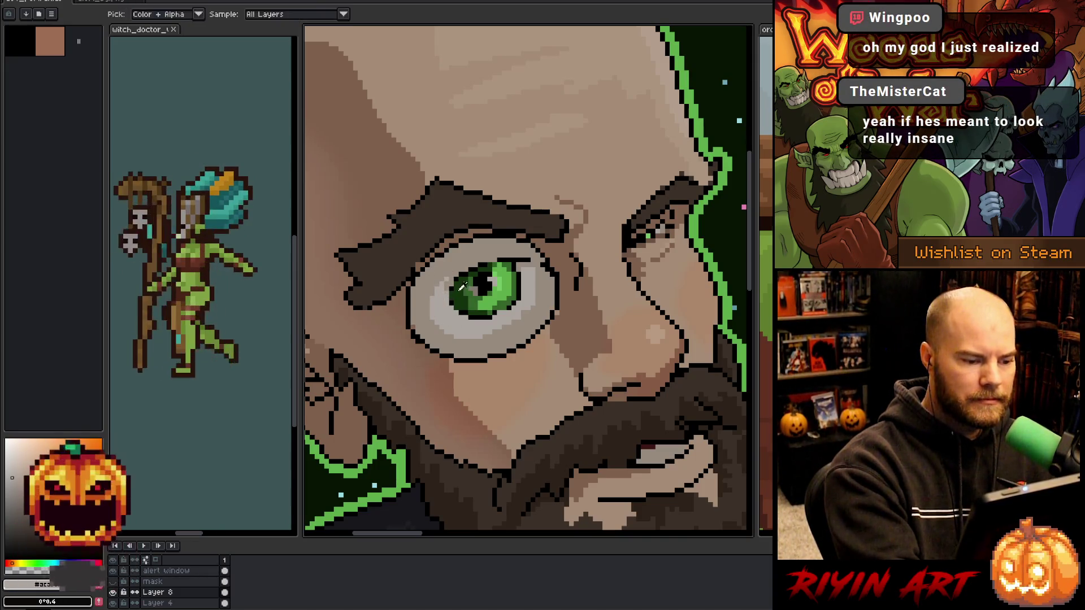
left_click(463, 287)
left_click(460, 269)
left_click(473, 261)
left_click(457, 270)
left_click(473, 258)
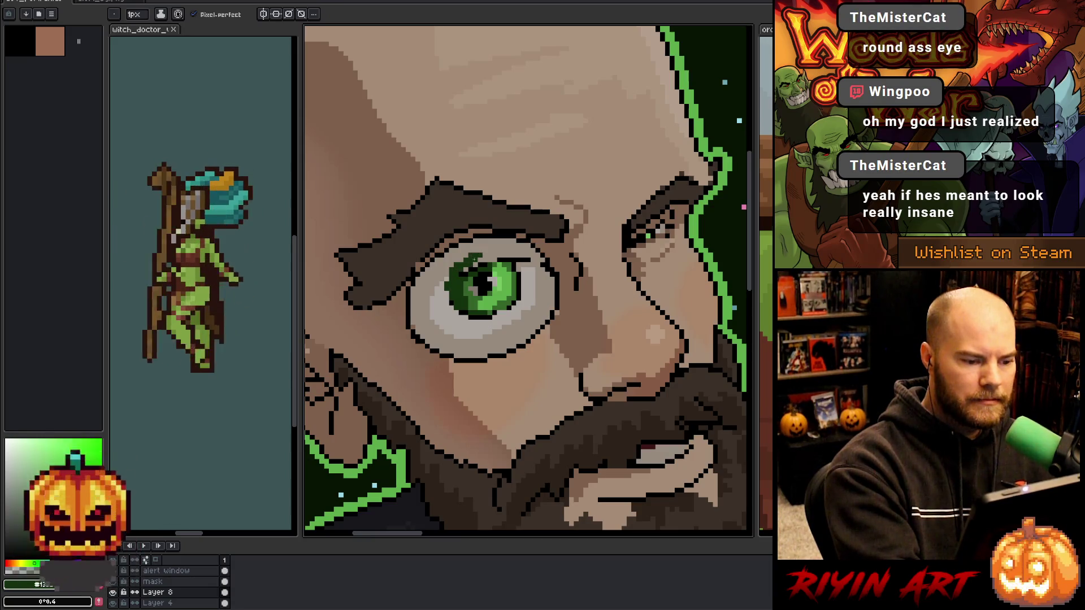
left_click(487, 258)
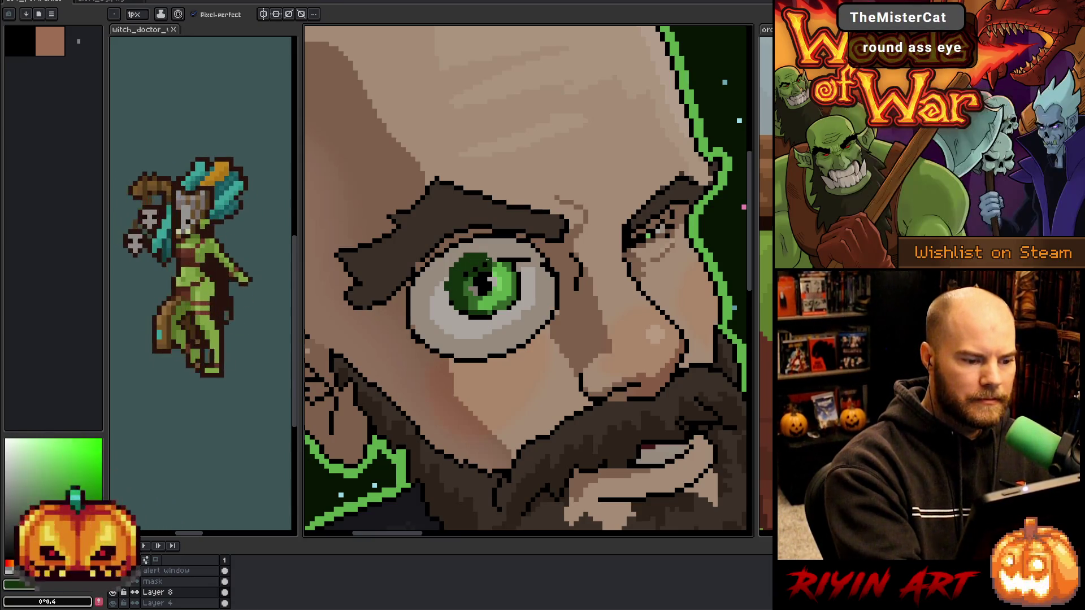
left_click(490, 256)
left_click(495, 256)
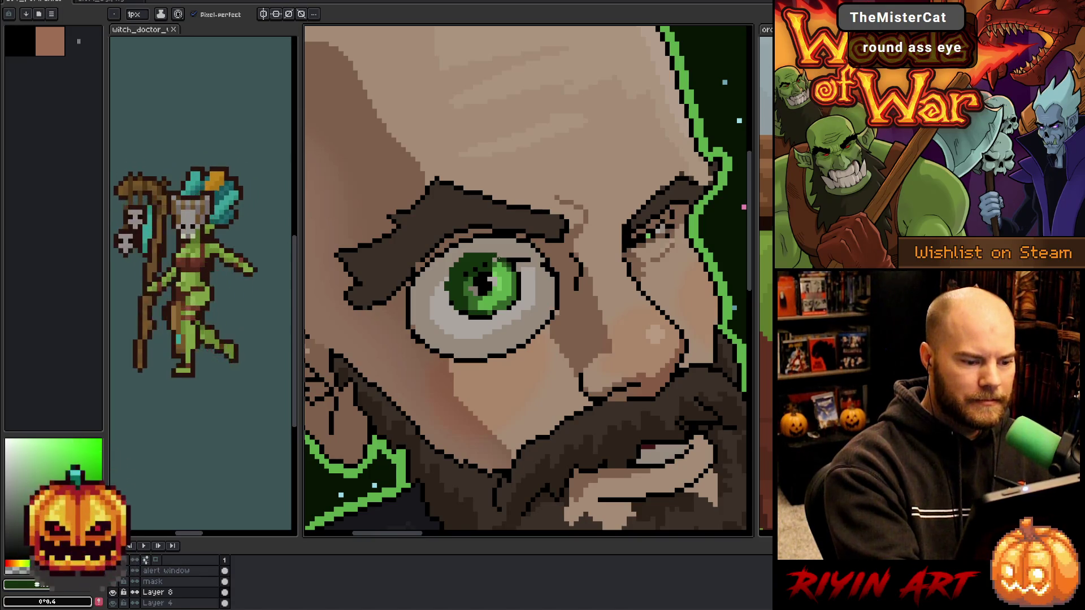
Pick near-black and place dark pixels on the iris's lower-left and upper-left edges.
left_click(498, 259, "alt")
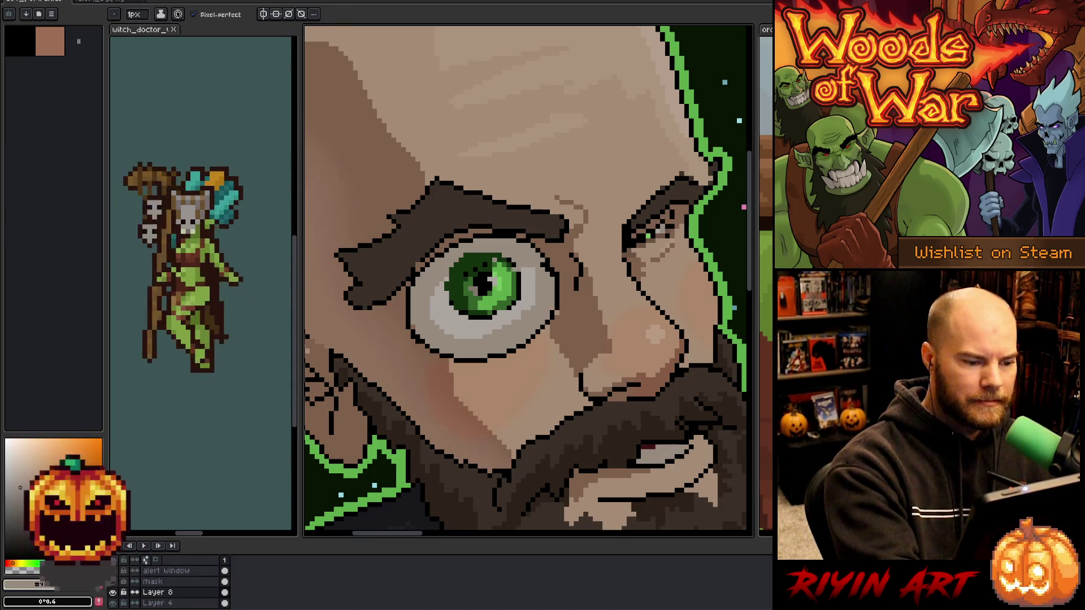
left_click(527, 275, "alt")
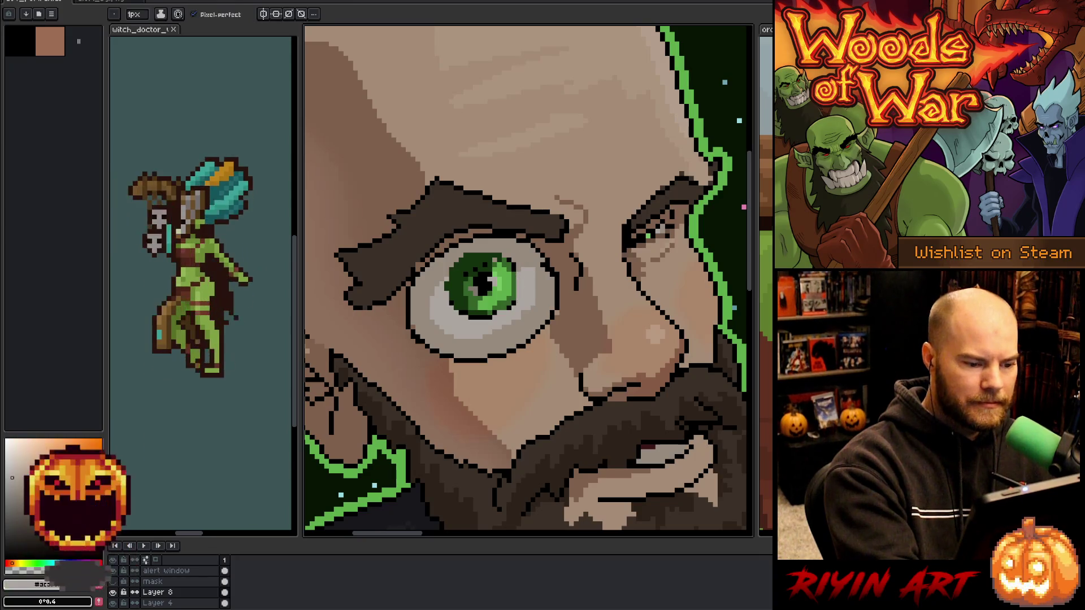
left_click(497, 312, "alt")
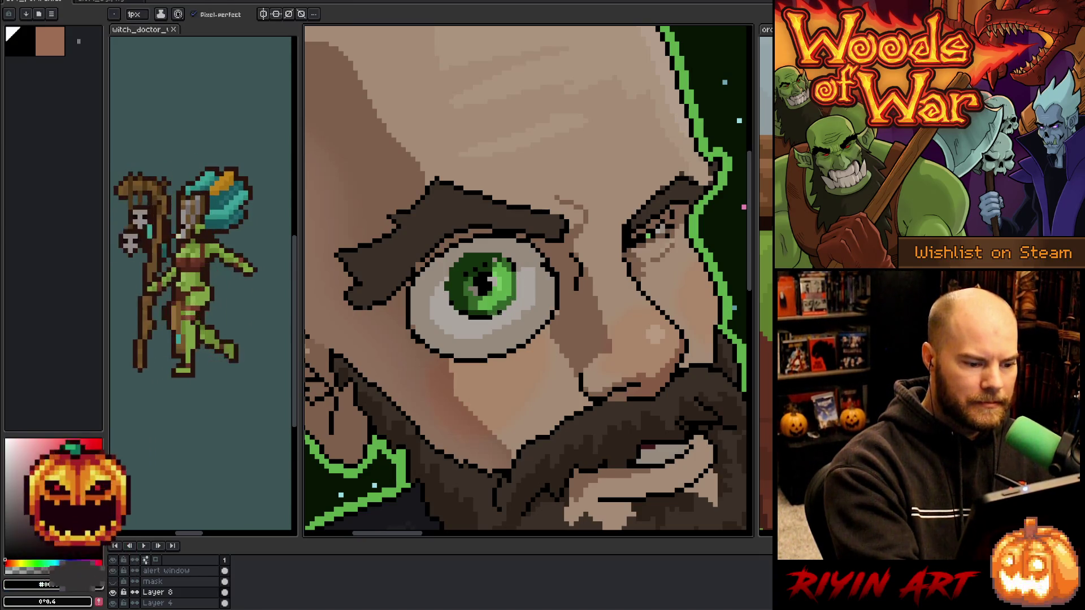
left_click(485, 299, "alt")
left_click(462, 310)
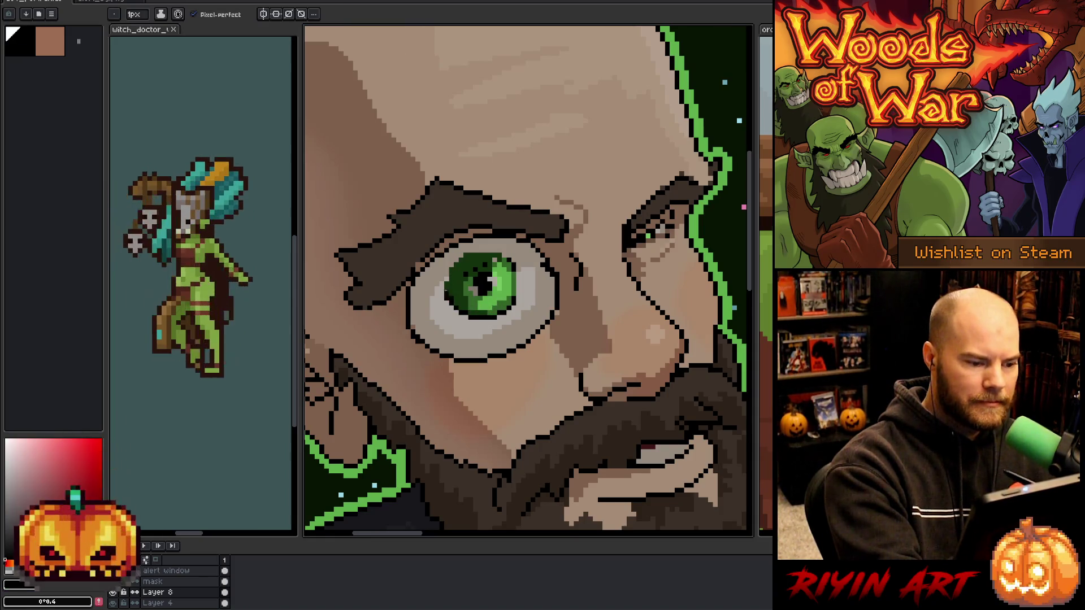
mouse_move(447, 280)
left_mouse_down()
mouse_move(497, 255)
mouse_move(446, 295)
left_mouse_up()
Undo the dark iris stroke, then draw a black curved line beneath the eye.
key("ctrl+z")
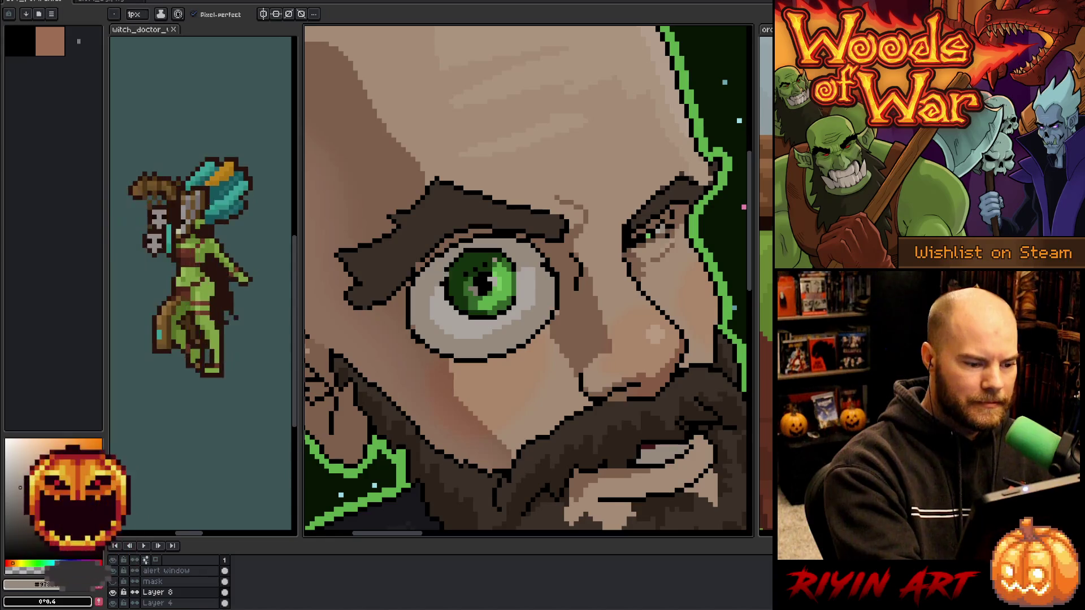
left_click(445, 269, "alt")
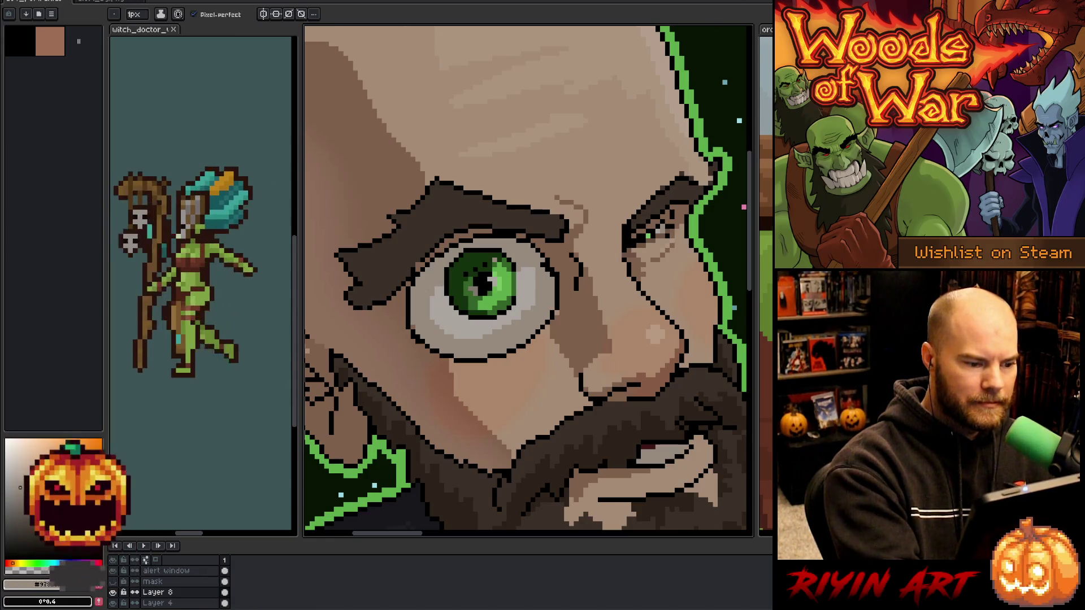
left_click(416, 265, "alt")
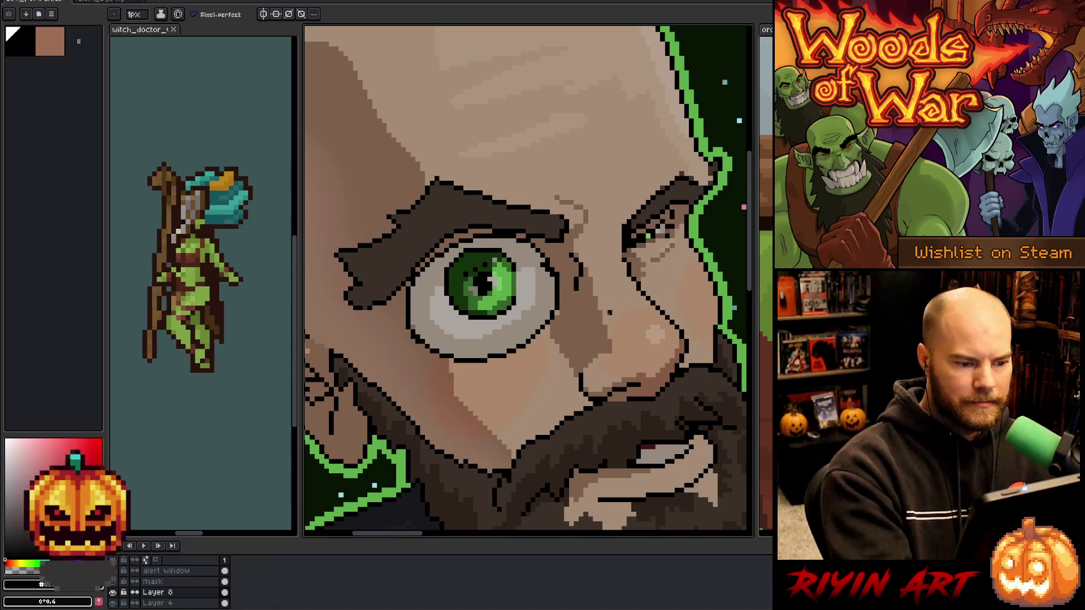
left_click(531, 281, "alt")
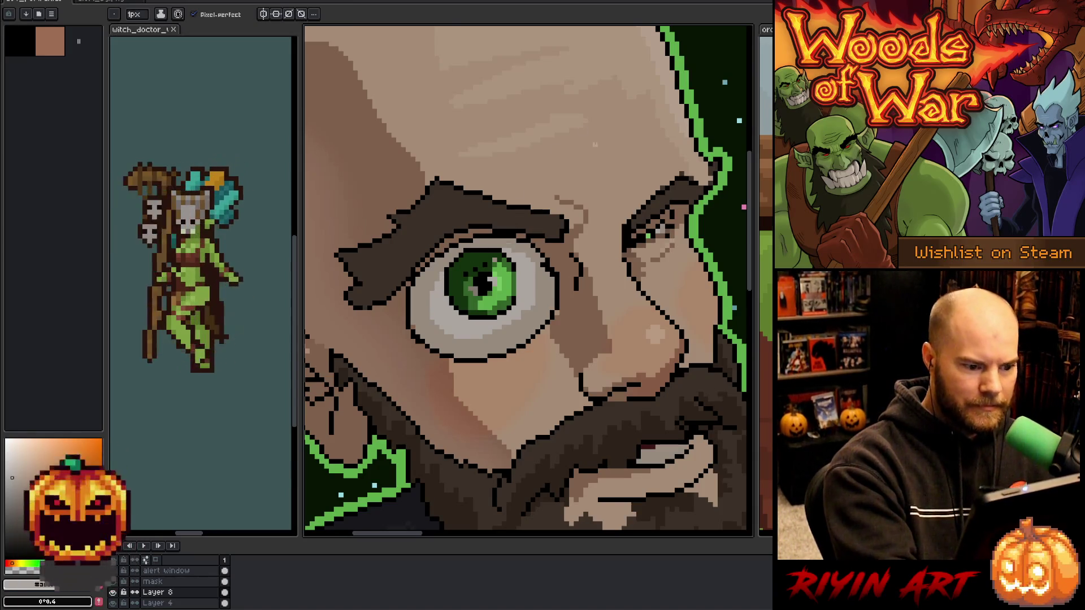
left_click(418, 326, "alt")
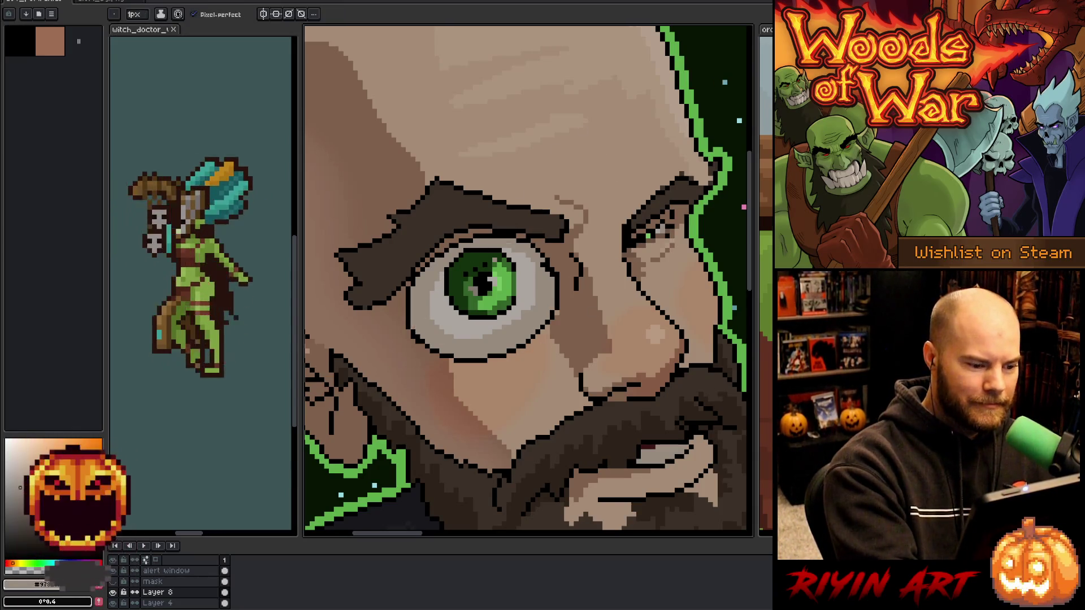
left_click_drag(394, 338, 388, 331)
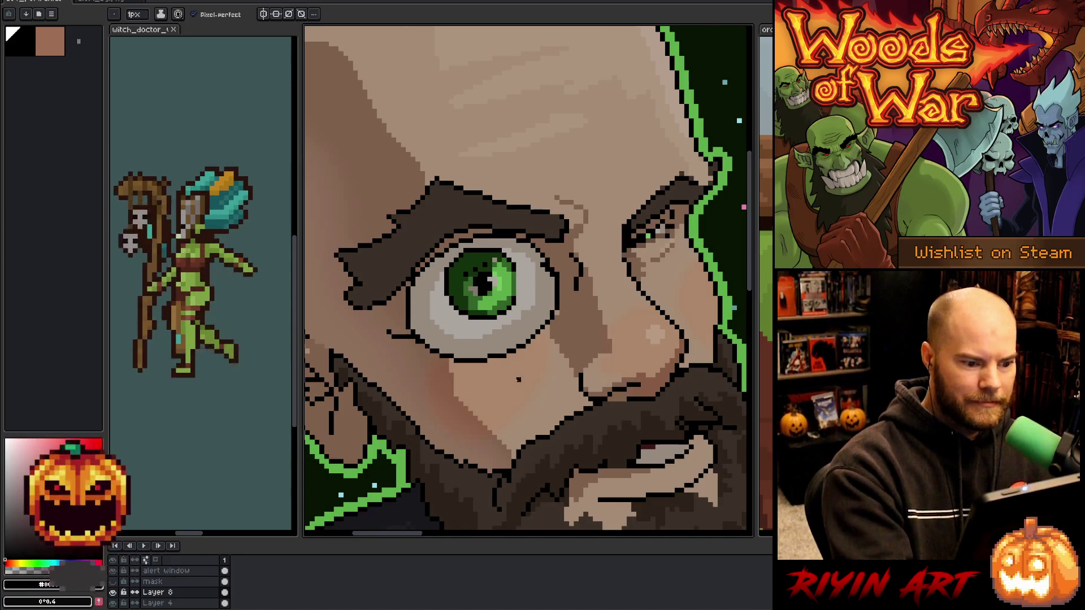
left_click_drag(436, 370, 551, 345)
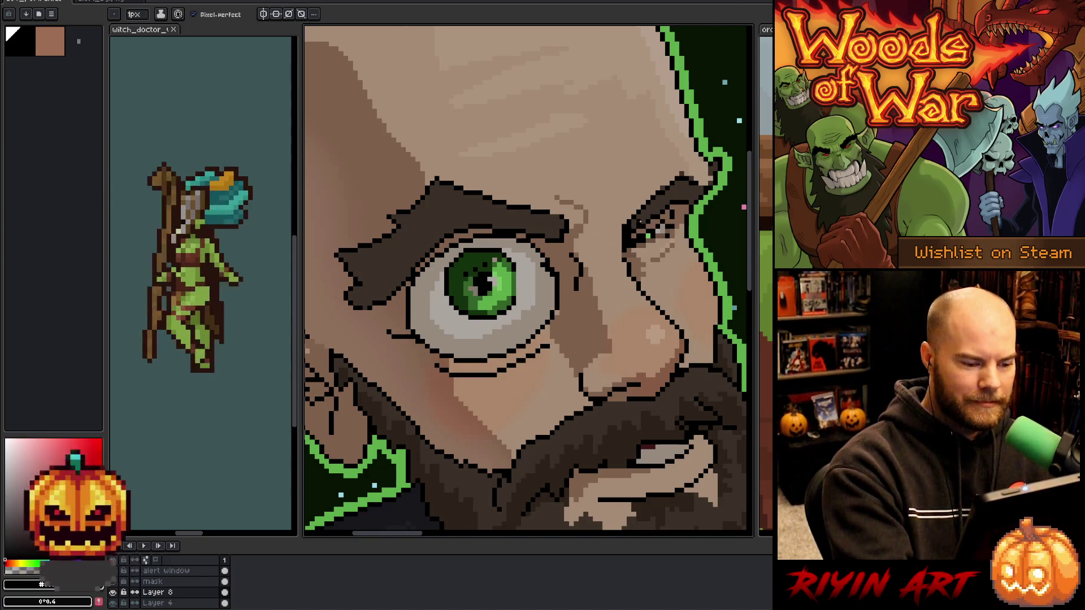
Paint lighter brown strokes into the eyebrow.
left_click(469, 226, "alt")
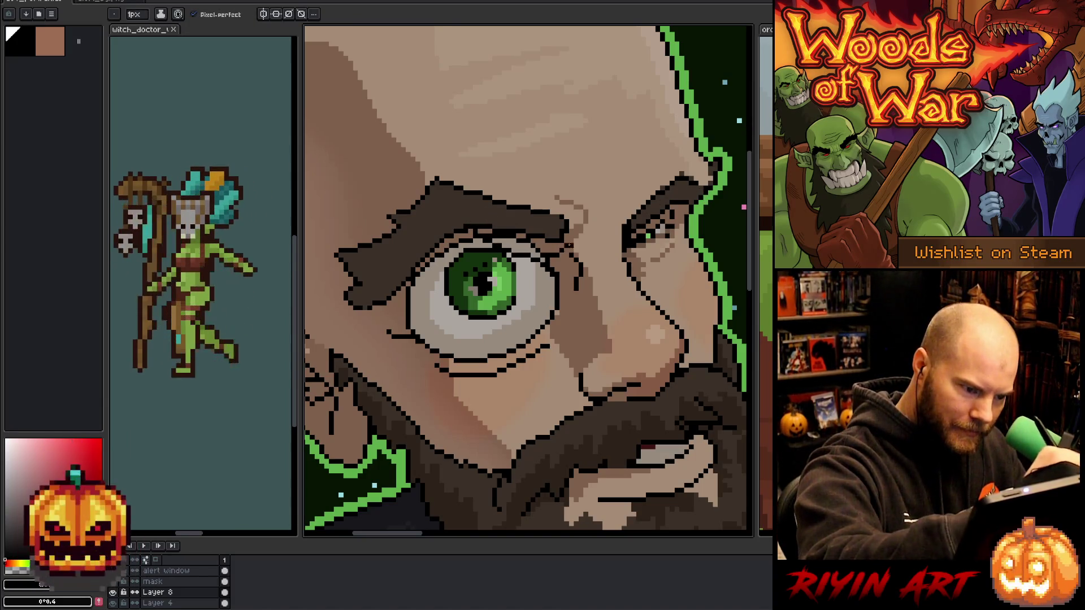
left_click(493, 215, "alt")
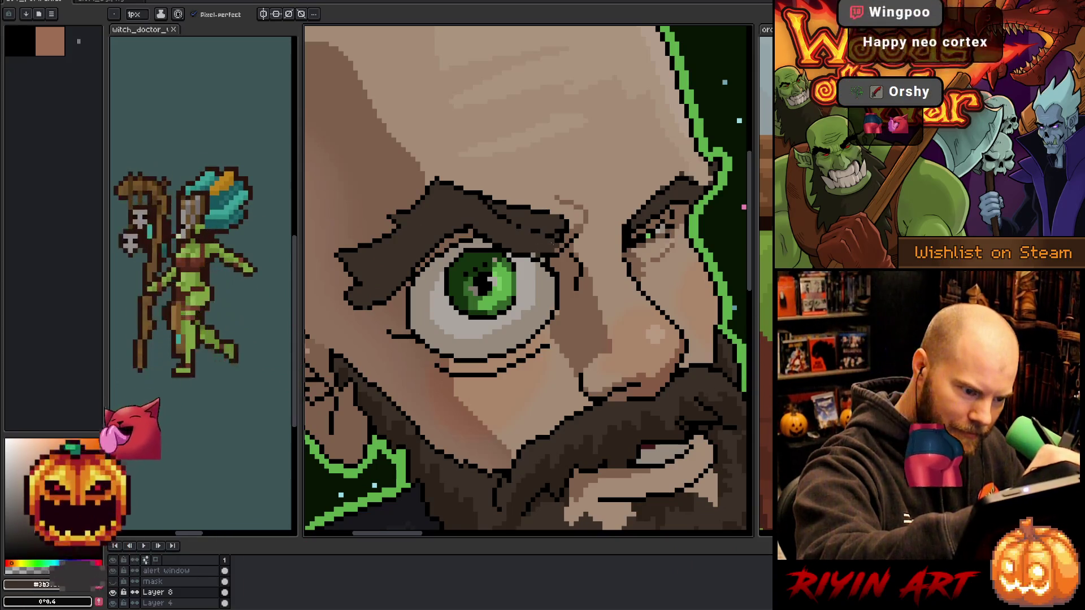
left_click(516, 188, "alt")
mouse_move(518, 206)
left_mouse_down()
mouse_move(560, 226)
mouse_move(539, 232)
mouse_move(568, 237)
mouse_move(521, 205)
mouse_move(564, 219)
left_mouse_up()
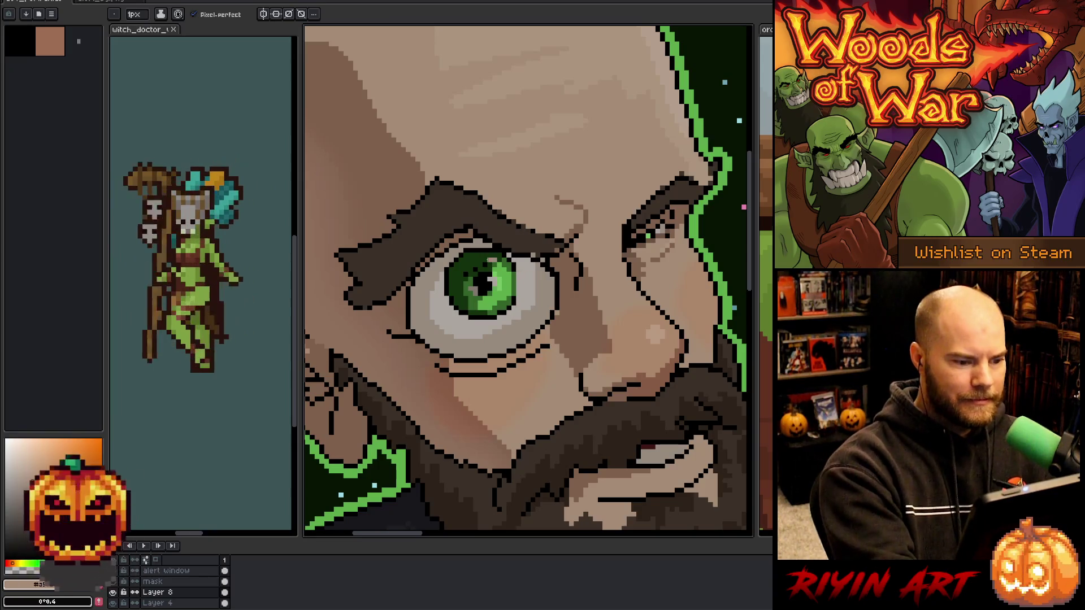
Sample several iris greens and then a skin tone from the face.
left_click(485, 264, "alt")
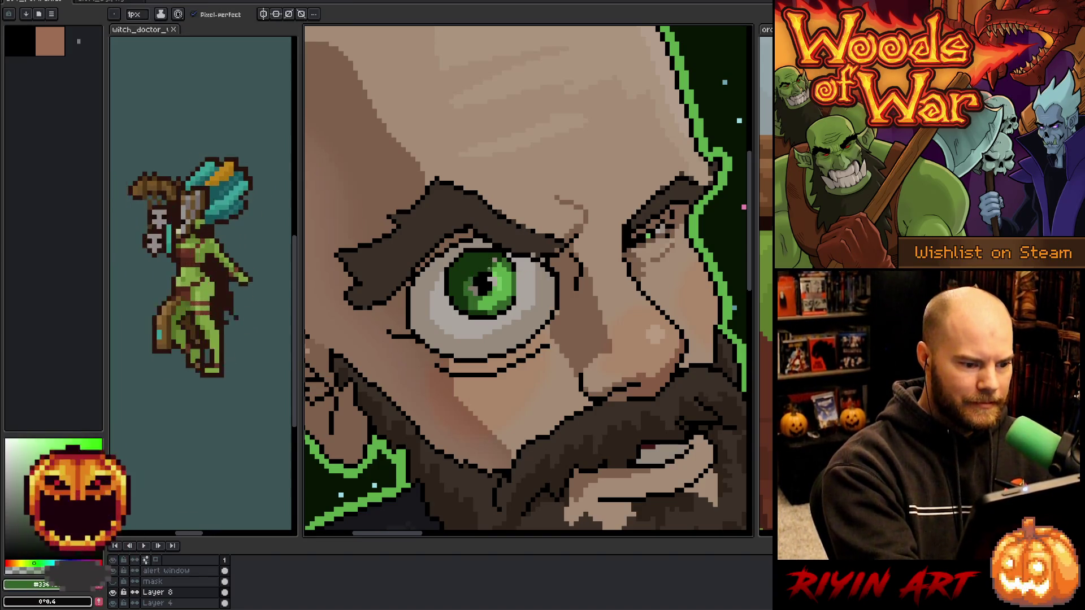
left_click(462, 289, "alt")
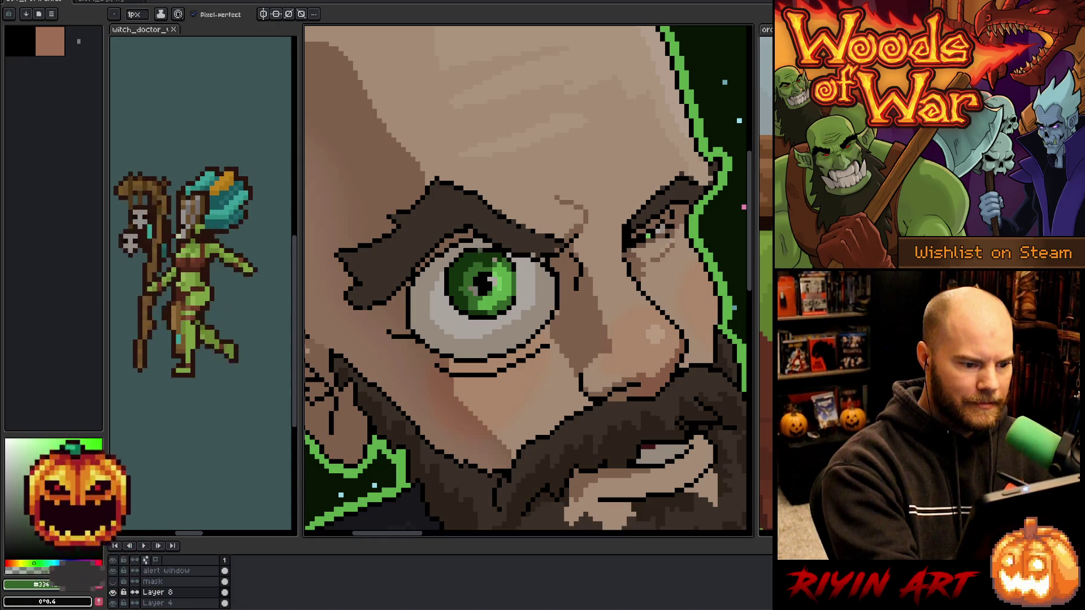
left_click(480, 290, "alt")
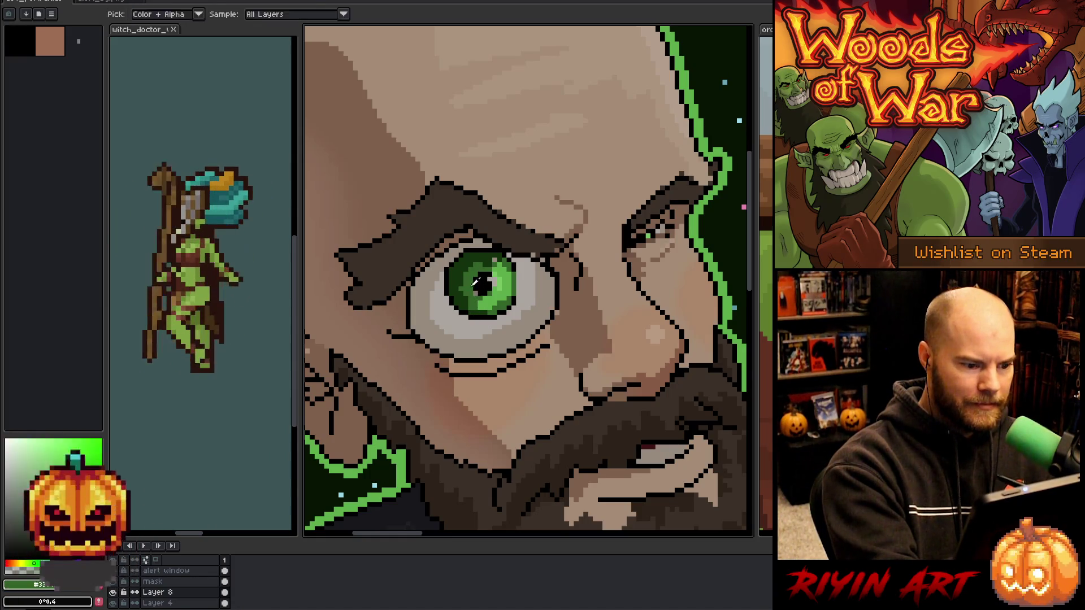
left_click(464, 273, "alt")
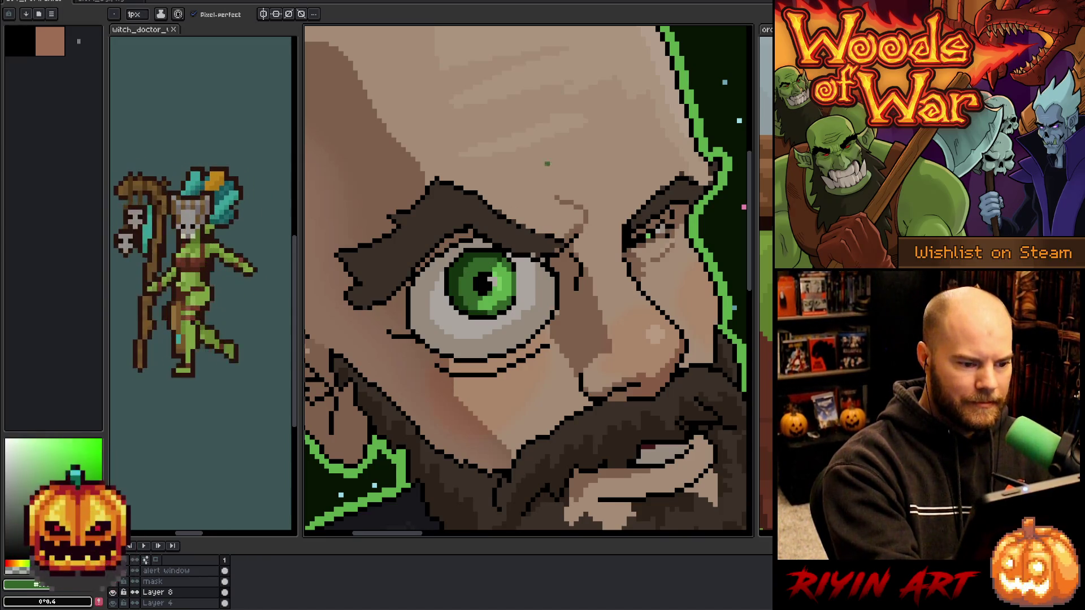
left_click(458, 343, "alt")
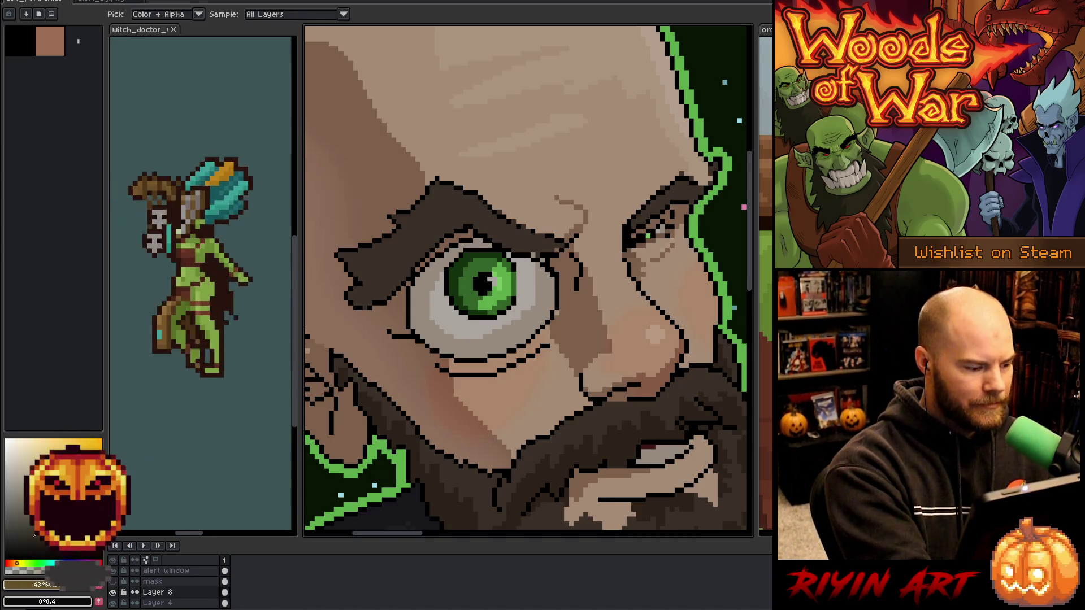
Pick a lighter, desaturated skin shade for the eye white, then set the drawing colour to red.
left_click(451, 338, "alt")
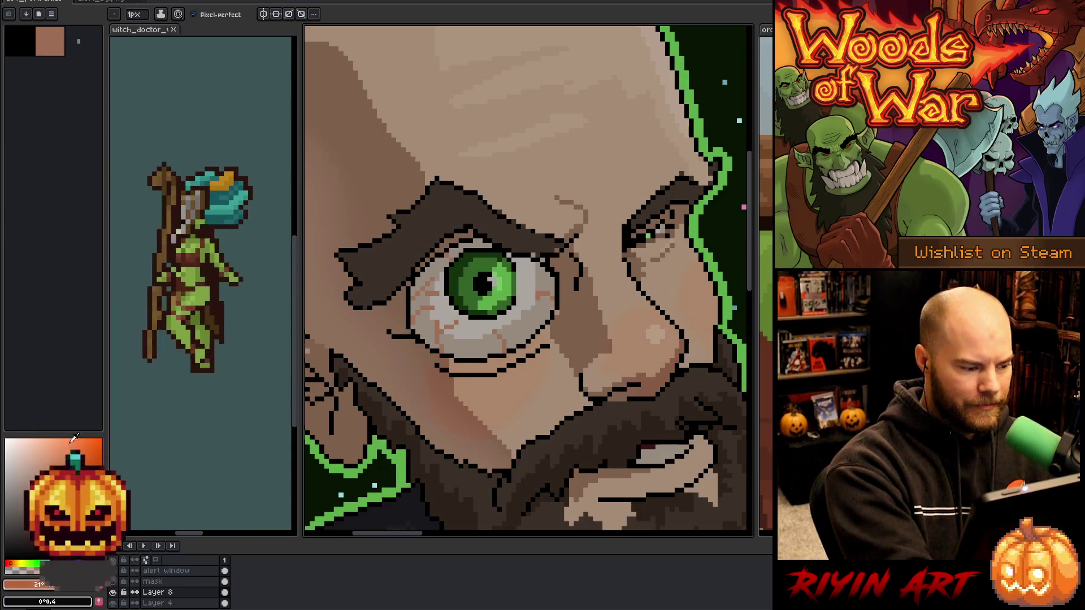
left_click_drag(16, 562, 7, 563)
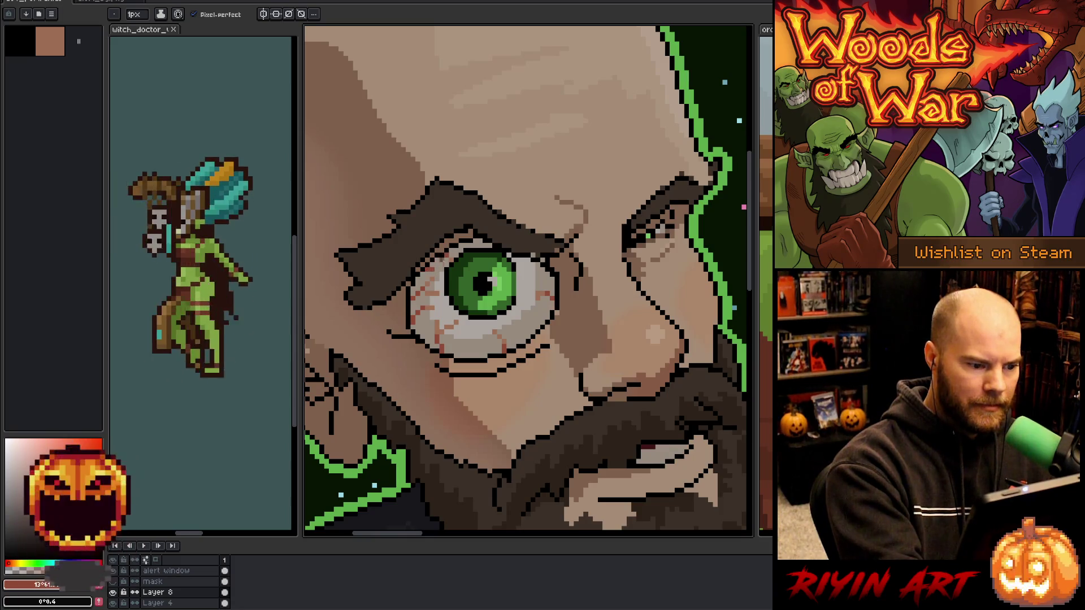
scroll(594, 377, "down", 5)
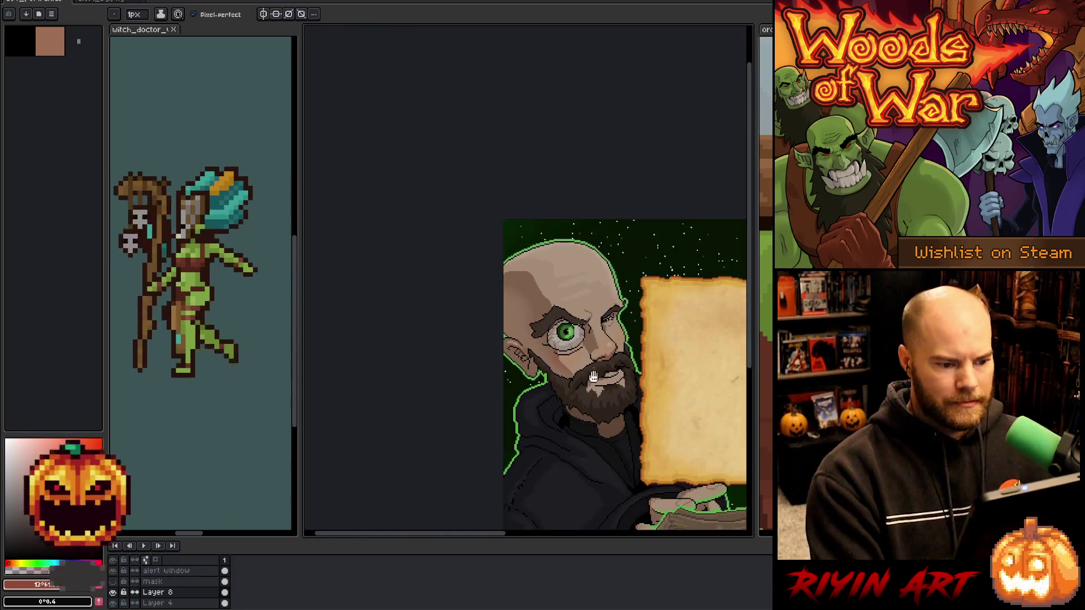
left_click_drag(593, 377, 446, 300)
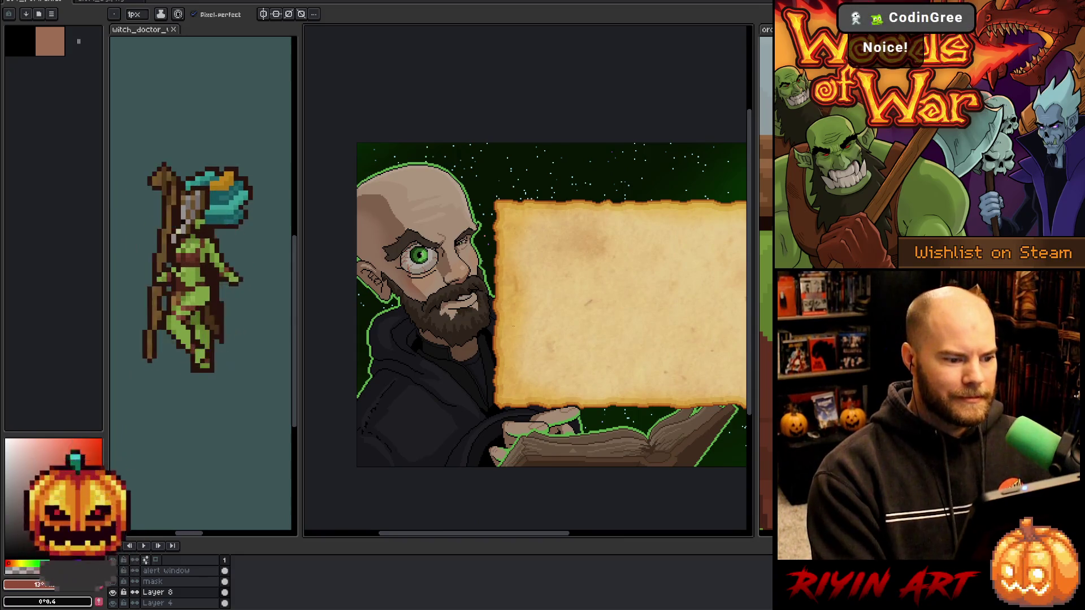
scroll(515, 325, "up", 1)
mouse_move(434, 316)
left_mouse_down()
mouse_move(475, 319)
mouse_move(466, 309)
left_mouse_up()
left_click(115, 590)
left_click(115, 591)
left_click(114, 592)
left_click(114, 592)
left_click(115, 592)
left_click(115, 592)
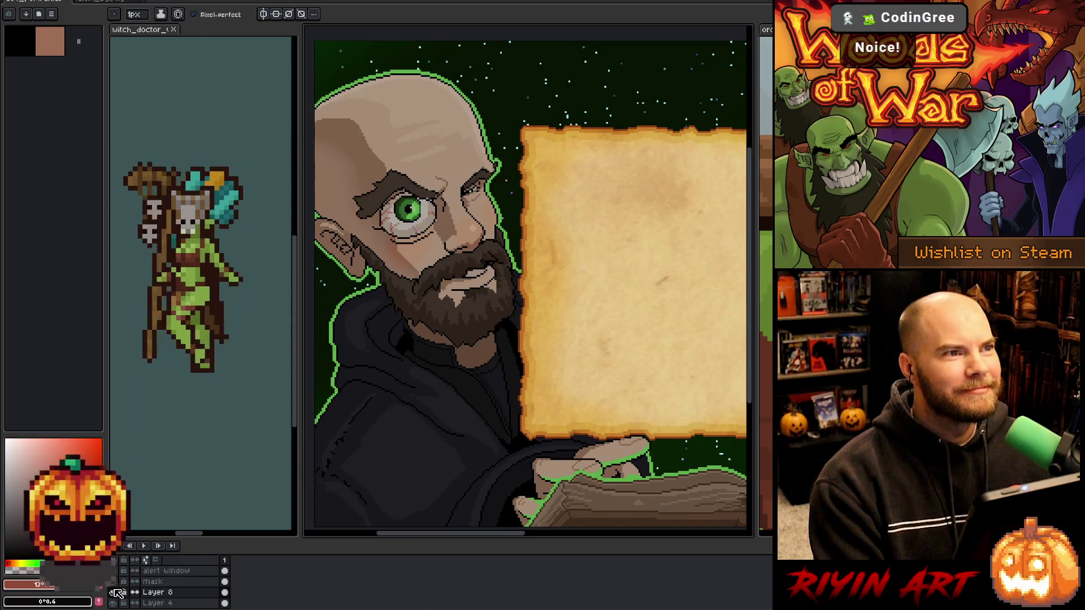
left_click(115, 592)
left_click(115, 592)
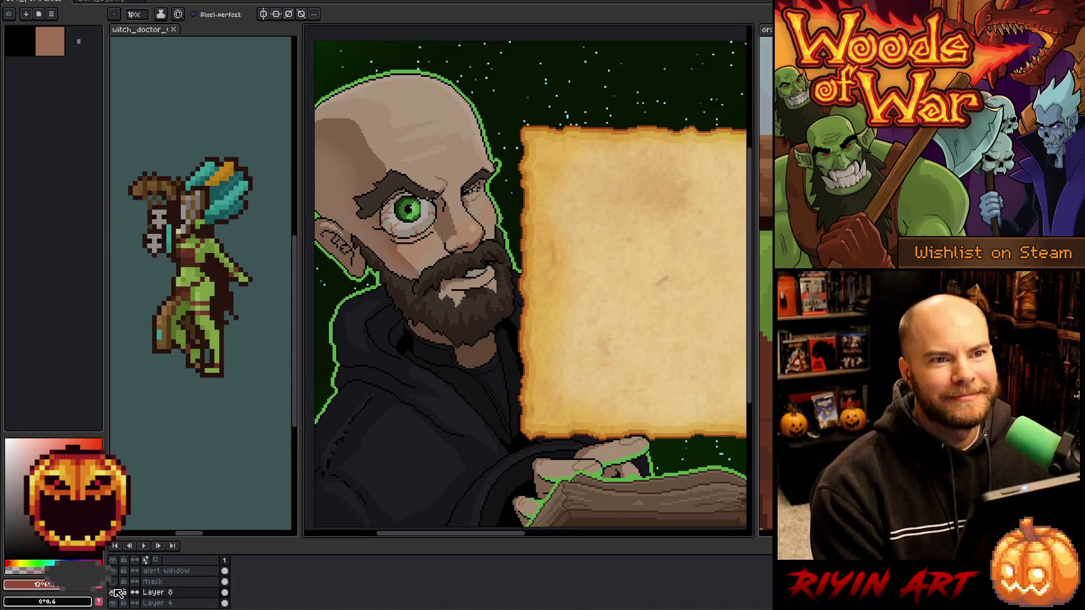
left_click(115, 592)
left_click(115, 592)
left_click(115, 592)
left_click(115, 592)
left_click(115, 592)
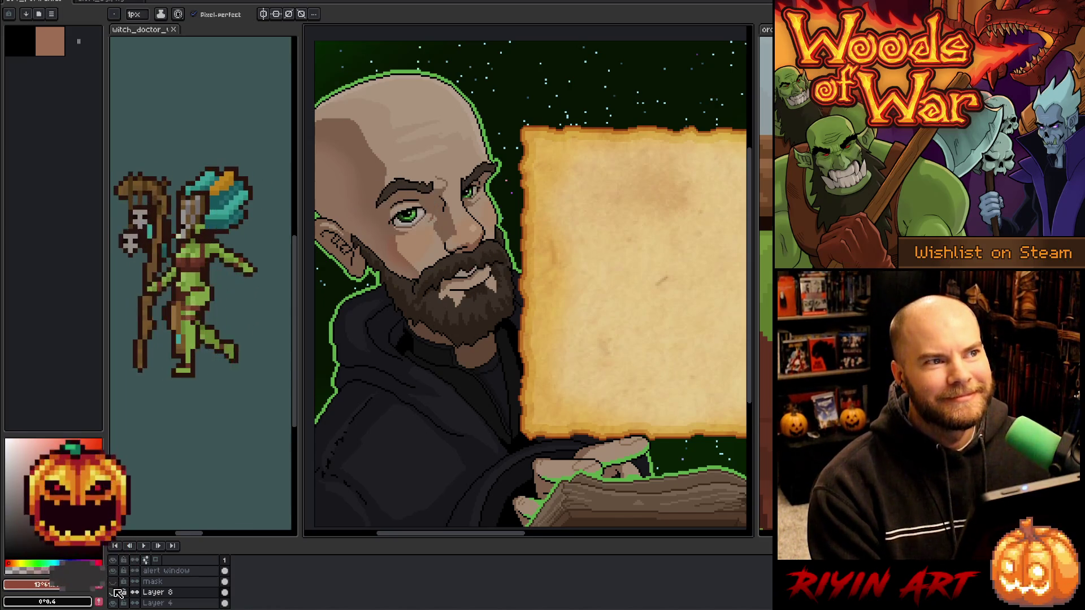
left_click(115, 592)
left_click(115, 591)
left_click(114, 592)
left_click(115, 592)
left_click(114, 592)
left_click(114, 591)
left_click(115, 591)
left_click(115, 592)
left_click(115, 591)
left_click(115, 591)
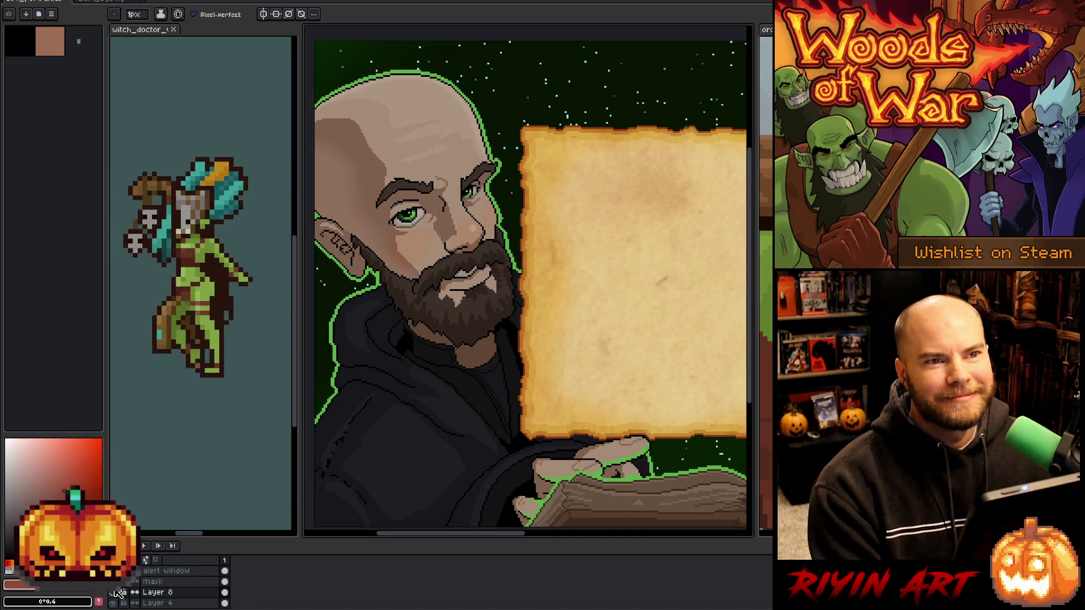
left_click(115, 592)
left_click(114, 592)
left_click(114, 592)
left_click(115, 591)
left_click(114, 592)
left_click(115, 592)
left_click(115, 592)
left_click(115, 592)
left_click(115, 591)
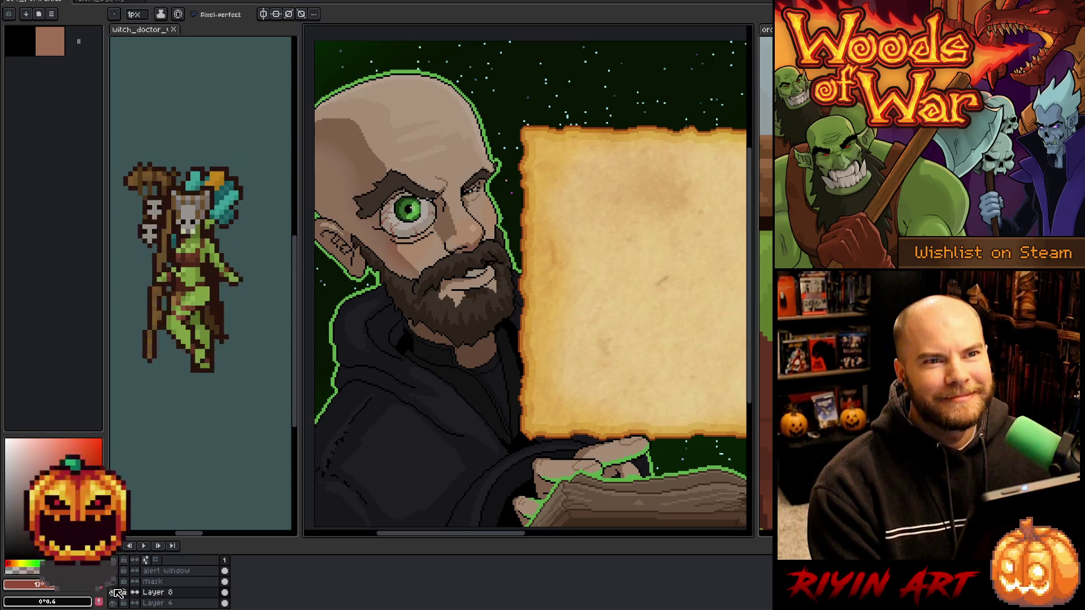
left_click(114, 592)
left_click(115, 592)
left_click(115, 592)
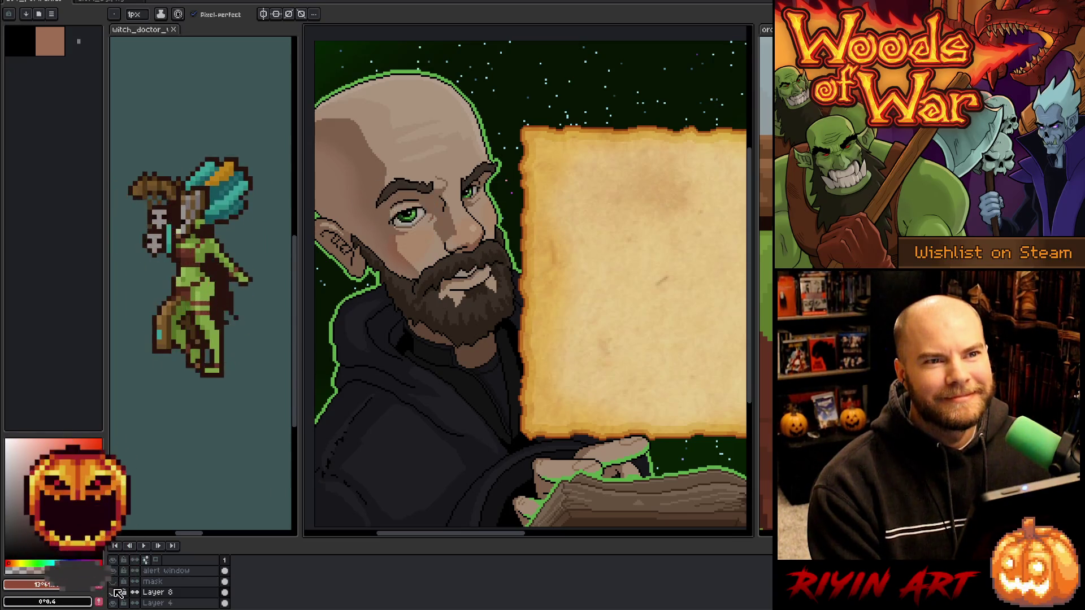
left_click(115, 592)
left_click(115, 592)
left_click(115, 592)
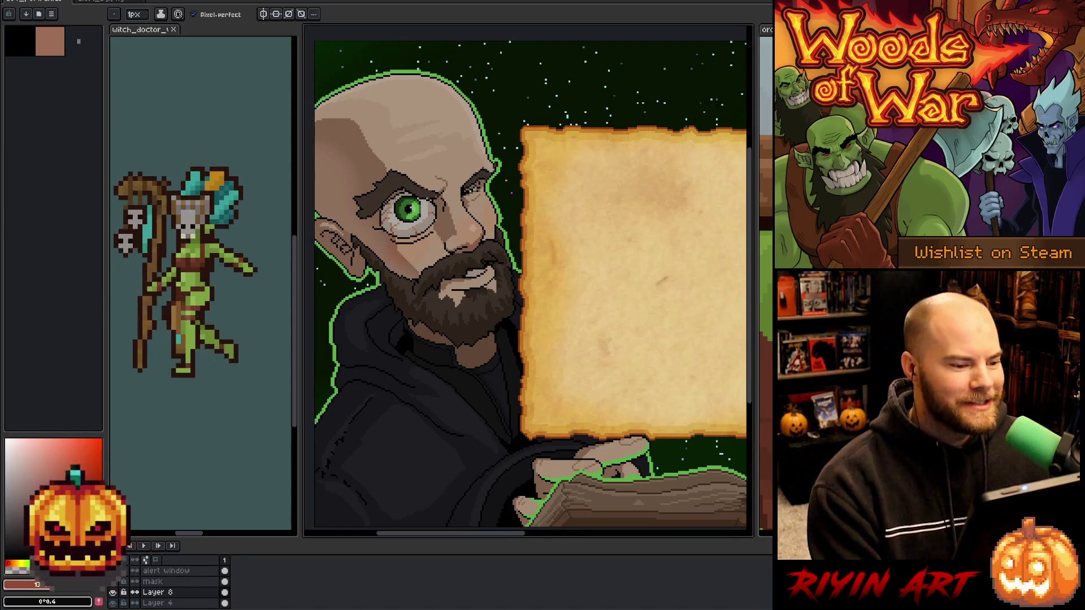
scroll(505, 320, "down", 1)
scroll(505, 319, "up", 1)
scroll(506, 320, "down", 1)
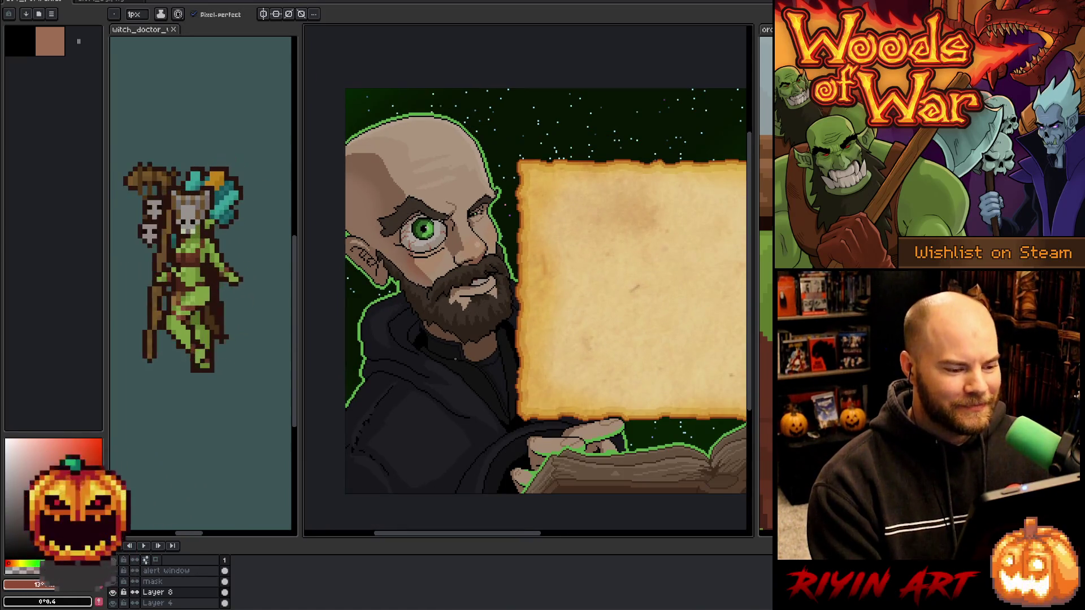
Zoom in and extend the dark red mouth line rightward beneath the moustache.
key("i")
scroll(511, 284, "up", 2)
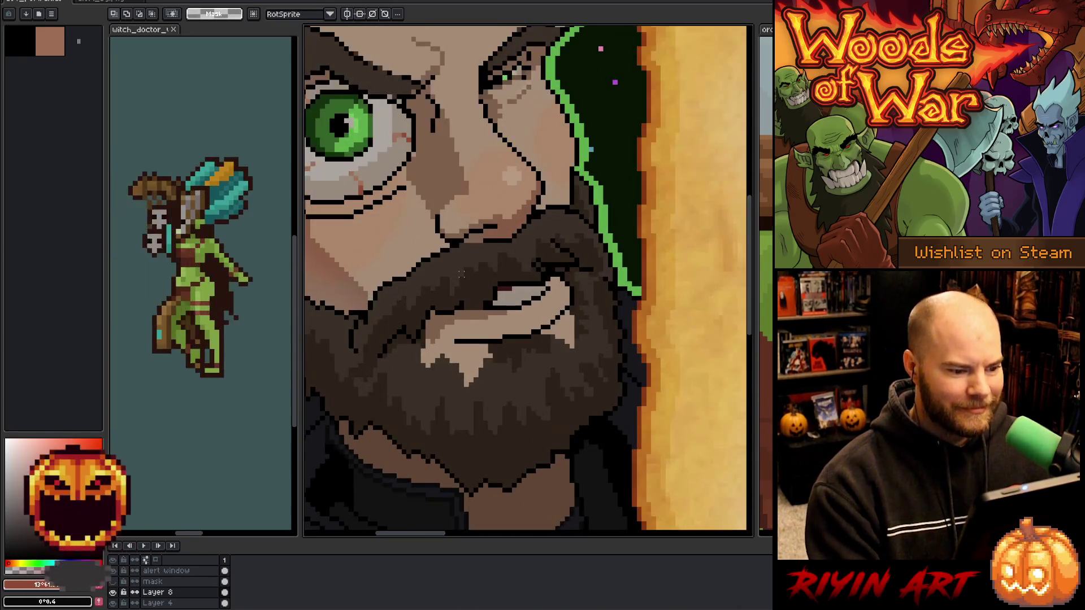
key("b")
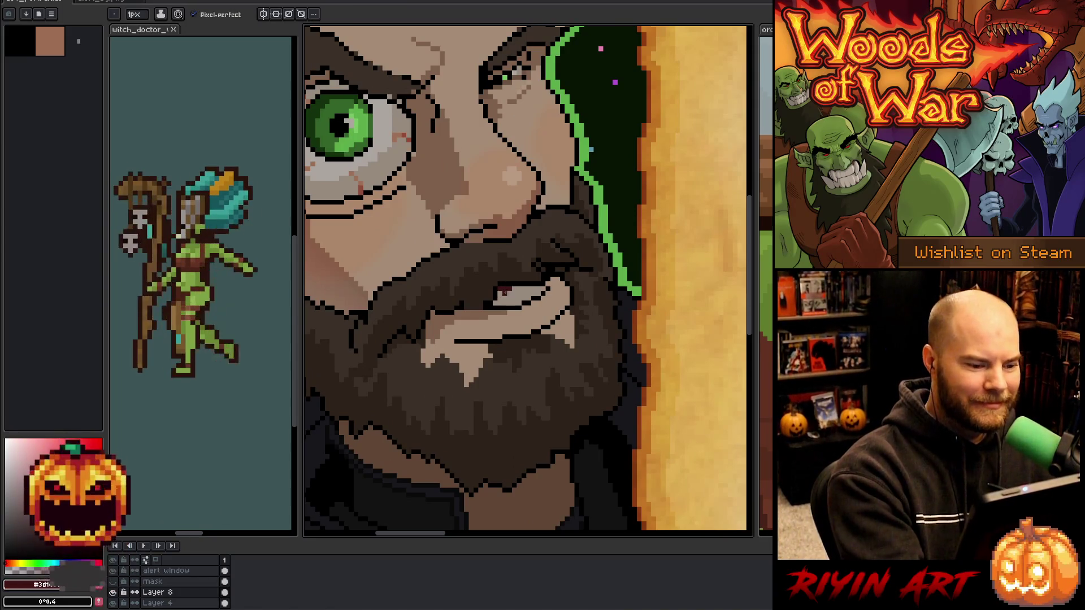
left_click_drag(511, 289, 530, 288)
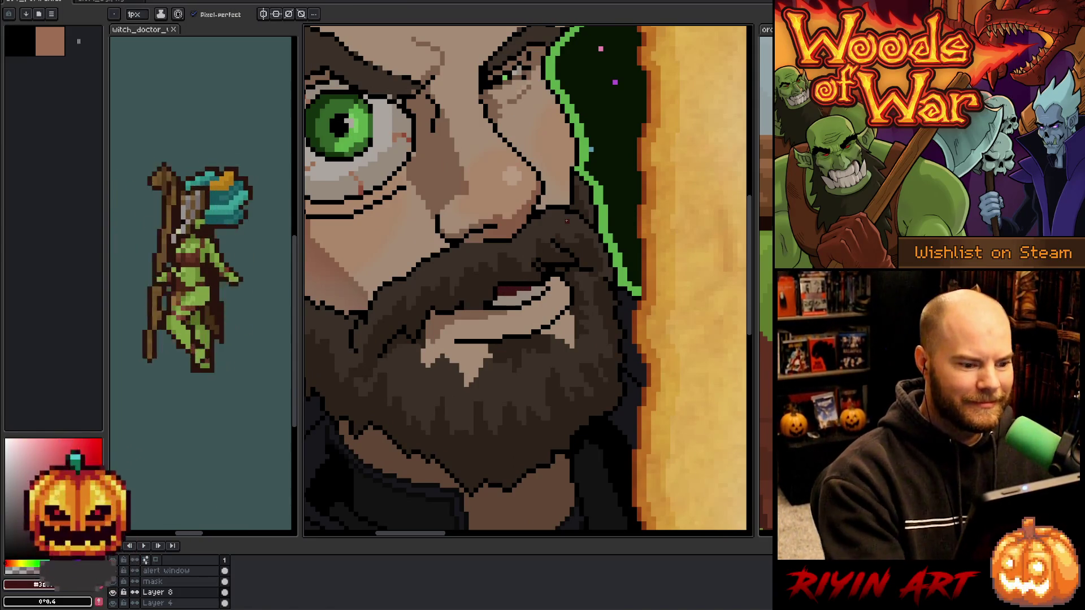
Sample the face's skin colour, then pick black as the drawing colour.
key("i")
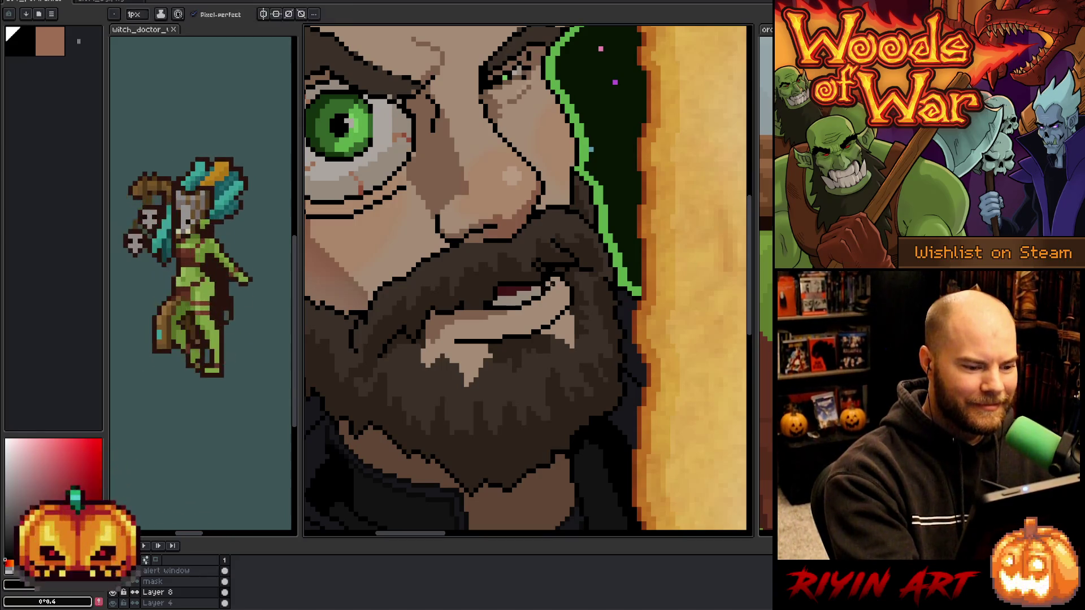
left_click(548, 288, "alt")
left_click(8, 30)
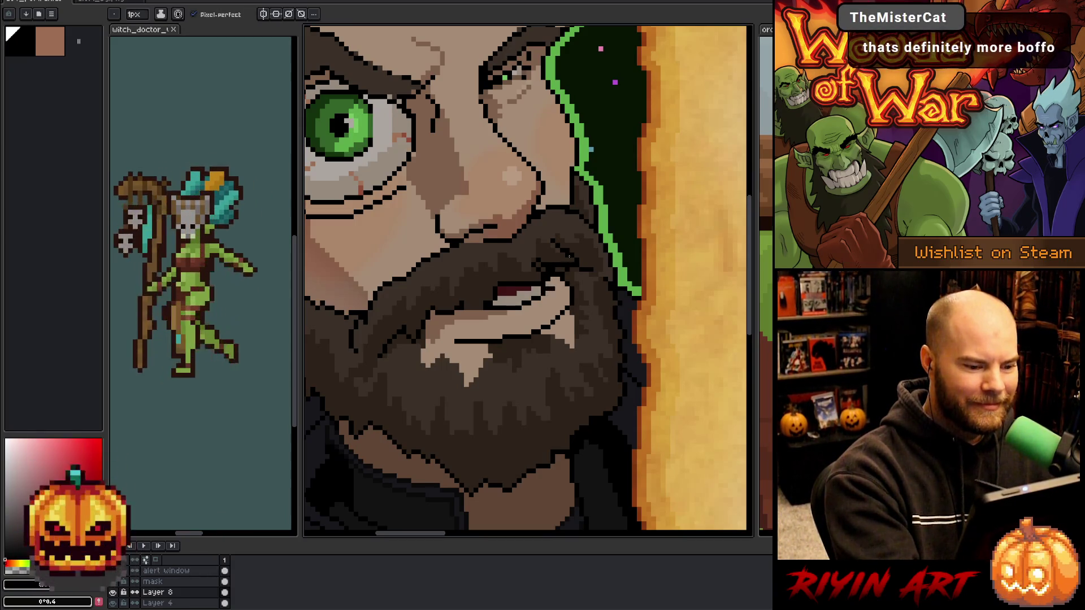
scroll(560, 313, "down", 5)
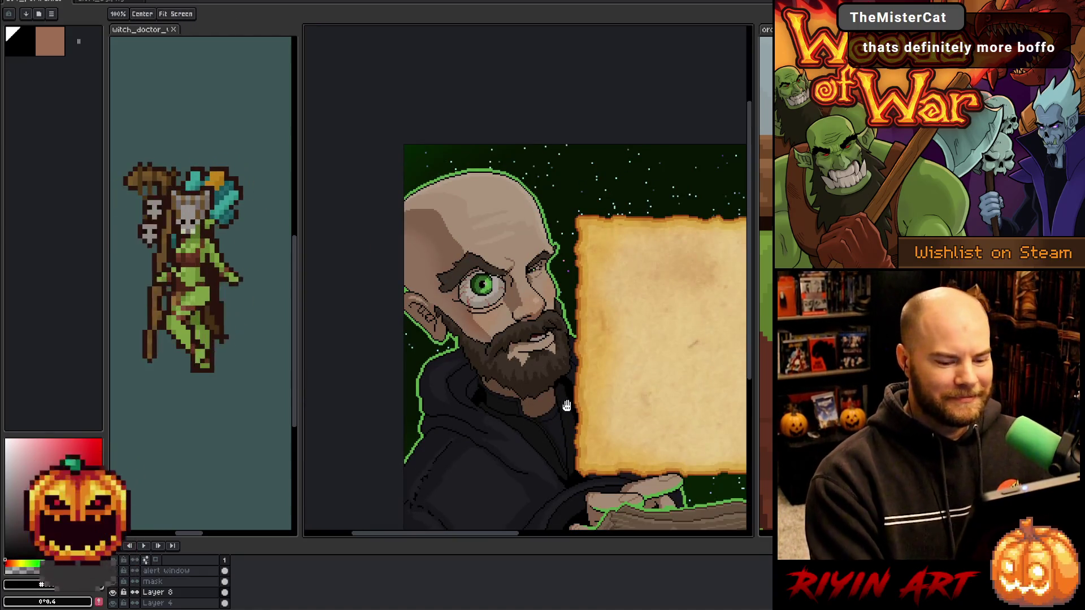
scroll(551, 364, "down", 1)
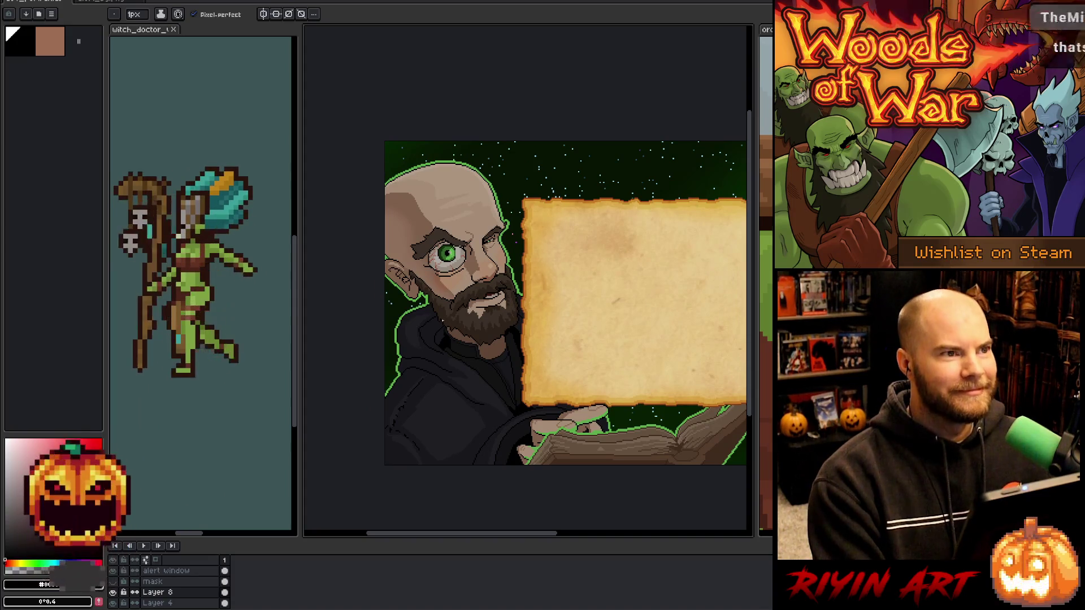
scroll(446, 324, "up", 4)
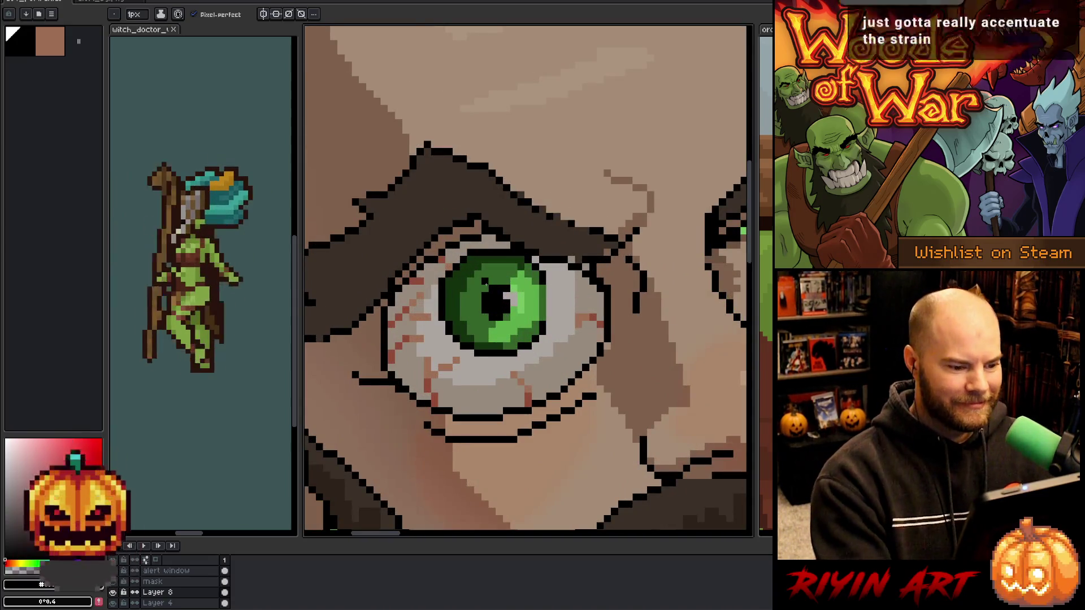
Lasso the green iris, move it slightly lower, and draw dark pixels along its right edge.
key("q")
mouse_move(552, 333)
left_mouse_down()
mouse_move(528, 255)
mouse_move(446, 277)
mouse_move(511, 353)
mouse_move(542, 339)
mouse_move(530, 328)
left_mouse_up()
key("ctrl+d")
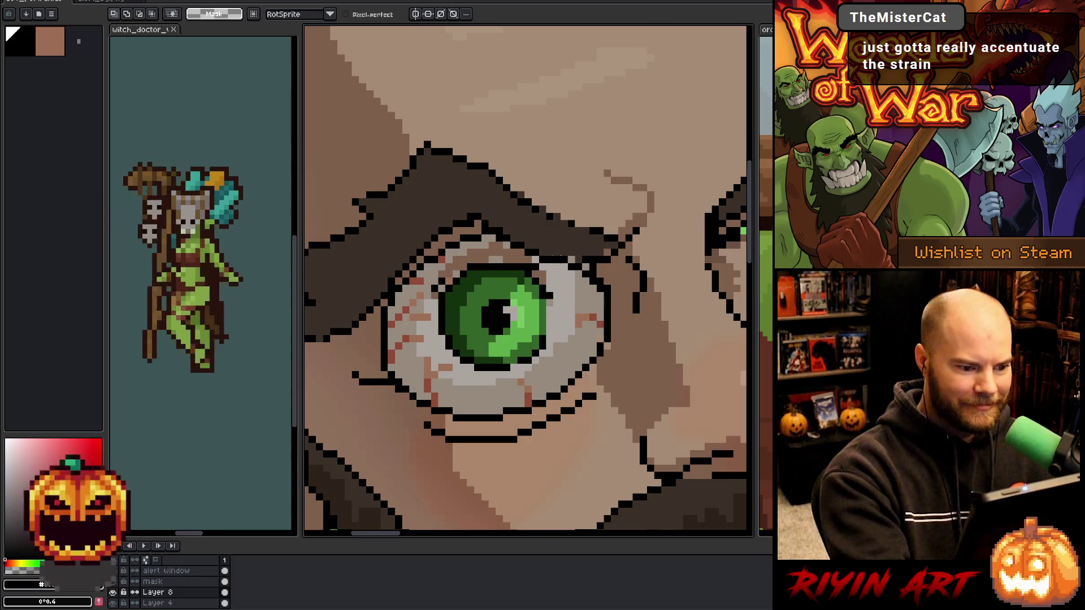
key("i")
key("b")
left_click_drag(550, 305, 550, 335)
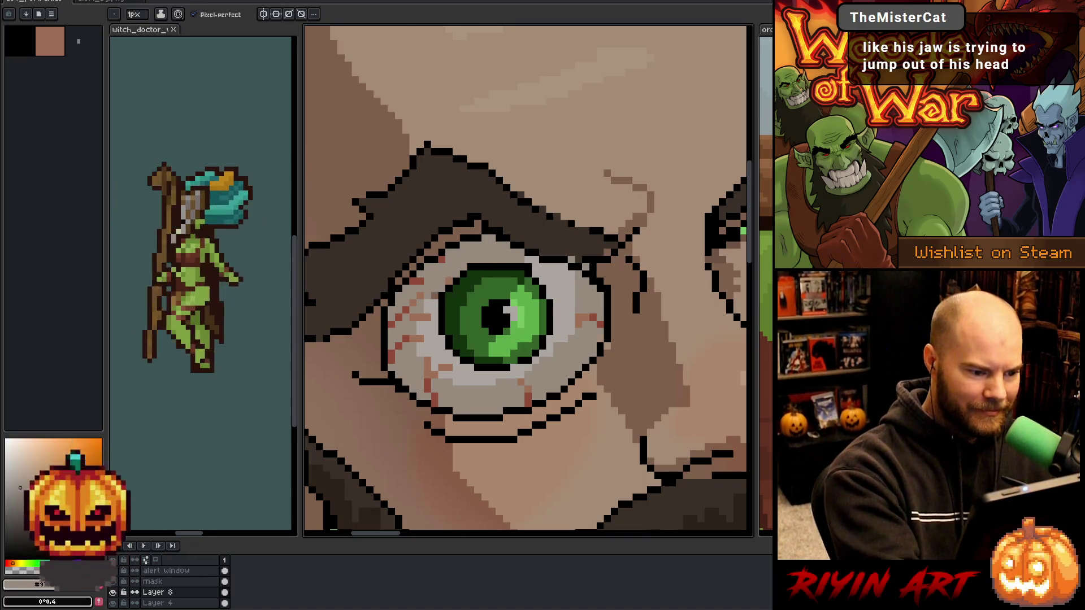
Sample red, skin and dark outline colours near the eye, ending with black, then zoom out.
left_click(445, 260, "alt")
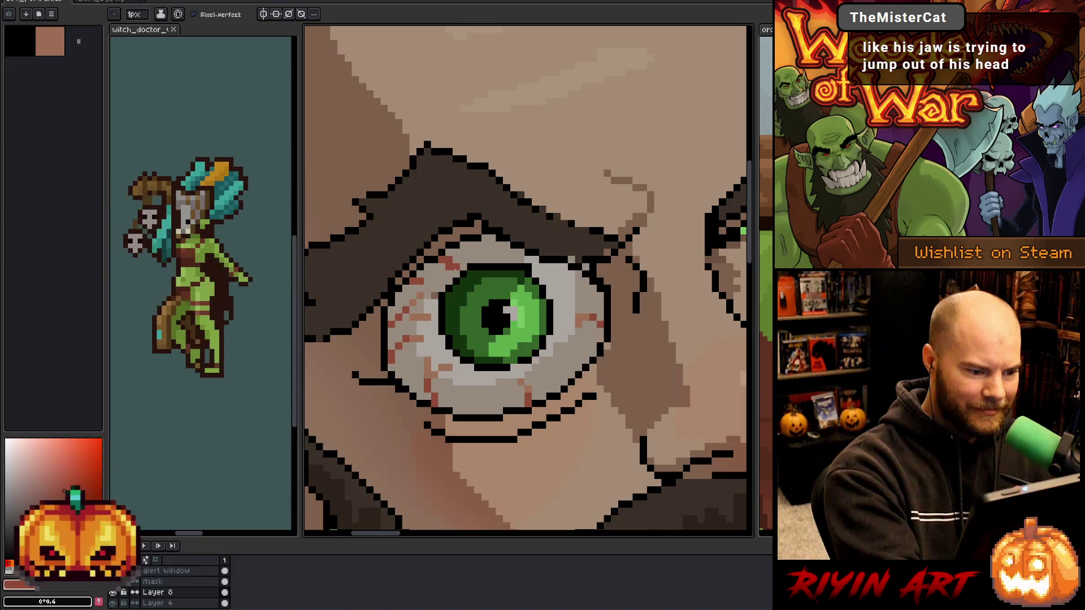
left_click(580, 302, "alt")
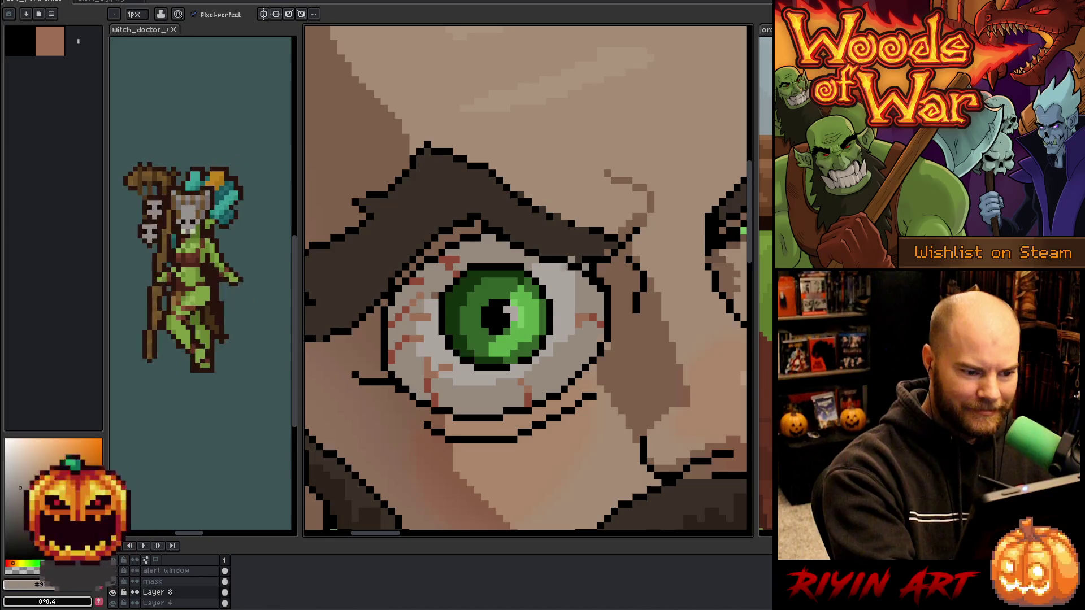
left_click(572, 261, "alt")
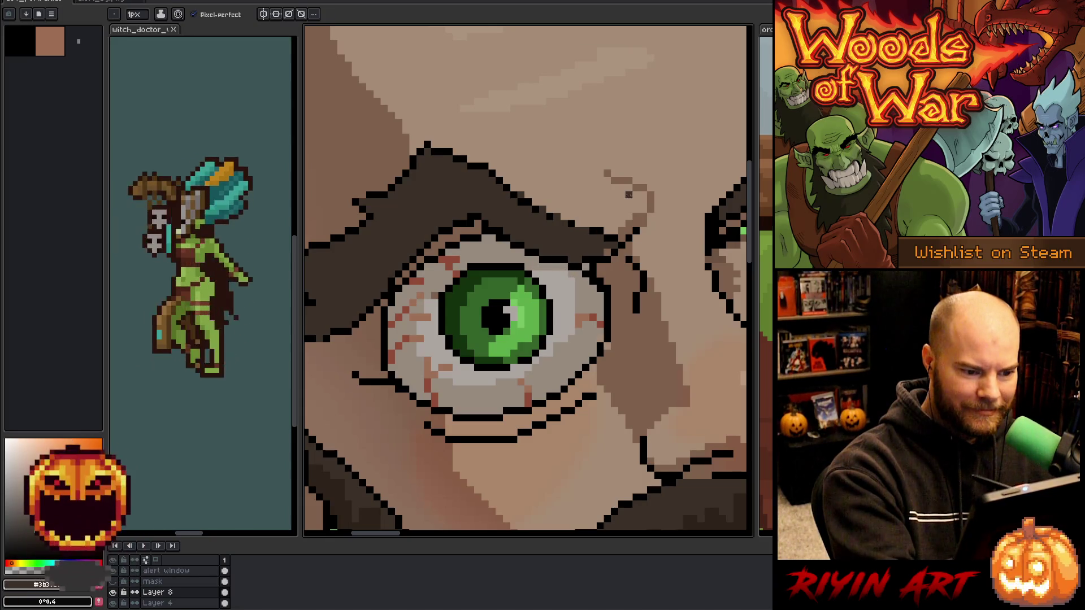
left_click(578, 224, "alt")
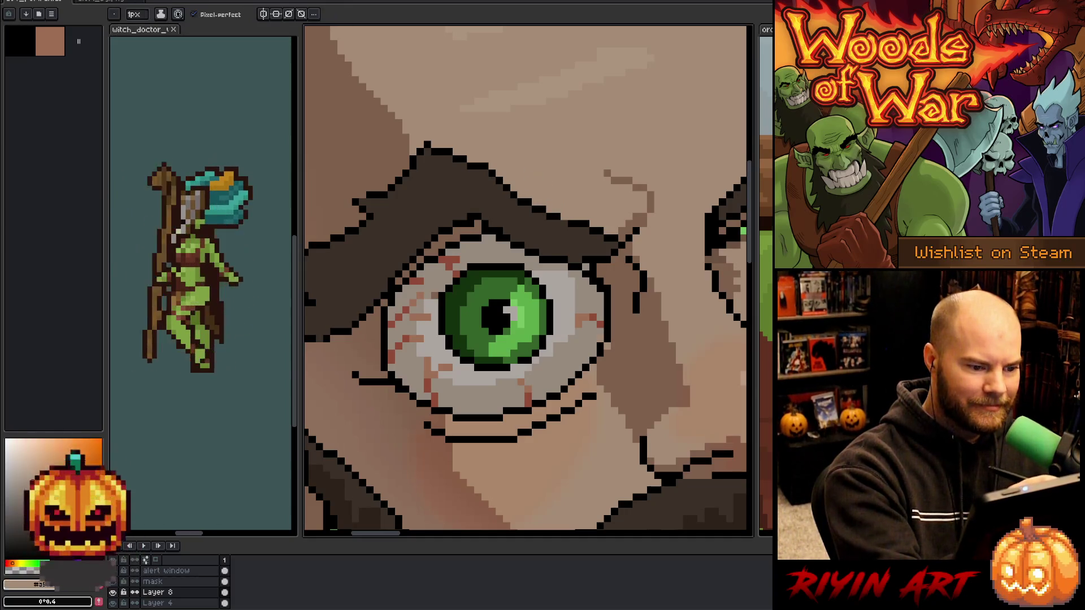
scroll(559, 211, "down", 1)
scroll(601, 404, "down", 3)
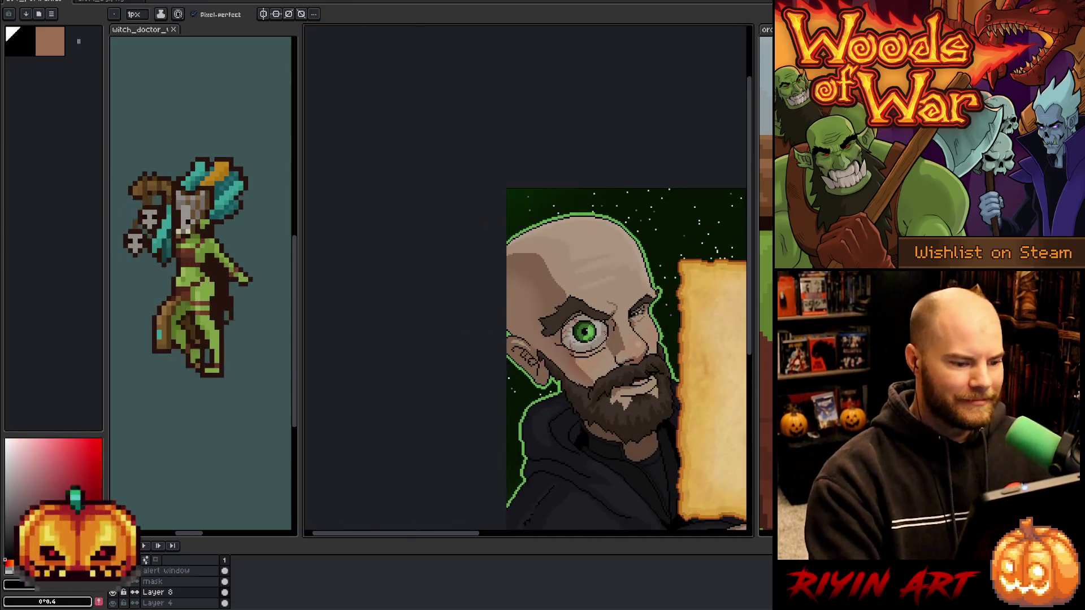
Pan and zoom to review the parchment, book and whole portrait.
left_click_drag(601, 403, 452, 308)
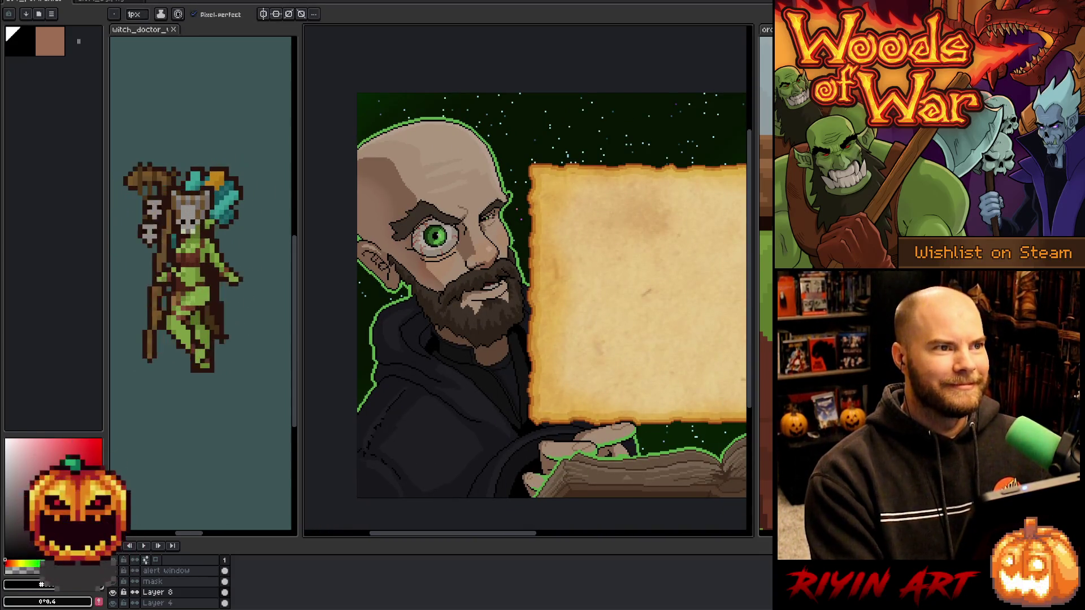
scroll(463, 218, "up", 1)
scroll(463, 218, "up", 2)
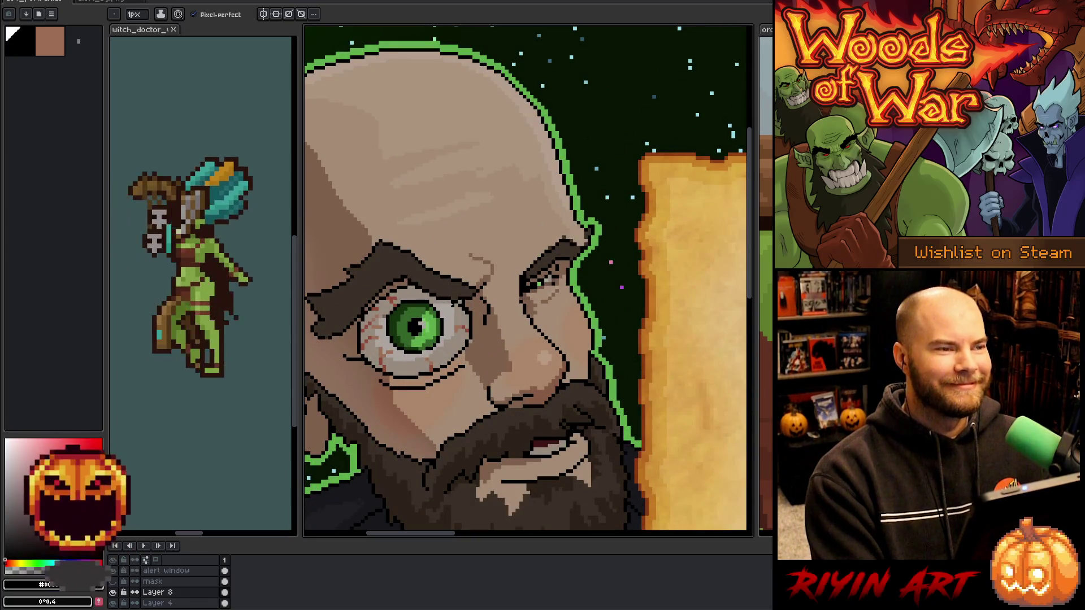
scroll(456, 331, "down", 2)
scroll(456, 331, "down", 1)
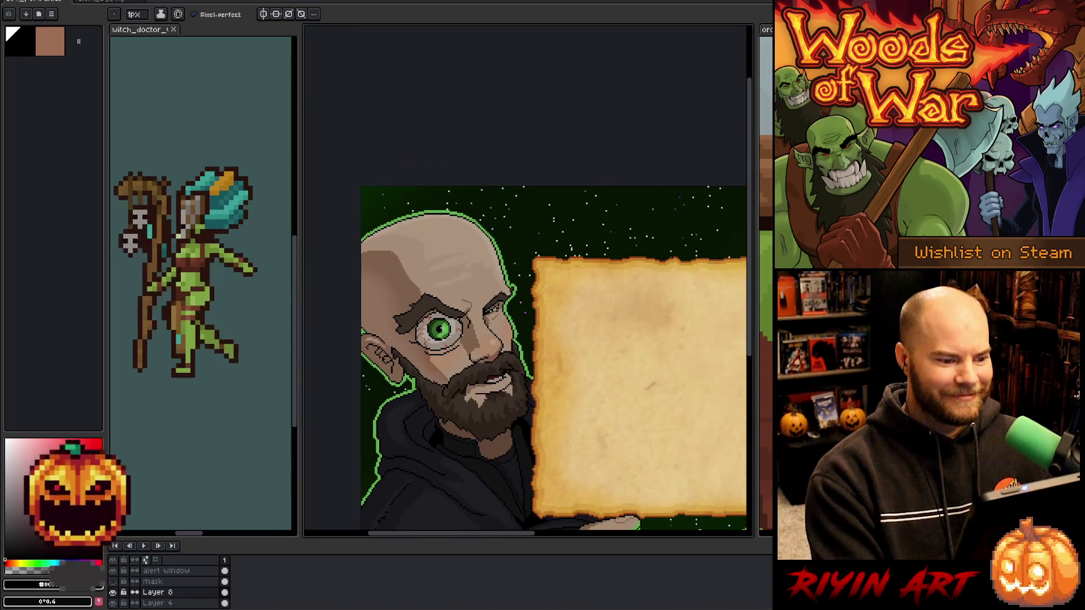
left_click_drag(466, 392, 460, 362)
scroll(494, 259, "up", 4)
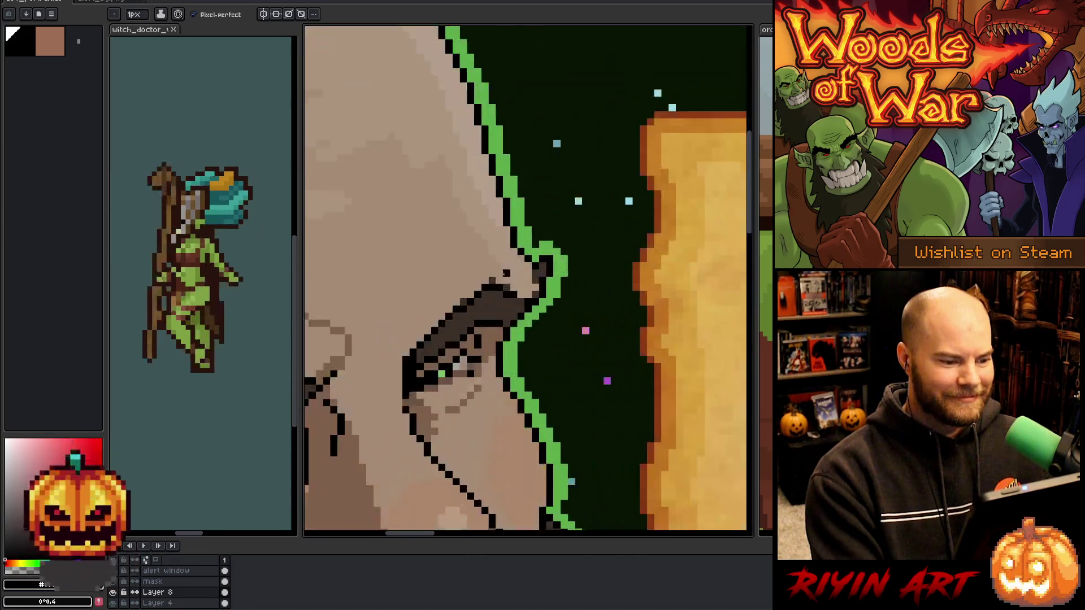
Thicken the bright green outline beside the nose, then sample the dark face-outline colour.
left_click(554, 266, "alt")
left_click_drag(543, 265, 543, 275)
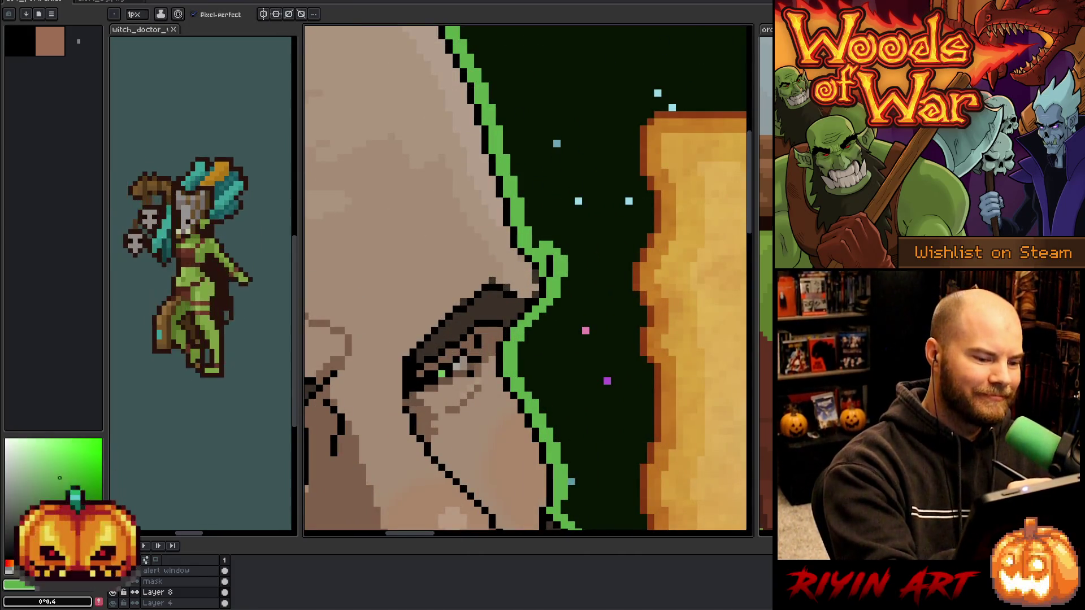
left_click(535, 265, "alt")
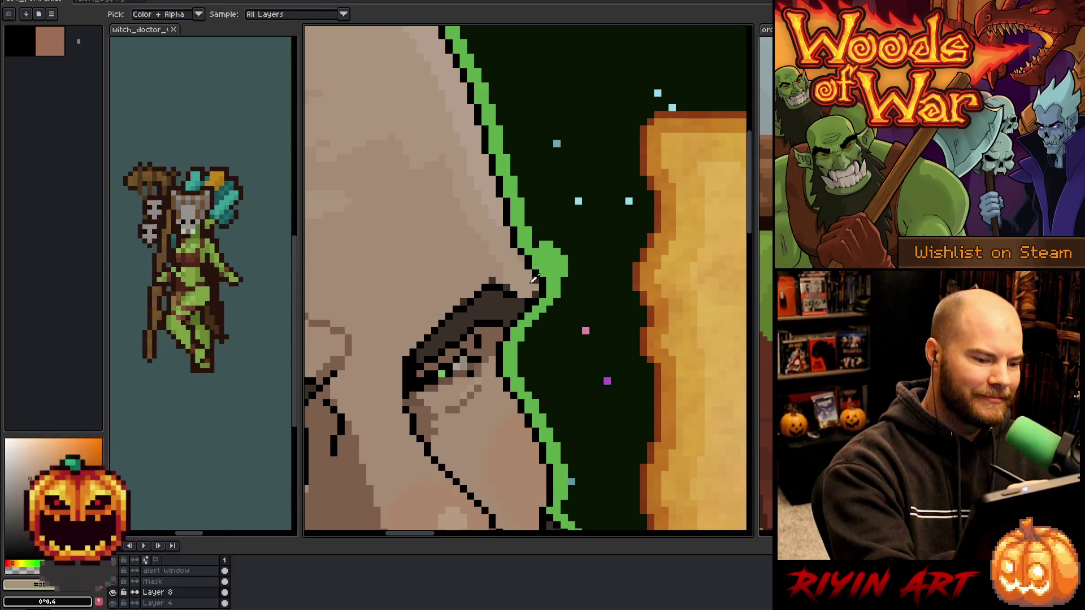
left_click(529, 273, "alt")
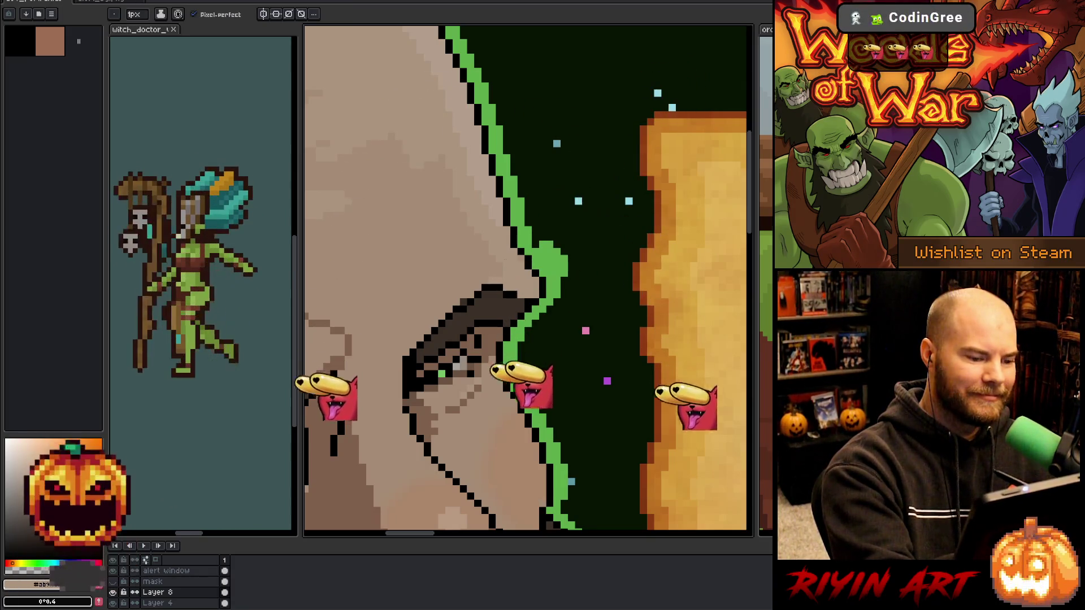
scroll(551, 362, "down", 5)
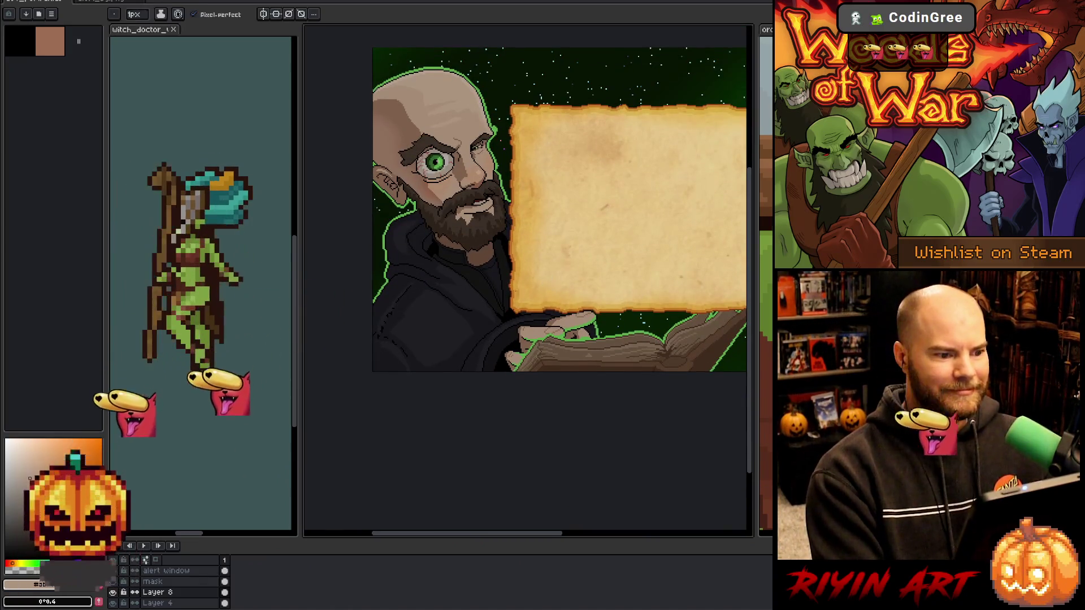
scroll(557, 253, "up", 2)
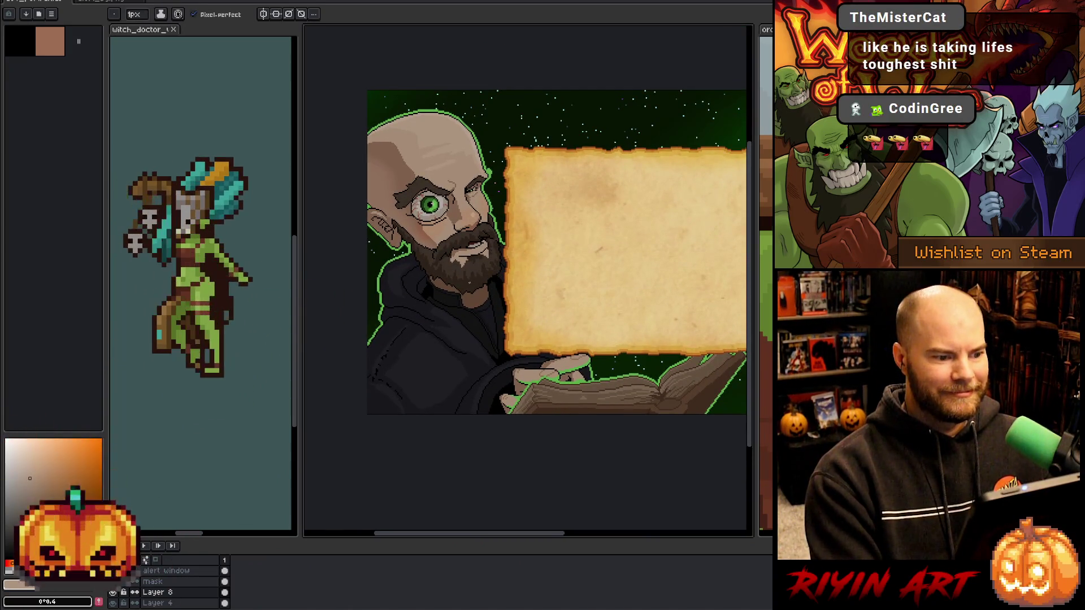
Marquee a rectangle around the beard, release the selection, and nudge the view down-left.
key("m")
left_click_drag(504, 269, 443, 233)
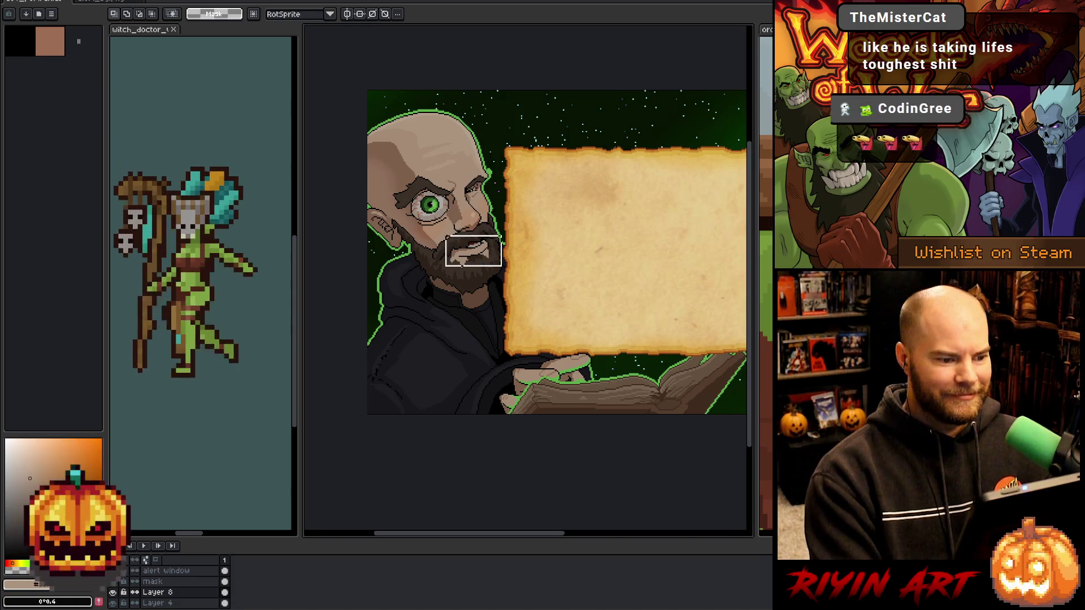
left_click(569, 261)
left_click_drag(532, 322, 435, 227)
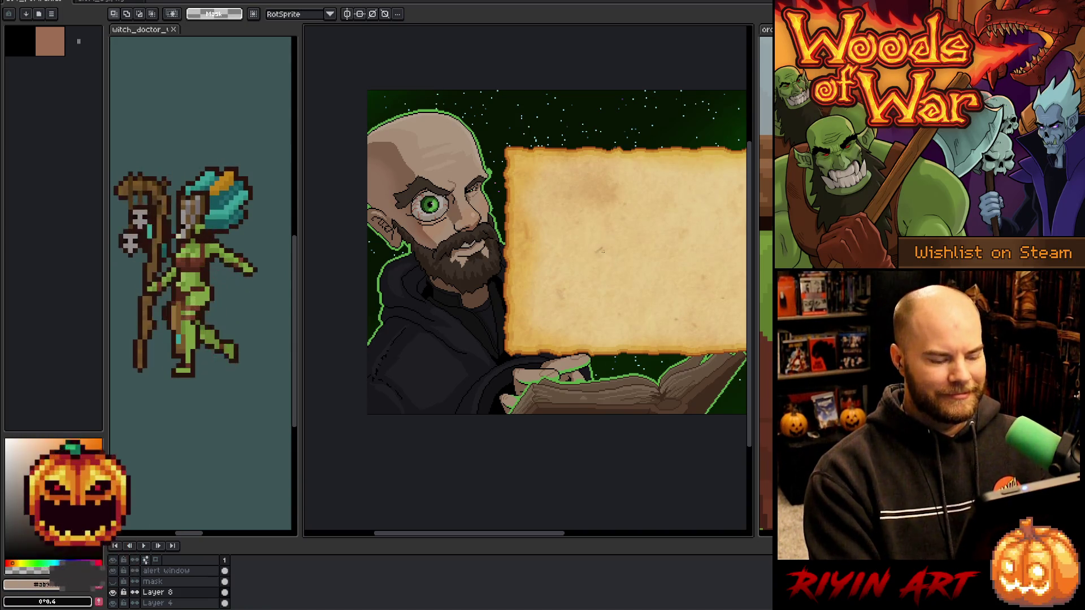
left_click_drag(443, 268, 503, 232)
key("ctrl+d")
key("h")
left_click_drag(599, 277, 575, 296)
Hide the wide-eyed Layer 8 so the calm-eyed face shows.
key("m")
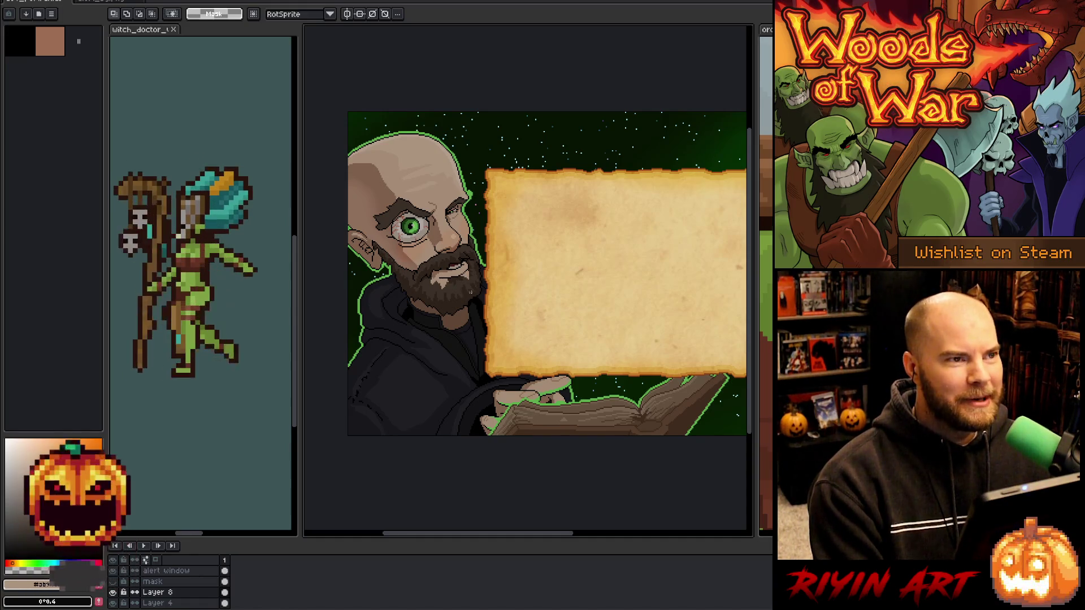
scroll(413, 213, "up", 3)
scroll(414, 235, "up", 2)
scroll(414, 235, "down", 6)
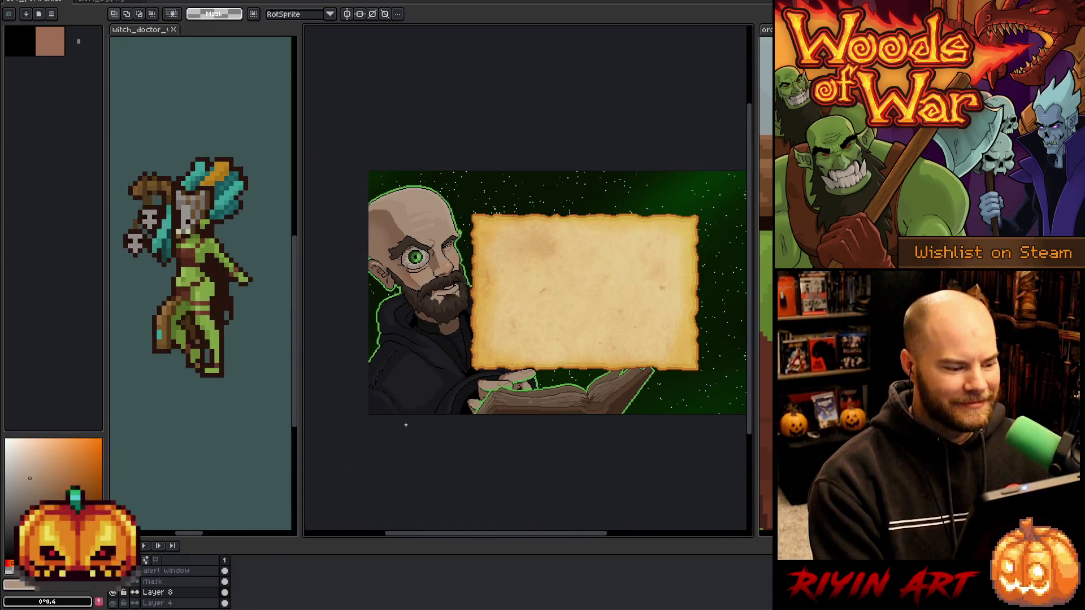
left_click(115, 594)
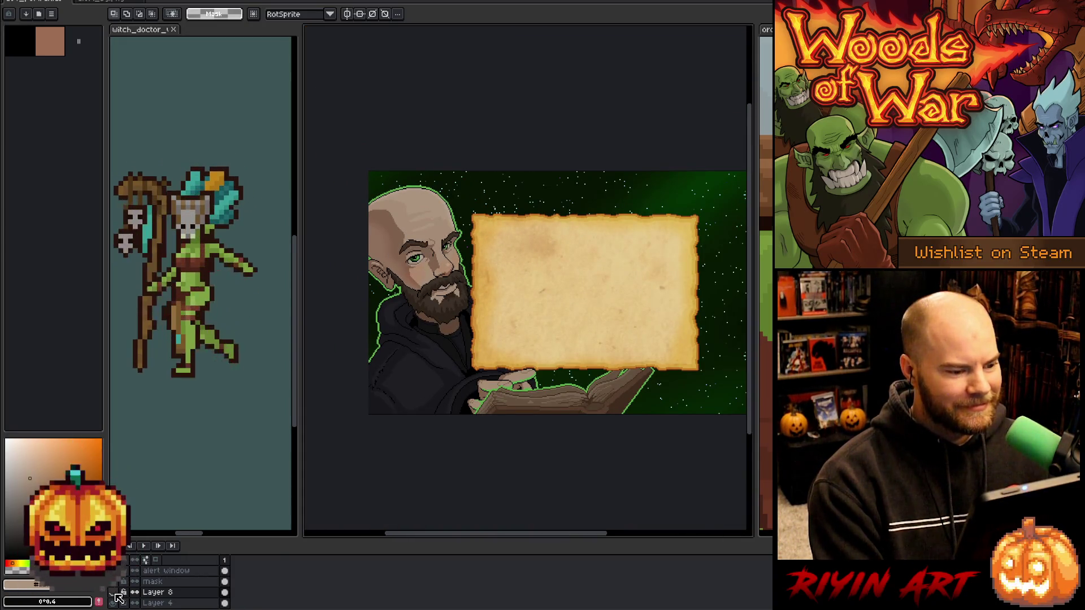
left_click(115, 594)
left_click(115, 593)
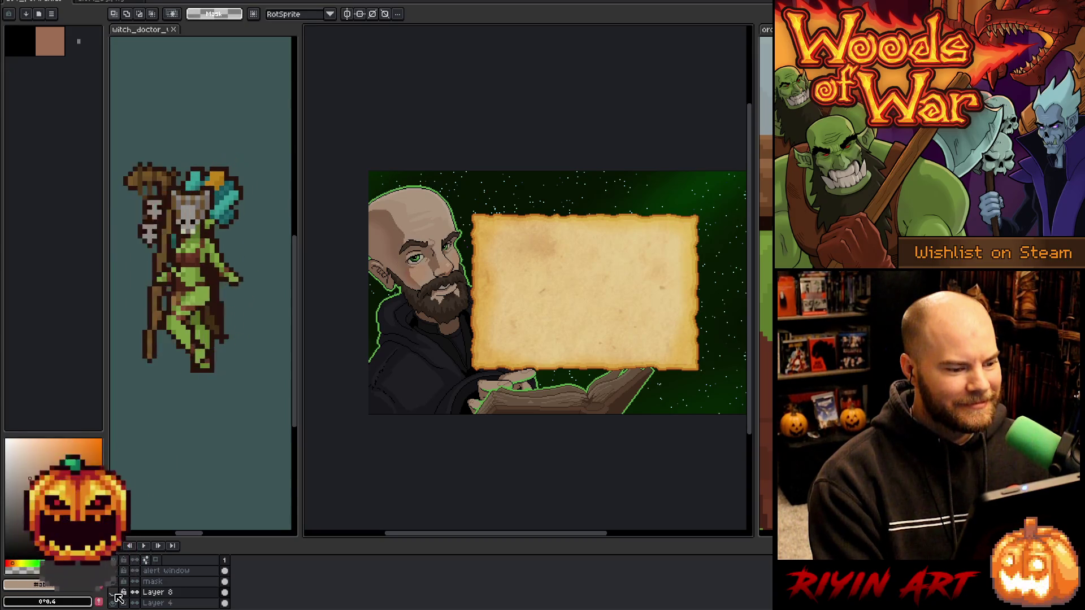
left_click(115, 594)
left_click(115, 594)
left_click(115, 593)
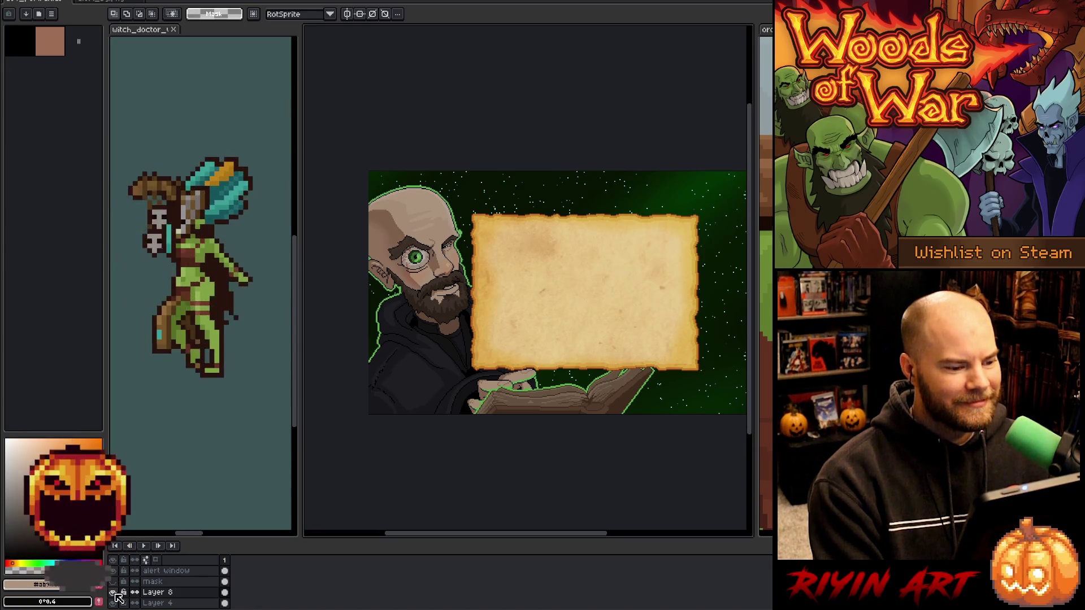
left_click(115, 593)
left_click(116, 593)
left_click(115, 594)
left_click(116, 594)
left_click(115, 593)
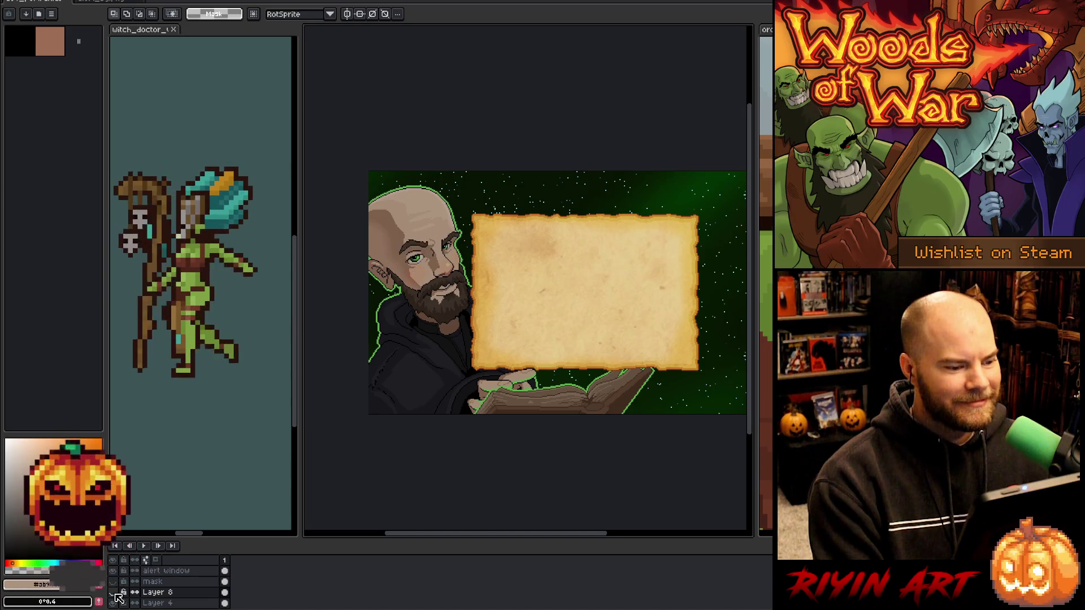
left_click(116, 594)
left_click(115, 594)
left_click(115, 593)
left_click(115, 594)
left_click(116, 593)
left_click(115, 593)
left_click(116, 594)
left_click(116, 594)
left_click(115, 593)
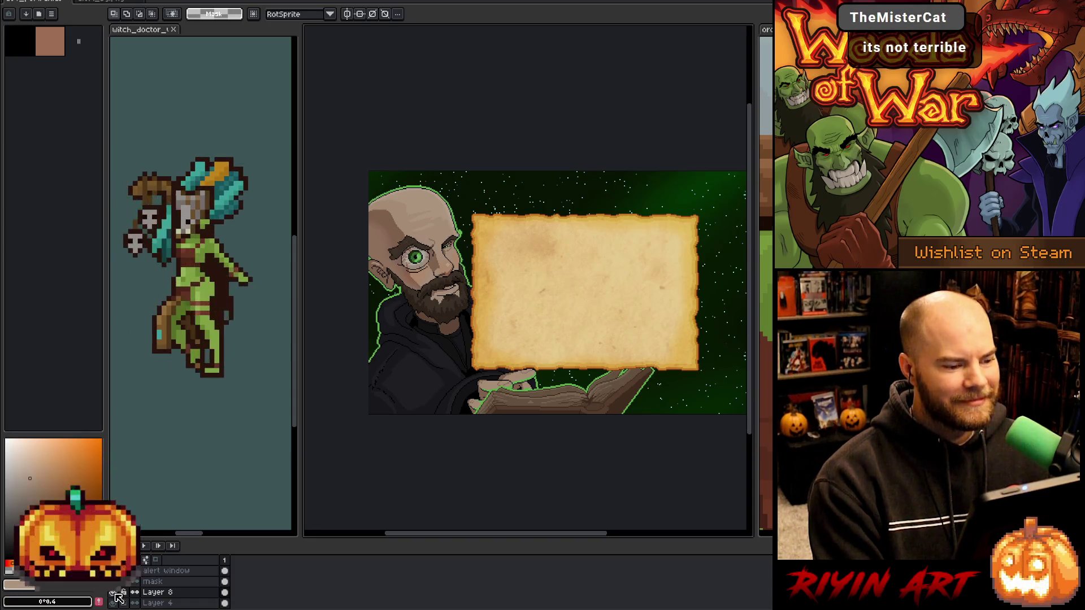
left_click(115, 594)
left_click(115, 593)
left_click(115, 594)
left_click(115, 593)
left_click(115, 593)
left_click(116, 593)
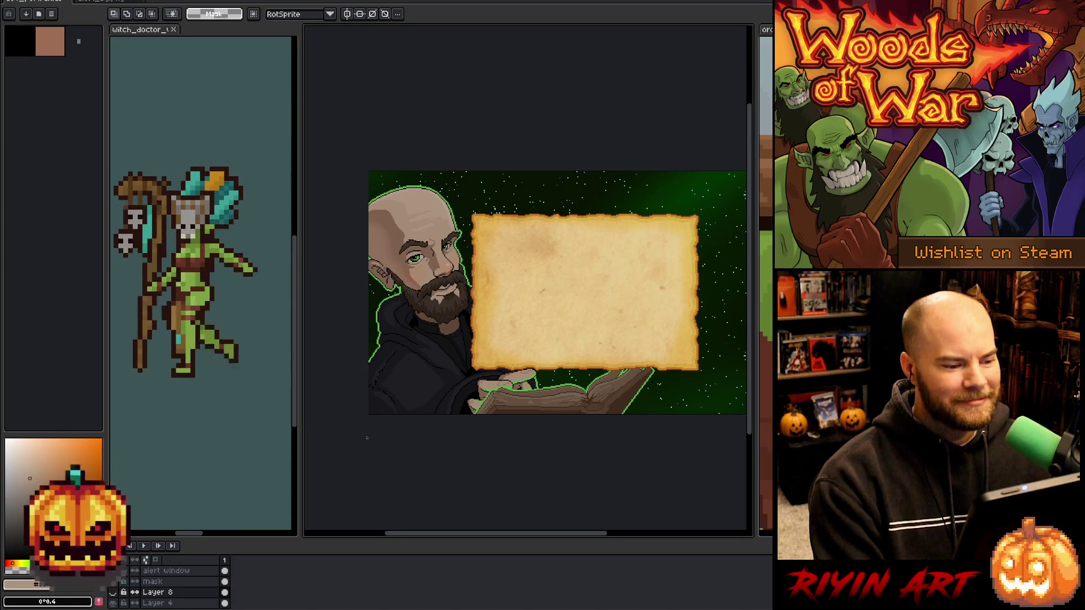
scroll(475, 431, "up", 3)
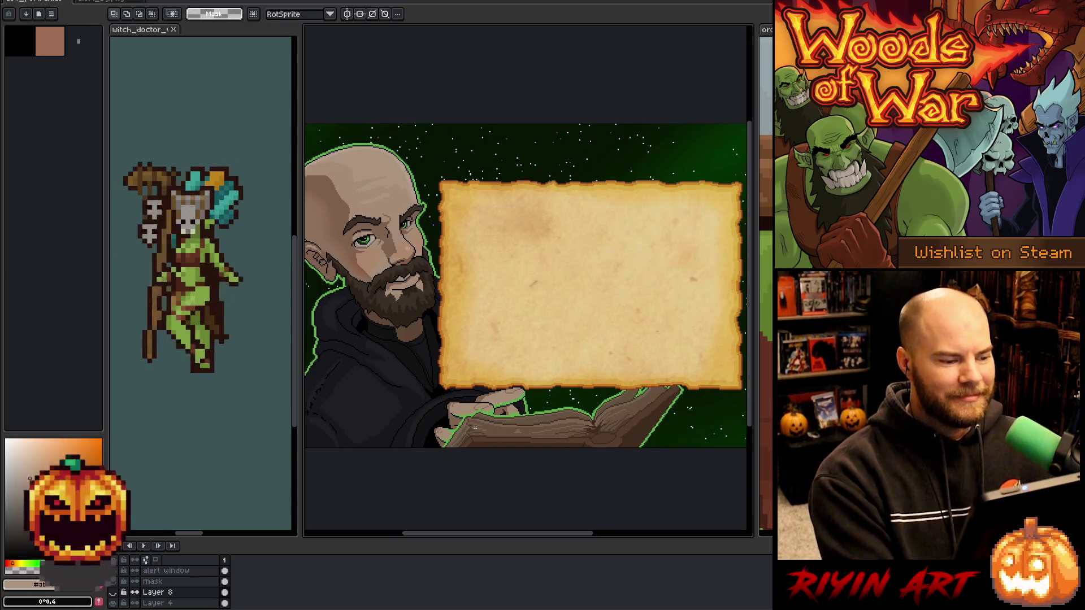
scroll(441, 259, "up", 3)
scroll(440, 259, "down", 3)
key("m")
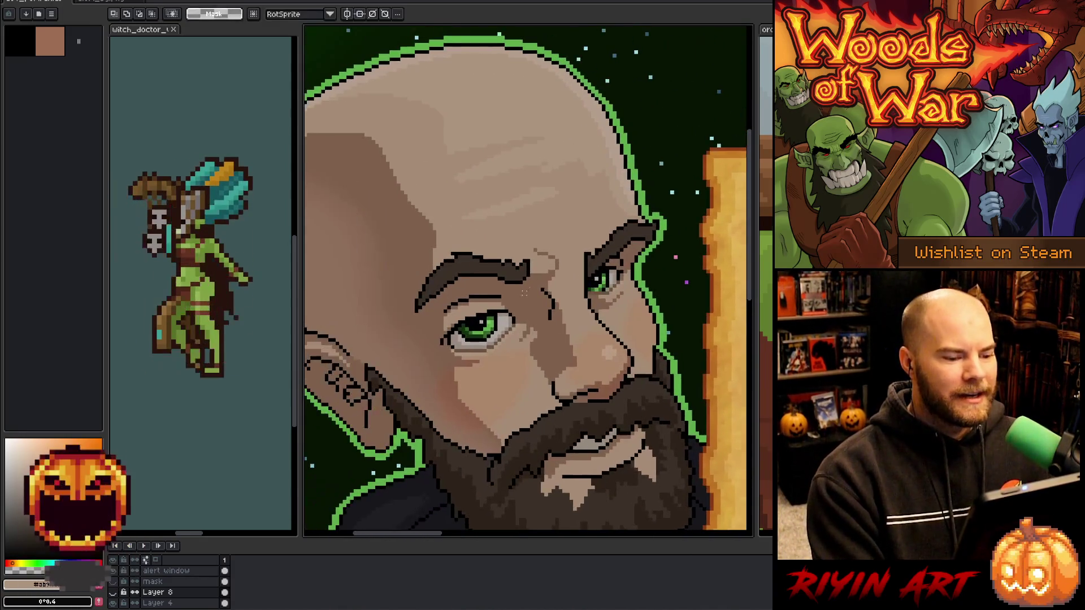
scroll(441, 259, "up", 3)
scroll(440, 259, "down", 2)
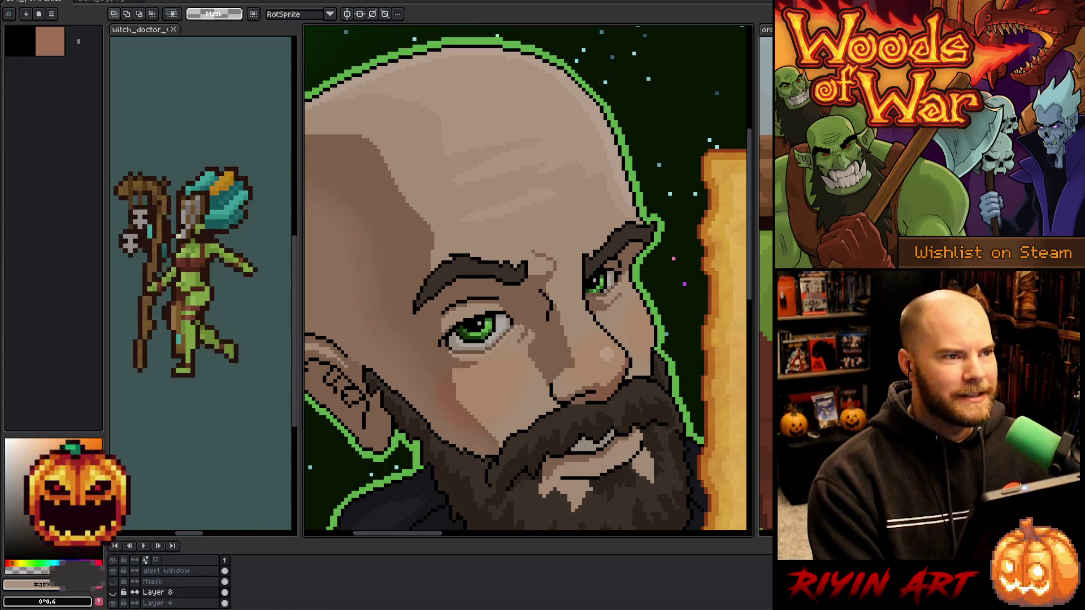
scroll(518, 327, "down", 2)
scroll(525, 323, "up", 4)
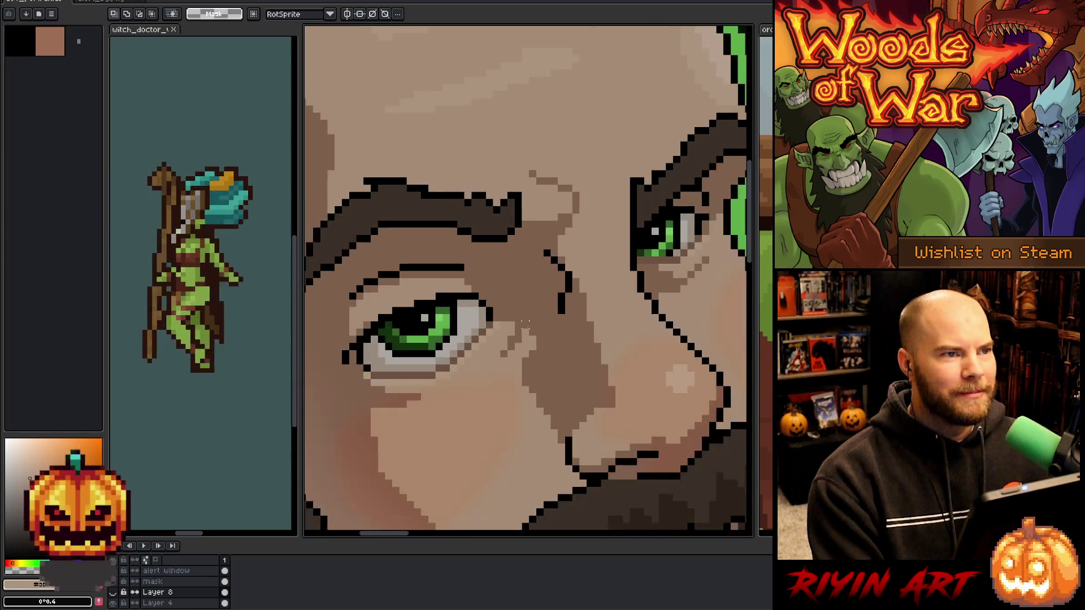
scroll(525, 323, "down", 2)
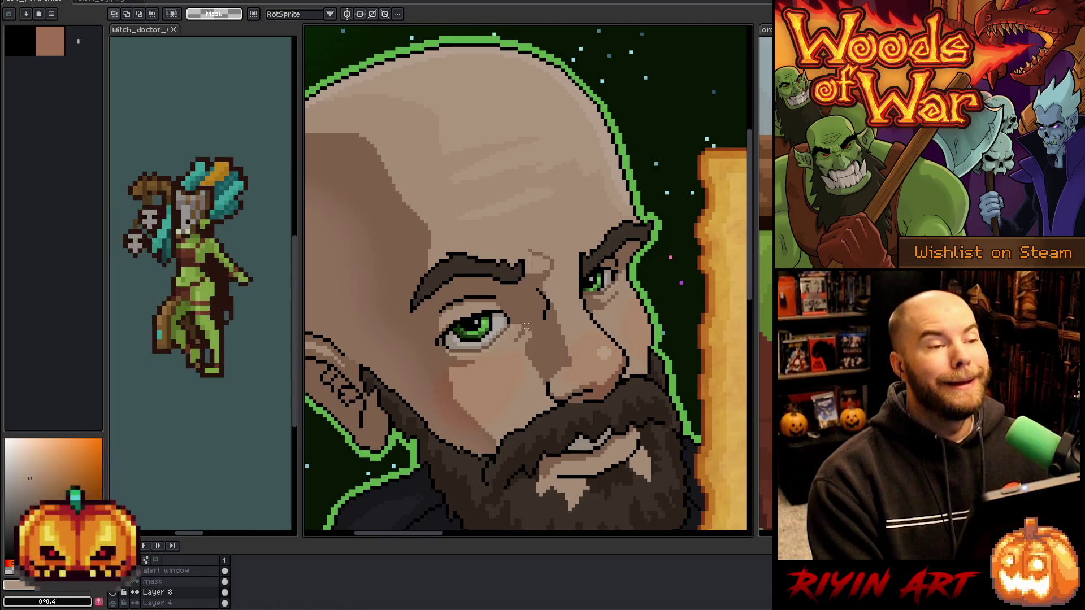
scroll(515, 304, "down", 4)
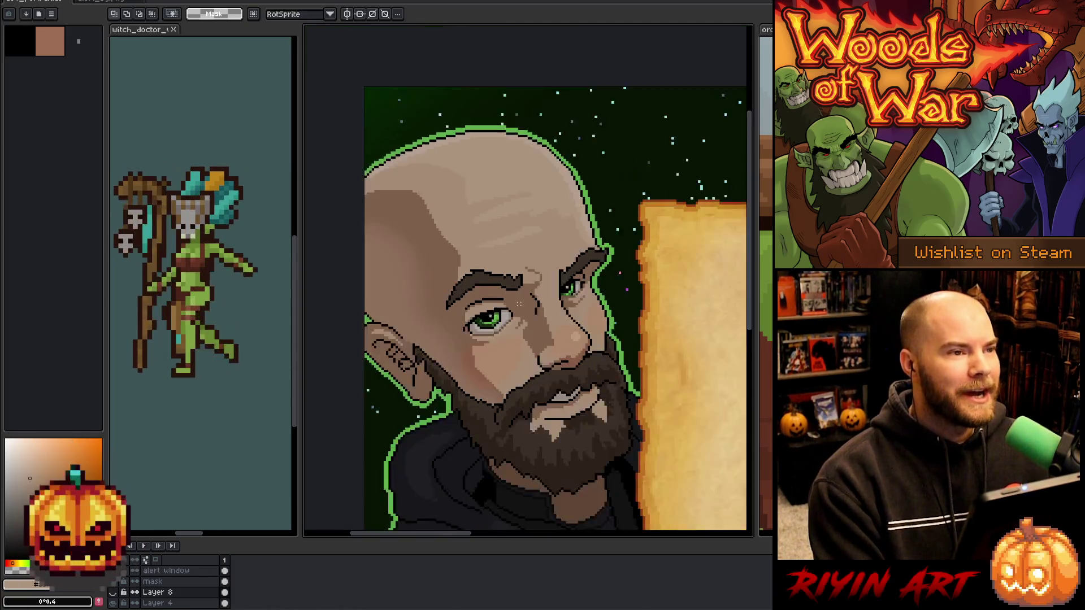
left_click_drag(580, 390, 454, 304)
scroll(454, 303, "down", 1)
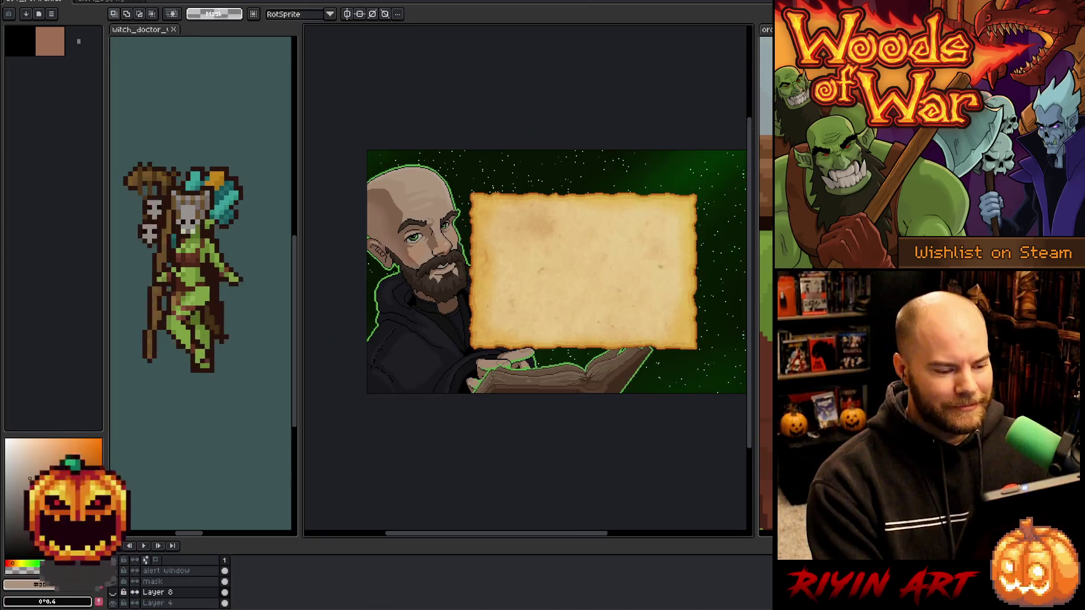
scroll(545, 286, "up", 2)
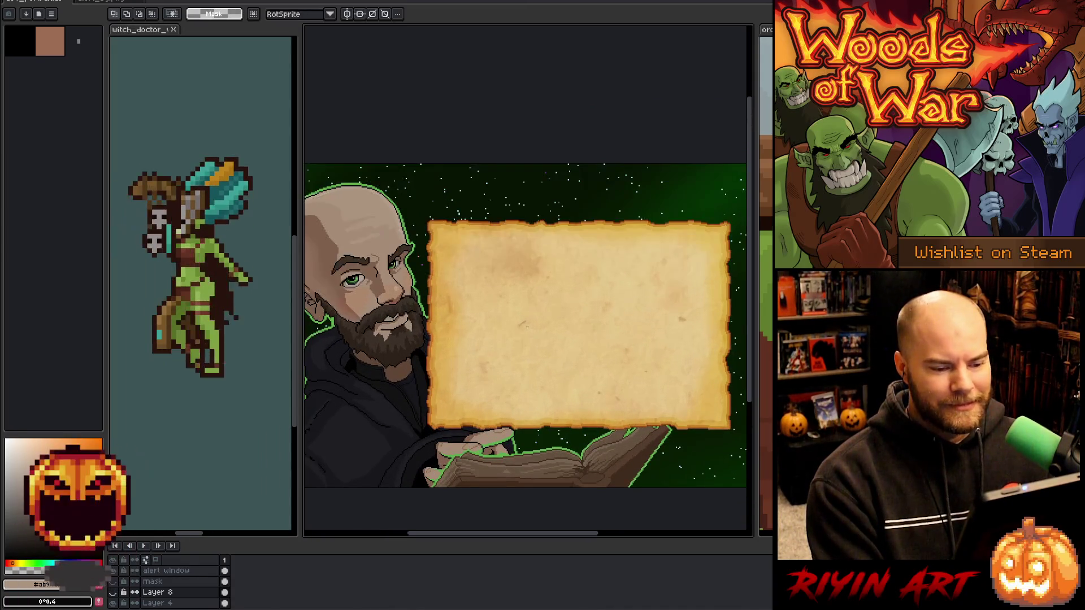
left_click_drag(524, 342, 544, 344)
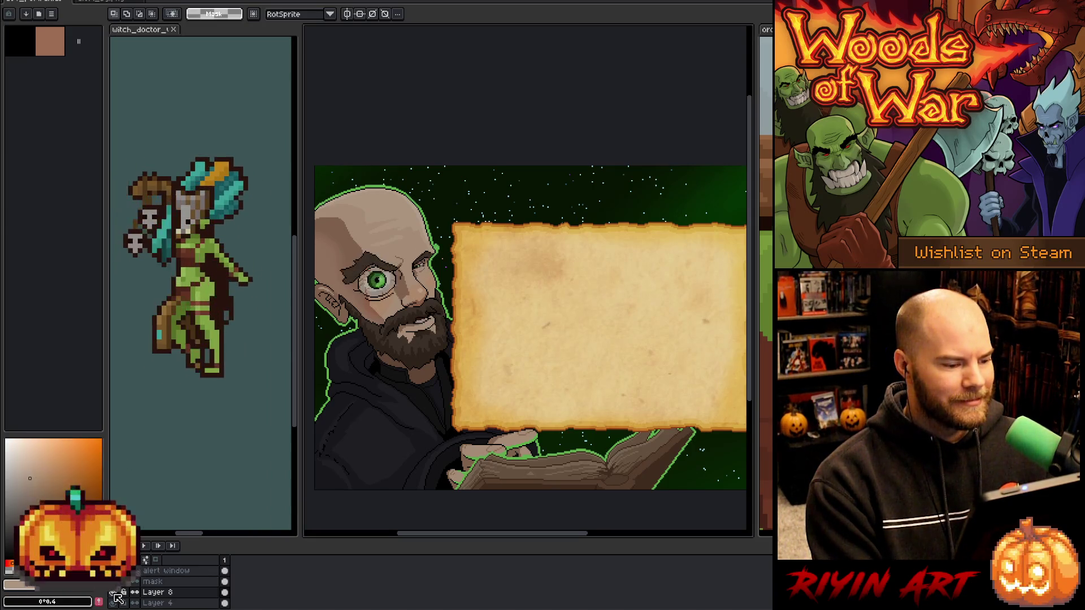
scroll(456, 373, "down", 2)
scroll(456, 373, "up", 1)
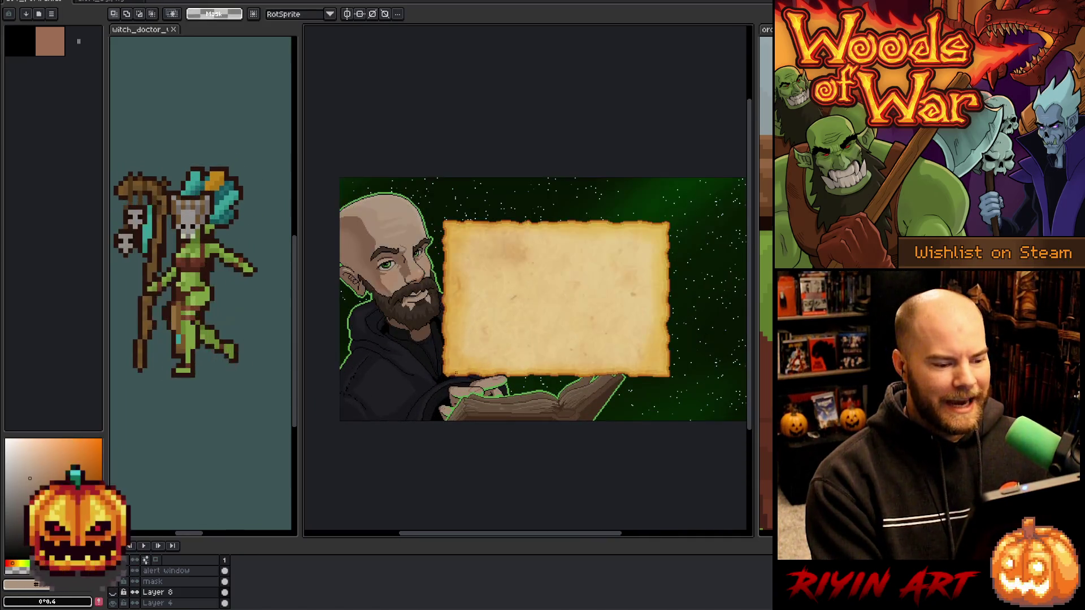
left_click_drag(456, 373, 461, 416)
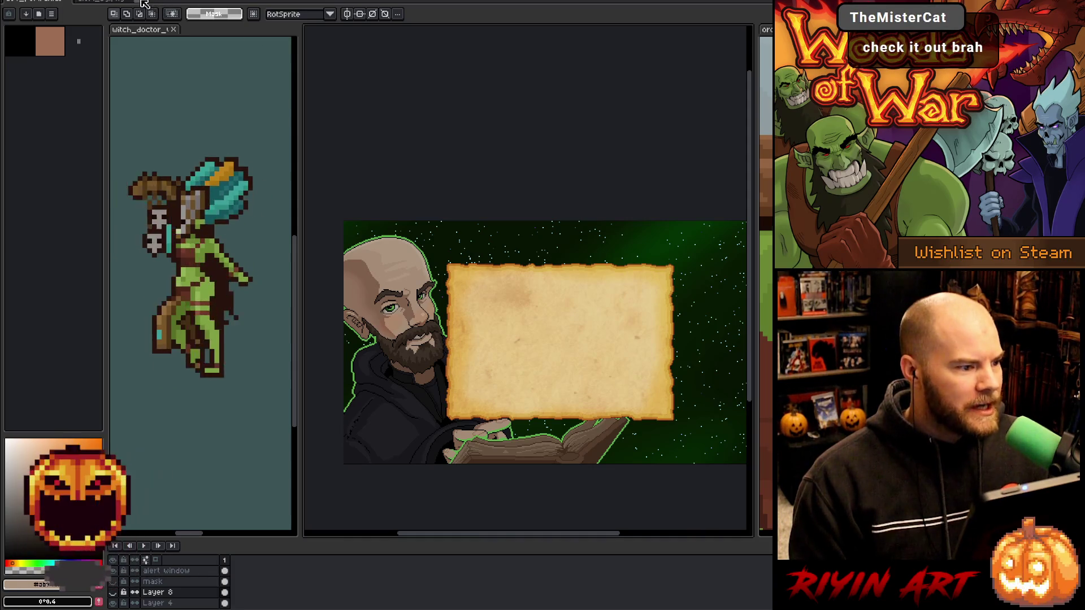
scroll(566, 271, "down", 1)
scroll(499, 274, "up", 1)
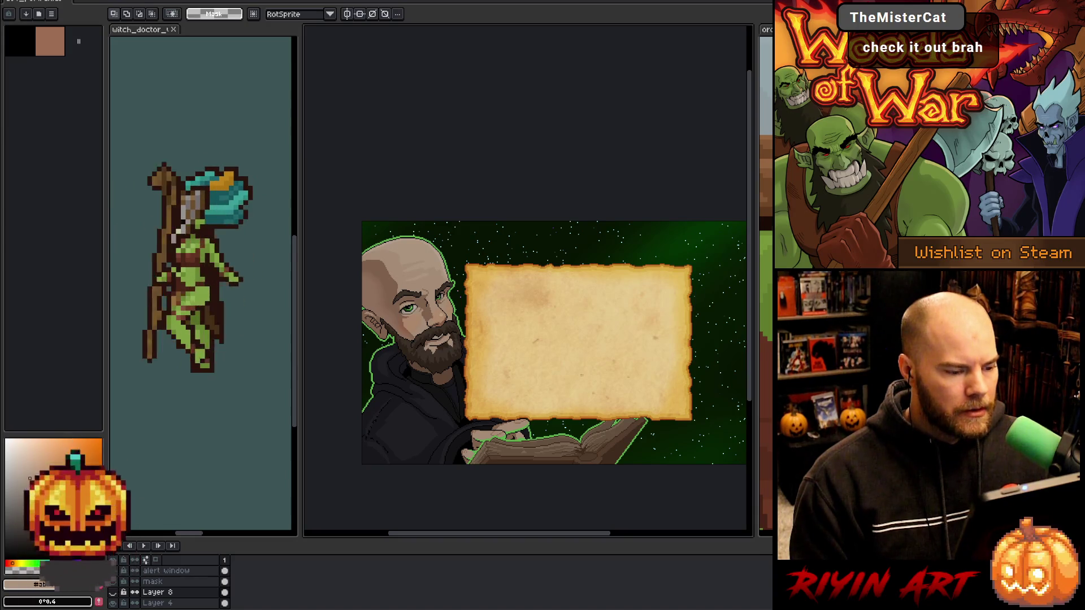
scroll(582, 375, "down", 1)
scroll(584, 396, "up", 1)
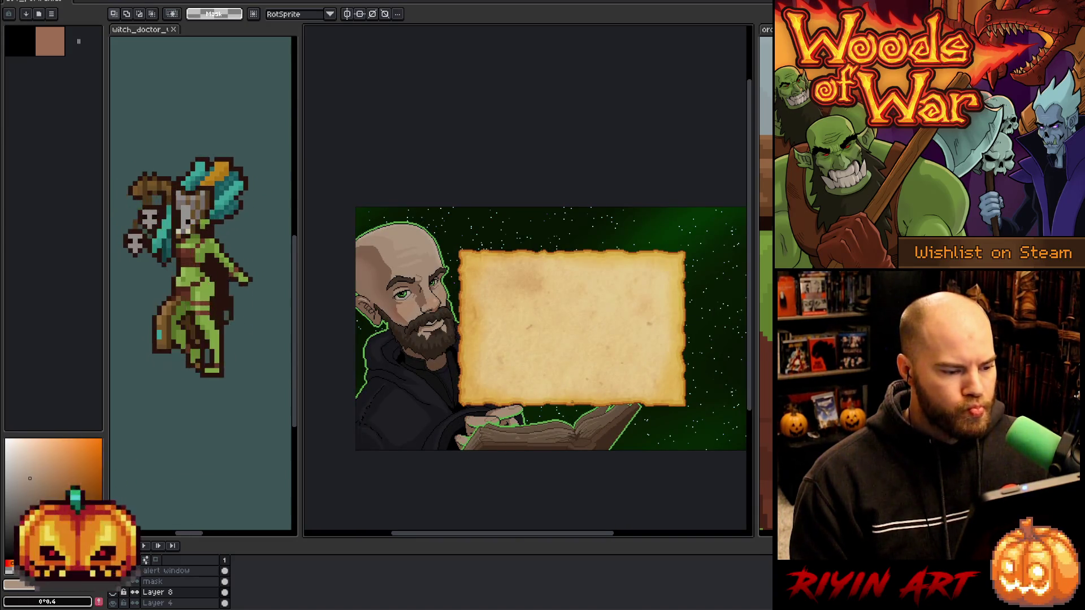
left_click_drag(549, 370, 503, 376)
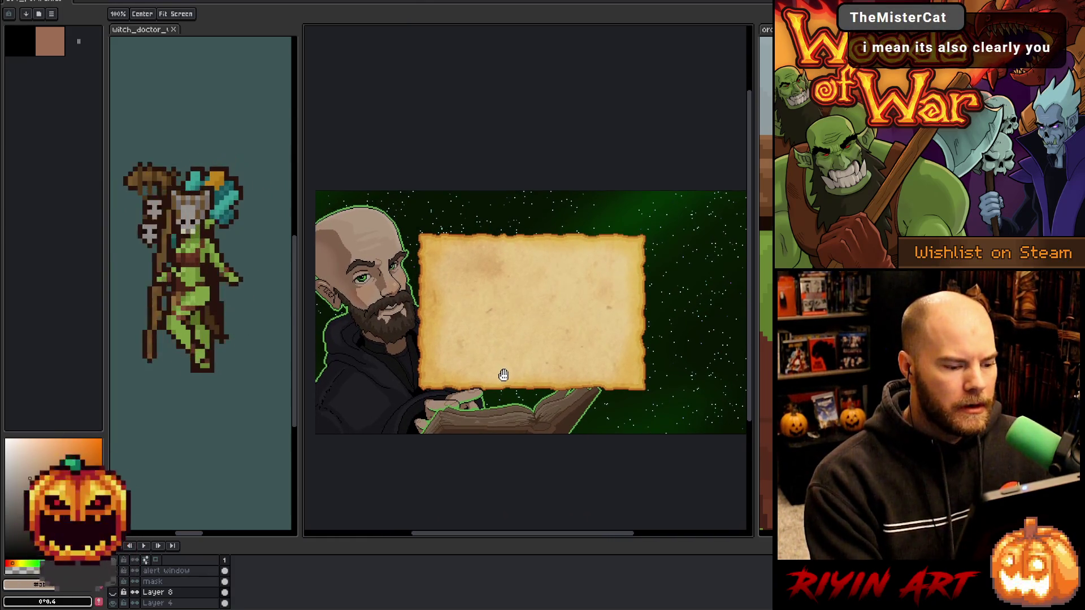
key("space")
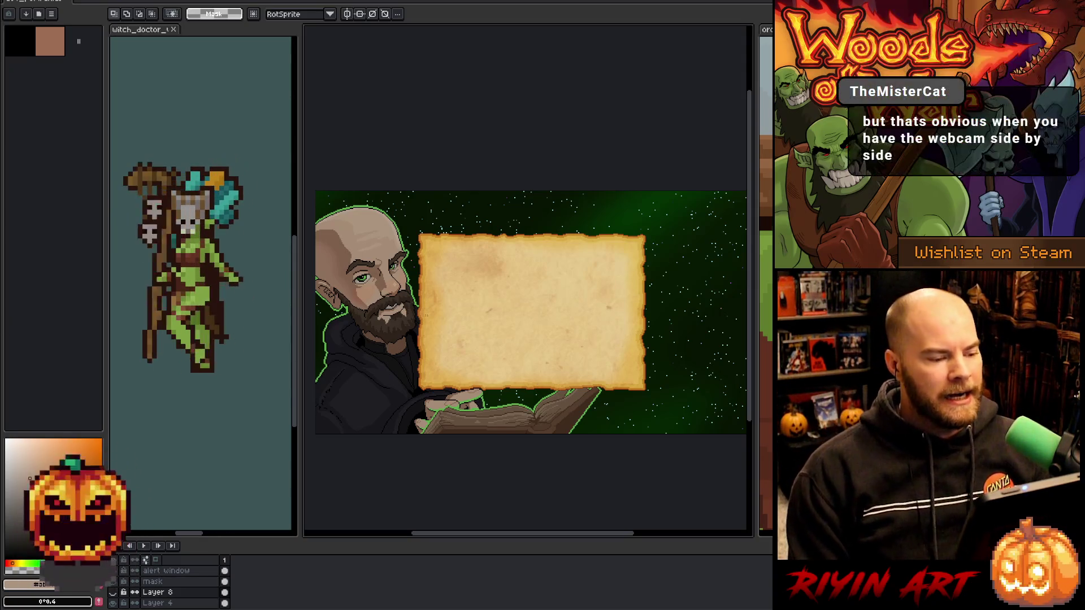
key("h")
scroll(387, 297, "up", 2)
left_click_drag(387, 297, 454, 282)
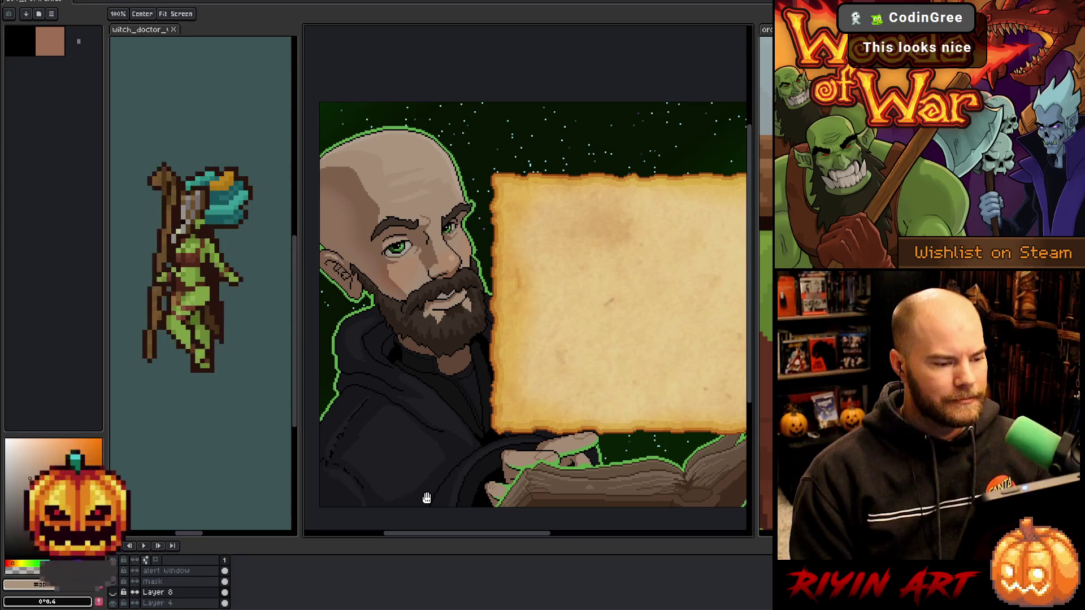
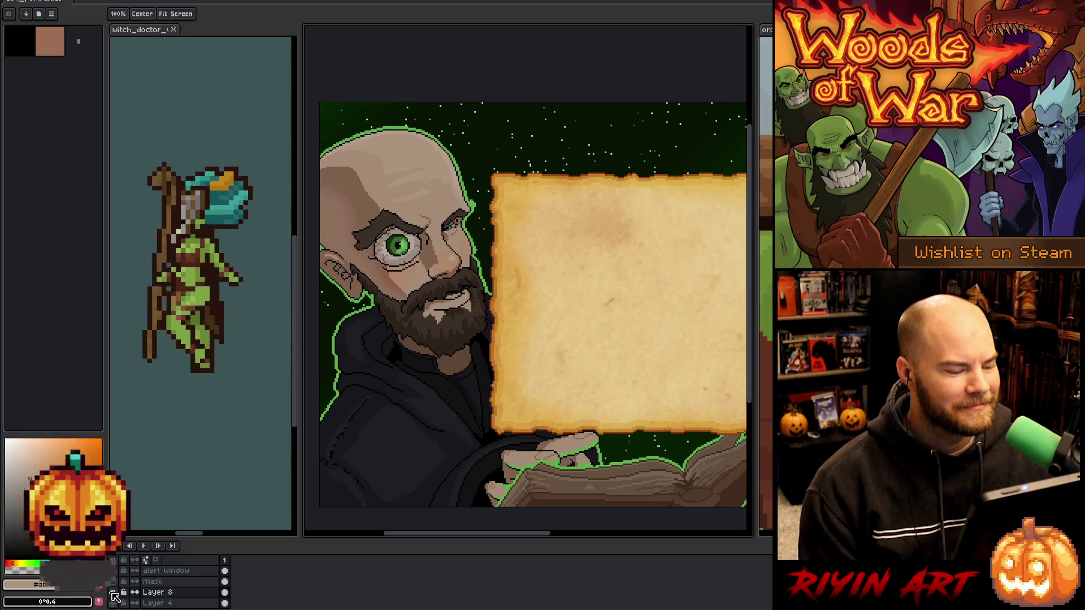
Zoom in on the bearded man's face and pick a dark line colour from it.
scroll(451, 242, "up", 2)
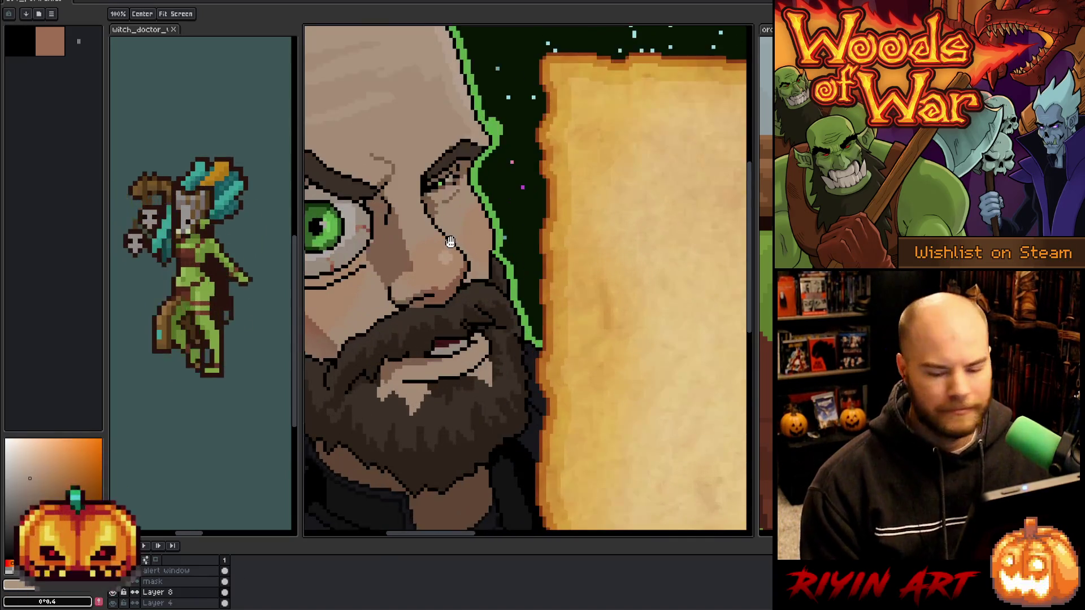
scroll(451, 242, "down", 1)
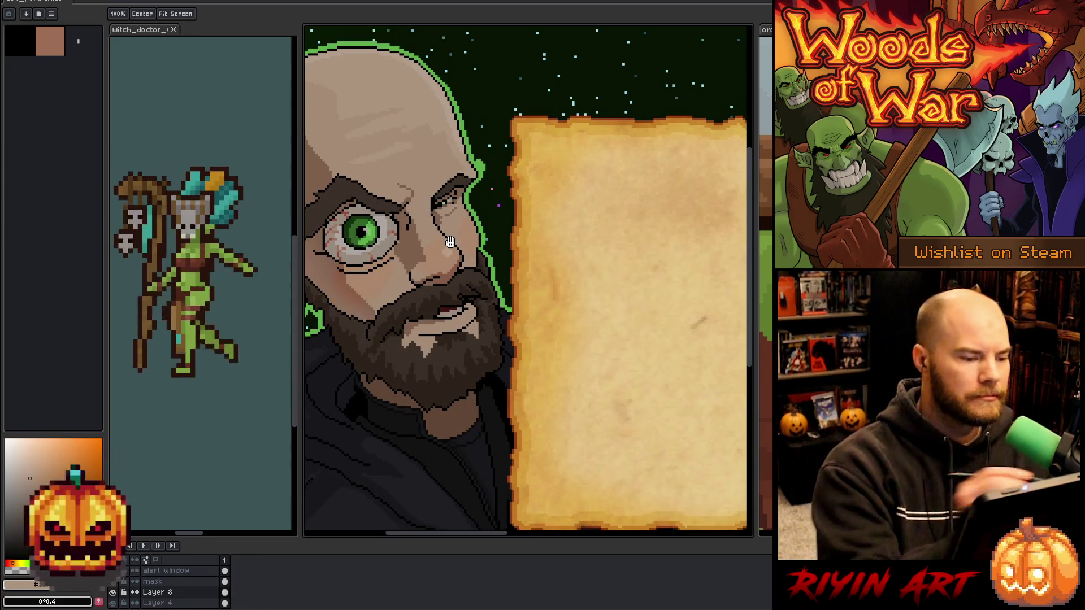
scroll(450, 242, "up", 1)
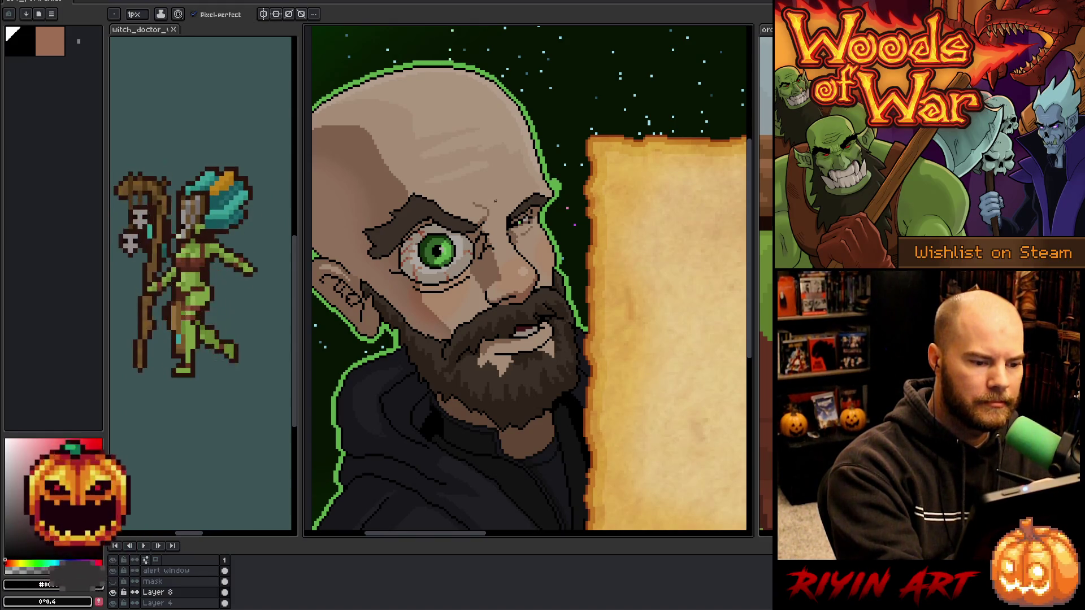
left_click(493, 207, "alt")
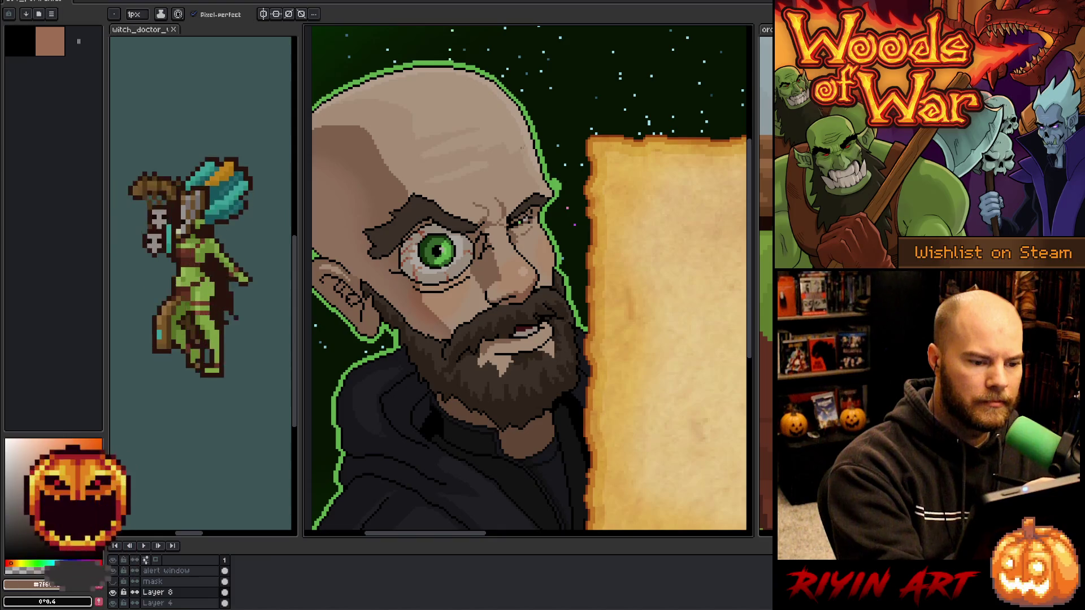
Pencil dark wrinkles on the forehead, then lasso under the left eye and open Replace Color.
left_click_drag(434, 195, 465, 190)
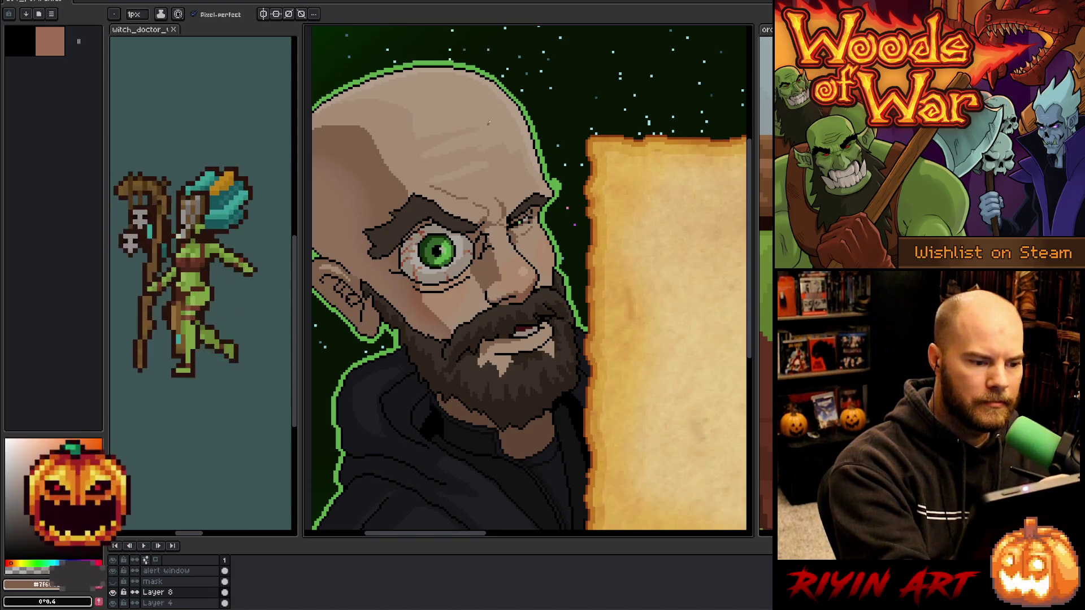
left_click(470, 202)
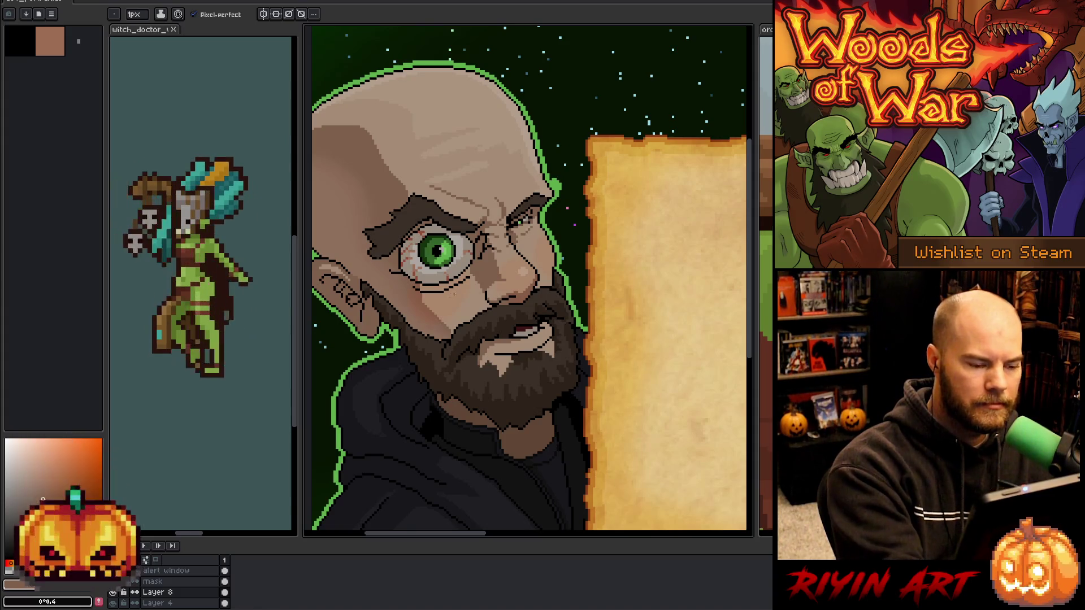
key("m")
mouse_move(468, 278)
left_mouse_down()
mouse_move(416, 291)
mouse_move(452, 308)
mouse_move(473, 281)
left_mouse_up()
key("shift+r")
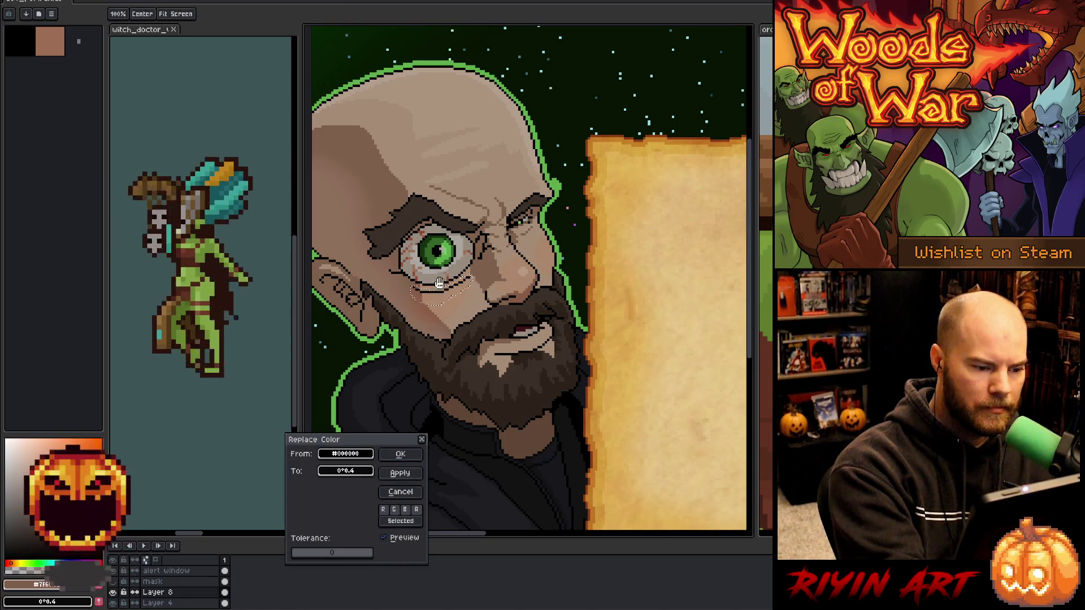
Replace the black under-eye lines with a softer chosen colour and clear the selection.
left_click(367, 477)
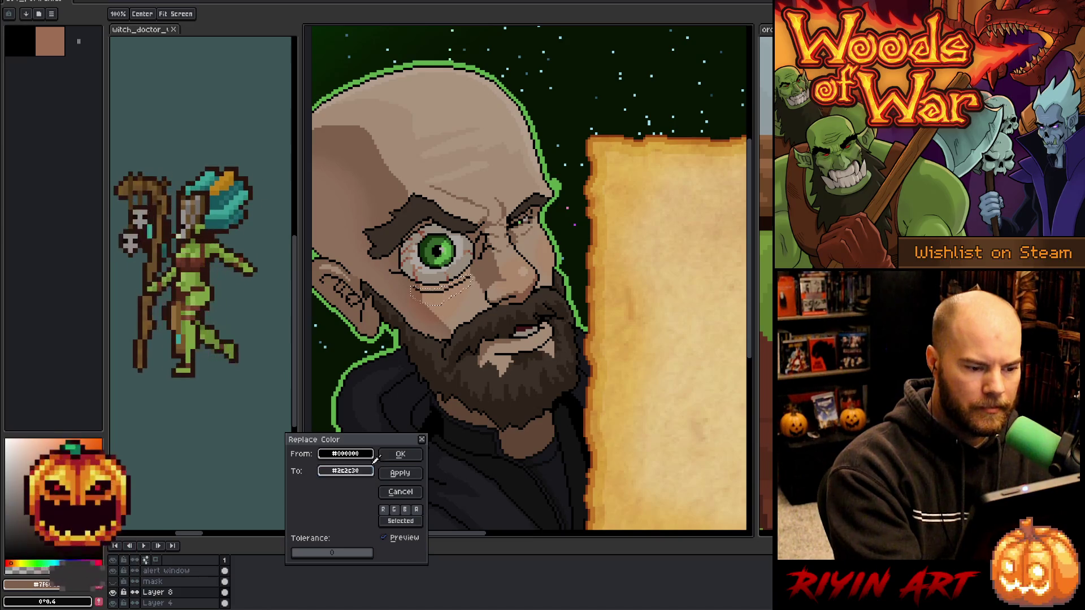
key("Return")
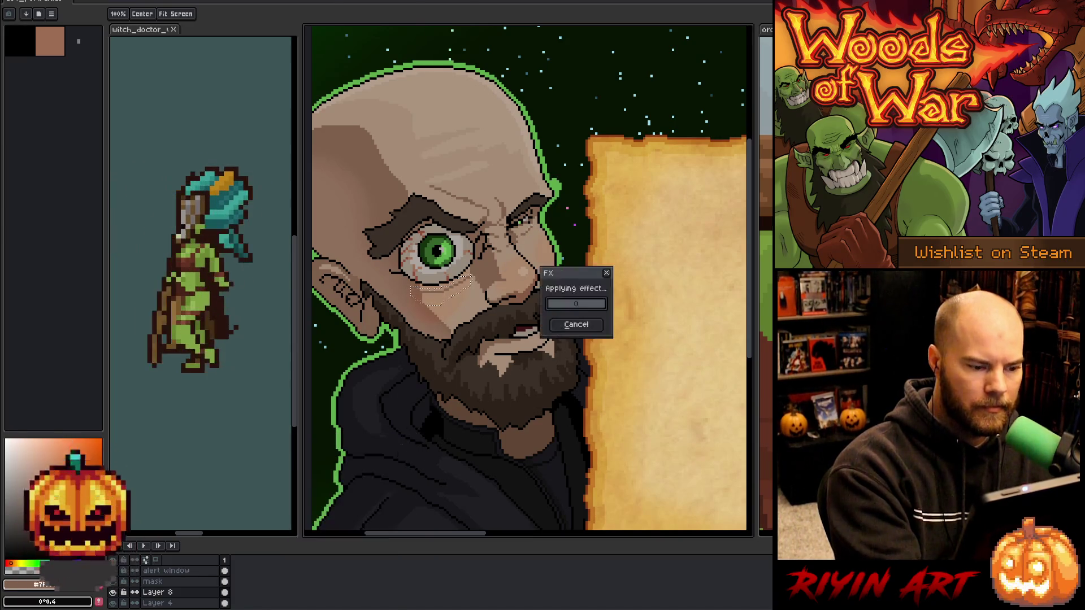
key("m")
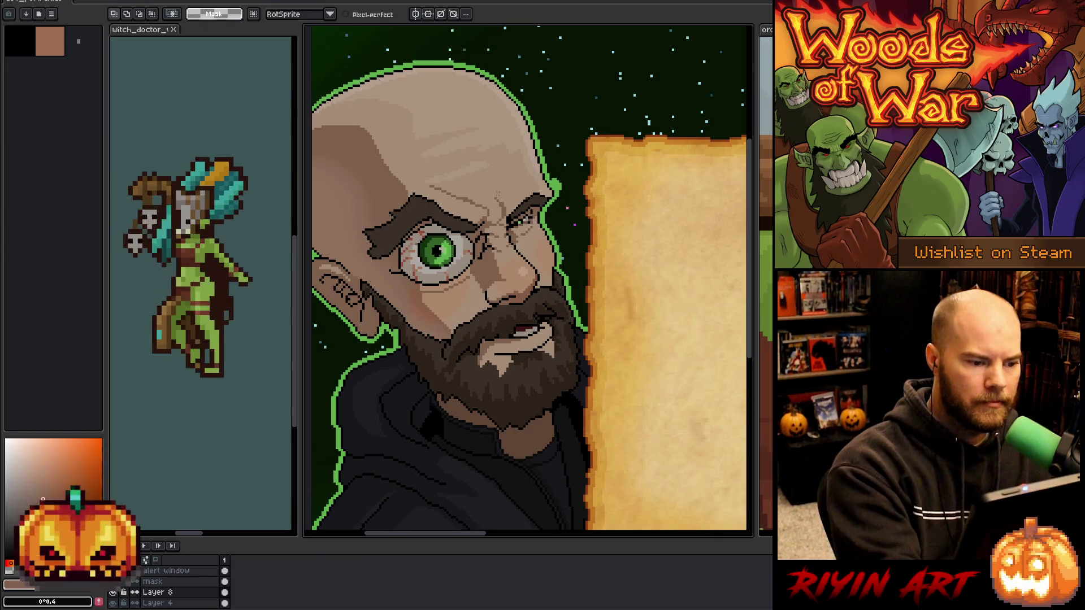
Pencil creases under the left eye, at its outer corner and on the cheek, re-picking browns.
key("b")
left_click_drag(403, 269, 397, 293)
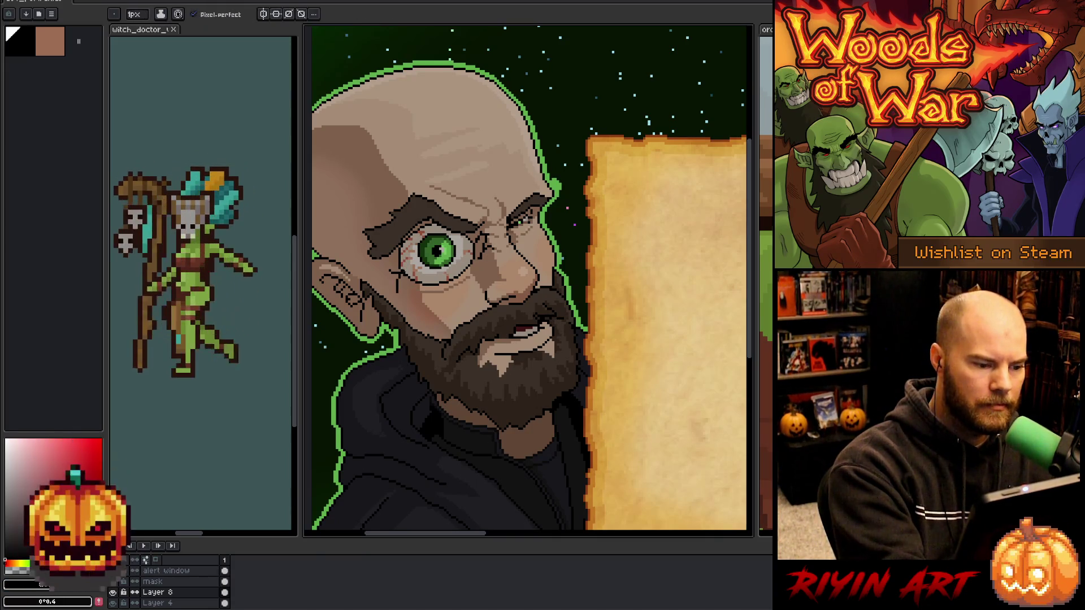
left_click_drag(397, 251, 389, 263)
key("ctrl+z")
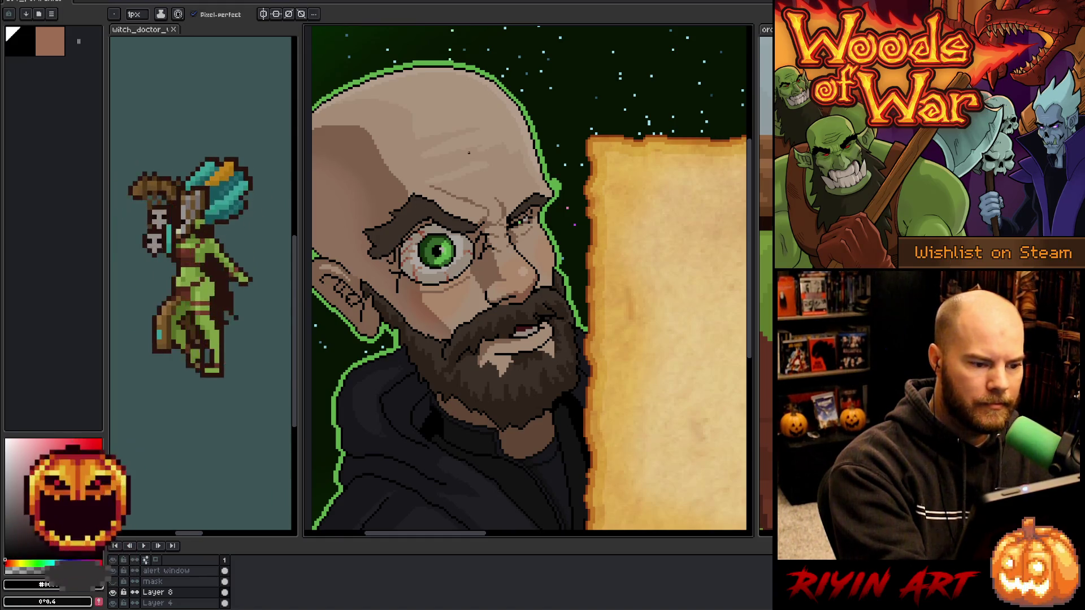
left_click_drag(396, 263, 384, 269)
key("ctrl+z")
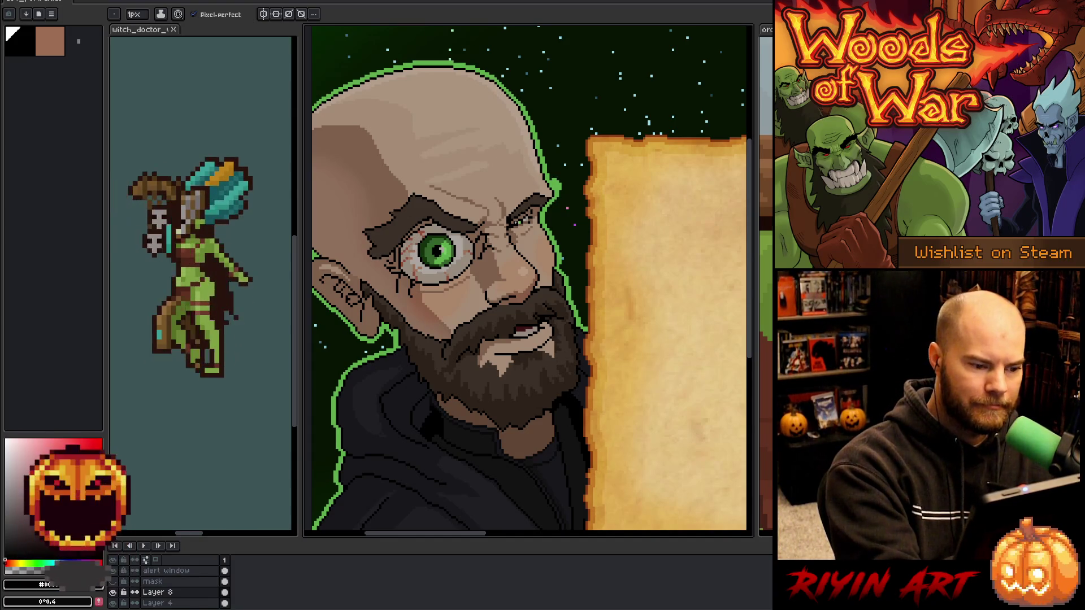
left_click_drag(481, 287, 470, 310)
key("ctrl+z")
left_click(486, 294, "alt")
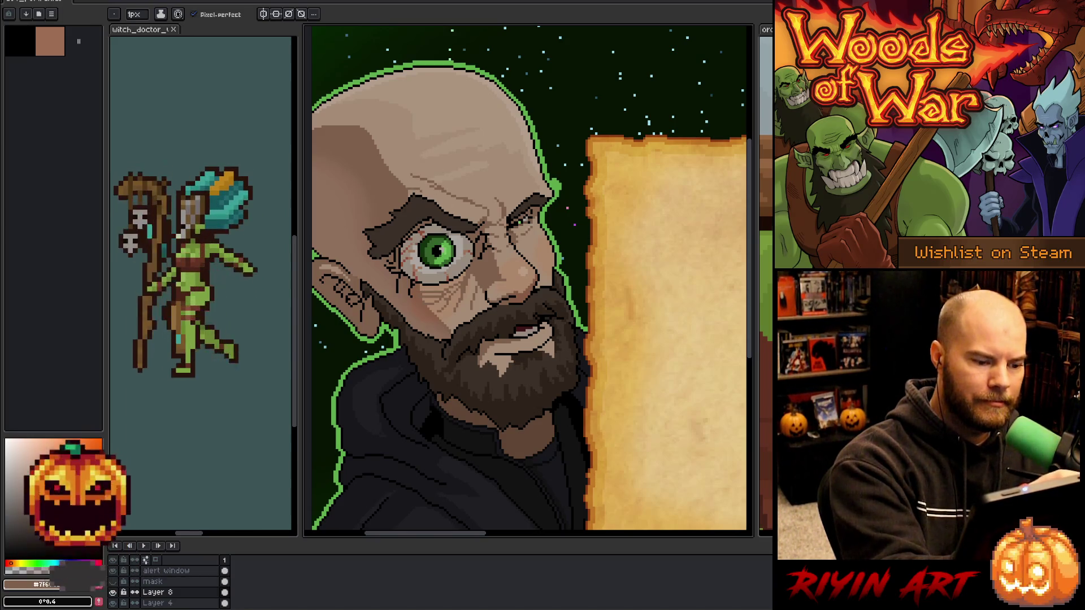
left_click(402, 282, "alt")
Draw a dark brown crease line on the forehead above the eyebrow.
left_click_drag(406, 188, 373, 204)
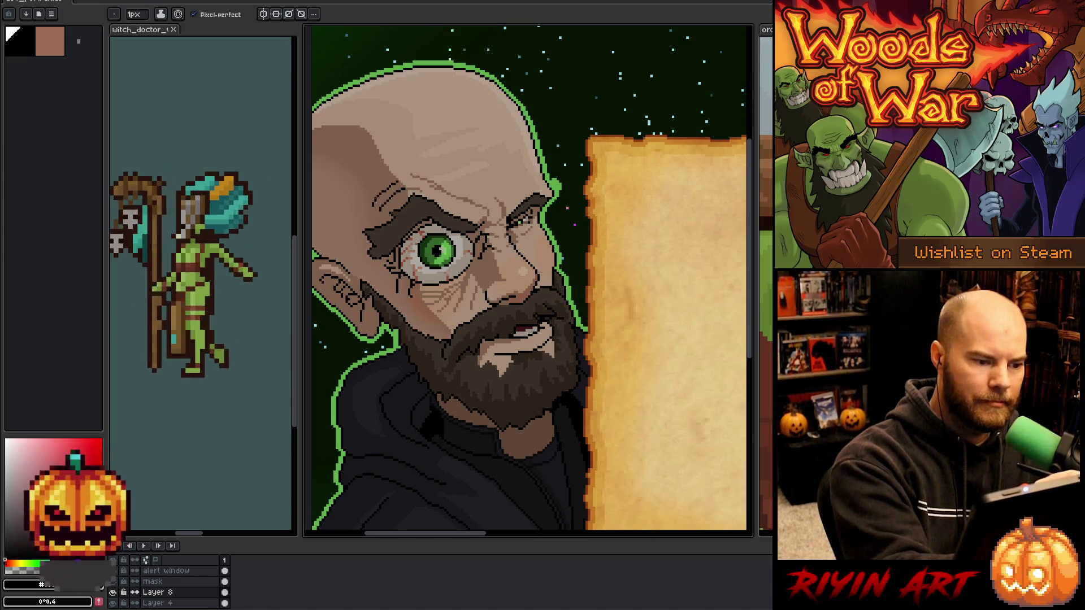
left_click(414, 184, "alt")
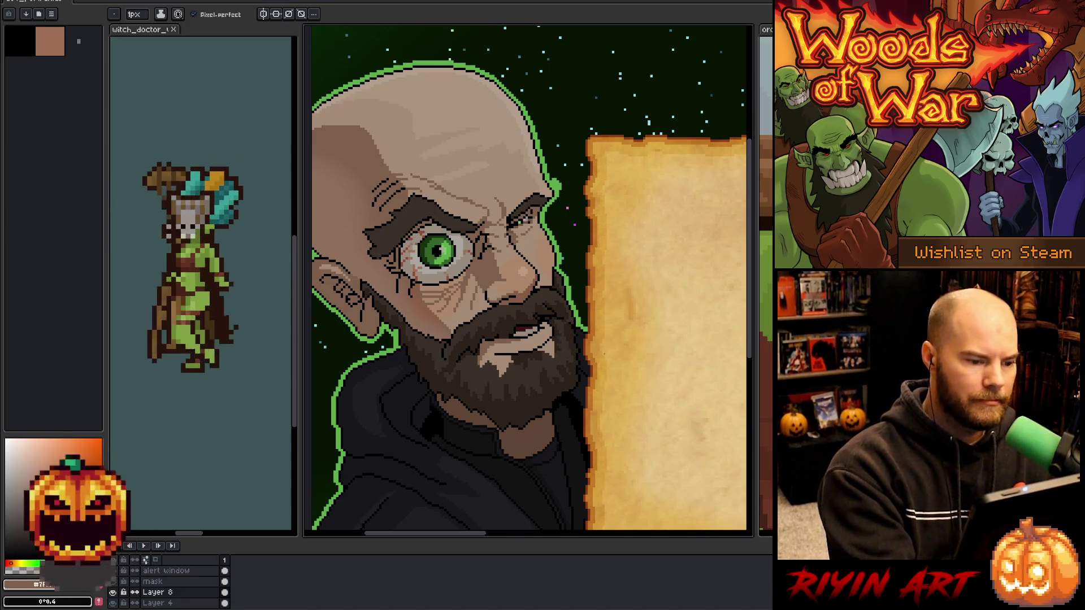
left_click(469, 148, "alt")
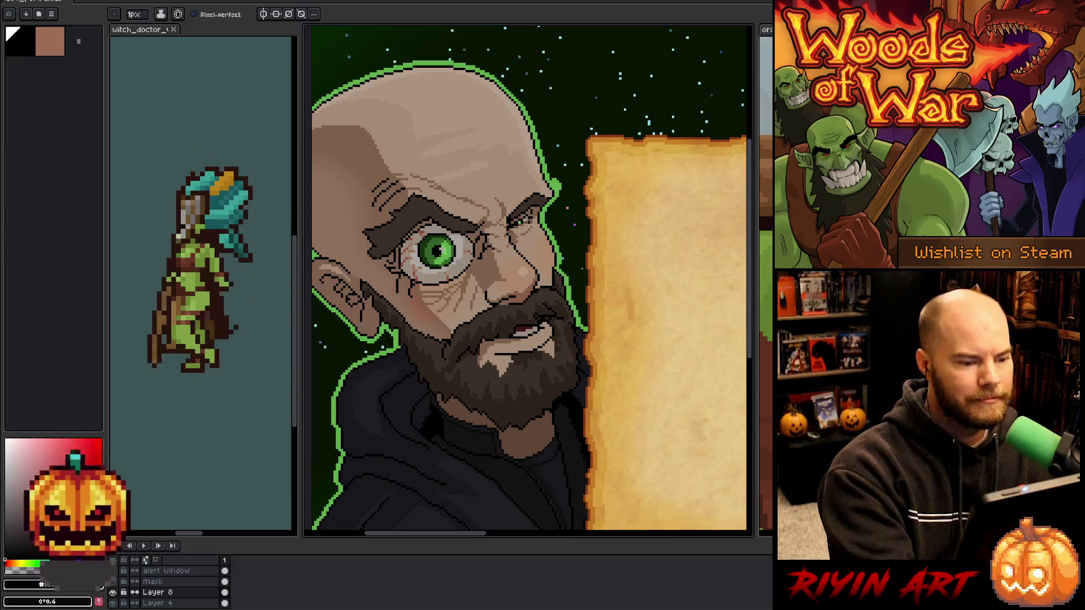
Lasso the right eye and brow, hide the background layer, and move them down 4 pixels.
key("q")
mouse_move(556, 215)
left_mouse_down()
mouse_move(525, 235)
mouse_move(506, 220)
mouse_move(551, 214)
left_mouse_up()
left_click(540, 211)
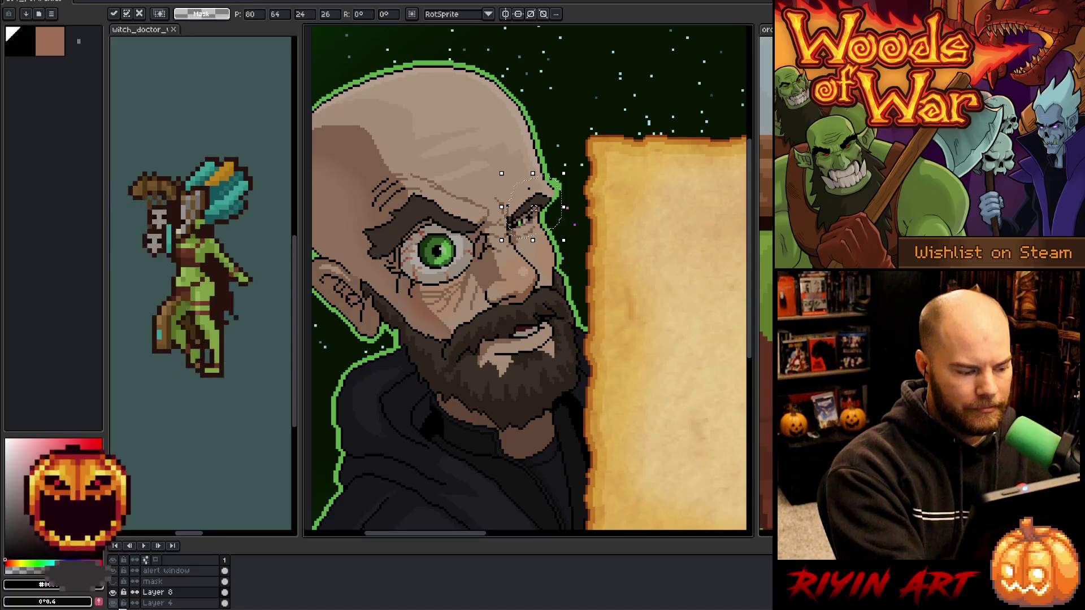
scroll(121, 602, "down", 3)
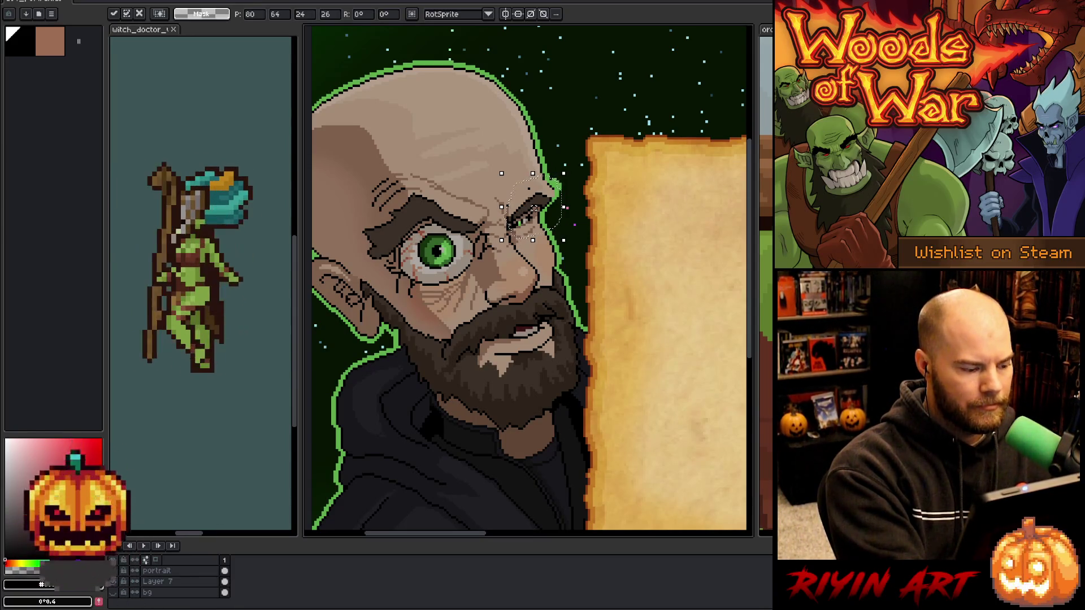
left_click(117, 592)
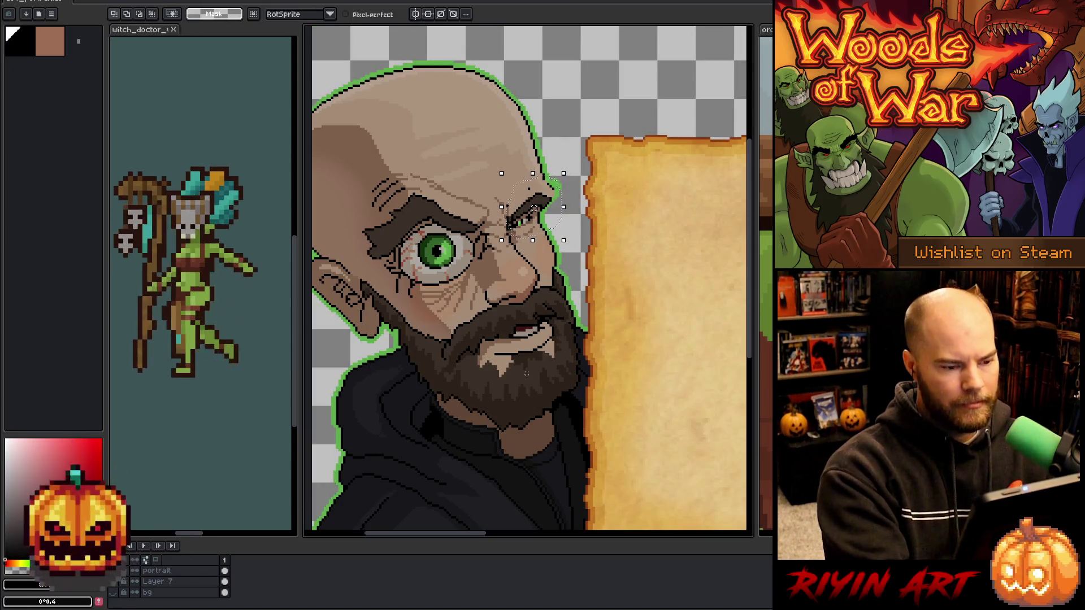
left_click_drag(553, 200, 552, 202)
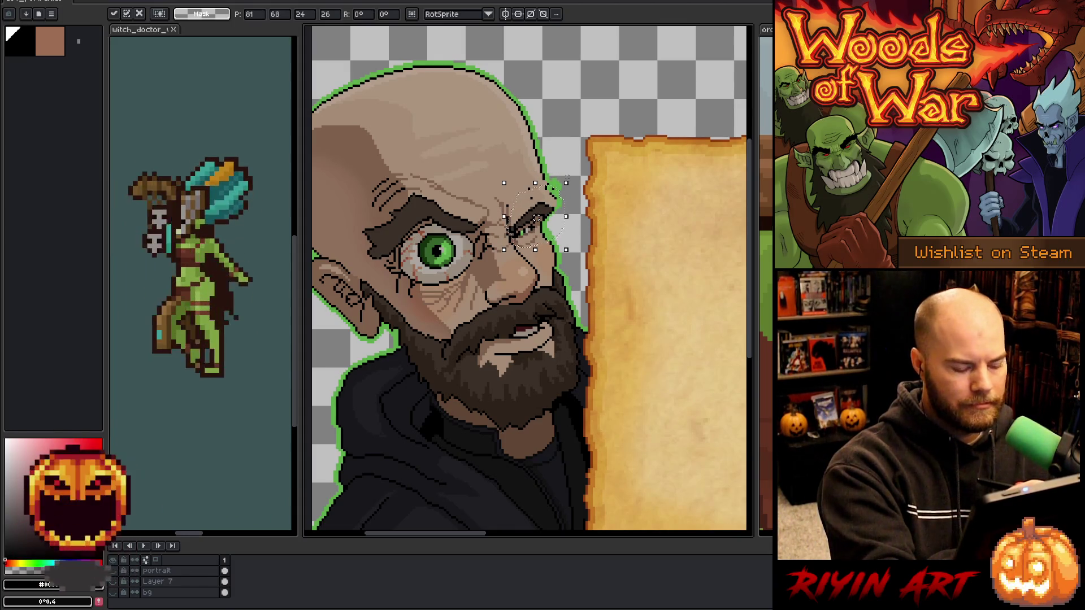
key("ctrl+d")
Touch up skin, stray pixels and the green outline around the moved eye, then show the background.
key("b")
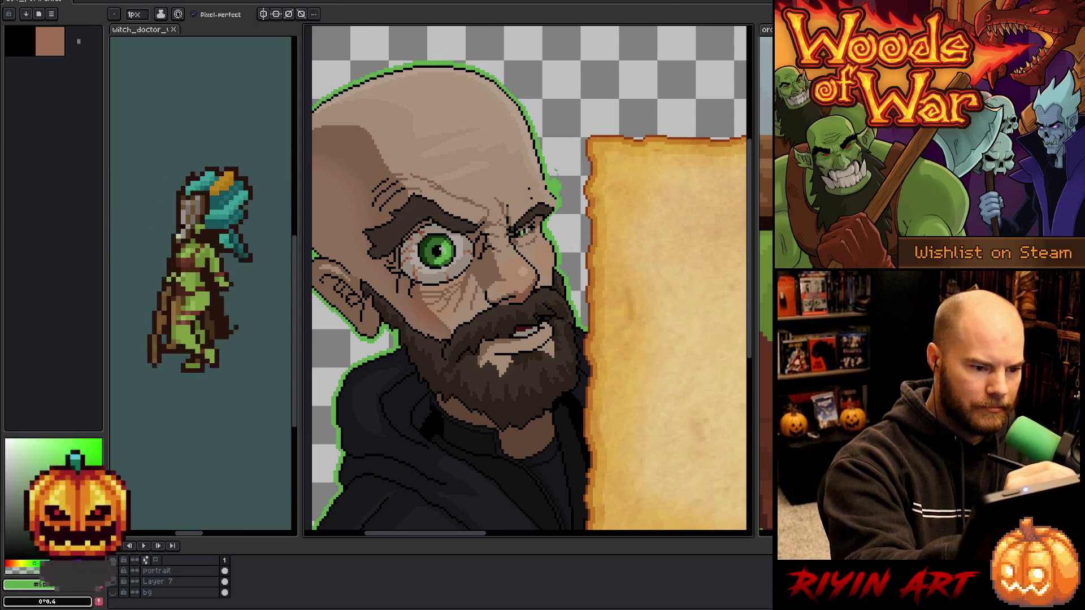
key("e")
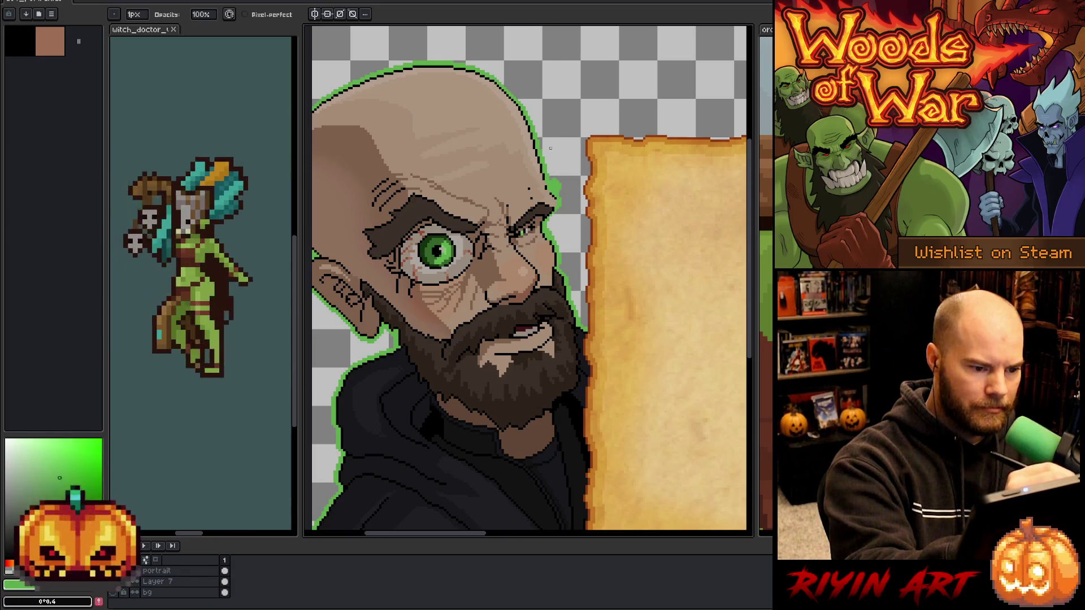
key("b")
left_click(550, 148, "alt")
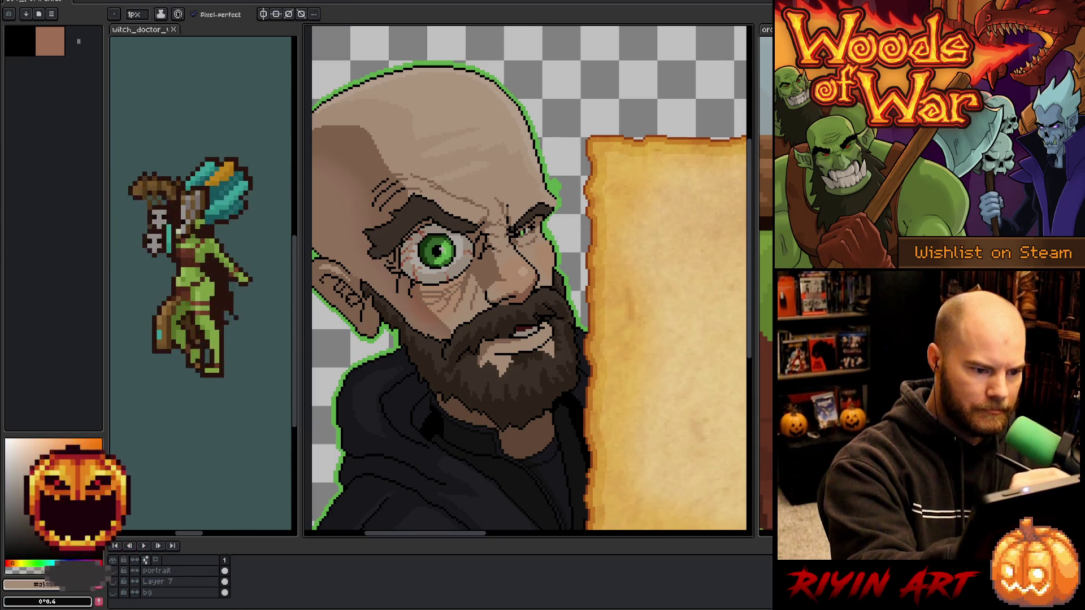
left_click(508, 206, "alt")
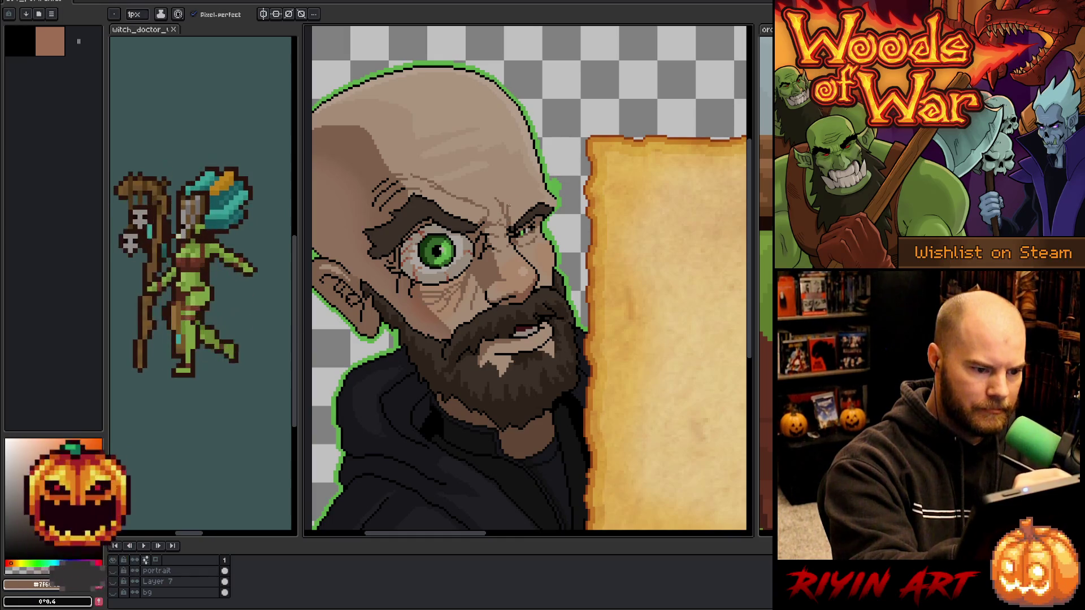
left_click(516, 222, "alt")
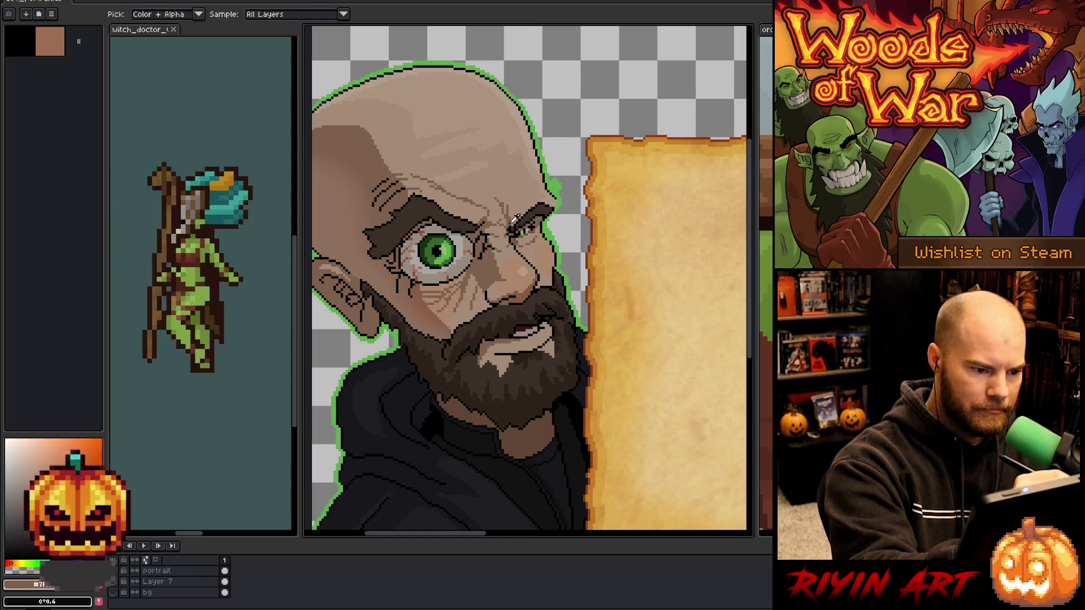
left_click(511, 230, "alt")
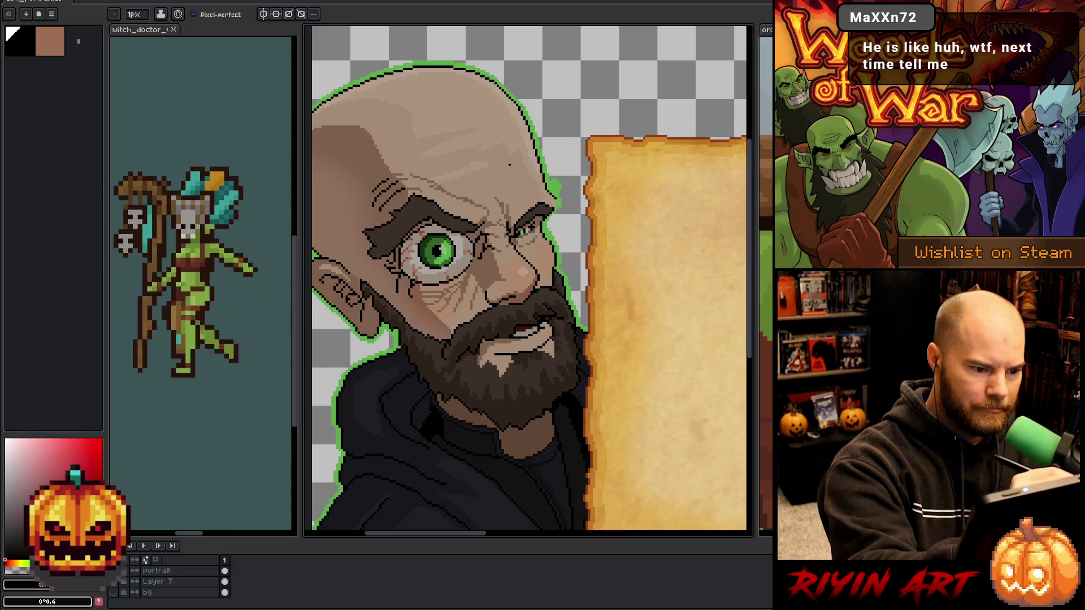
left_click(557, 162, "alt")
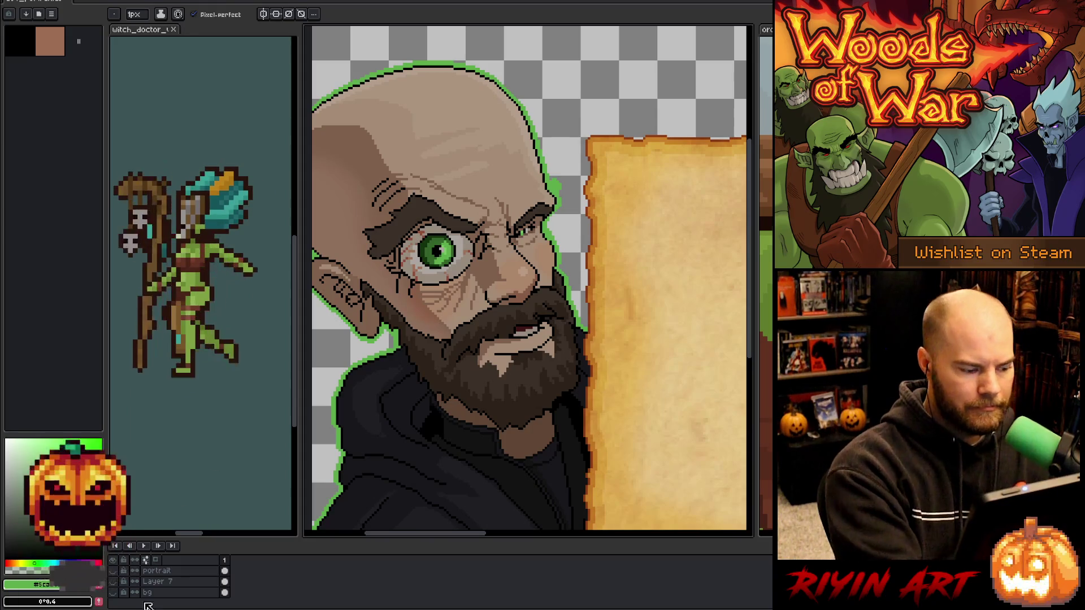
left_click(115, 591)
Reveal the starry background and zoom in closely on the man's face.
key("v")
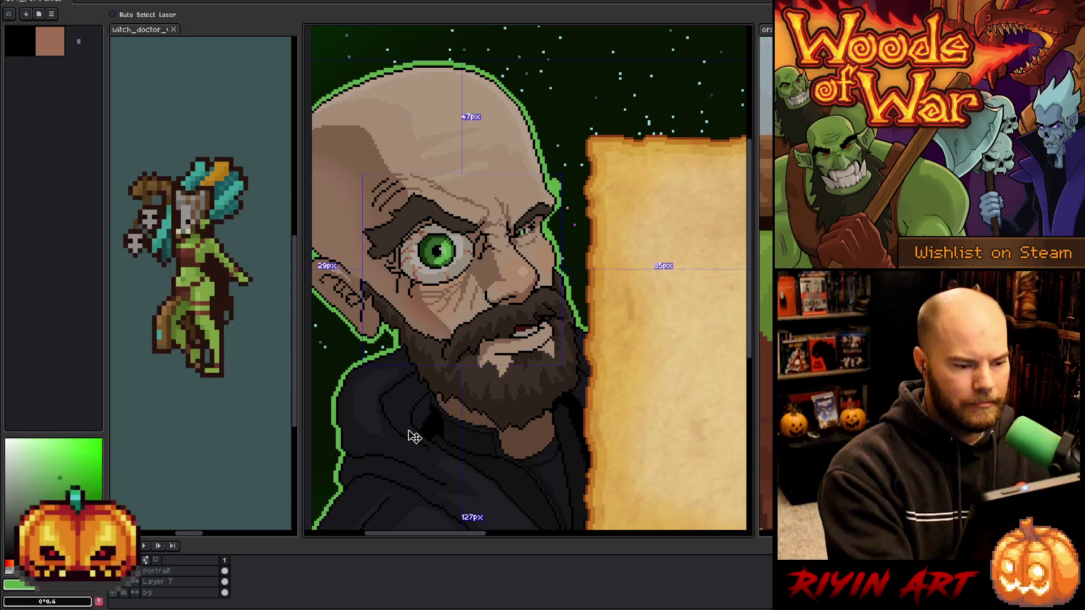
key("b")
key("minus")
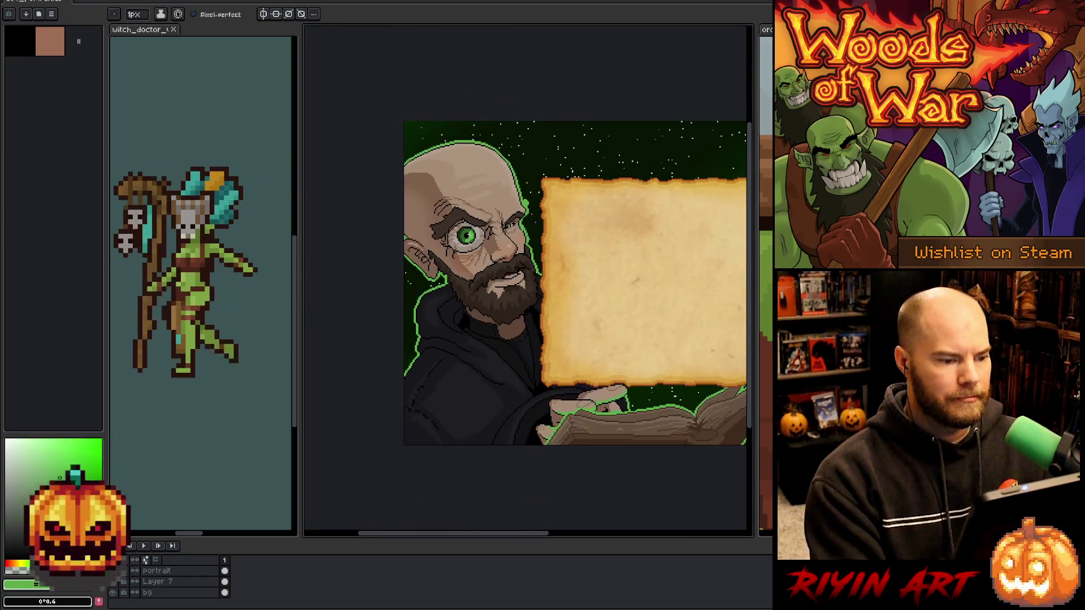
key("plus")
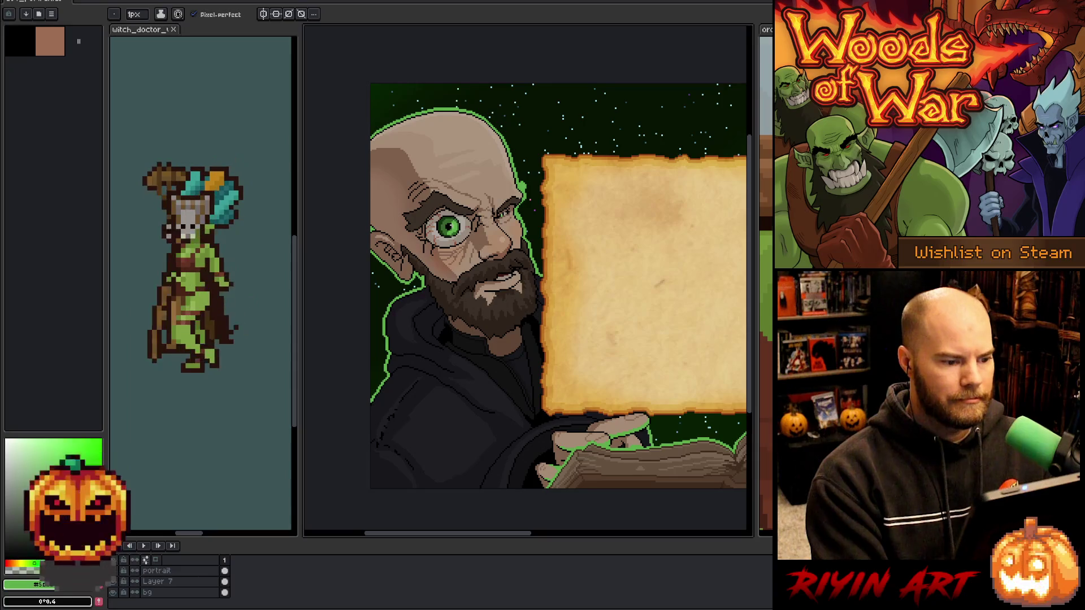
scroll(464, 266, "up", 3)
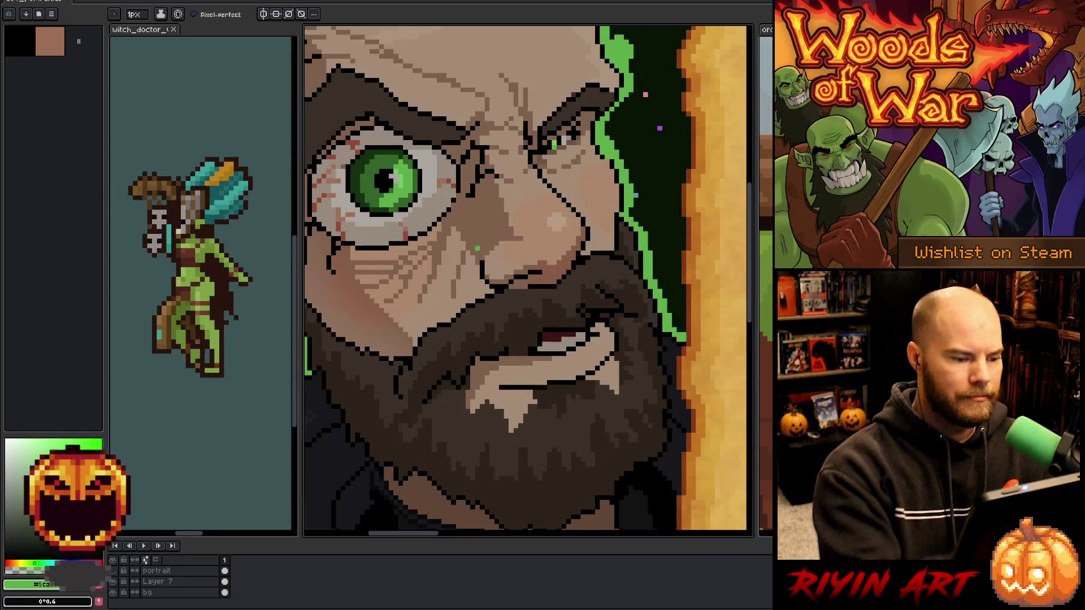
key("v")
key("b")
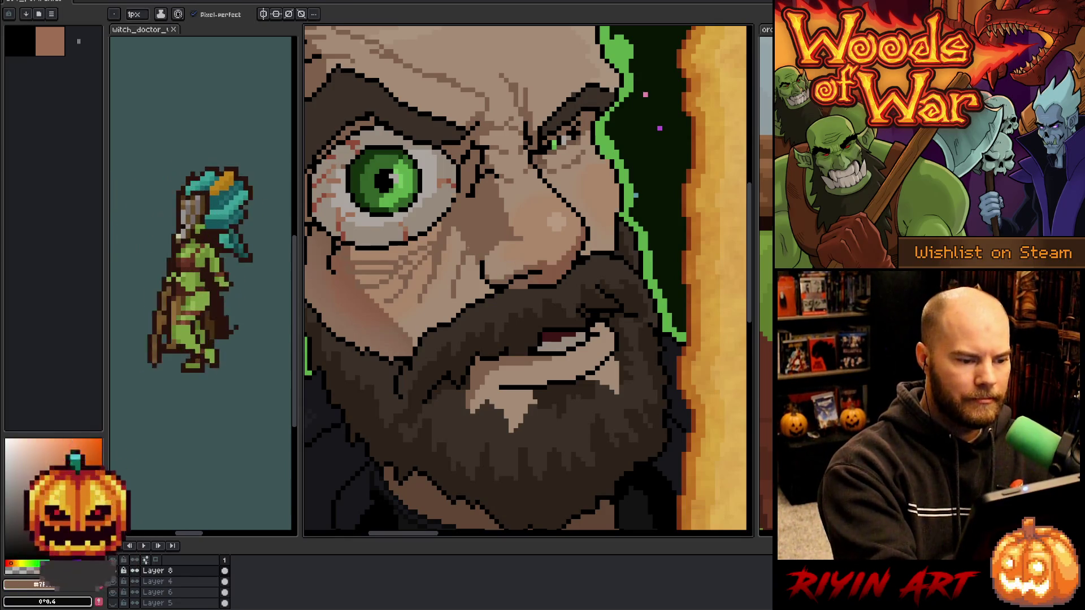
Sample a colour from the face and dot a small dark mark at the eye corner.
key("i")
key("b")
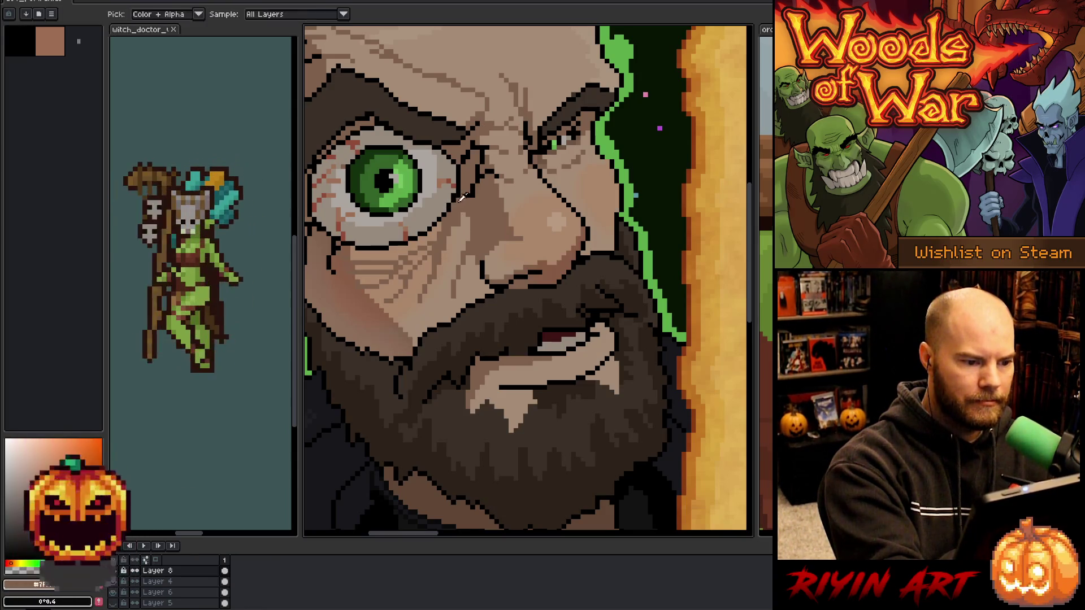
left_click_drag(473, 148, 539, 215)
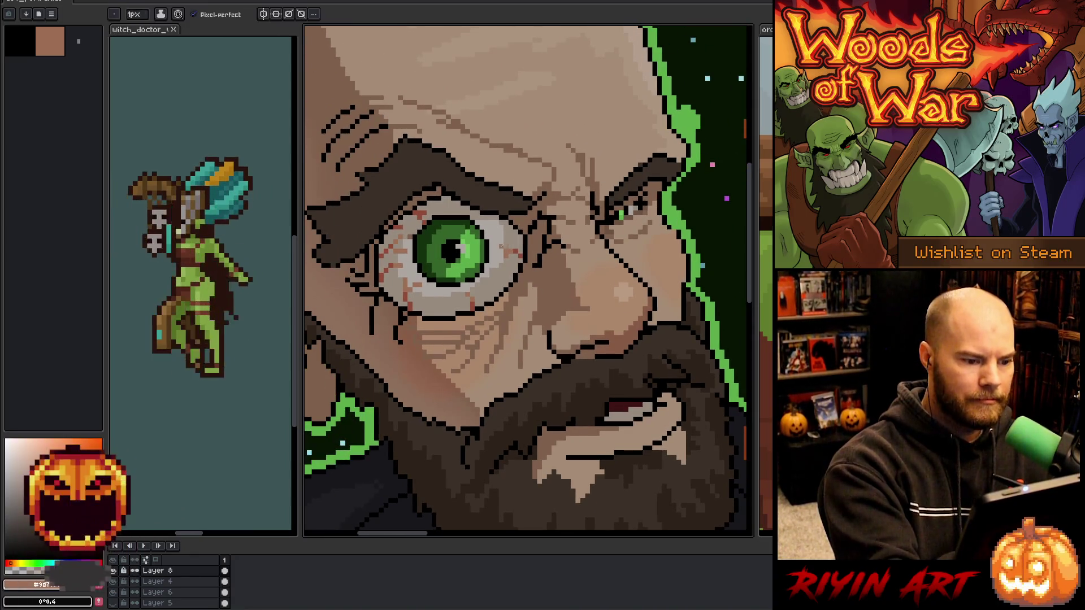
left_click(509, 227, "alt")
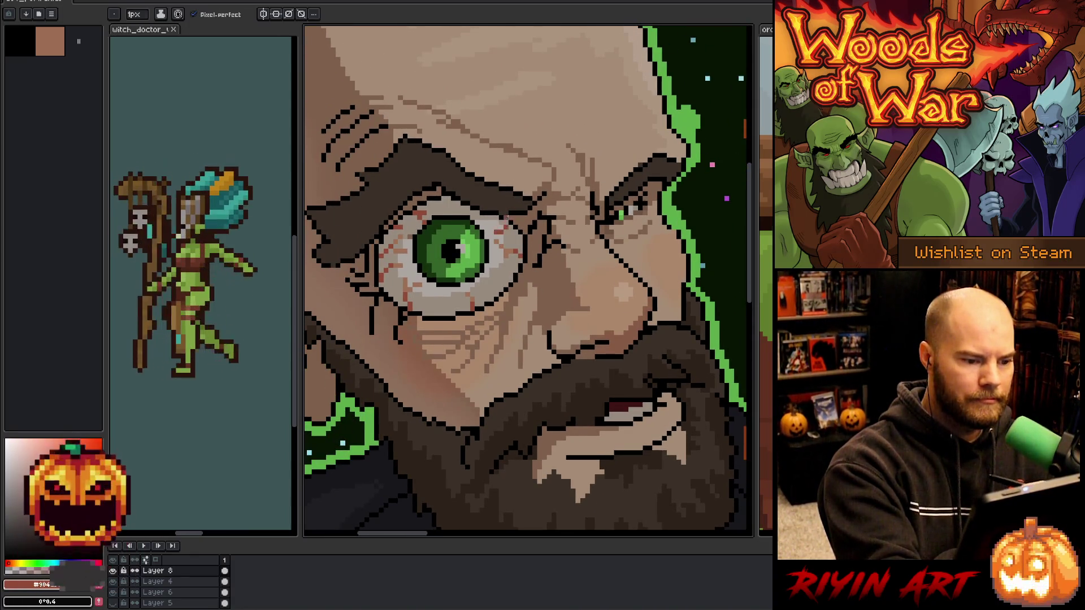
left_click(503, 237, "alt")
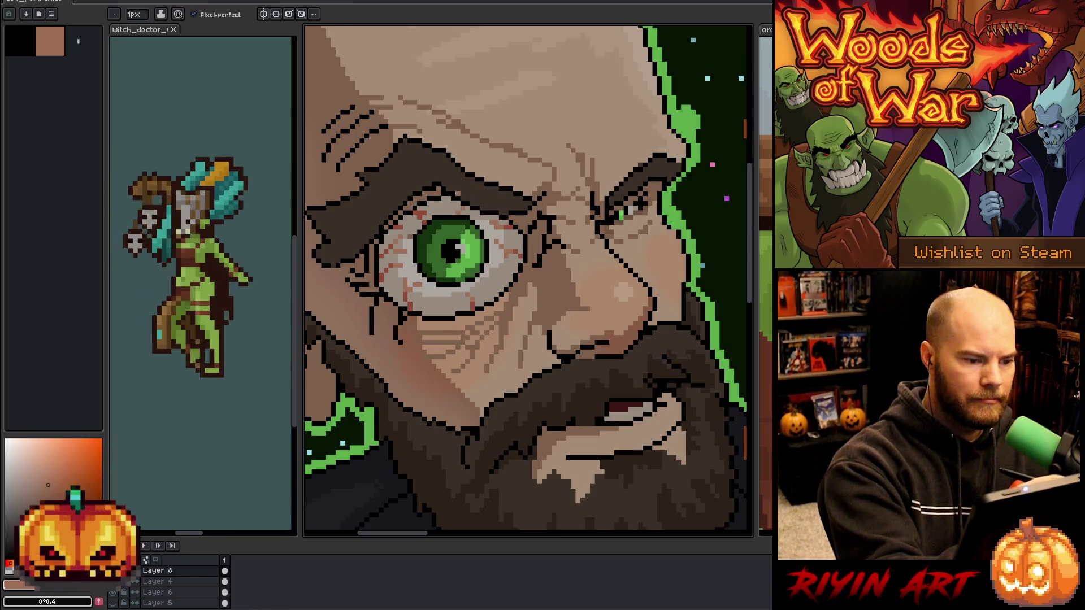
scroll(572, 283, "down", 2)
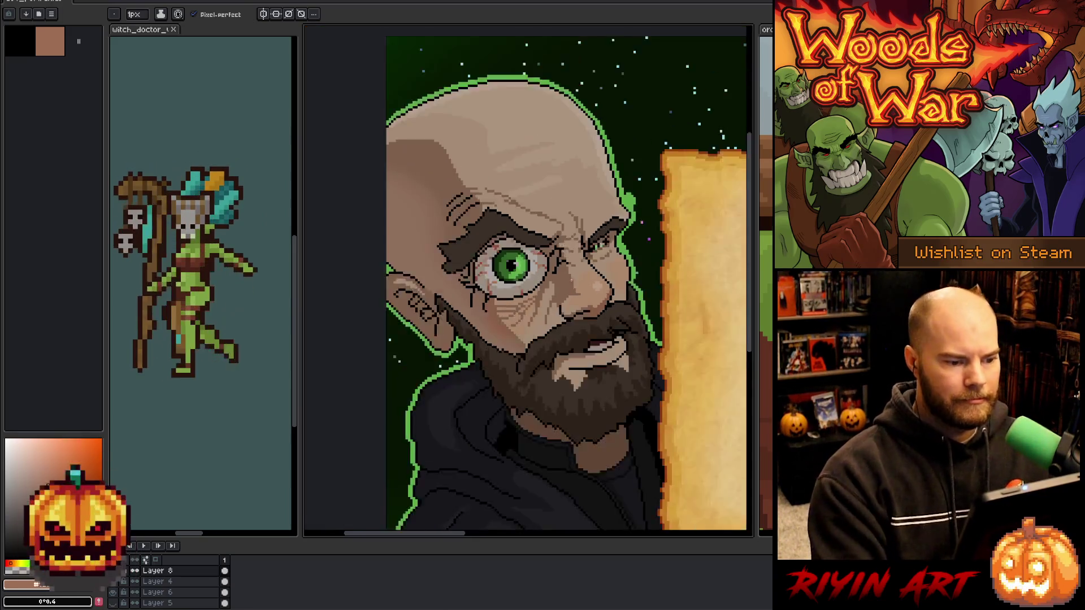
Zoom to the mouth and draw dark red lines around and along it.
scroll(572, 281, "down", 2)
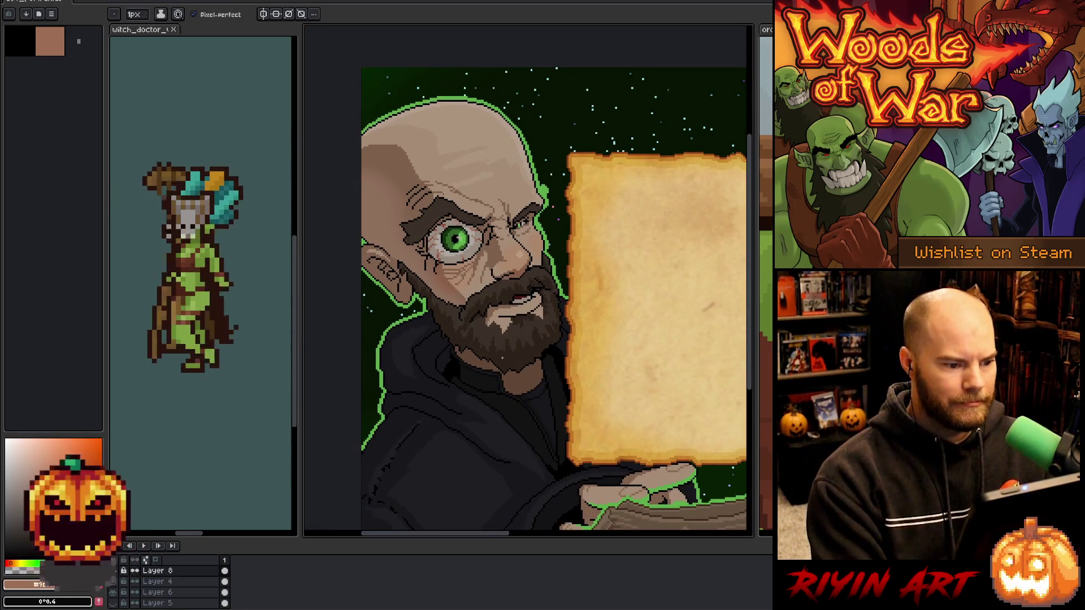
scroll(572, 281, "down", 3)
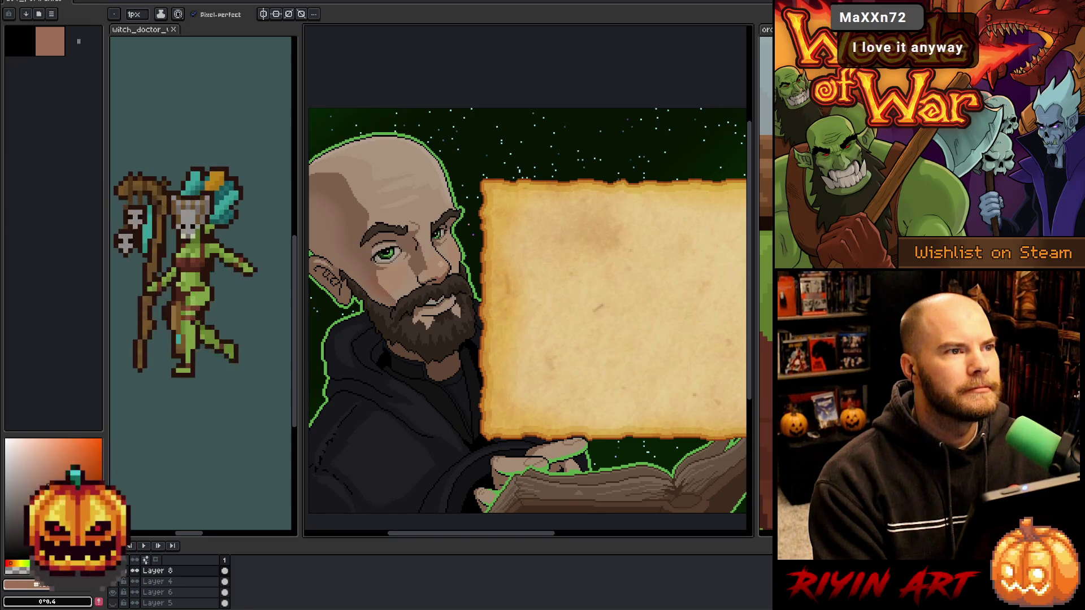
scroll(507, 318, "up", 4)
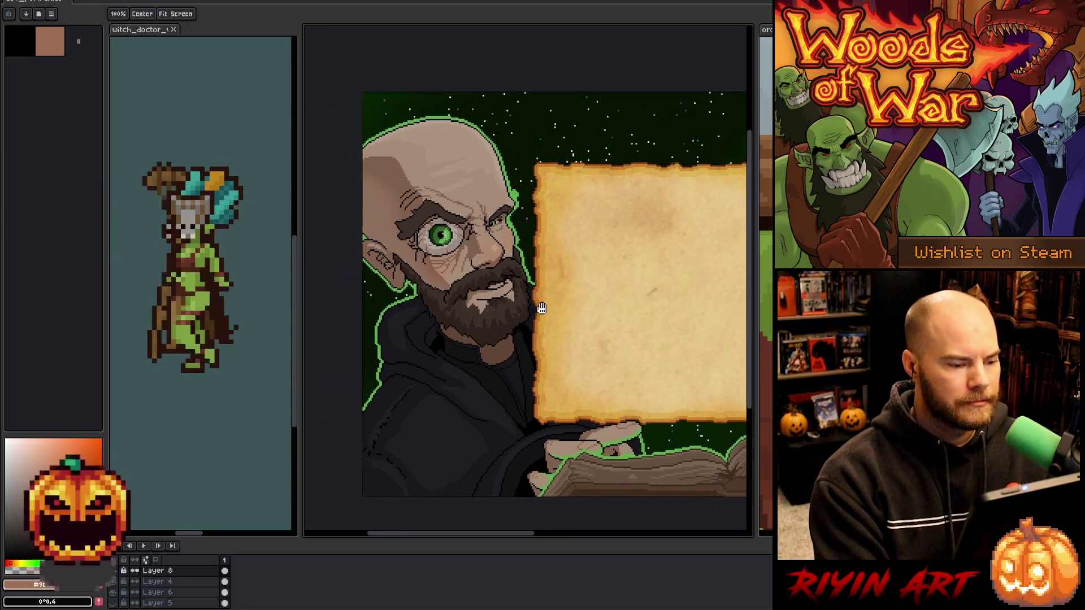
left_click_drag(507, 318, 545, 369)
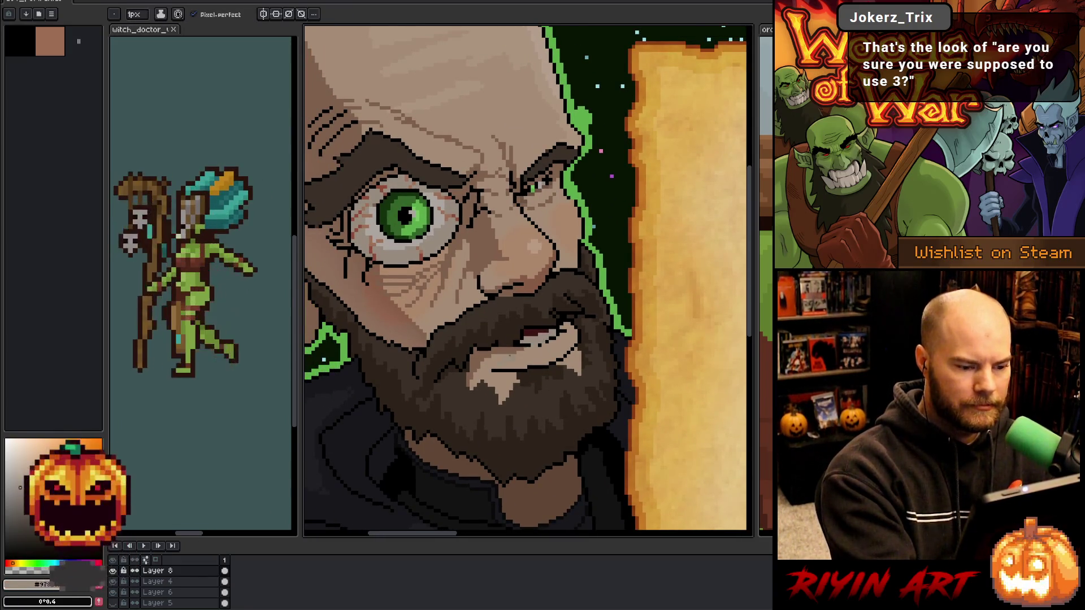
key("alt")
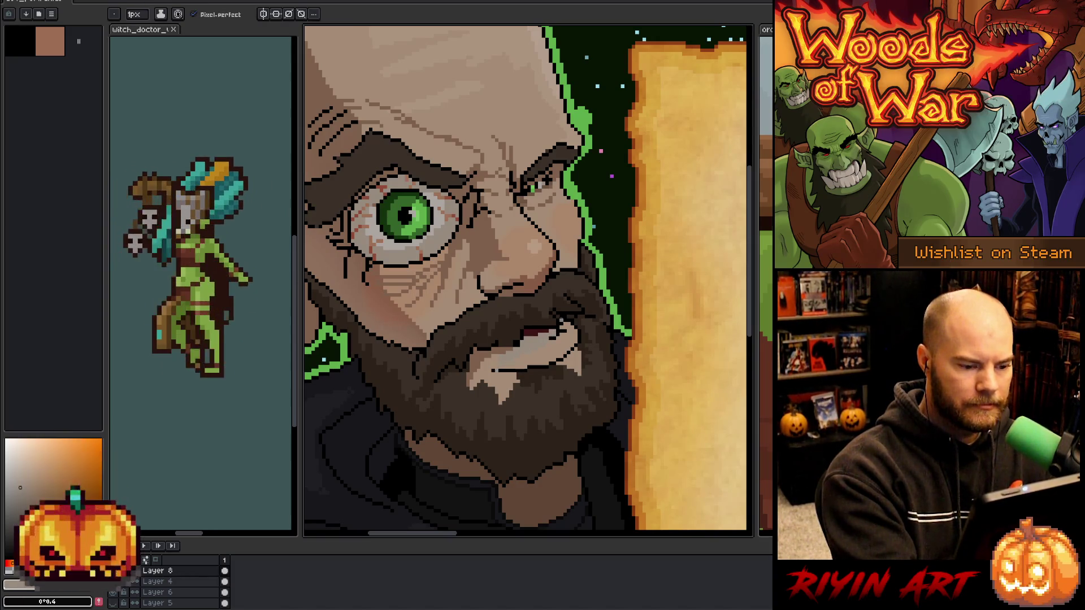
left_click_drag(515, 368, 492, 372)
left_click(558, 335, "alt")
left_click_drag(539, 343, 509, 366)
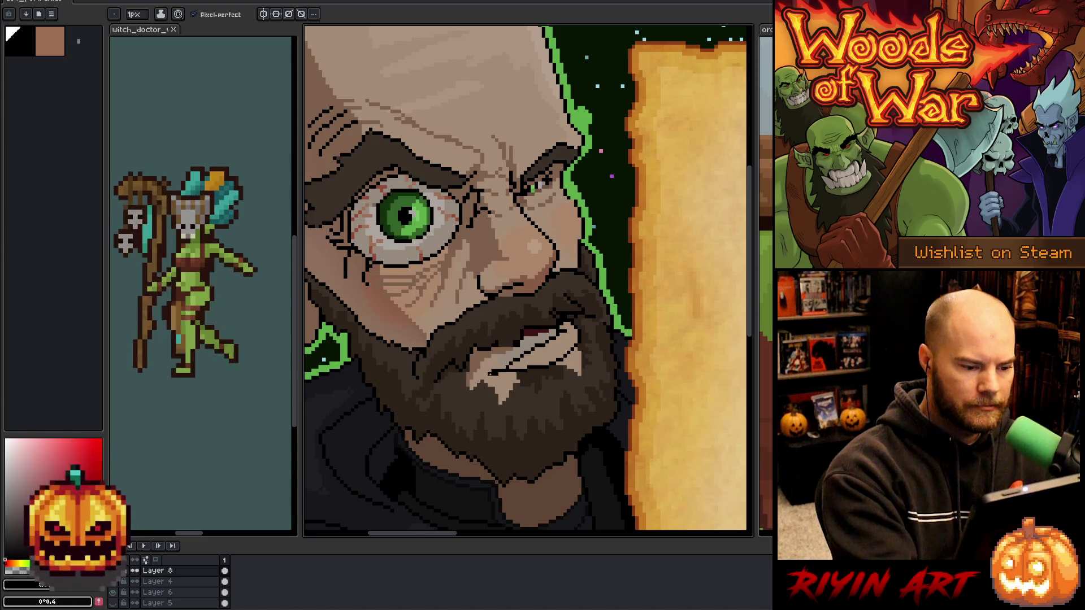
Paint dark red pixels along the upper lip using colours sampled from the face.
left_click(510, 370, "alt")
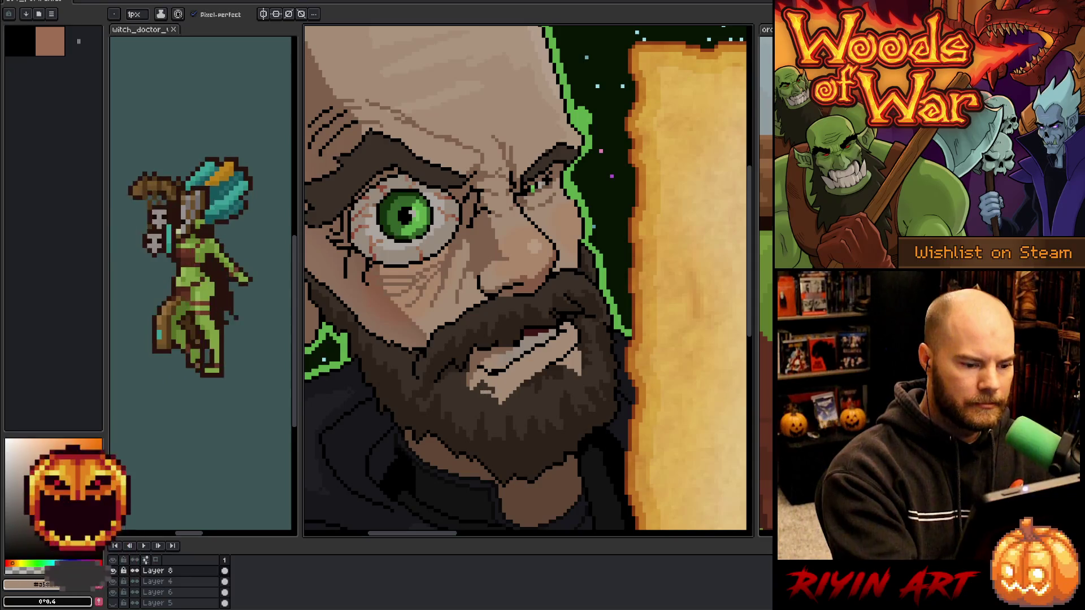
left_click(519, 346, "alt")
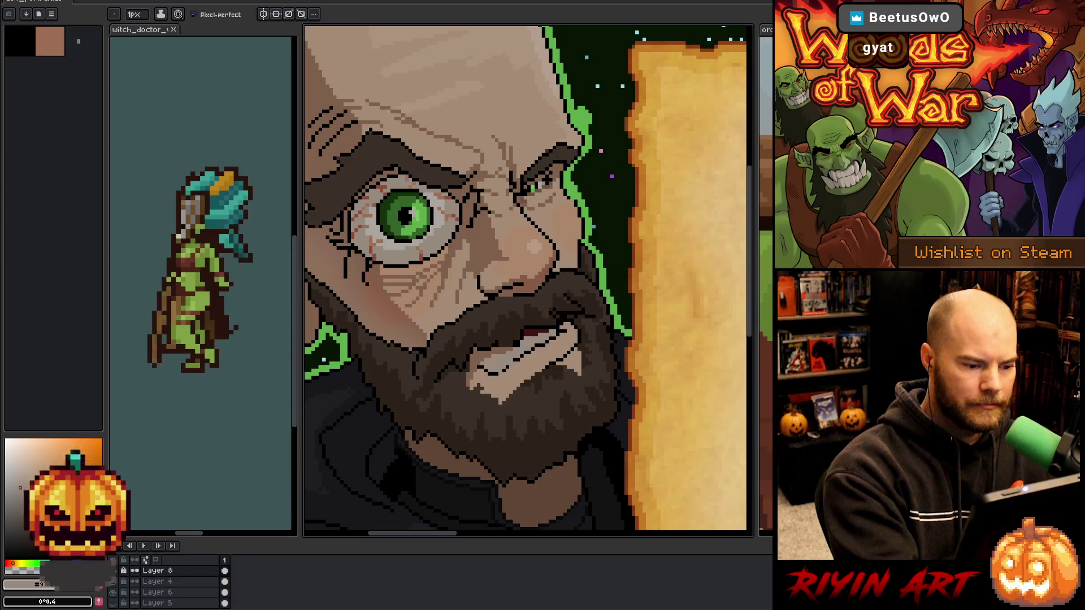
left_click(519, 346, "alt")
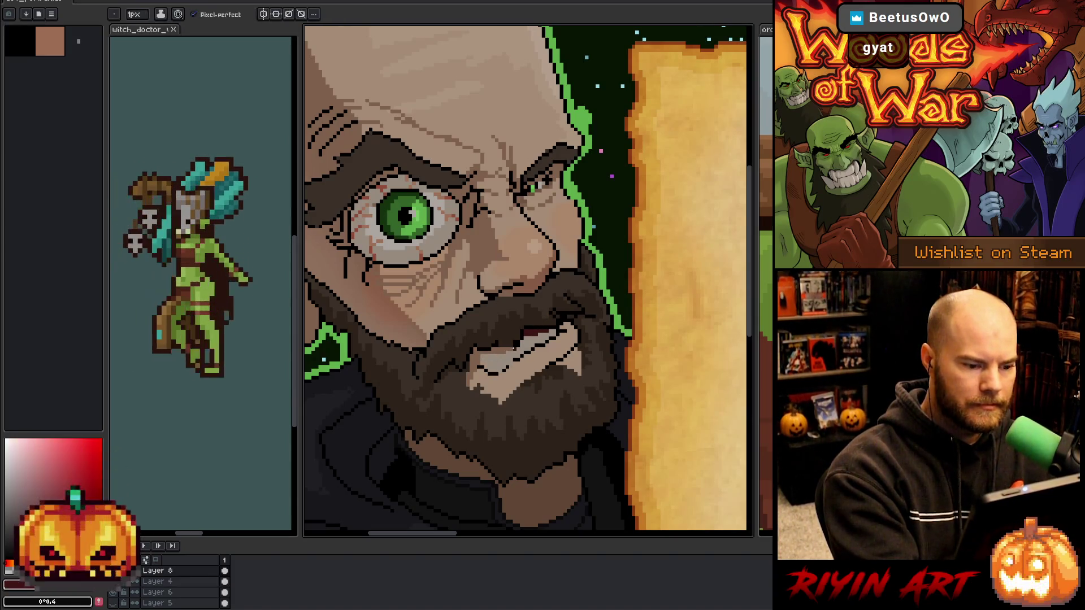
left_click_drag(515, 347, 492, 352)
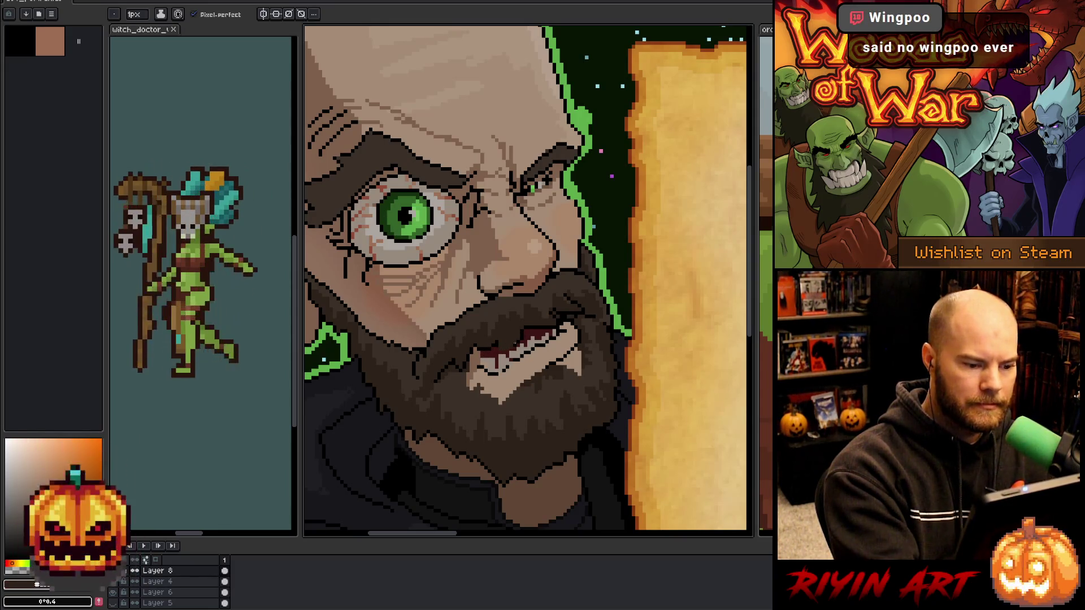
Refine the mouth with black outline pixels and lighter teeth, then reframe the whole portrait.
left_click(509, 344, "alt")
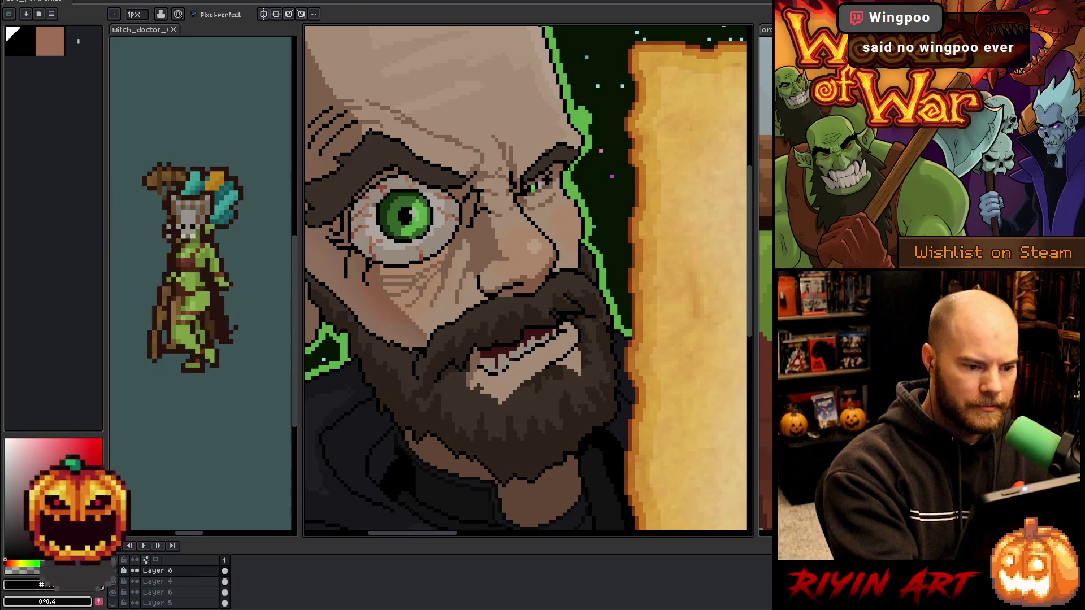
left_click(480, 360, "alt")
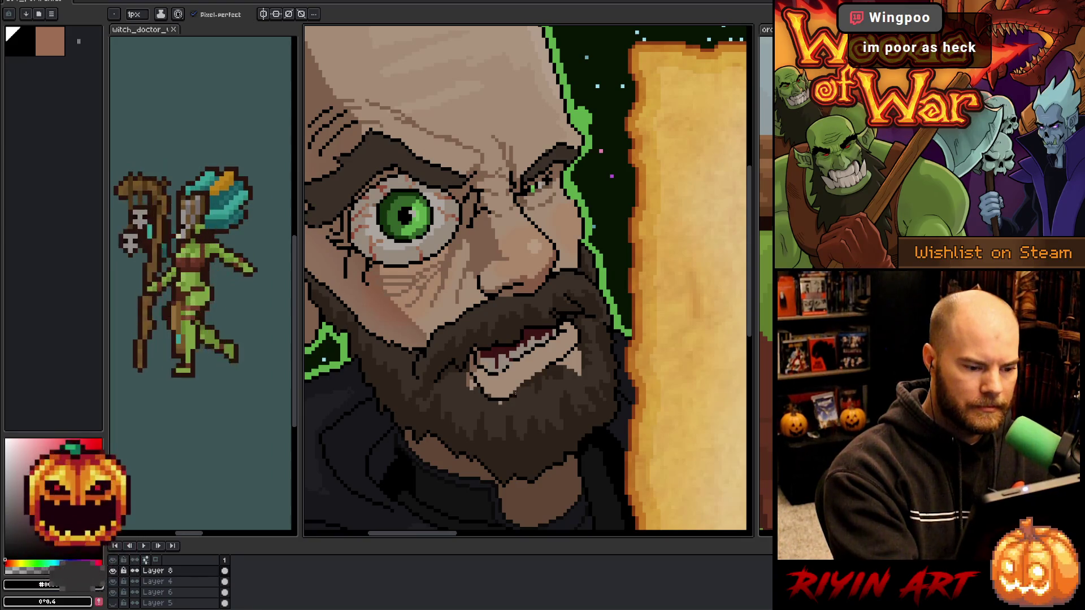
left_click(505, 368, "alt")
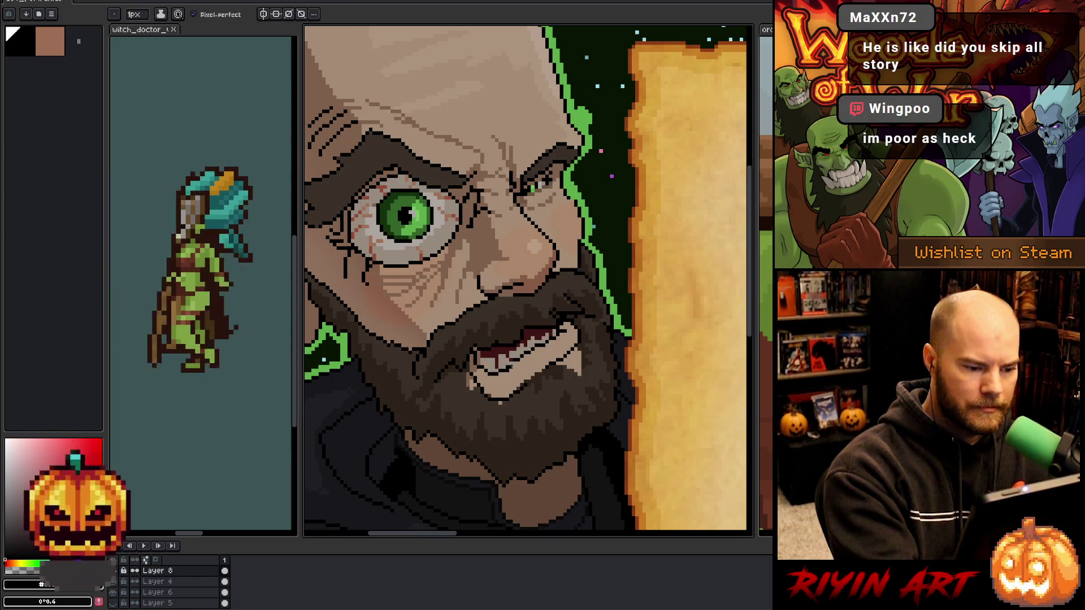
left_click(504, 367, "alt")
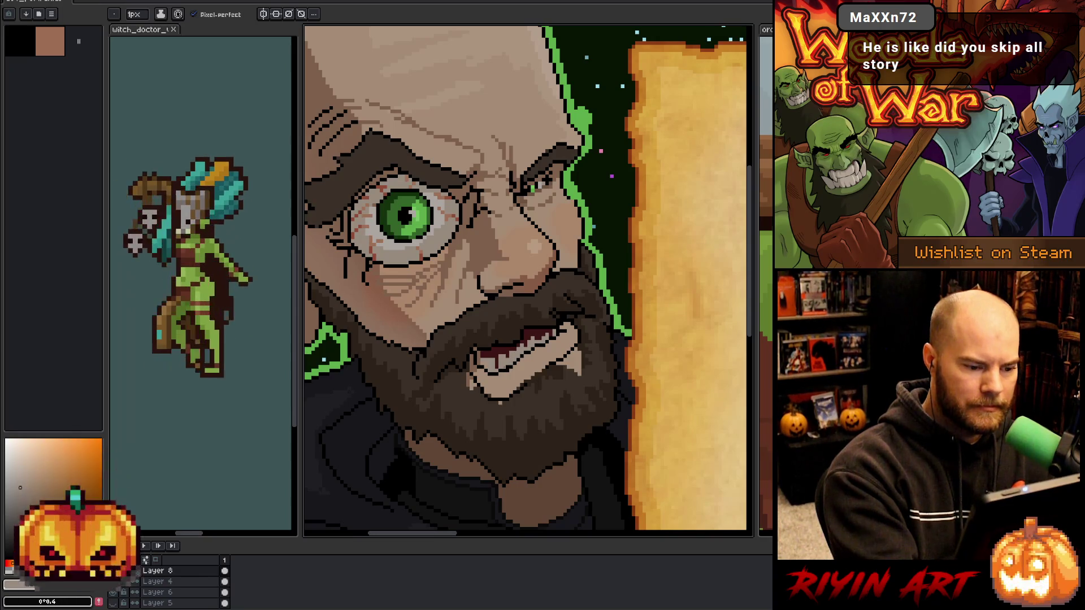
left_click(505, 368, "alt")
left_click(499, 383, "alt")
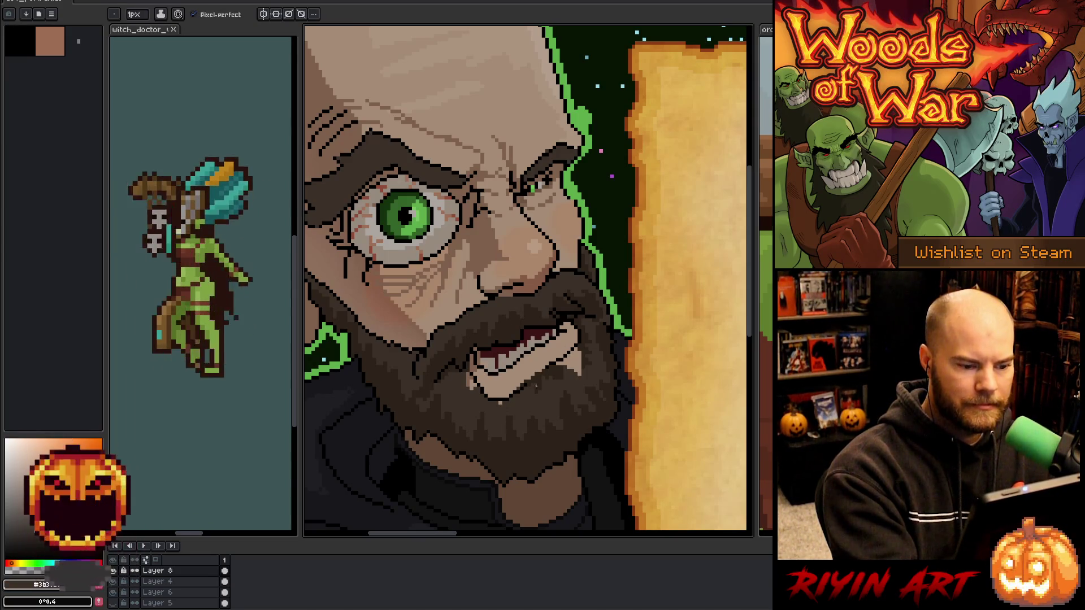
left_click(533, 369, "alt")
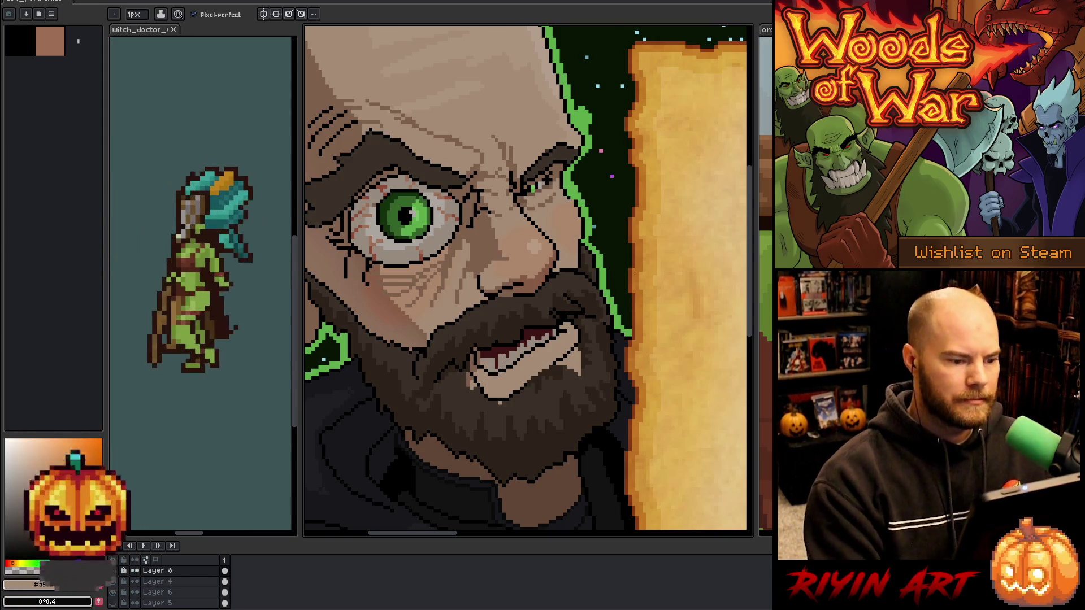
scroll(533, 387, "down", 3)
scroll(533, 387, "up", 1)
left_click_drag(532, 387, 499, 377)
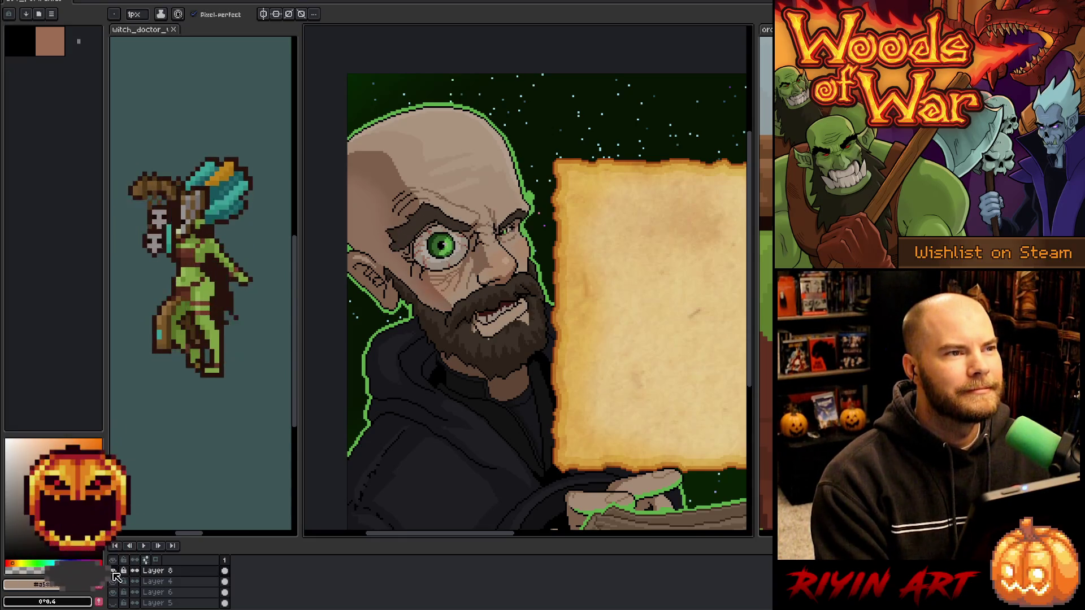
Flip Layer 8's visibility repeatedly to compare calm and angry faces, leaving it hidden.
scroll(508, 207, "up", 3)
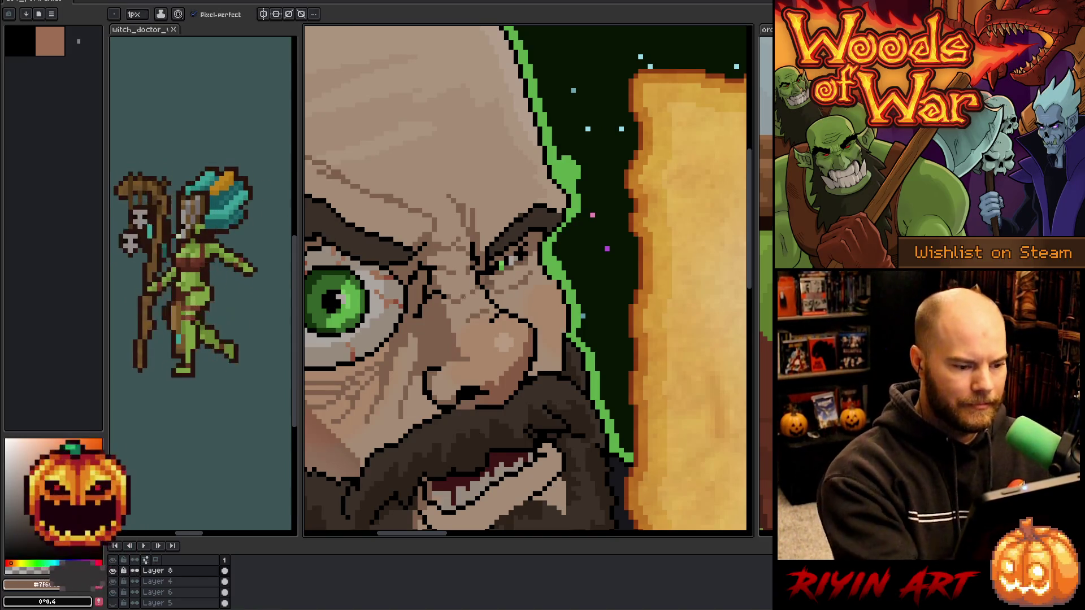
scroll(526, 280, "down", 3)
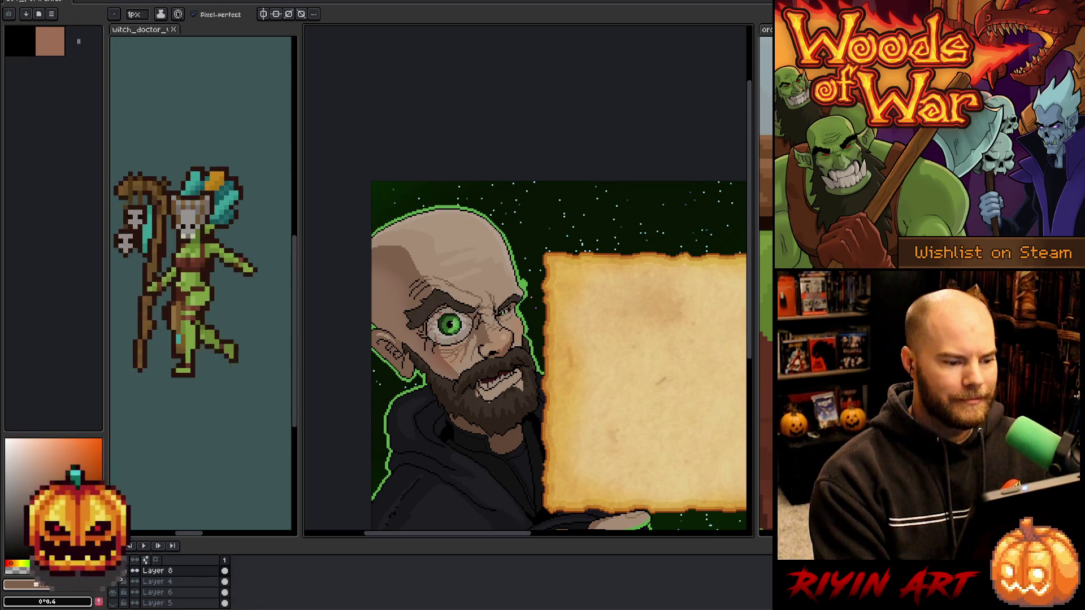
scroll(479, 353, "up", 2)
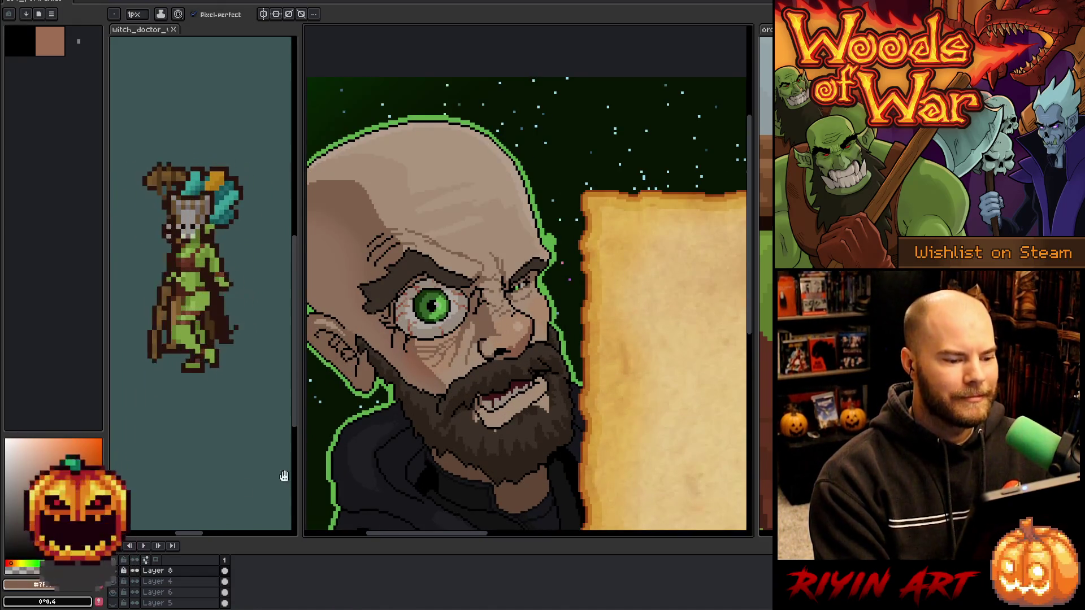
left_click(114, 572)
left_click(114, 572)
left_click(114, 572)
left_click(113, 572)
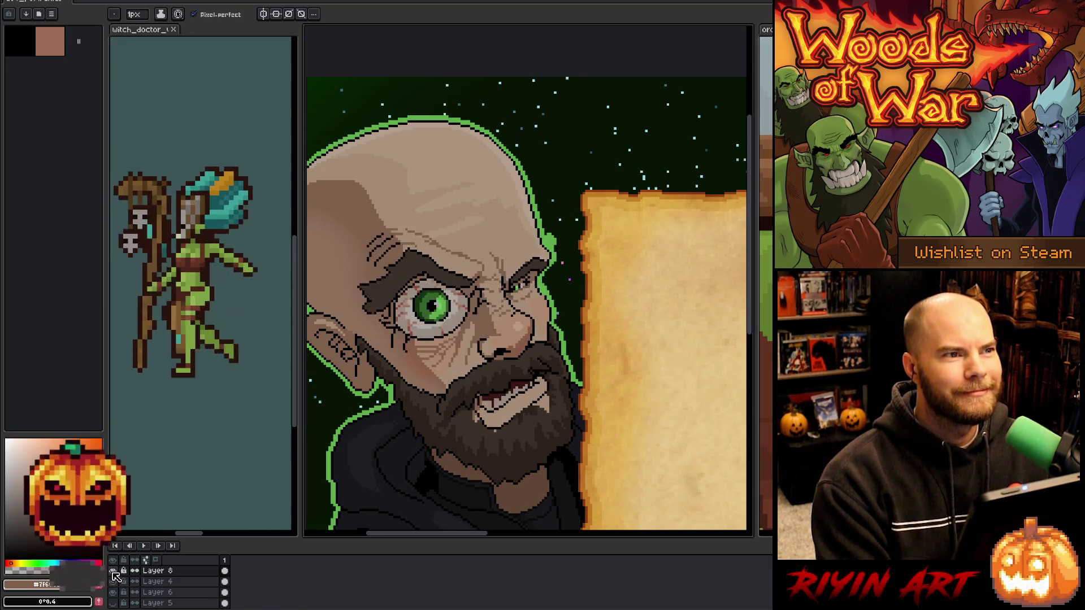
left_click(114, 572)
left_click(113, 571)
left_click(114, 572)
left_click(113, 572)
left_click(114, 572)
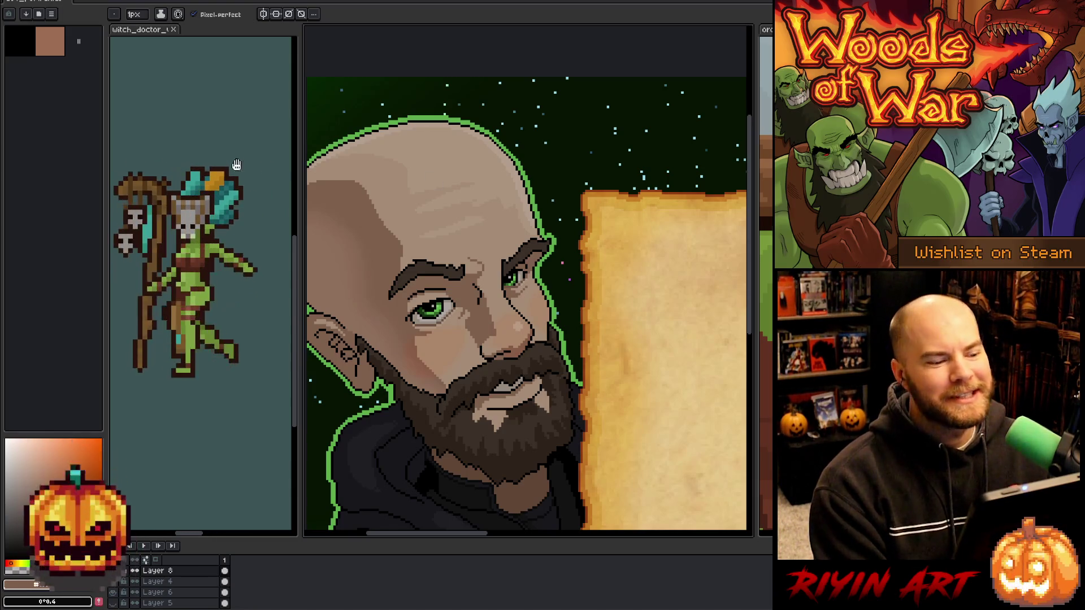
scroll(498, 350, "down", 2)
Center the portrait and make Layer 8's angry wide-eyed face visible again.
left_click_drag(508, 387, 488, 325)
scroll(489, 325, "up", 1)
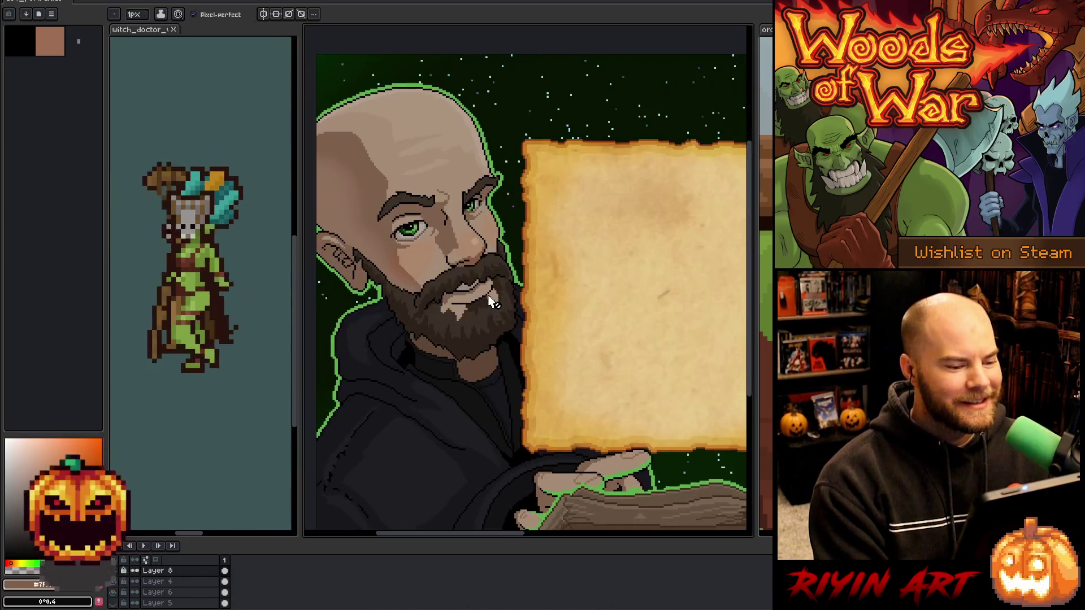
left_click(117, 572)
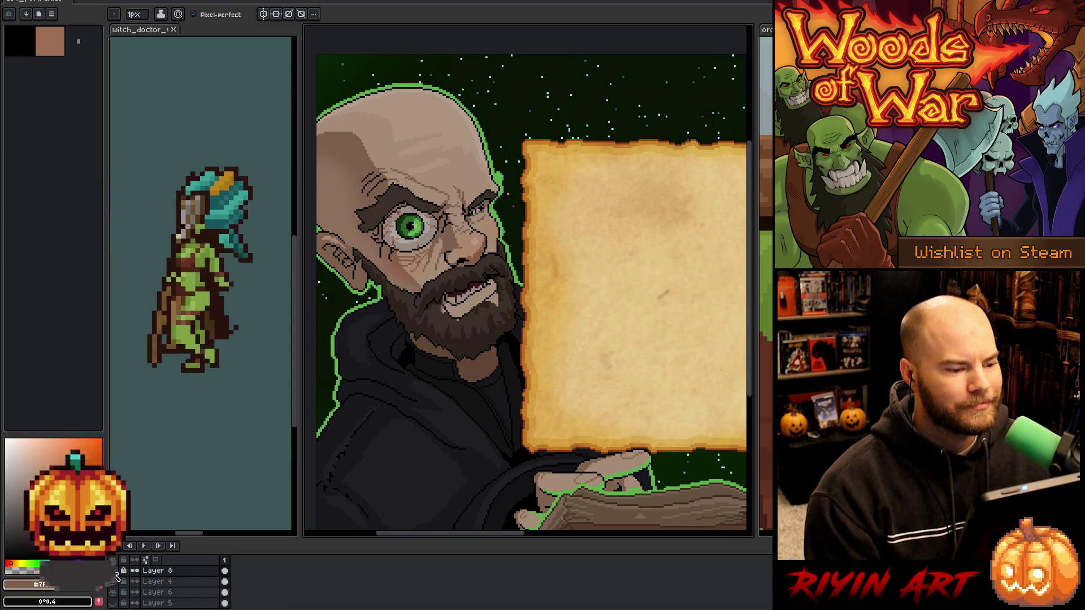
Paint over the green bump on the head outline with dark background green, then sample bright green.
scroll(415, 253, "up", 3)
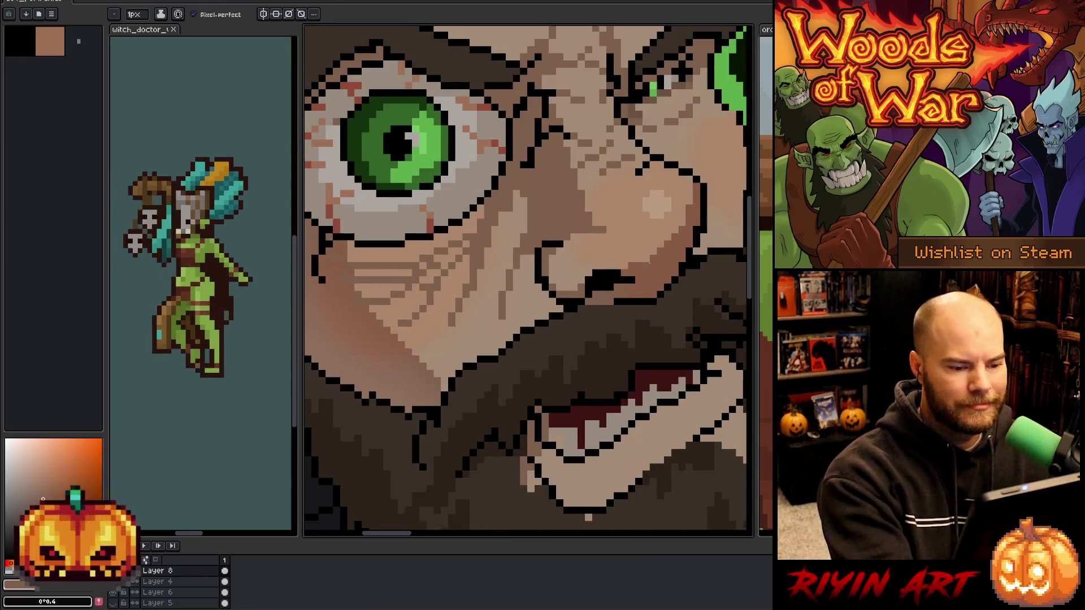
scroll(649, 264, "down", 4)
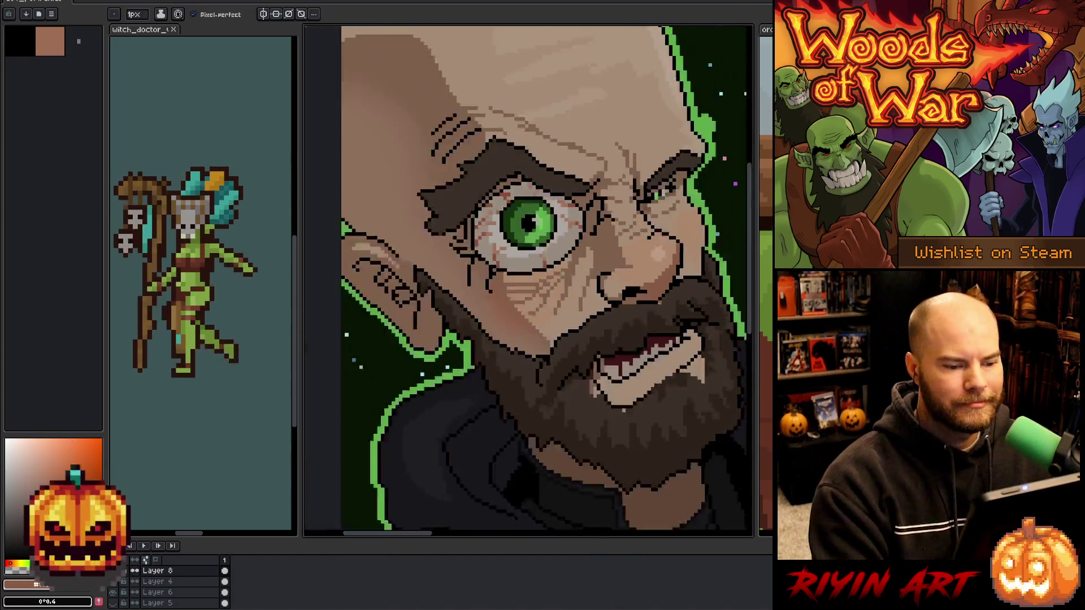
scroll(584, 310, "up", 2)
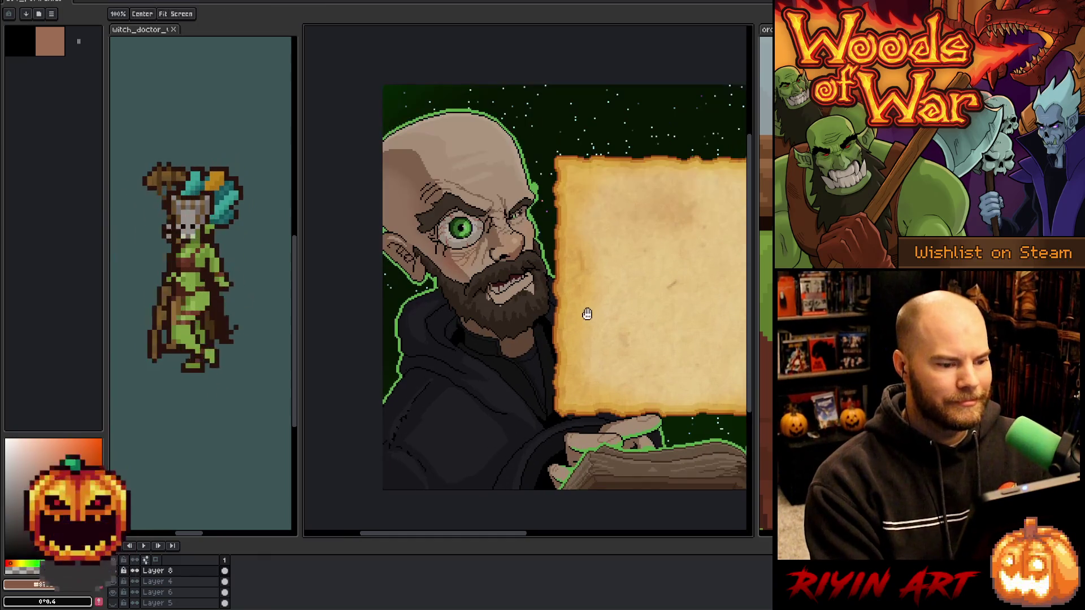
scroll(514, 347, "down", 1)
scroll(465, 167, "up", 3)
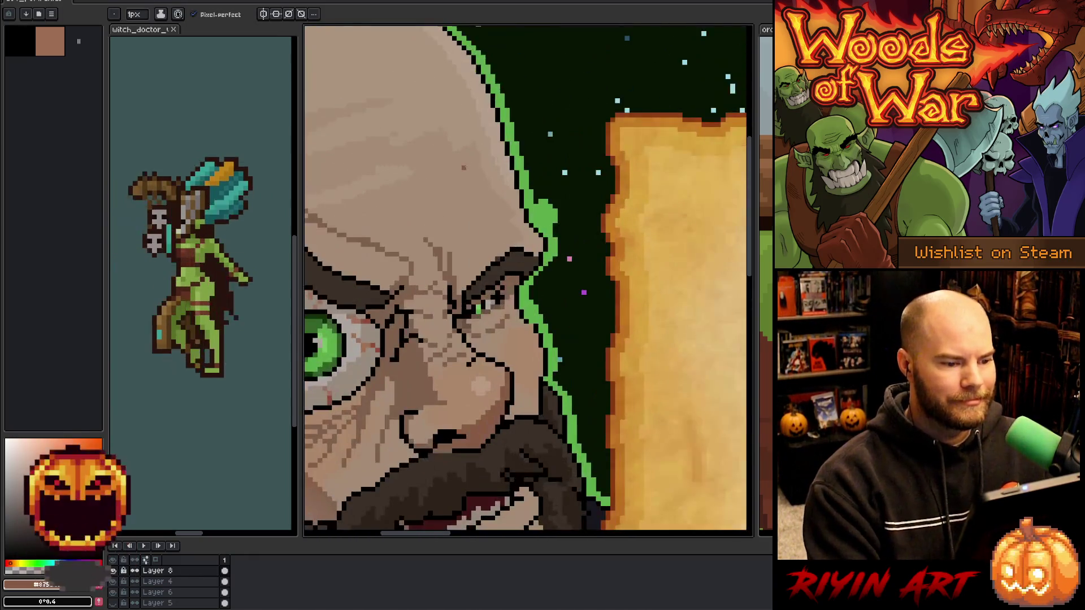
left_click(545, 183, "alt")
left_click_drag(548, 204, 547, 224)
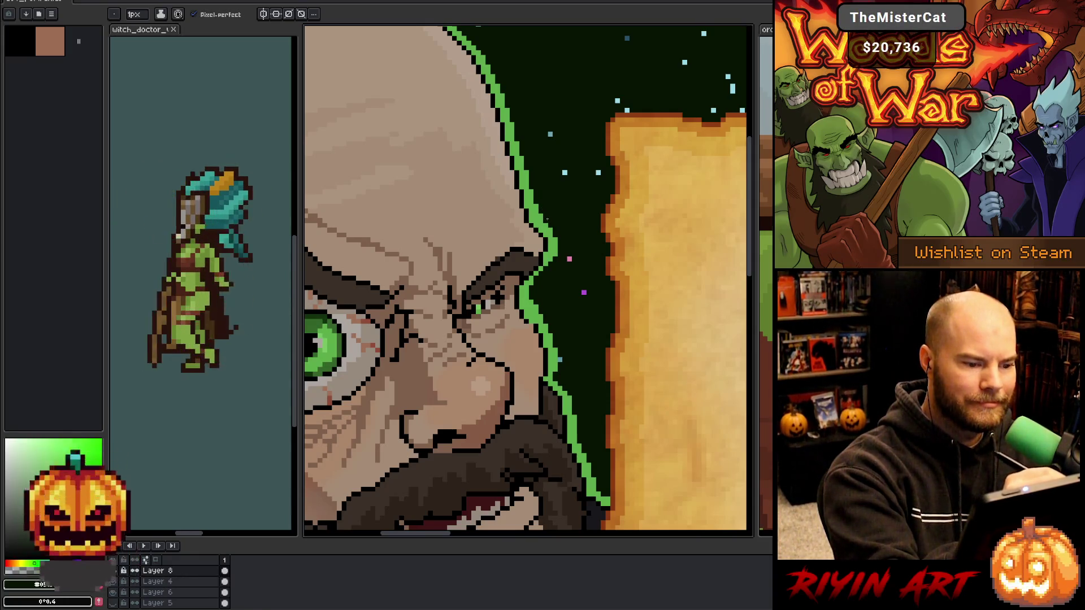
left_click(547, 261, "alt")
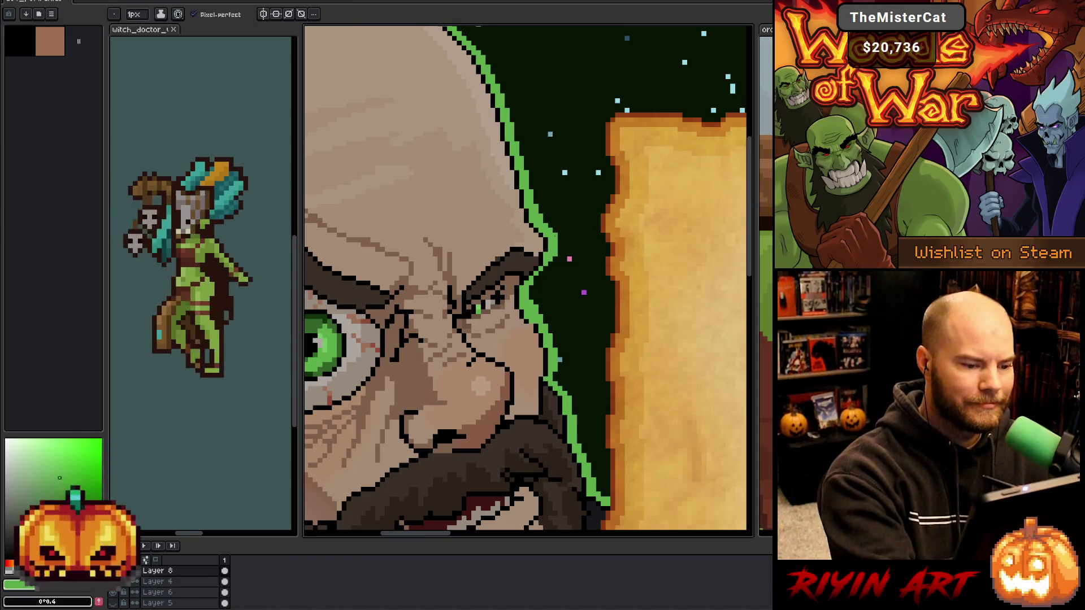
scroll(549, 320, "down", 3)
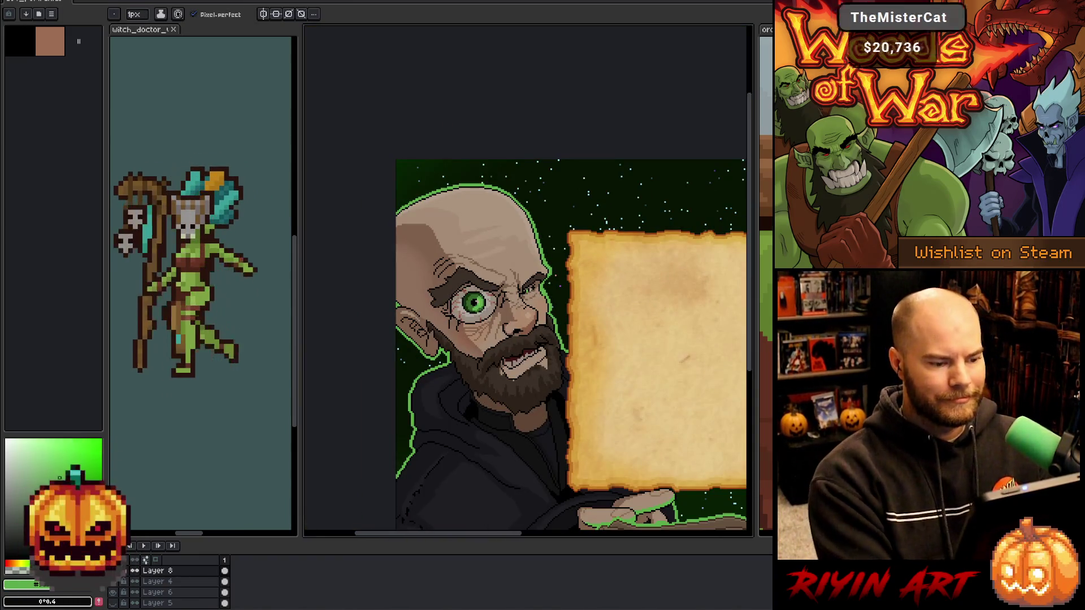
scroll(549, 320, "down", 2)
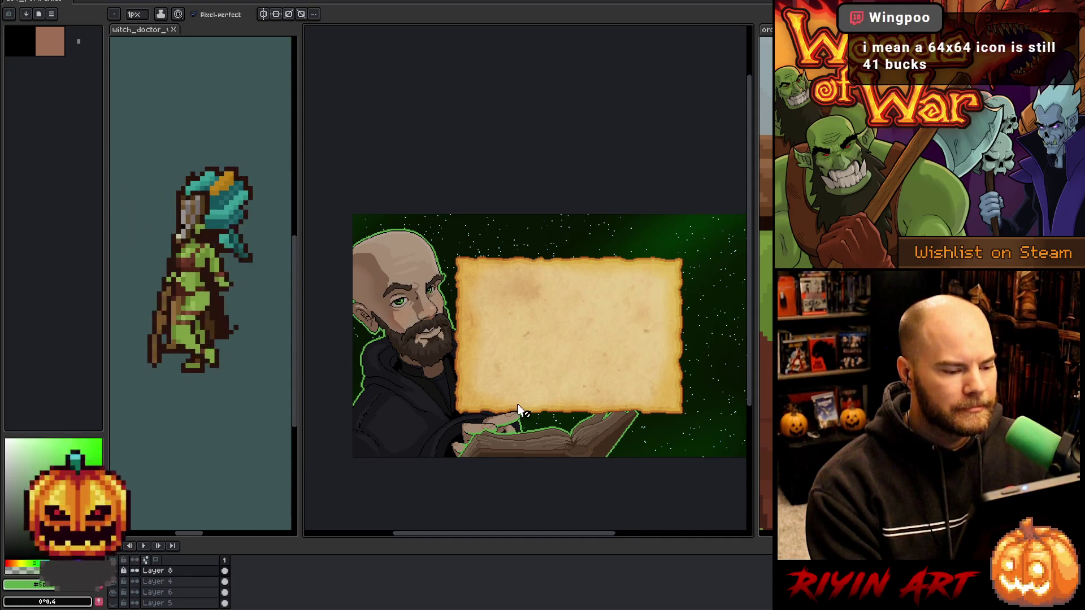
scroll(538, 407, "up", 1)
scroll(519, 400, "down", 1)
scroll(514, 393, "up", 1)
scroll(497, 404, "down", 1)
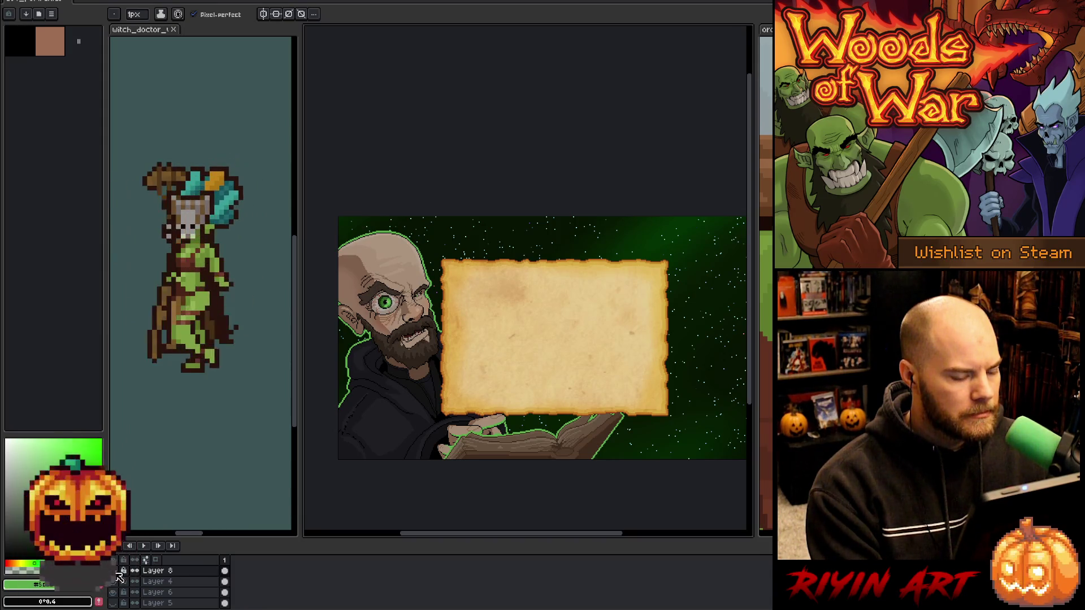
scroll(560, 379, "up", 3)
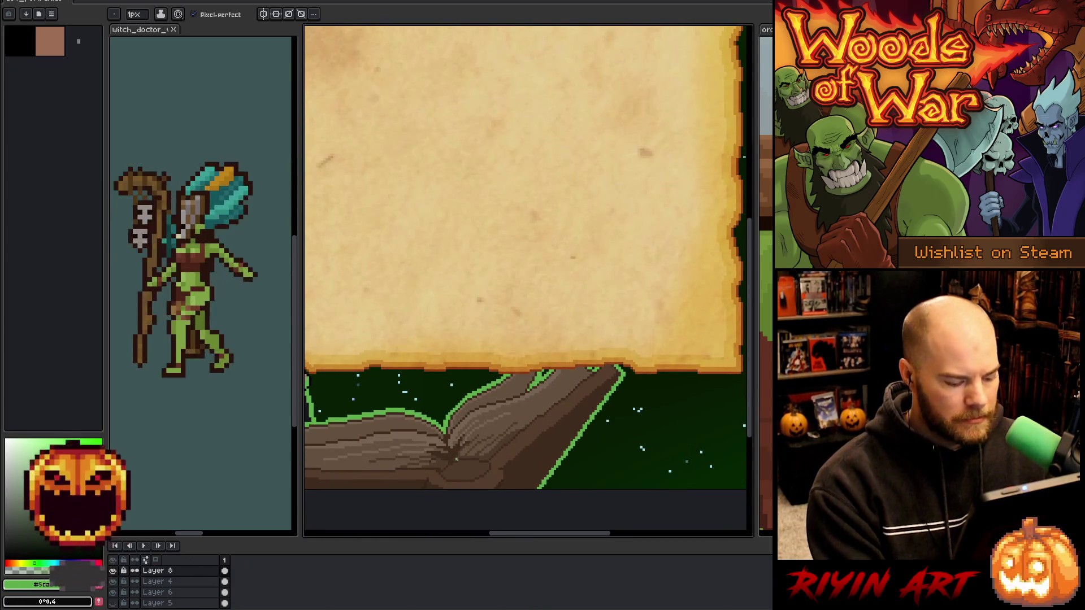
Inspect the book's Layer 4 by showing it alone, restoring all layers, and selecting its pixels.
key("v")
left_click(511, 419)
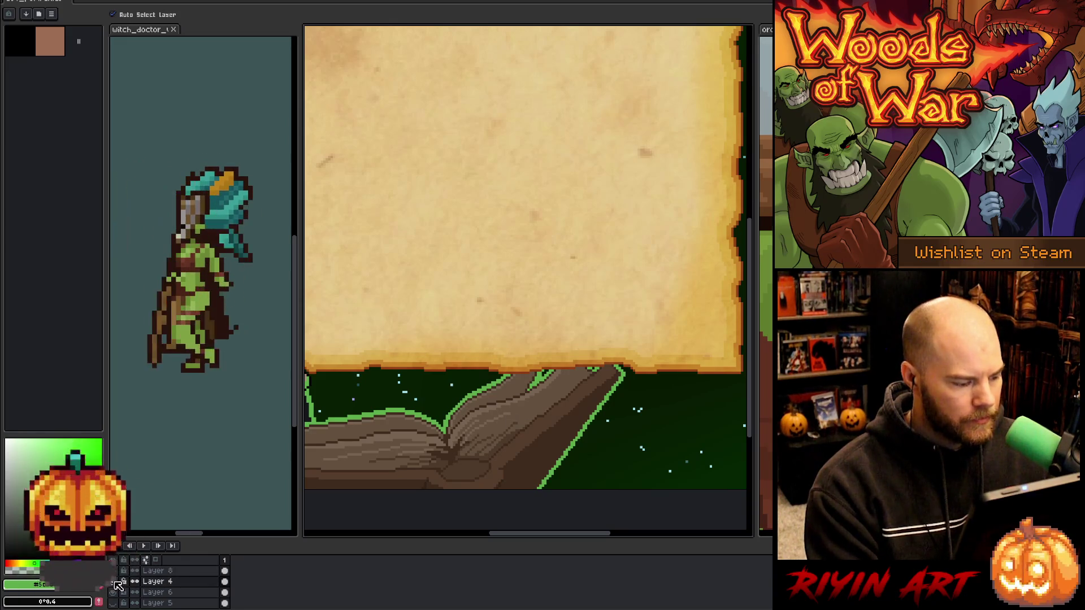
left_click(115, 582, "alt")
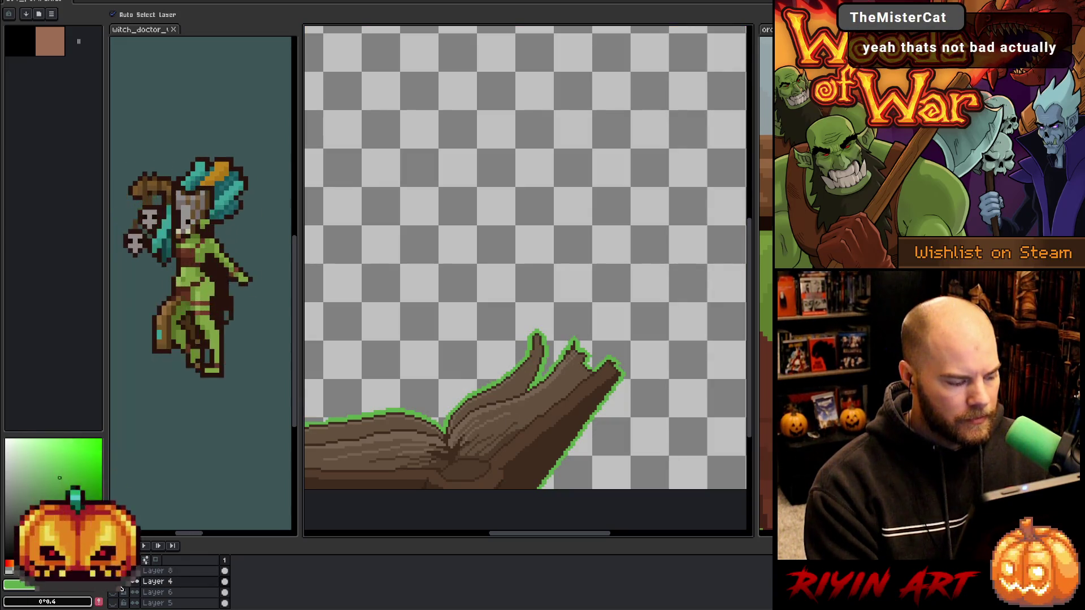
left_click(120, 587, "alt")
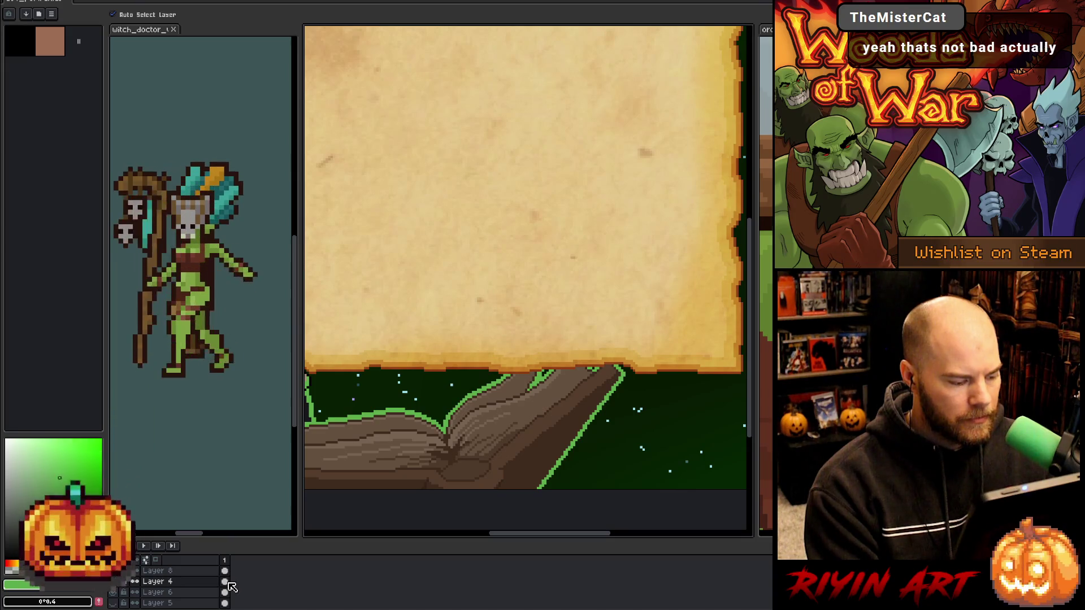
left_click(229, 582, "ctrl")
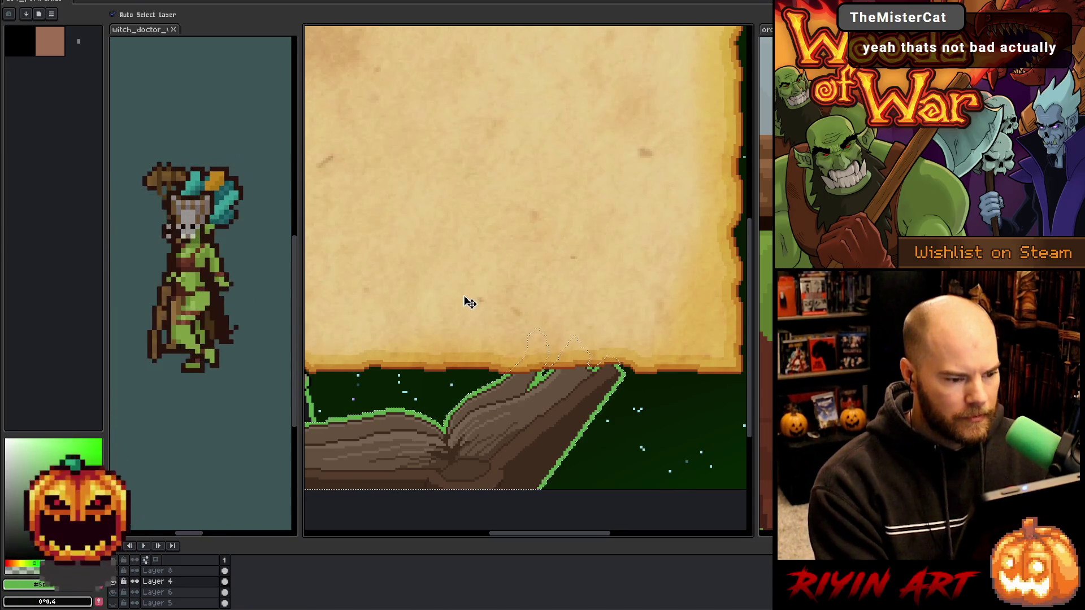
scroll(428, 377, "down", 3)
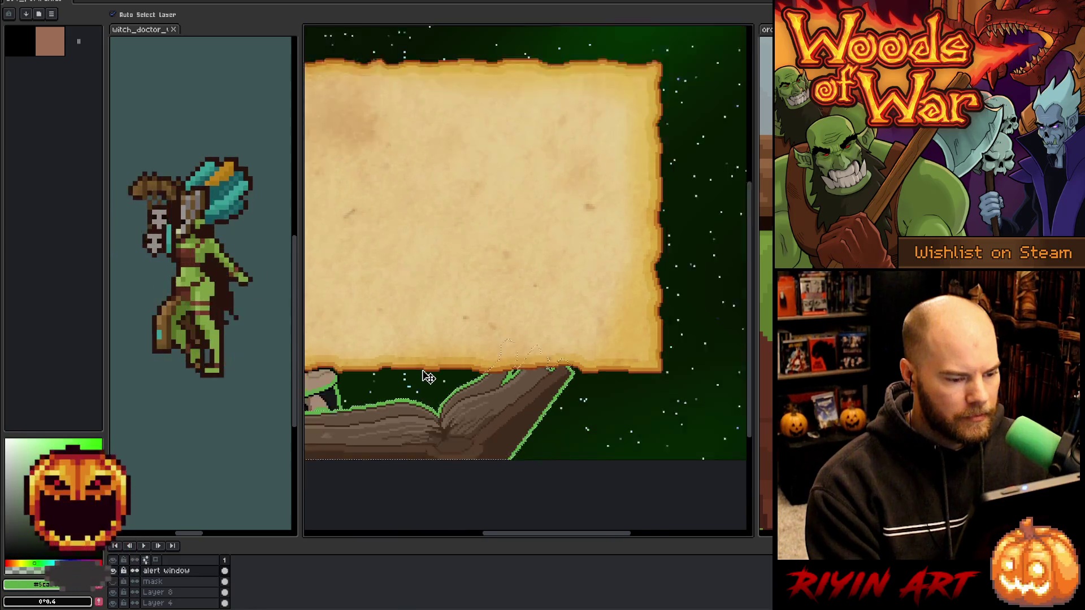
left_click_drag(426, 375, 527, 363)
key("v")
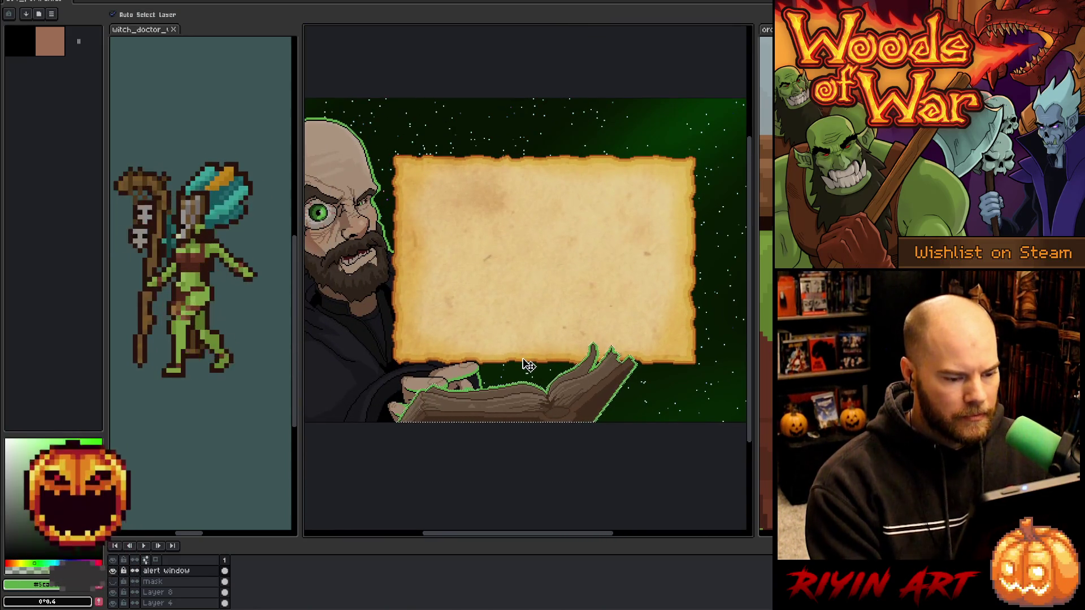
scroll(532, 363, "down", 1)
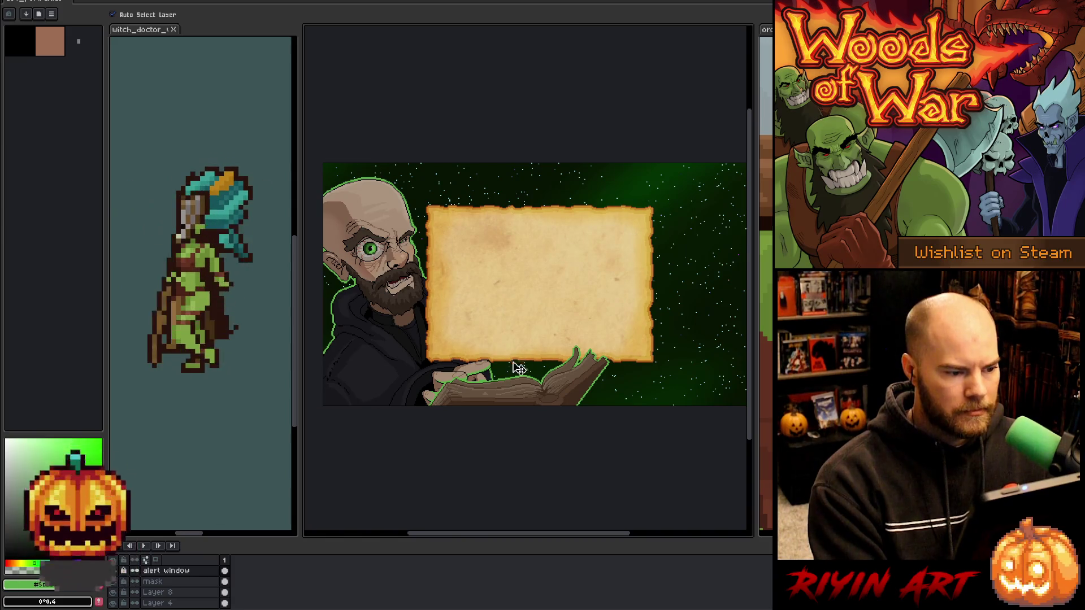
scroll(588, 350, "up", 3)
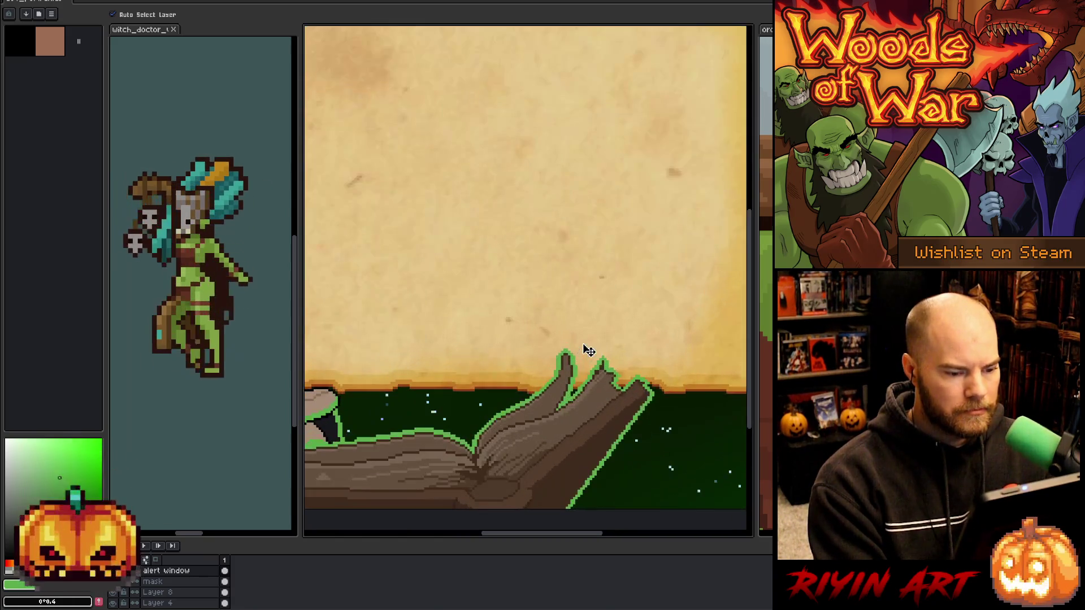
scroll(588, 362, "down", 3)
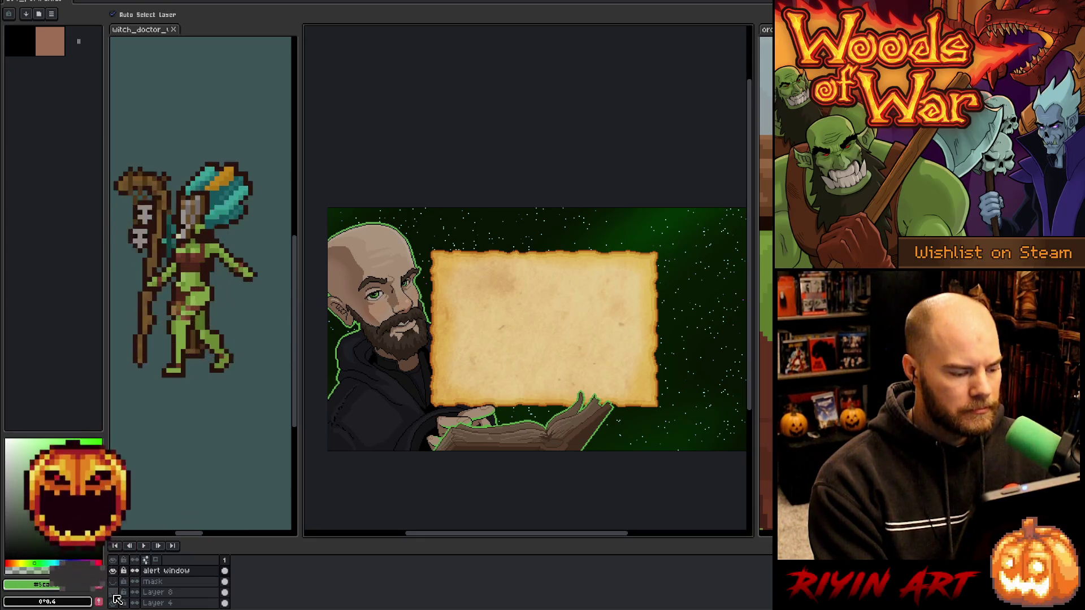
With Layer 8 active, add a second animation frame and play the animation.
left_click(186, 594)
key("alt+n")
key("Return")
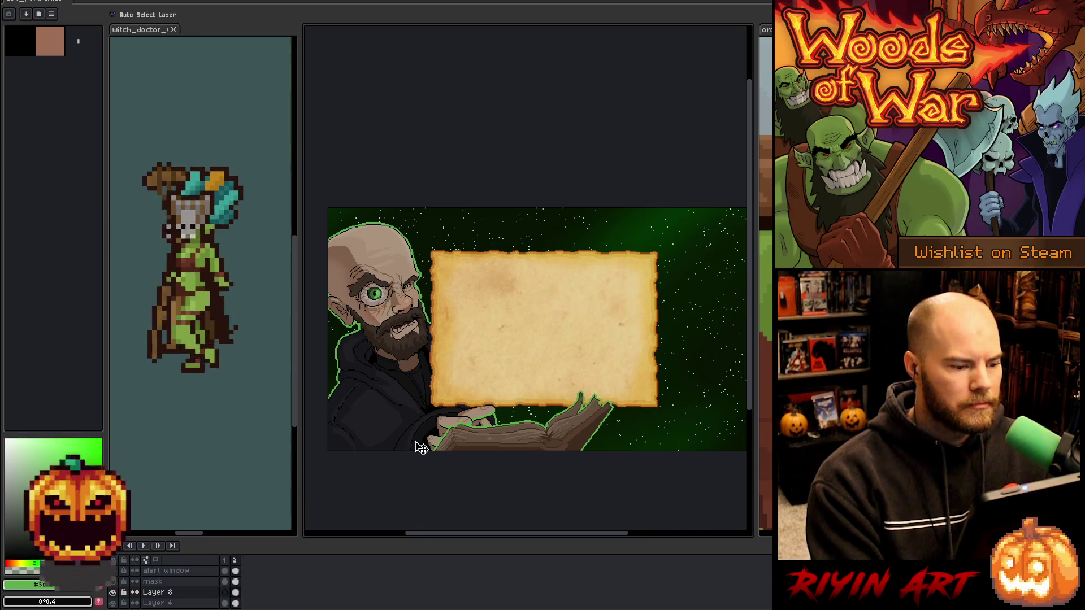
Link the alert window cel across frames, duplicate the layer, and hide the original.
scroll(421, 448, "down", 3)
scroll(484, 416, "up", 3)
left_click_drag(479, 418, 486, 391)
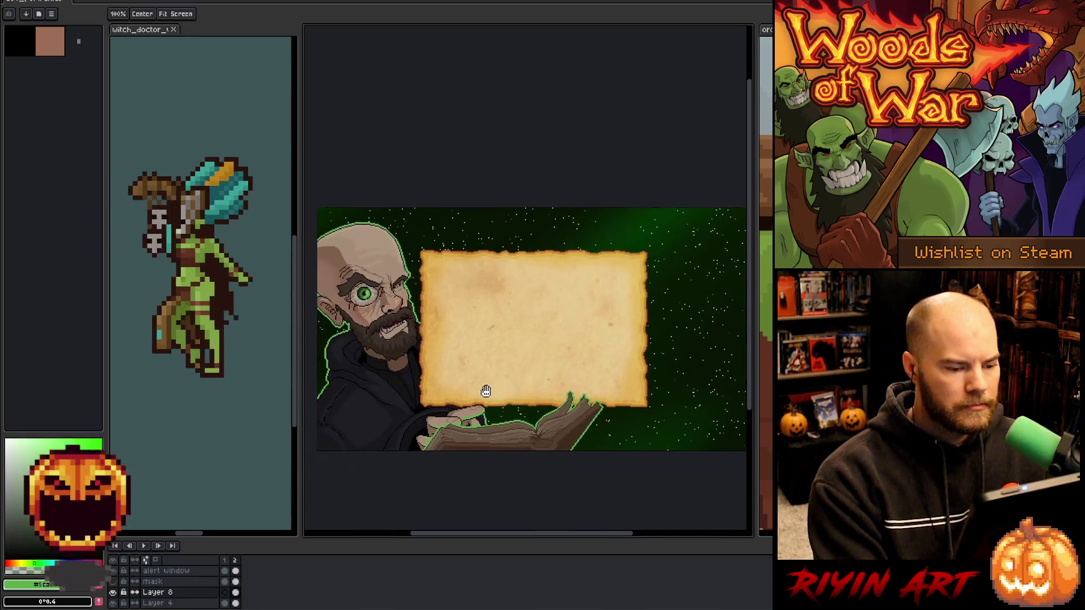
scroll(483, 392, "down", 1)
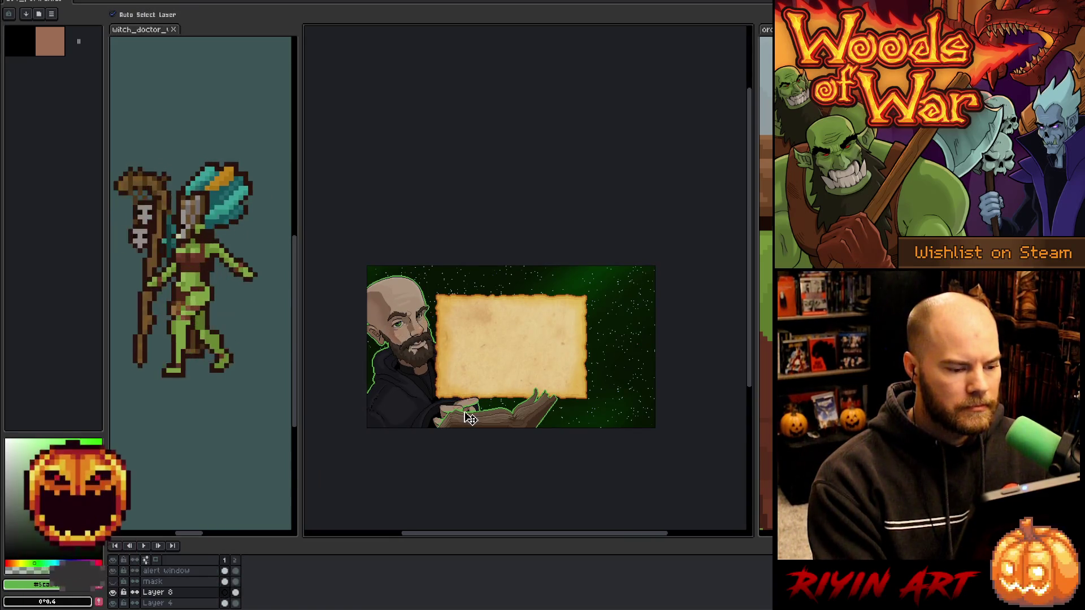
scroll(490, 359, "up", 1)
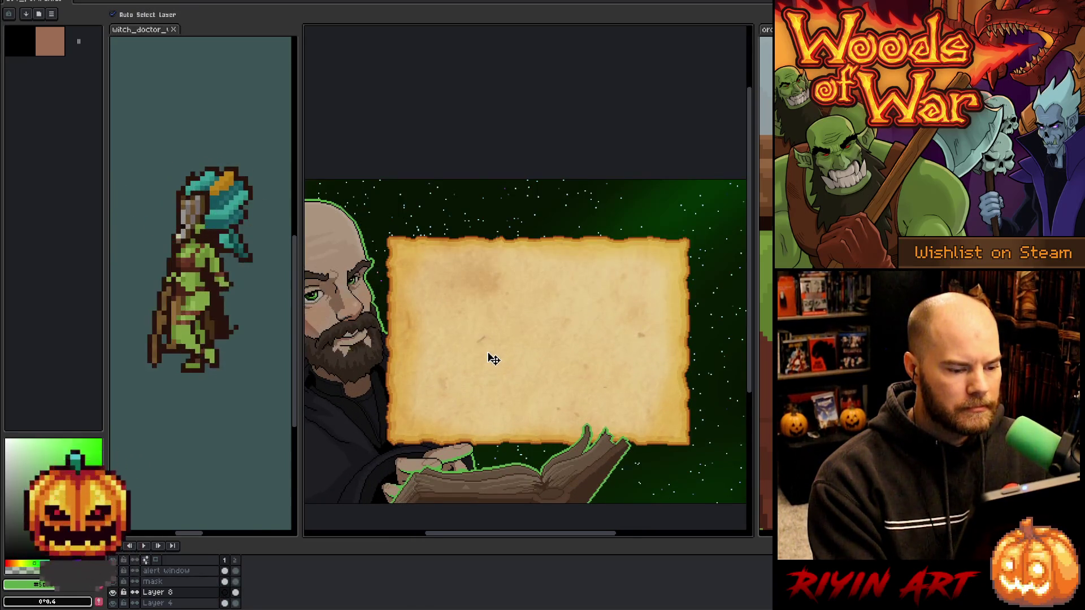
scroll(490, 360, "down", 1)
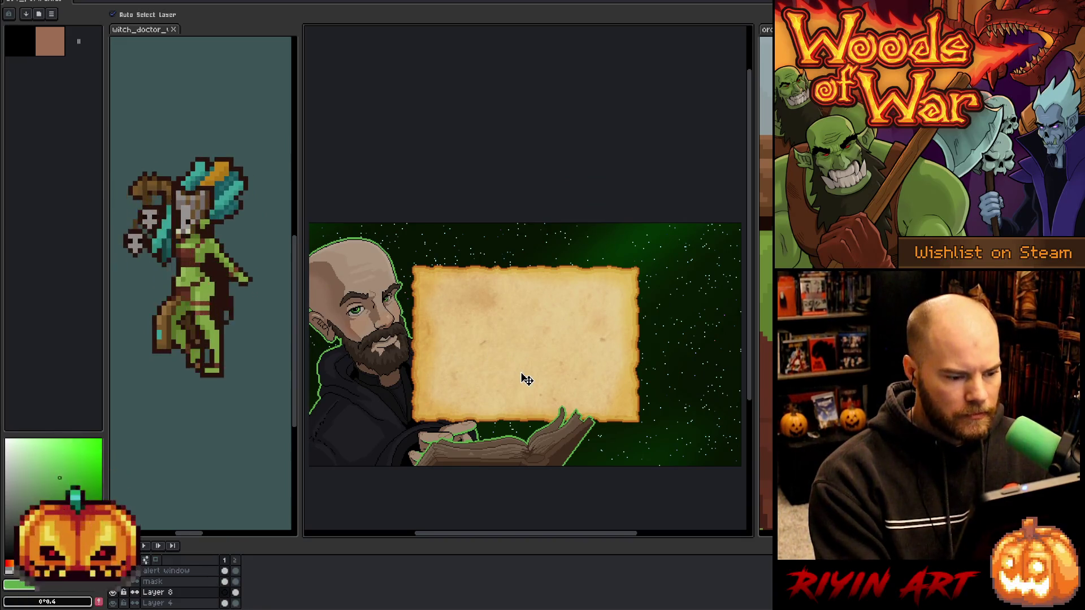
left_click(226, 572)
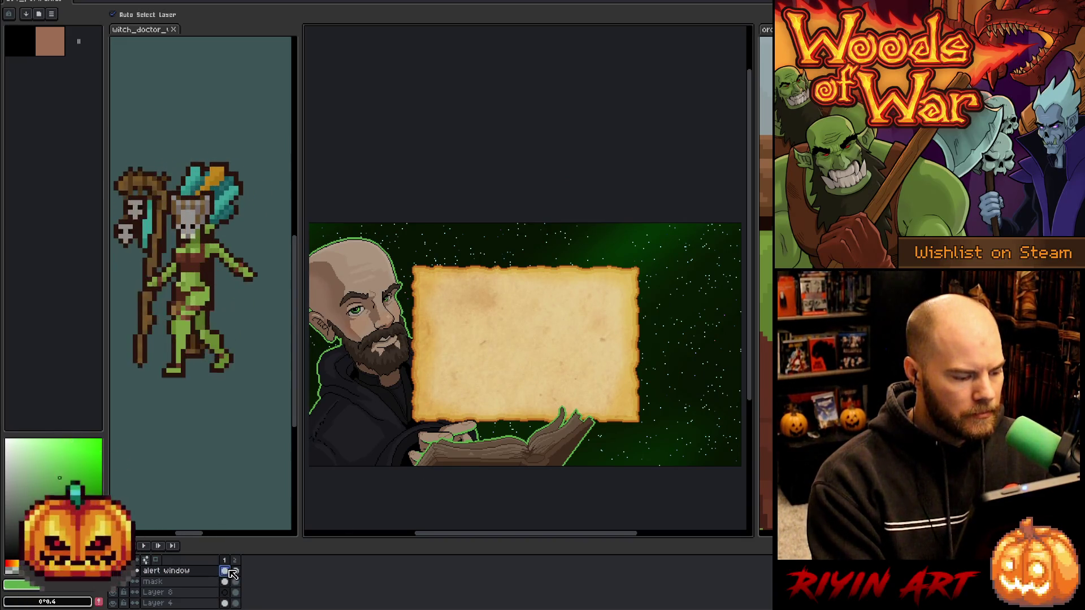
right_click(232, 572)
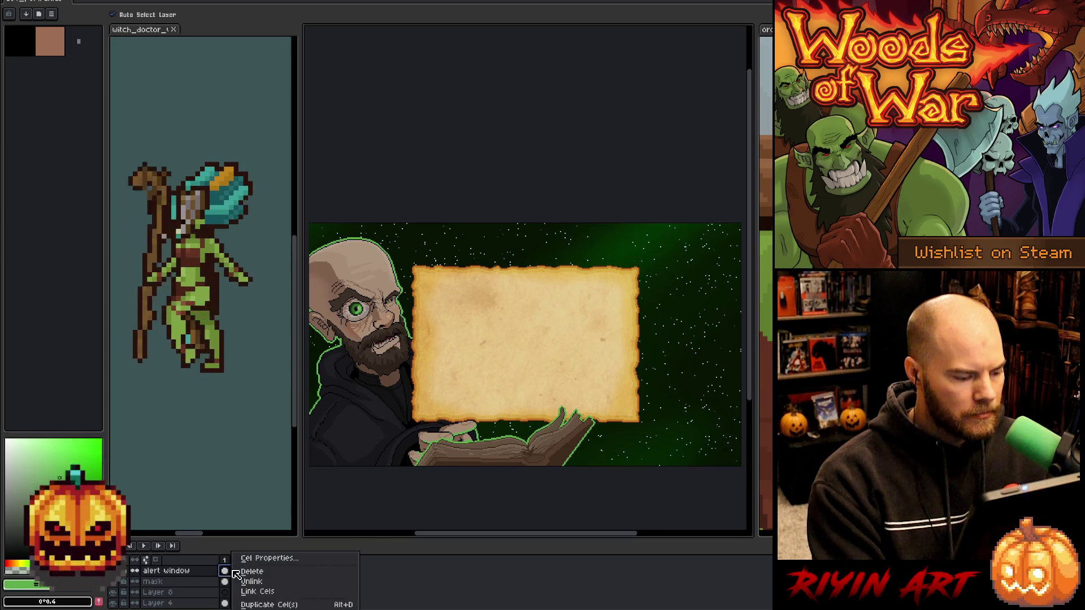
left_click(250, 592)
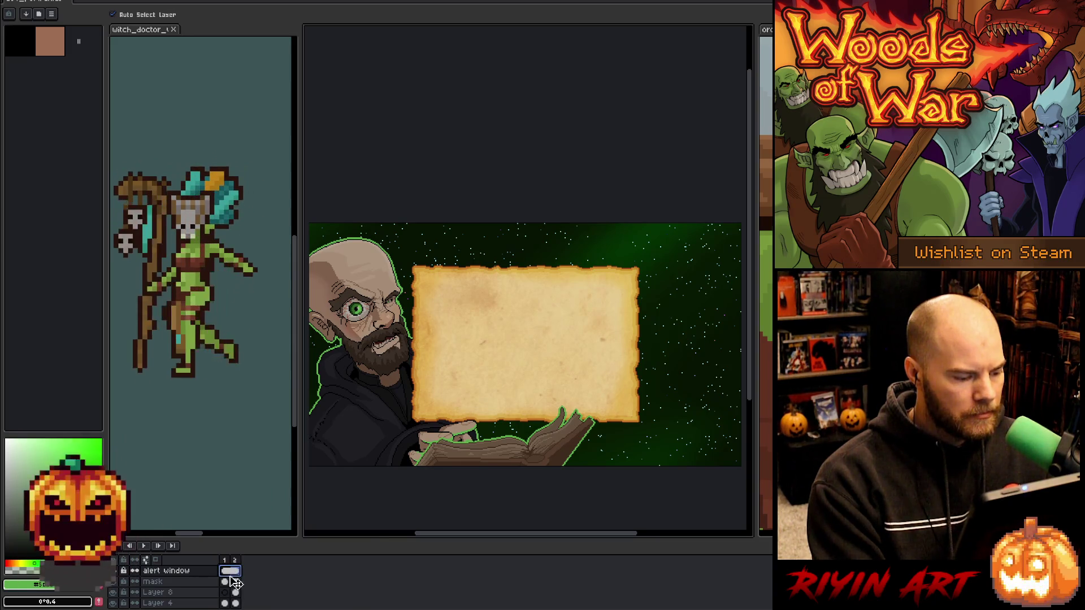
right_click(181, 573)
left_click(189, 591)
left_click(116, 581)
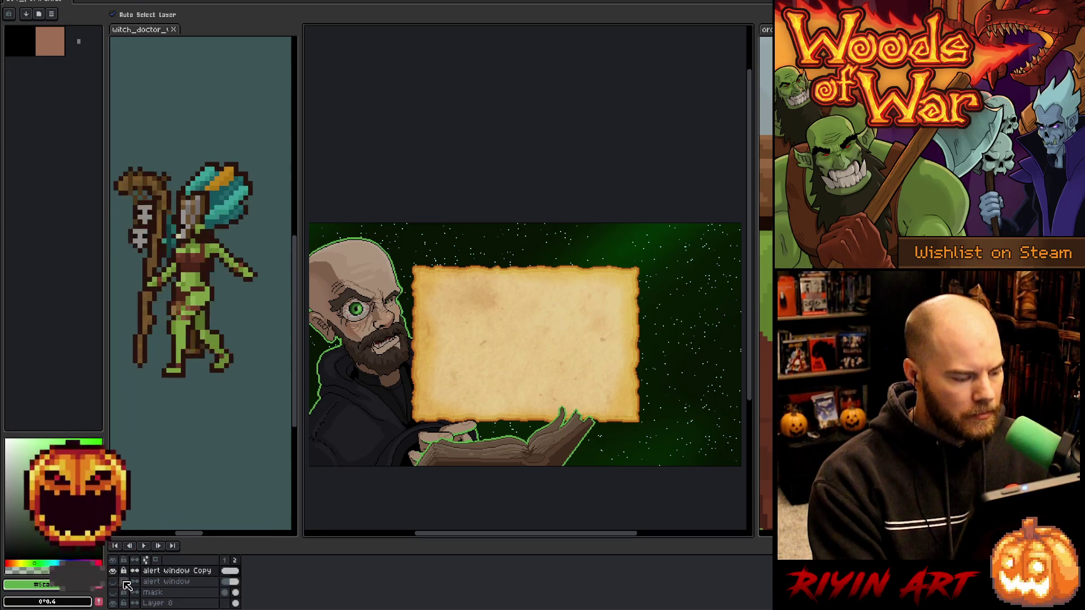
Try lowering the parchment copy's saturation and shifting its hue toward yellow-green in Hue/Saturation.
key("ctrl+u")
mouse_move(260, 318)
left_mouse_down()
mouse_move(341, 272)
mouse_move(488, 91)
left_mouse_up()
left_click(416, 153)
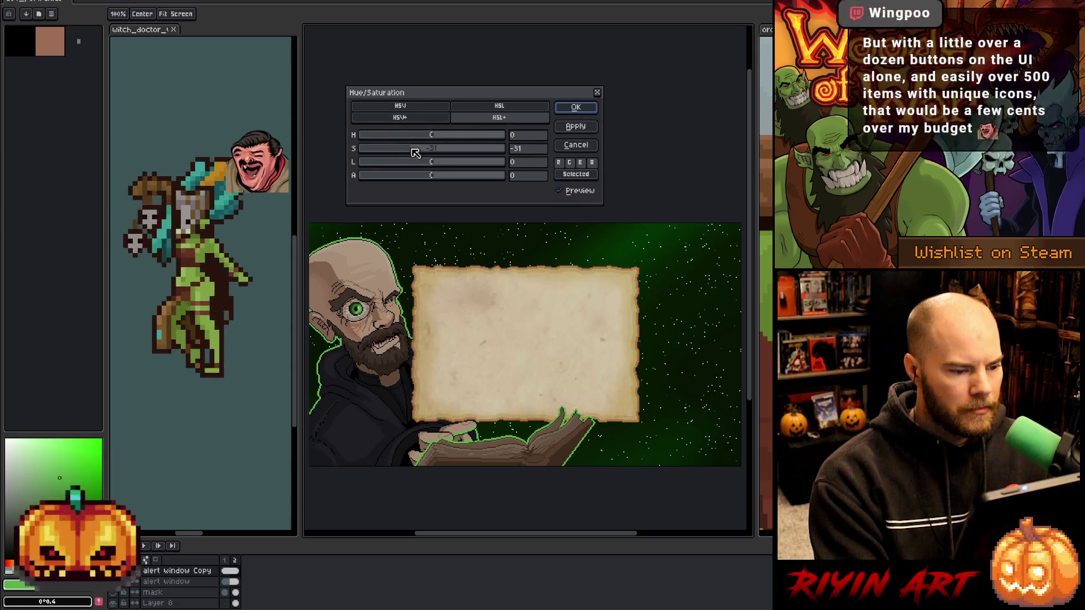
mouse_move(416, 149)
left_mouse_down()
mouse_move(419, 165)
mouse_move(440, 164)
mouse_move(427, 165)
left_mouse_up()
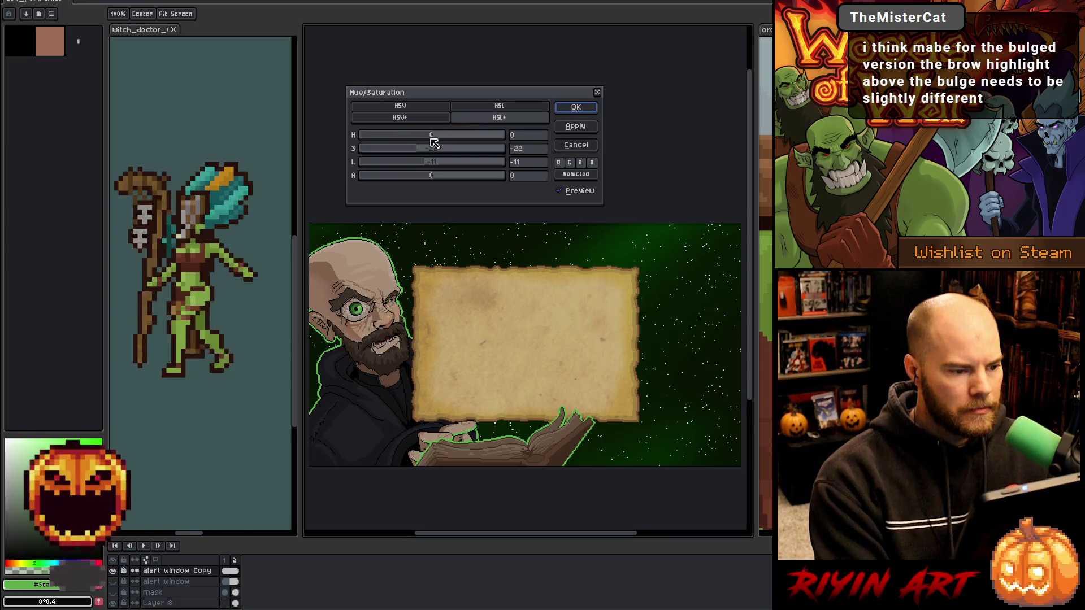
left_click_drag(439, 139, 380, 151)
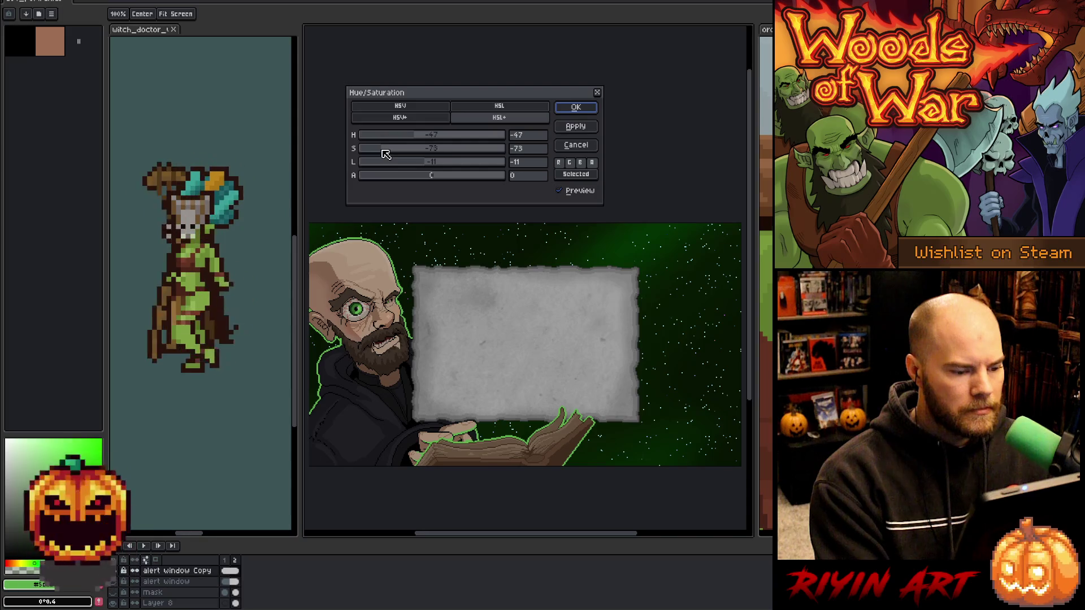
mouse_move(417, 135)
left_mouse_down()
mouse_move(378, 137)
mouse_move(519, 132)
mouse_move(429, 141)
mouse_move(454, 143)
left_mouse_up()
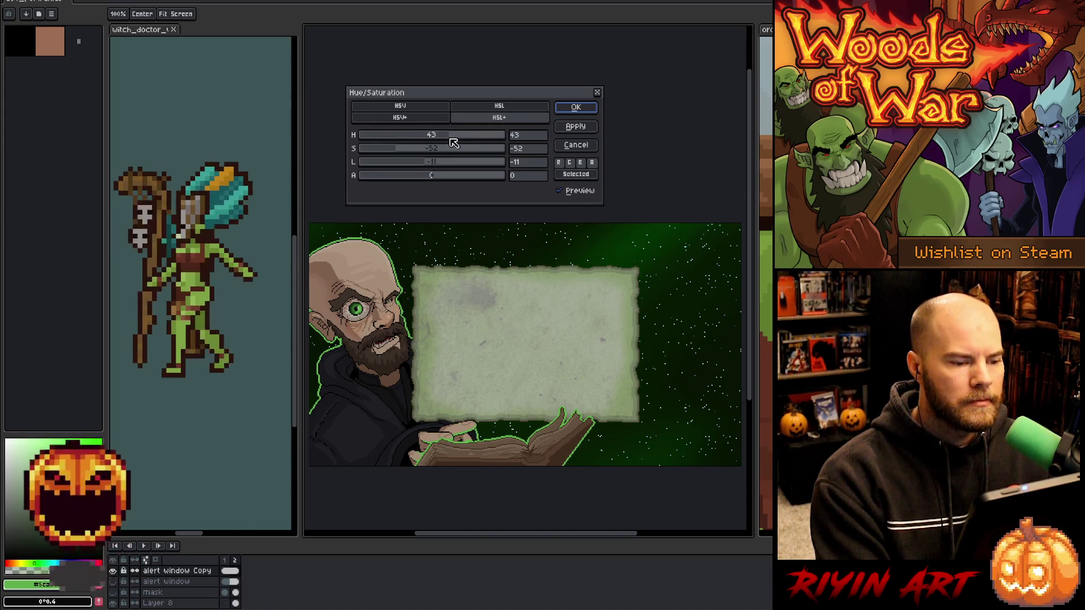
Reset hue, saturation and lightness to 0, then fine-tune the parchment's saturation.
double_click(517, 135)
type("0")
key("Tab")
type("0")
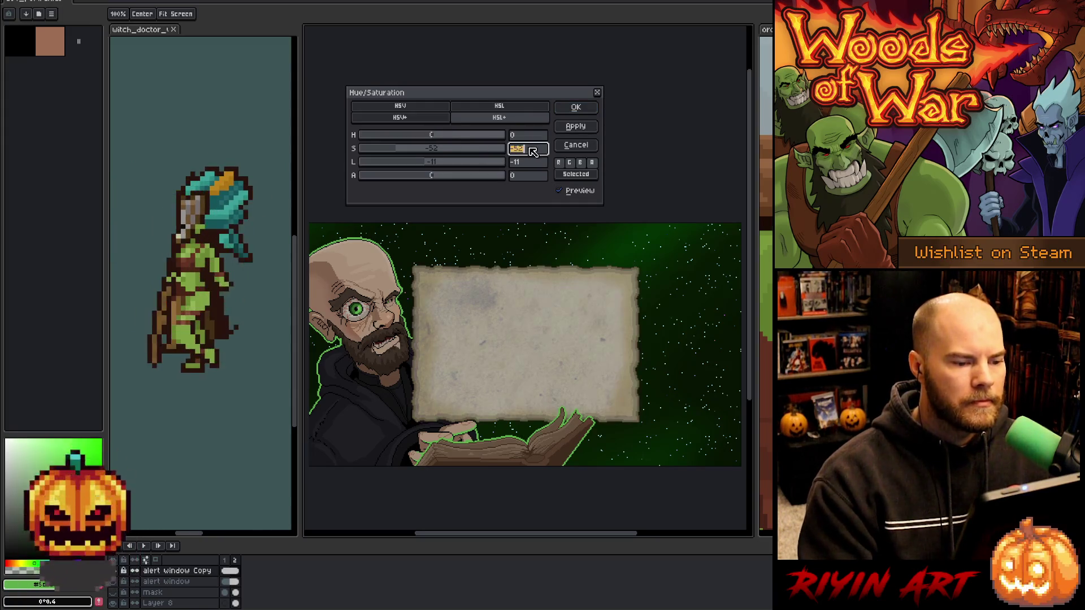
key("Tab")
type("0")
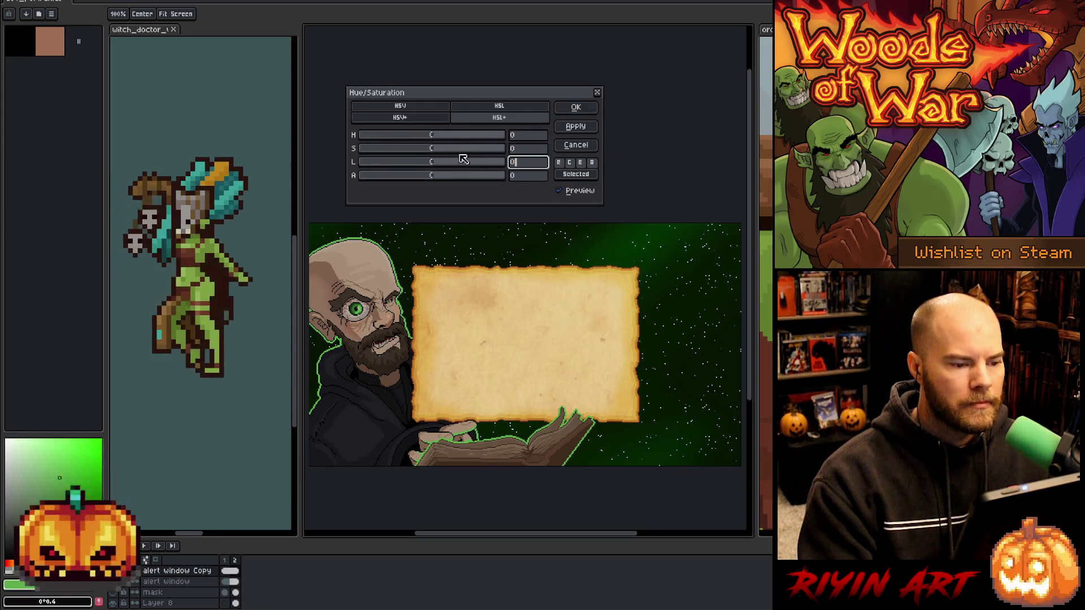
left_click(375, 150)
left_click_drag(387, 154, 421, 152)
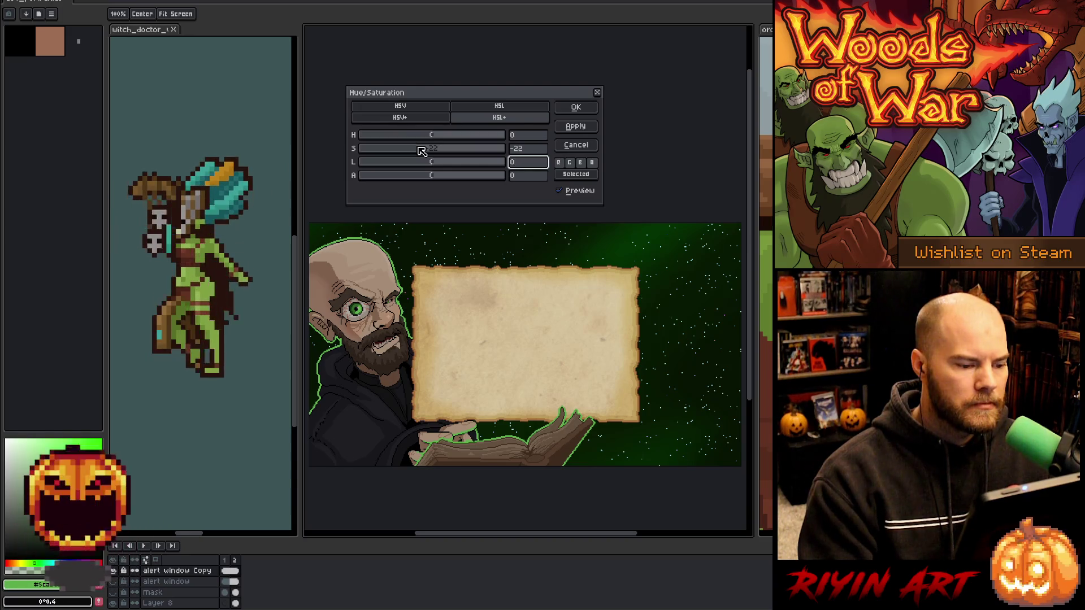
left_click_drag(424, 152, 434, 165)
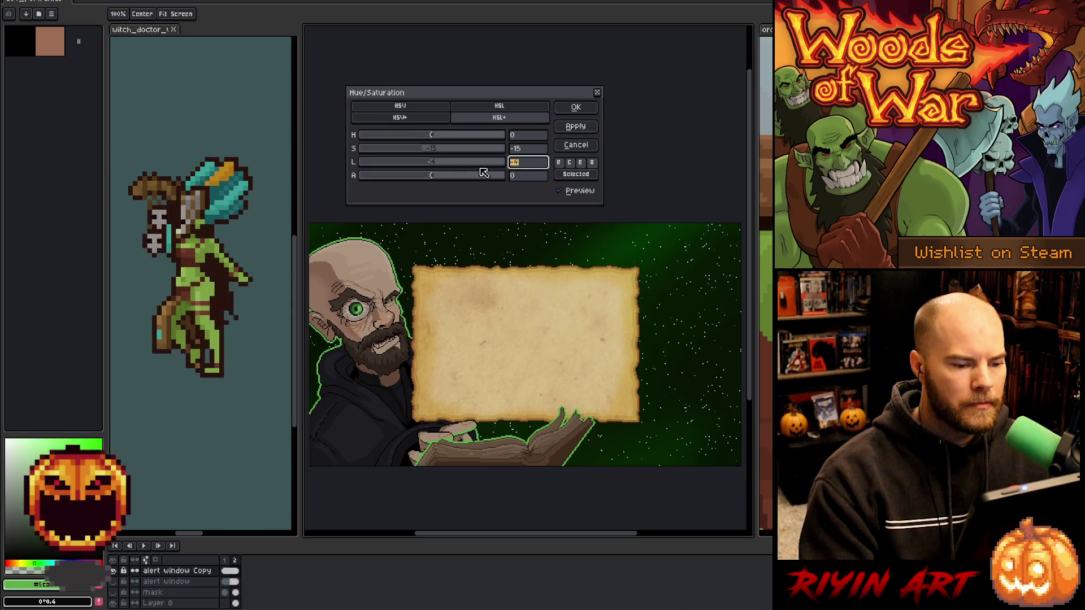
Toggle between the adjusted and original parchment colours to compare them.
left_click(561, 191)
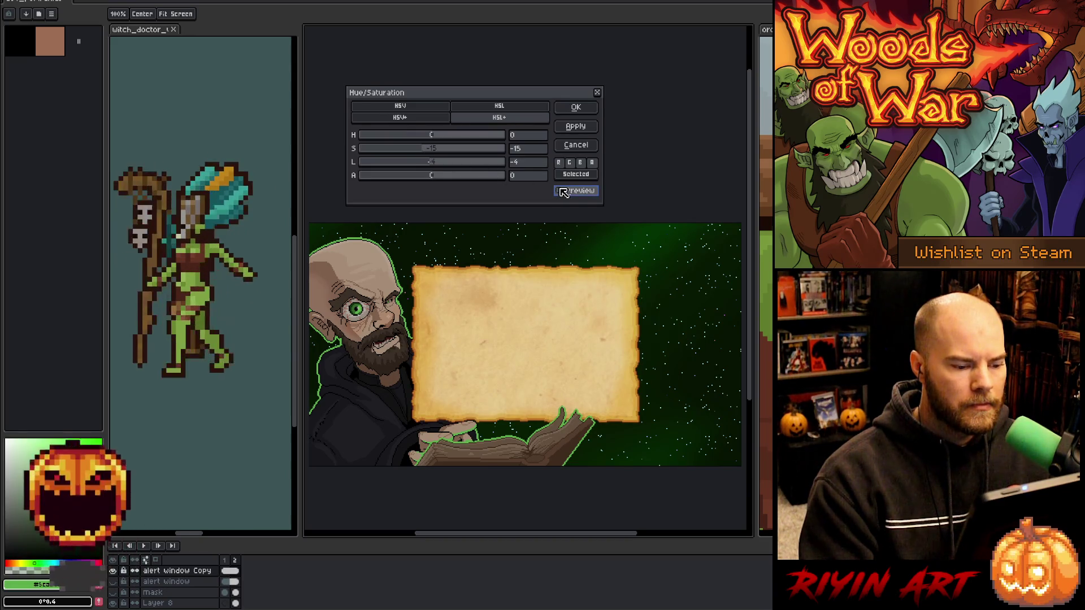
left_click(561, 191)
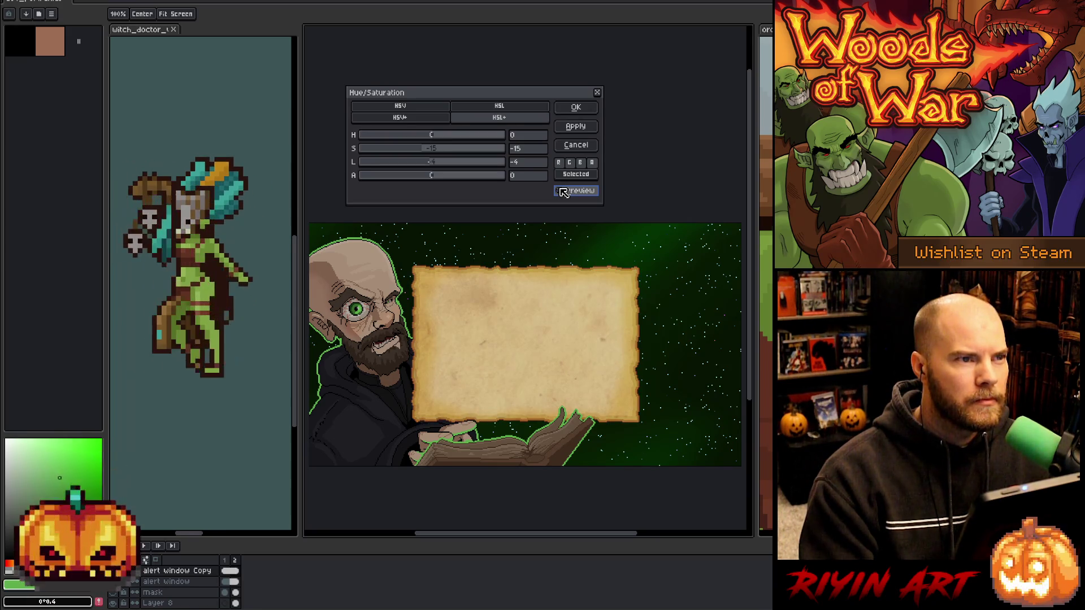
left_click(561, 191)
left_click(561, 191)
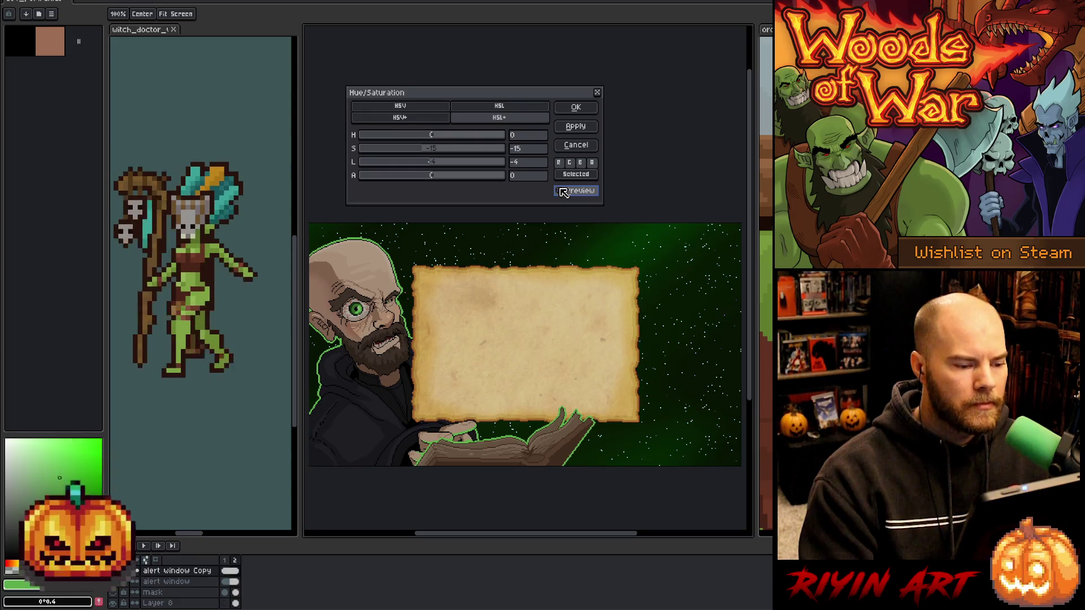
left_click(563, 192)
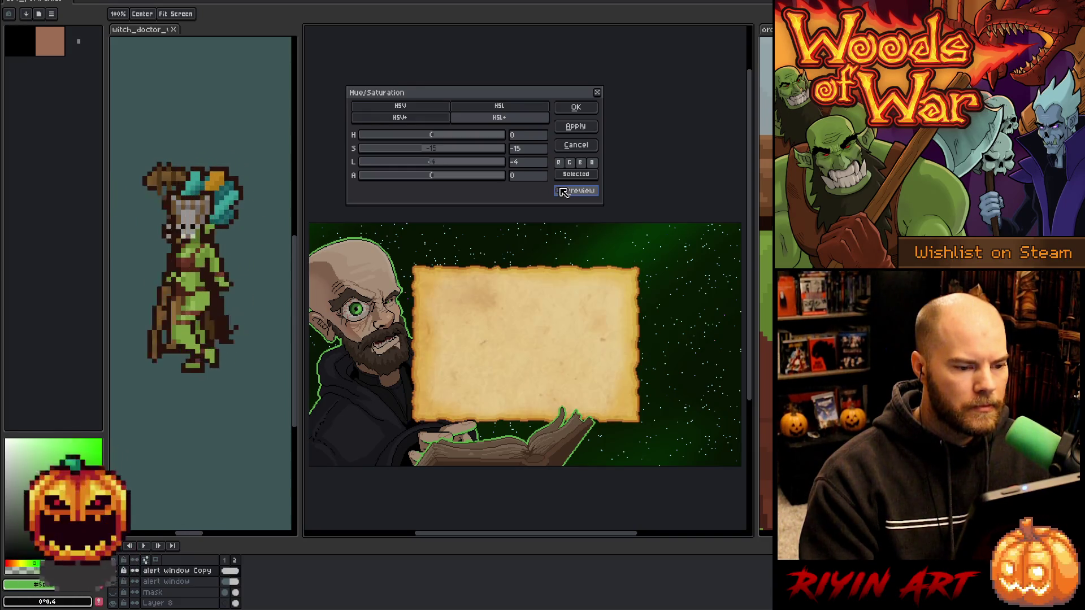
mouse_move(436, 388)
left_mouse_down()
mouse_move(468, 384)
mouse_move(444, 395)
left_mouse_up()
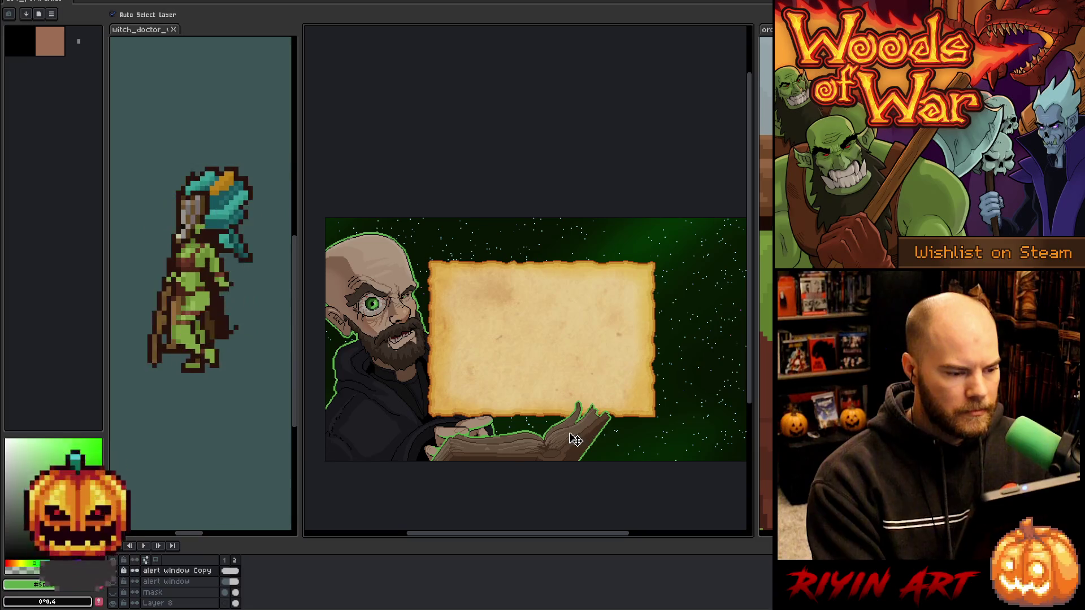
scroll(497, 395, "down", 1)
scroll(463, 371, "up", 1)
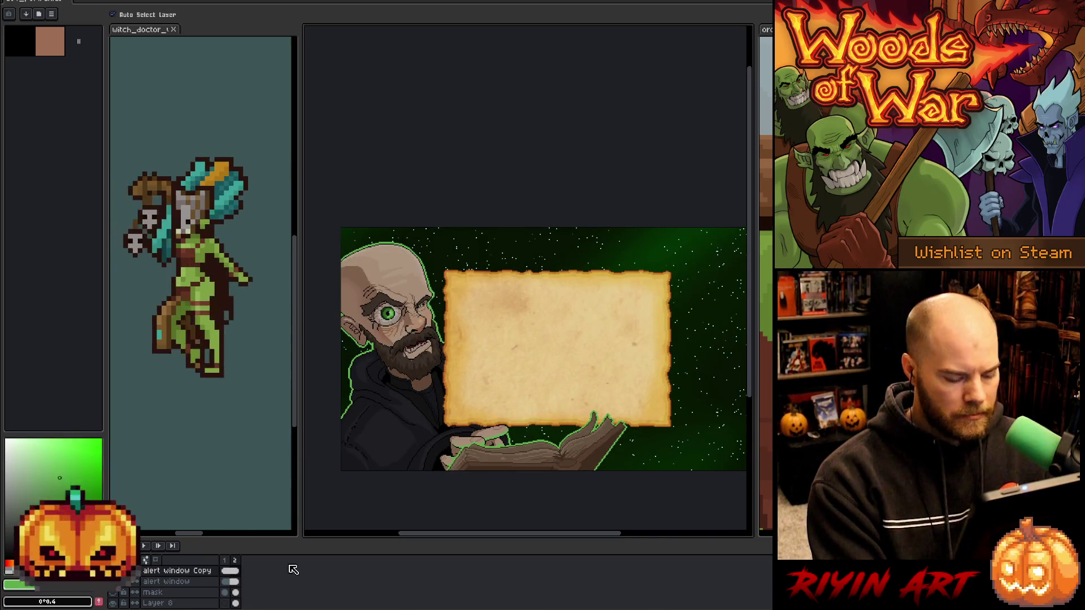
key("Left")
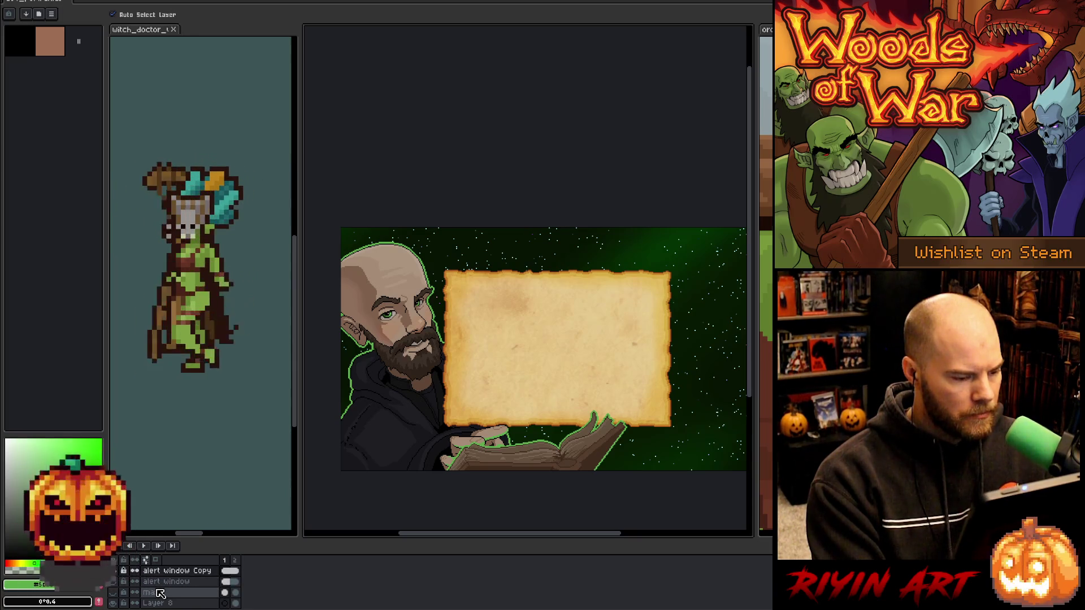
left_click_drag(466, 433, 449, 409)
scroll(449, 411, "down", 1)
scroll(449, 411, "up", 1)
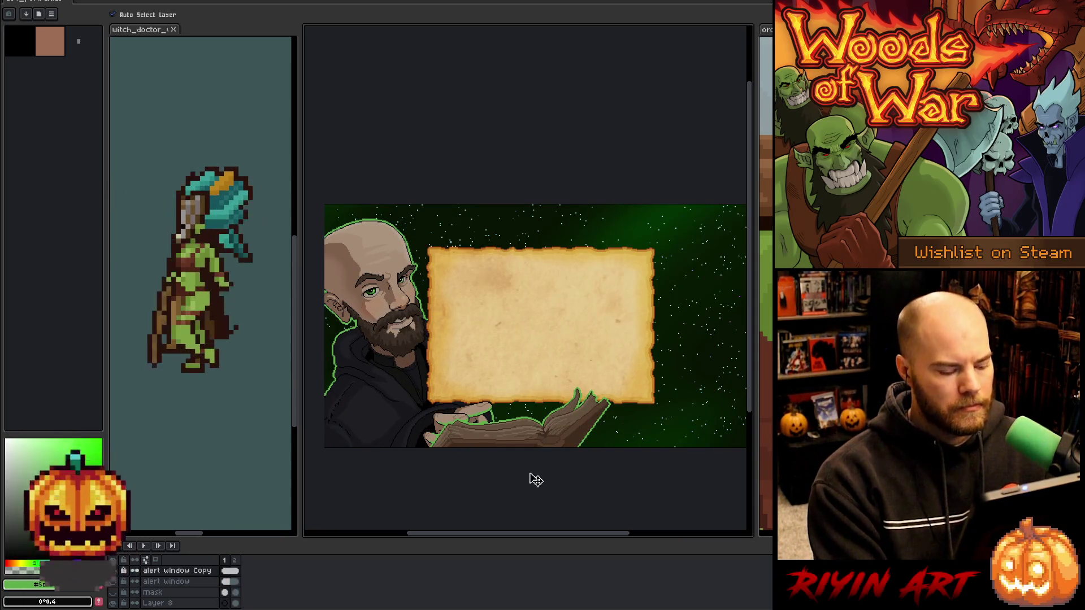
key("Return")
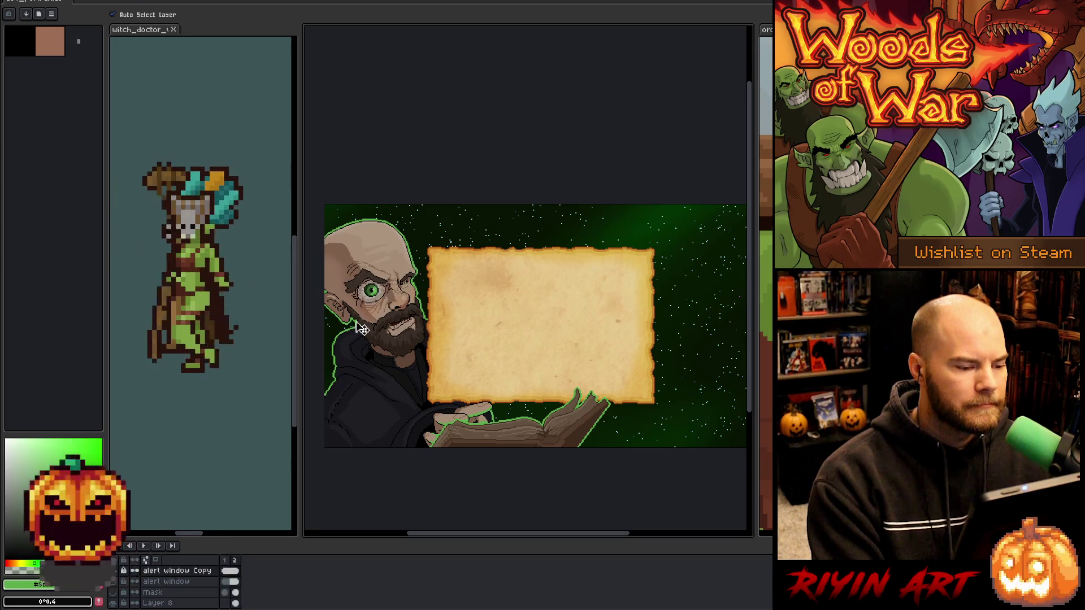
scroll(428, 338, "up", 3)
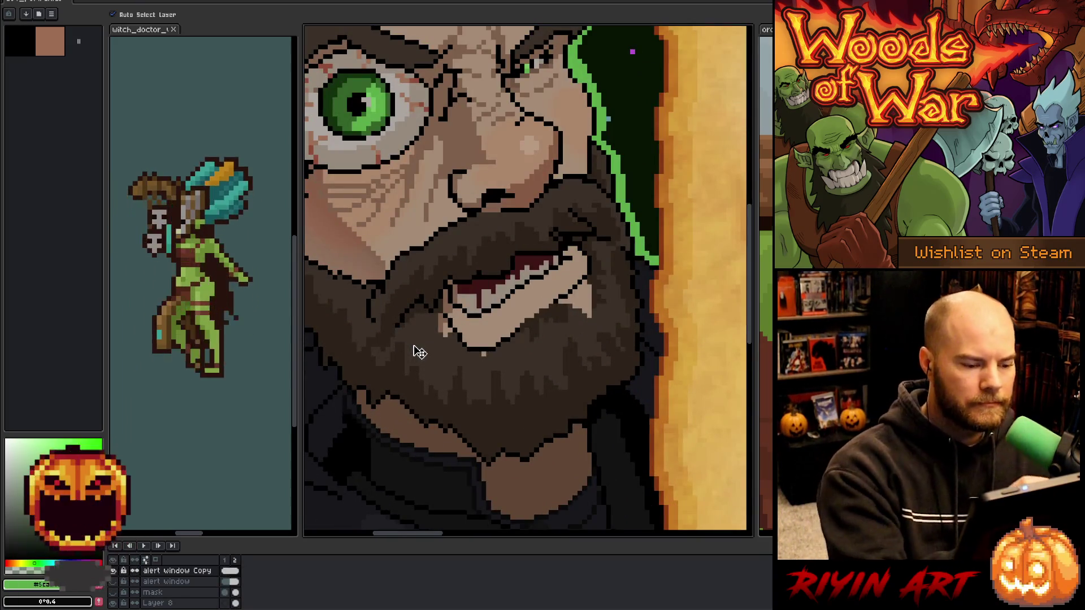
Sample a face colour, then lasso-select around the left and right eyebrows.
left_click(498, 365)
key("b")
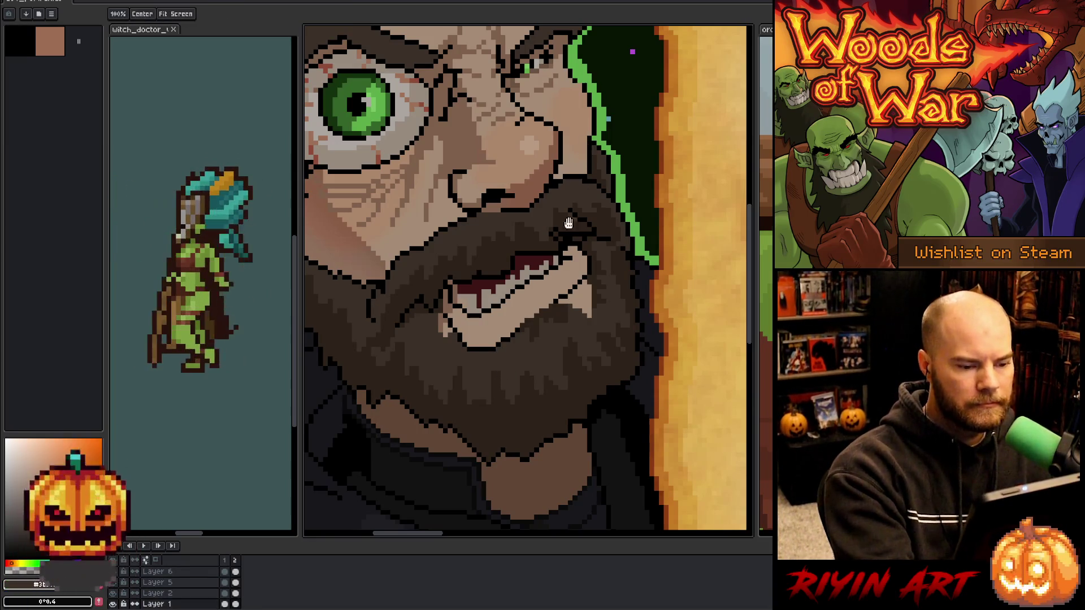
left_click(488, 354, "alt")
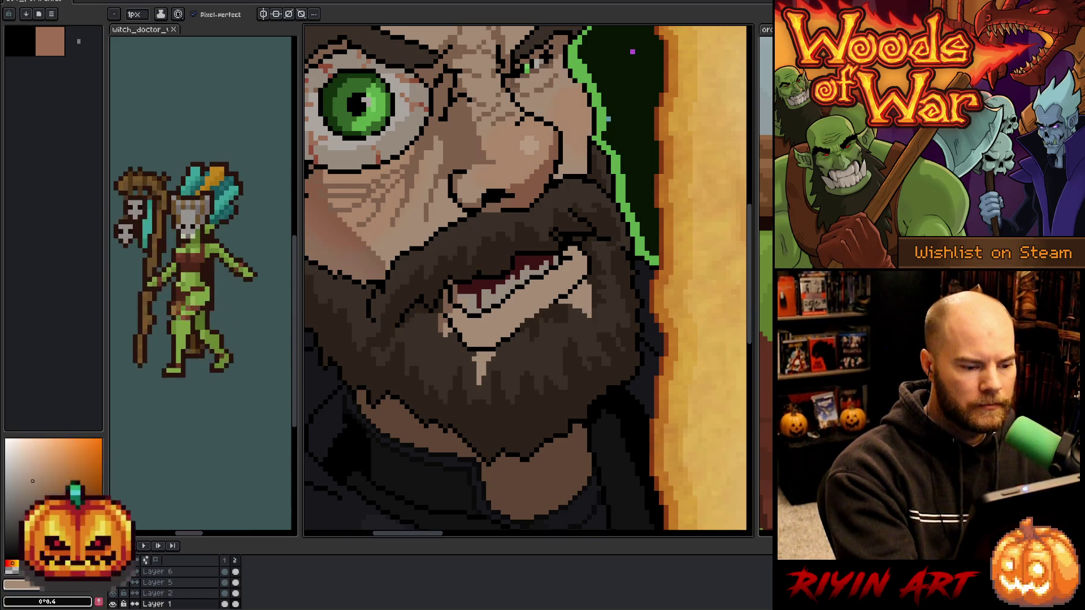
mouse_move(466, 102)
left_mouse_down()
mouse_move(466, 138)
mouse_move(541, 295)
mouse_move(539, 382)
mouse_move(582, 283)
left_mouse_up()
key("w")
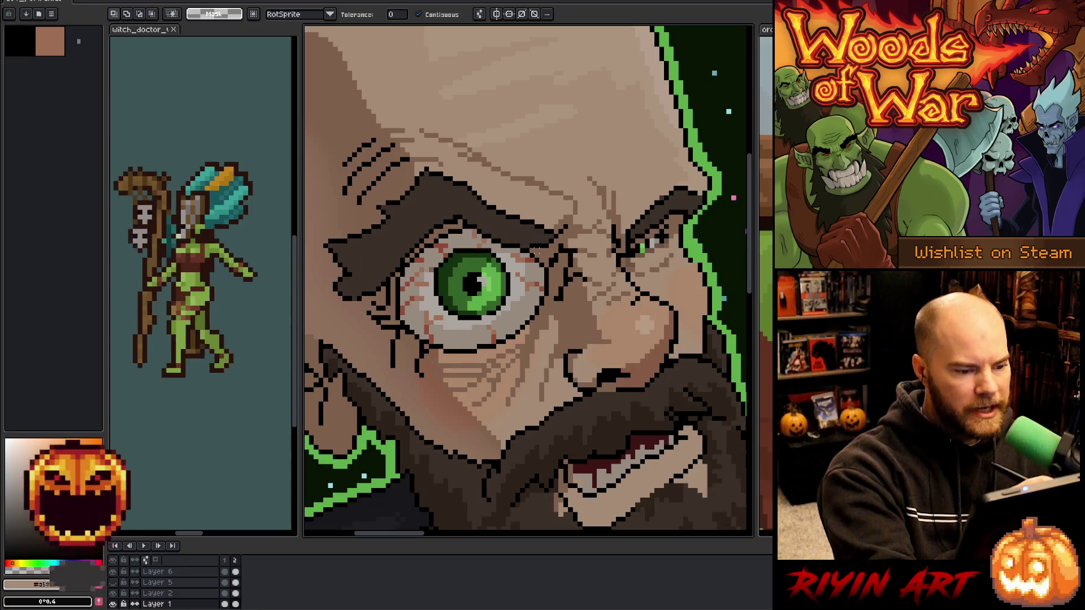
key("b")
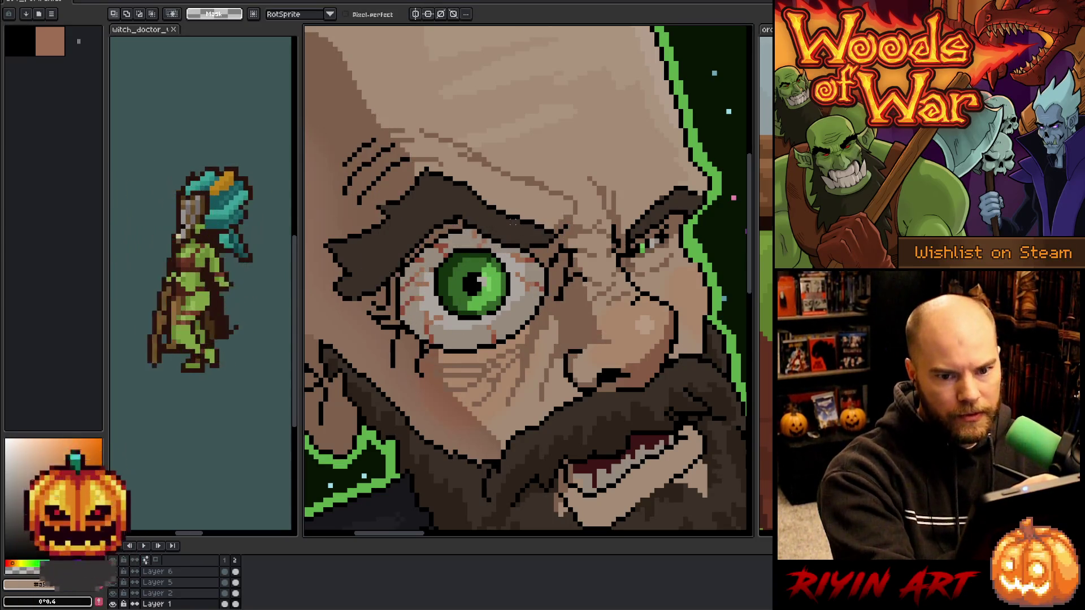
left_click_drag(507, 232, 440, 197)
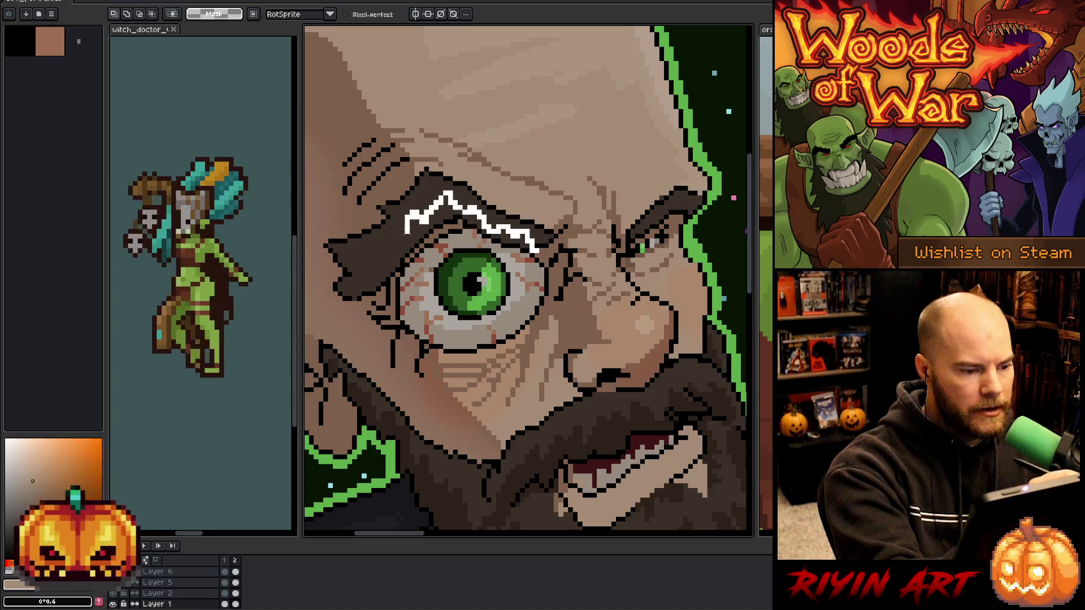
mouse_move(342, 267)
left_mouse_down()
mouse_move(412, 338)
mouse_move(462, 334)
left_mouse_up()
mouse_move(625, 252)
left_mouse_down()
mouse_move(654, 221)
mouse_move(672, 305)
mouse_move(625, 255)
left_mouse_up()
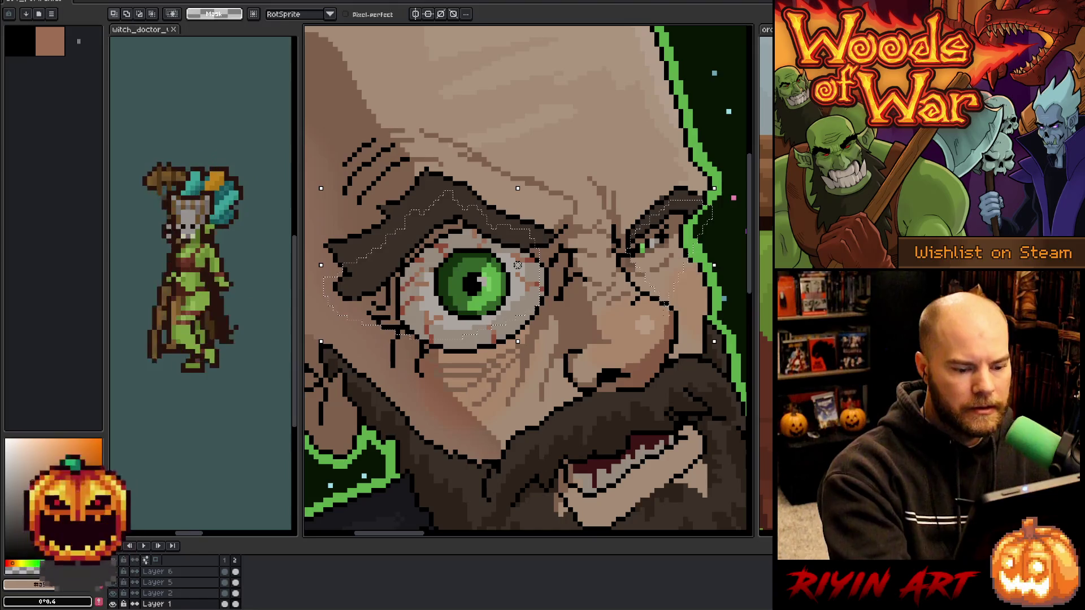
key("g")
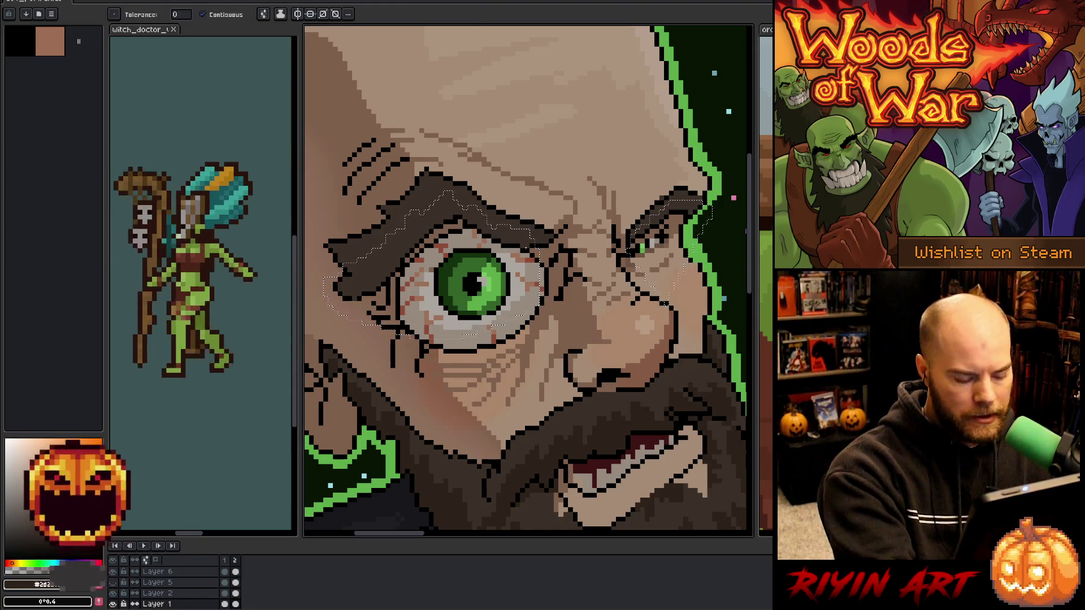
Switch between Layer 1 and Layer 8 and reselect the right eyebrow and eye area.
key("v")
left_click(491, 219)
left_click(550, 228)
left_click(520, 244)
key("w")
left_click(525, 241)
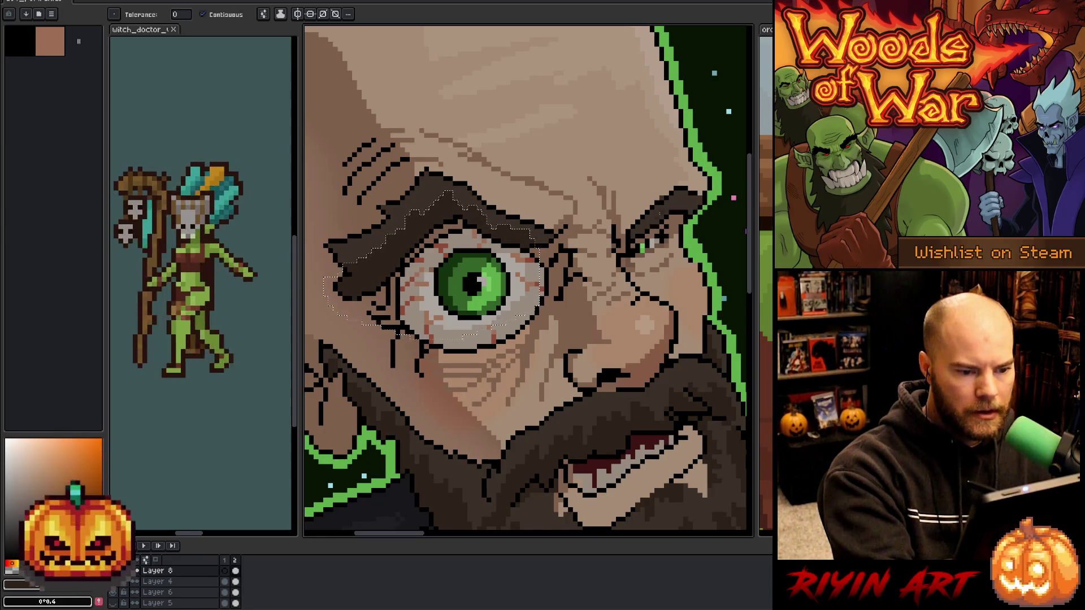
mouse_move(710, 243)
left_mouse_down()
mouse_move(672, 201)
mouse_move(627, 248)
left_mouse_up()
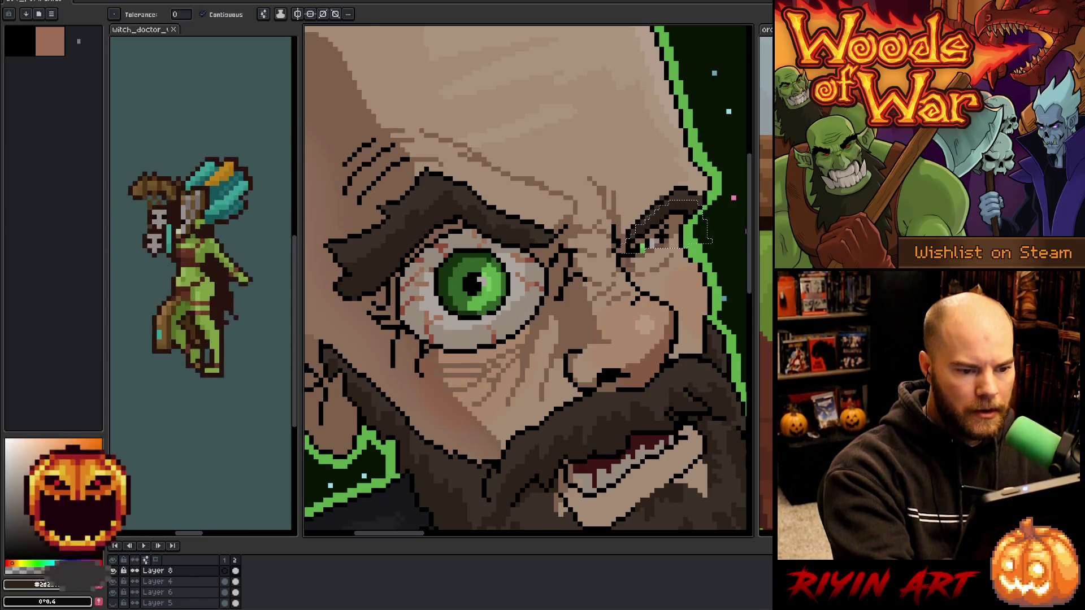
Deselect and ready the Pencil with a transparent colour to erase eyebrow pixels.
key("ctrl+d")
key("b")
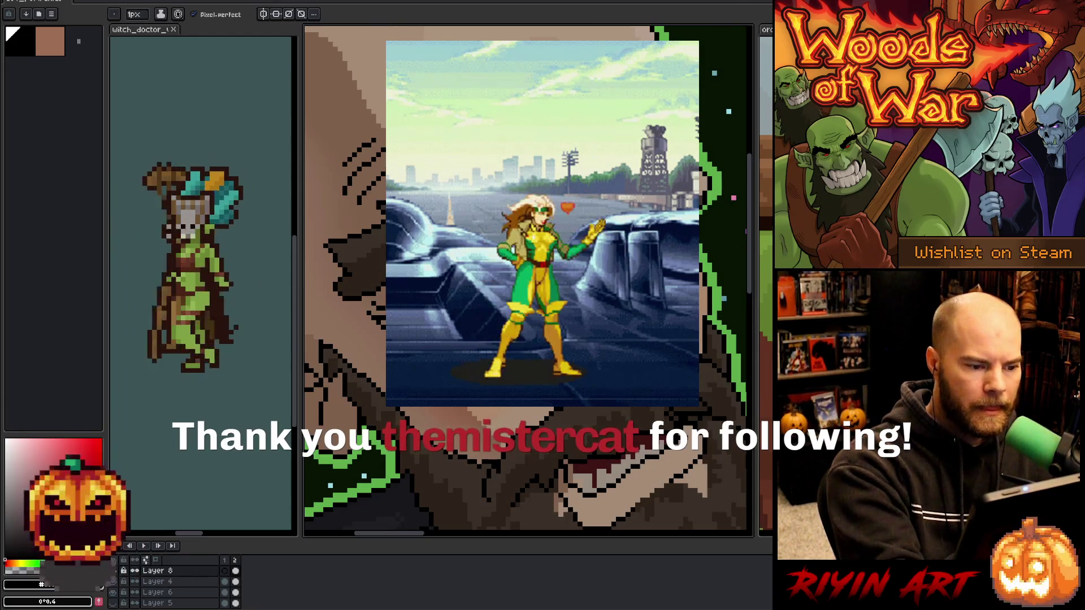
key("i")
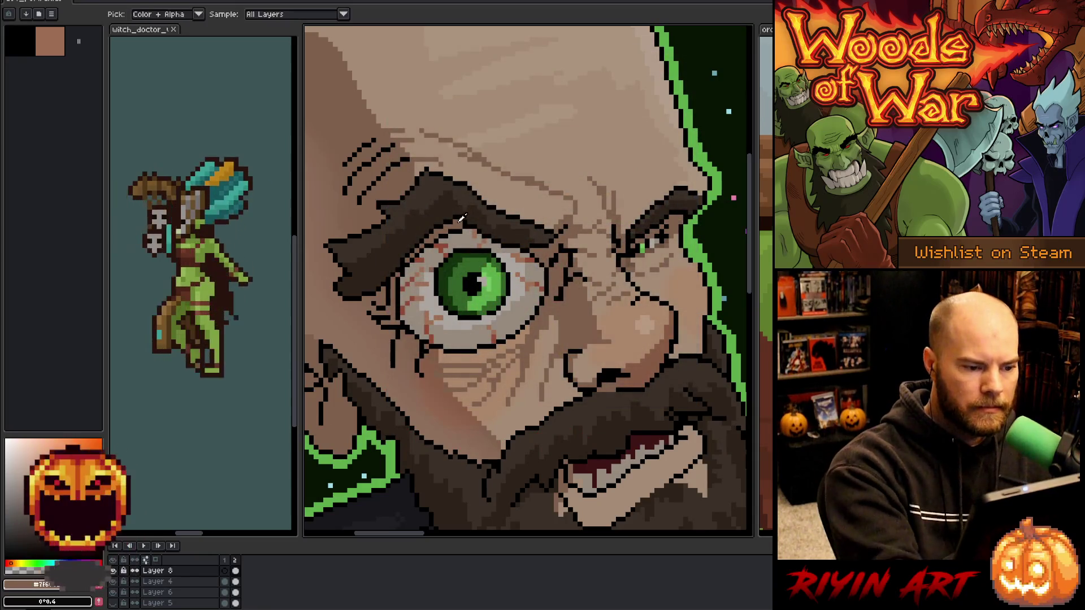
key("b")
left_click(465, 218, "alt")
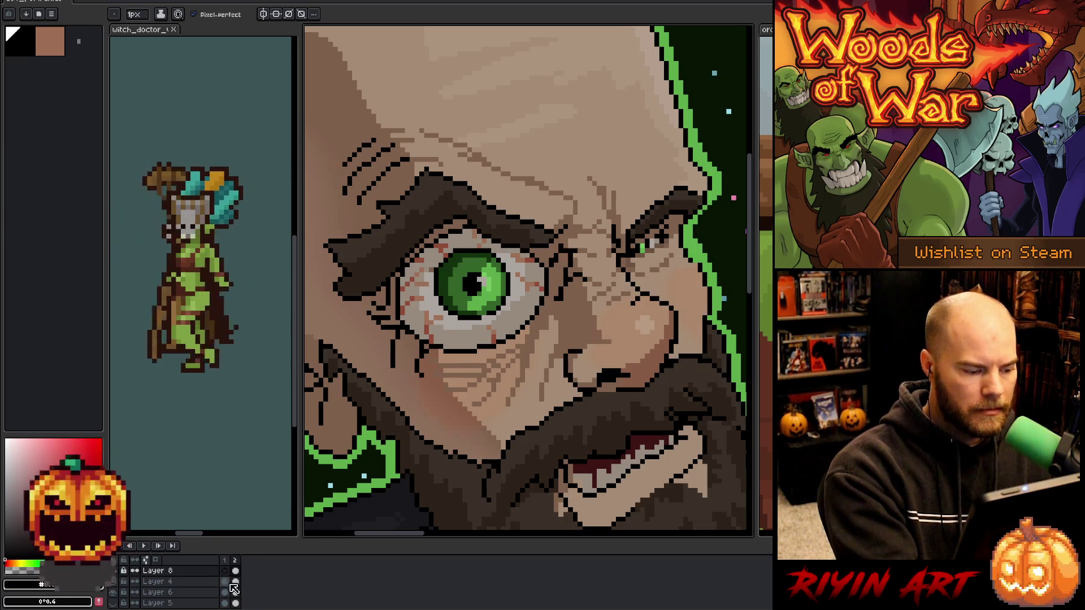
Hide the angry expression, then try a dark fill on a lassoed right eyebrow and undo it.
key("Right")
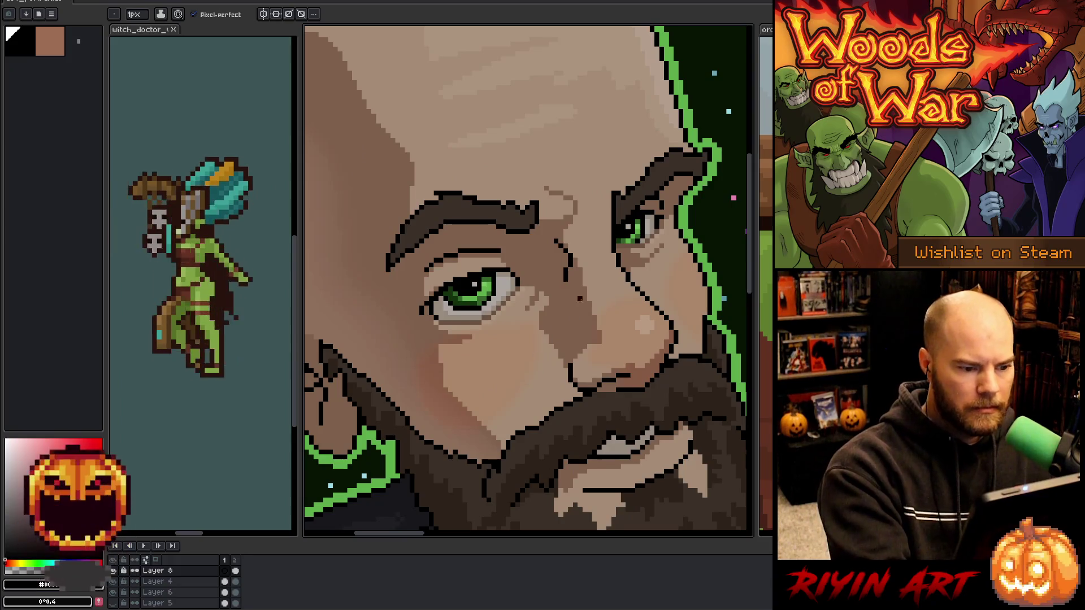
key("m")
mouse_move(496, 217)
left_mouse_down()
mouse_move(449, 208)
mouse_move(395, 251)
mouse_move(358, 303)
mouse_move(418, 295)
left_mouse_up()
mouse_move(613, 246)
left_mouse_down()
mouse_move(672, 162)
mouse_move(713, 156)
left_mouse_up()
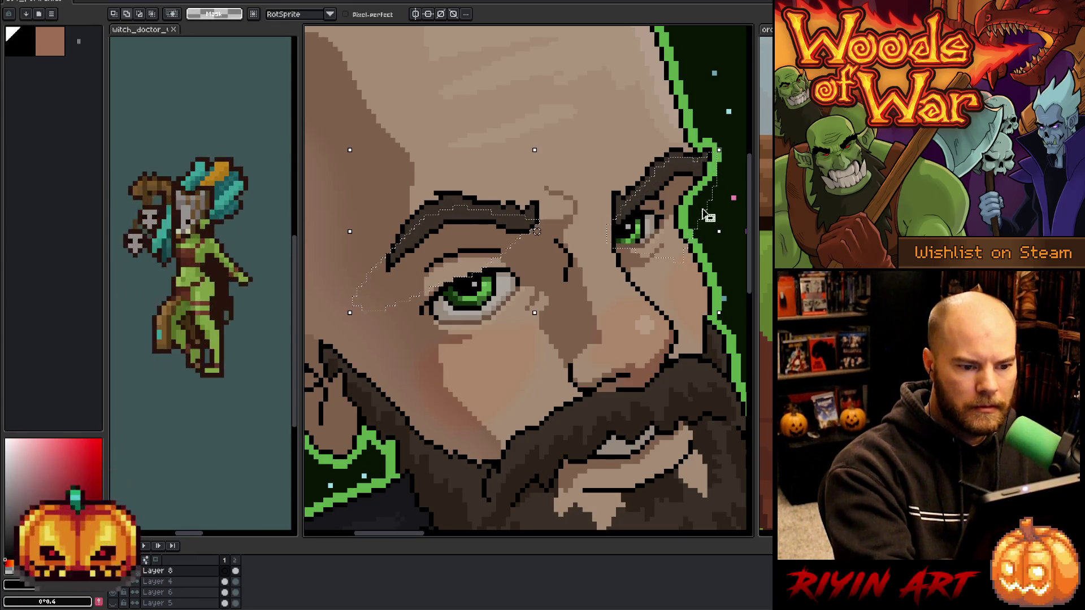
key("g")
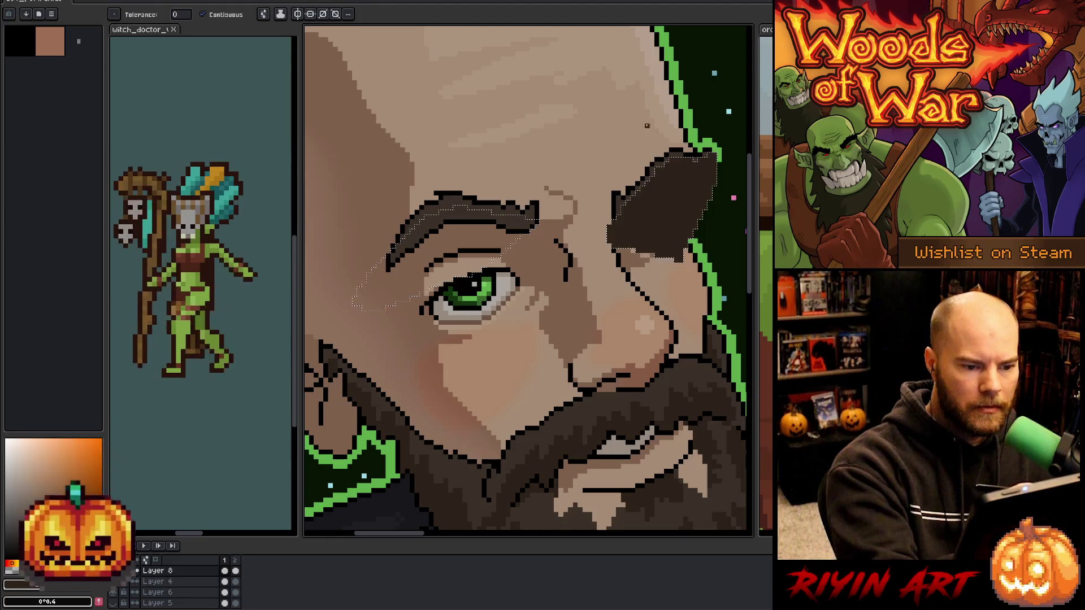
key("ctrl+z")
Make Layer 1 active, deselect, and pick a dark brown from the artwork for the Pencil.
key("v")
left_click(662, 188)
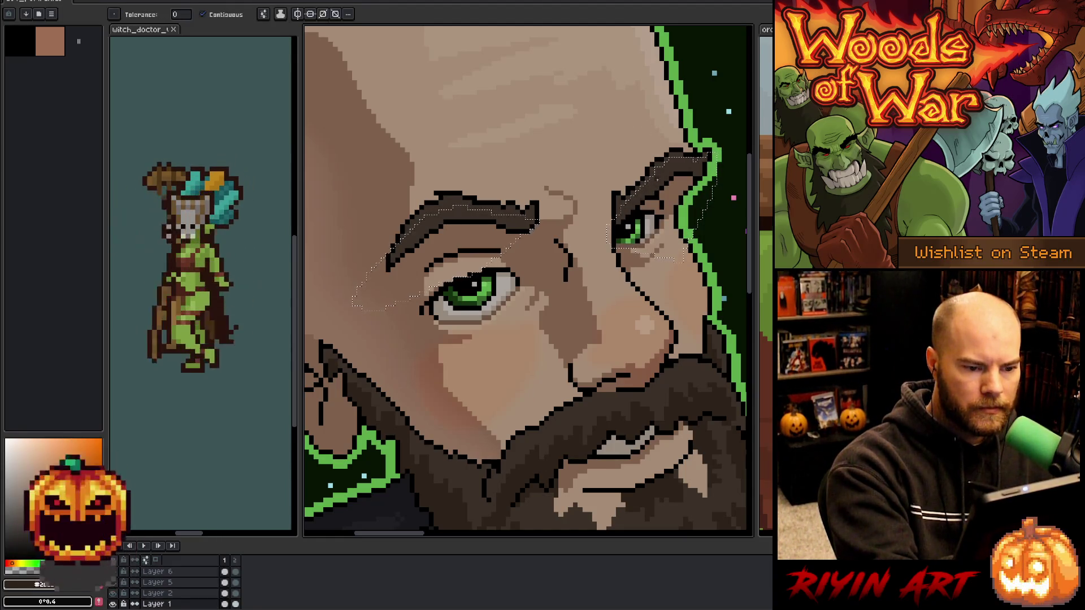
key("ctrl+d")
key("g")
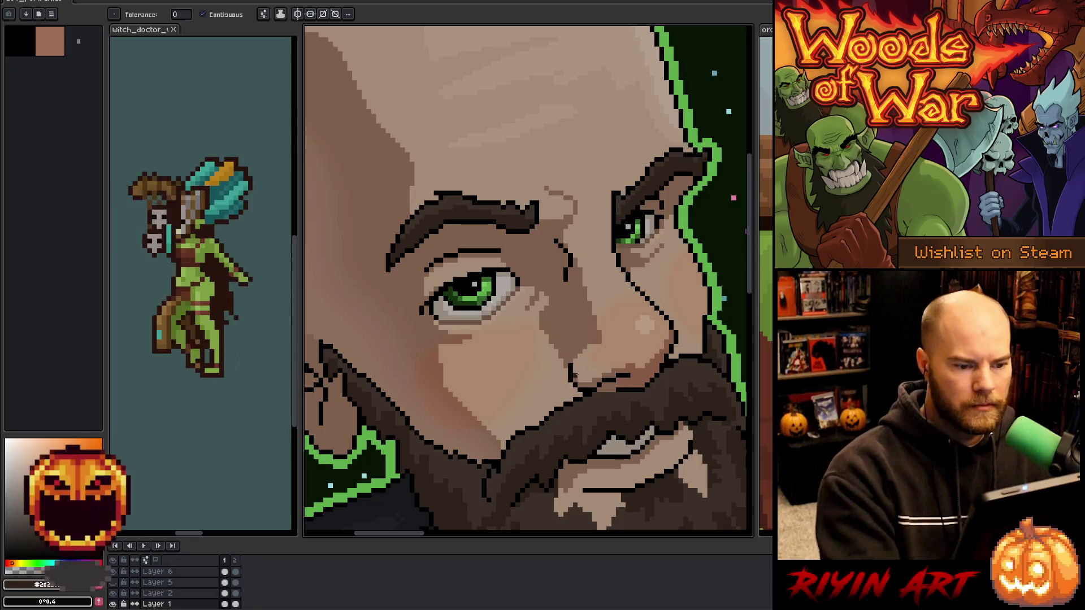
key("b")
left_click(681, 148, "alt")
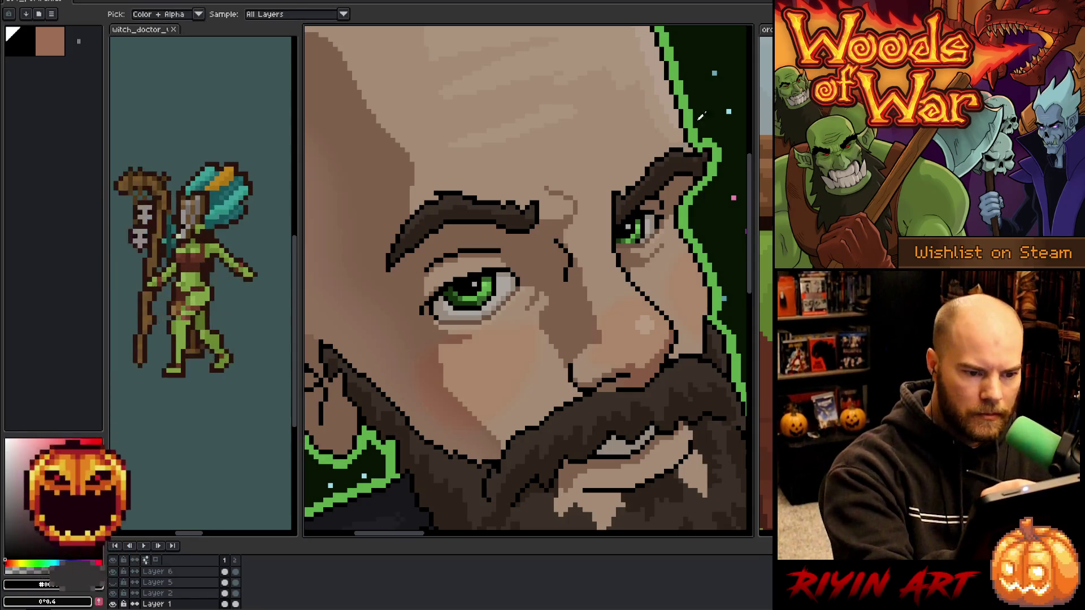
left_click(700, 154, "alt")
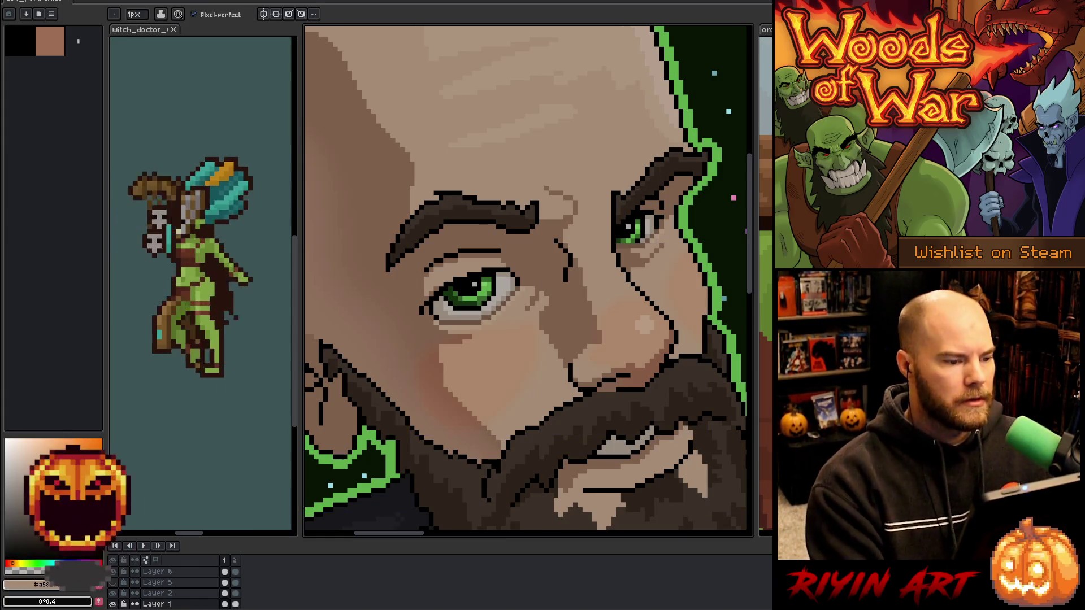
Replace the beard's dark brown #3b3028 with a lighter mid-brown using Replace Color.
scroll(533, 340, "down", 3)
left_click_drag(533, 339, 526, 329)
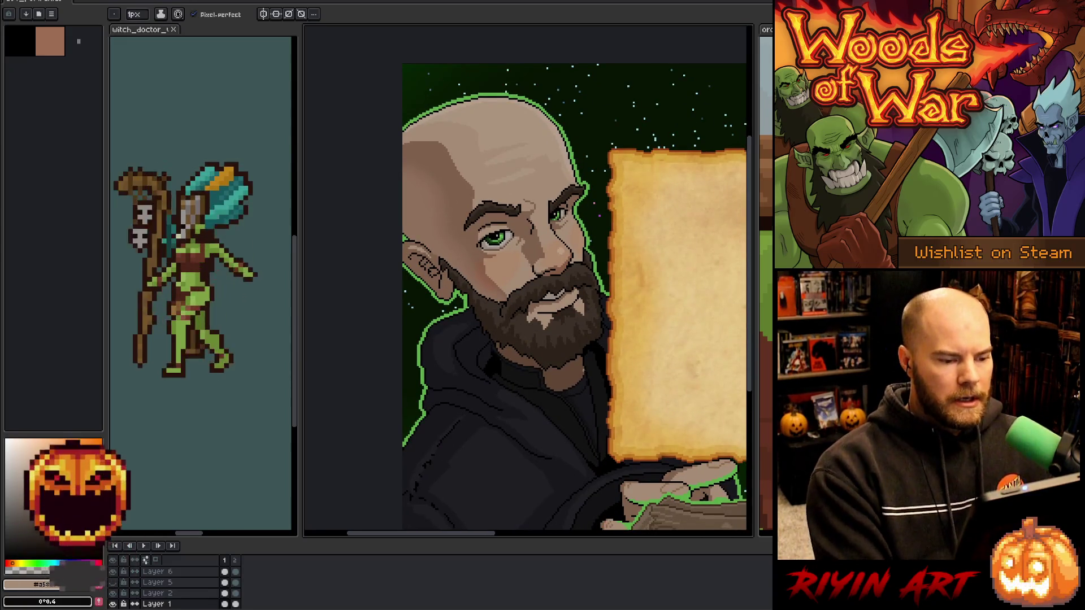
scroll(563, 345, "up", 3)
scroll(562, 344, "down", 3)
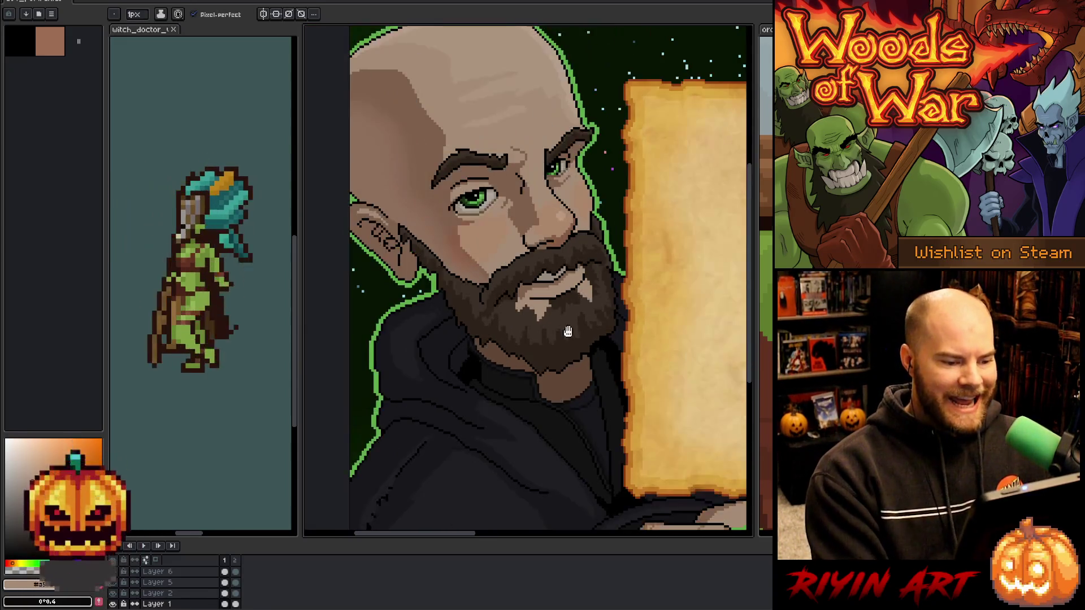
left_click_drag(562, 345, 553, 386)
scroll(553, 386, "down", 1)
scroll(554, 386, "up", 1)
scroll(555, 388, "up", 2)
key("alt")
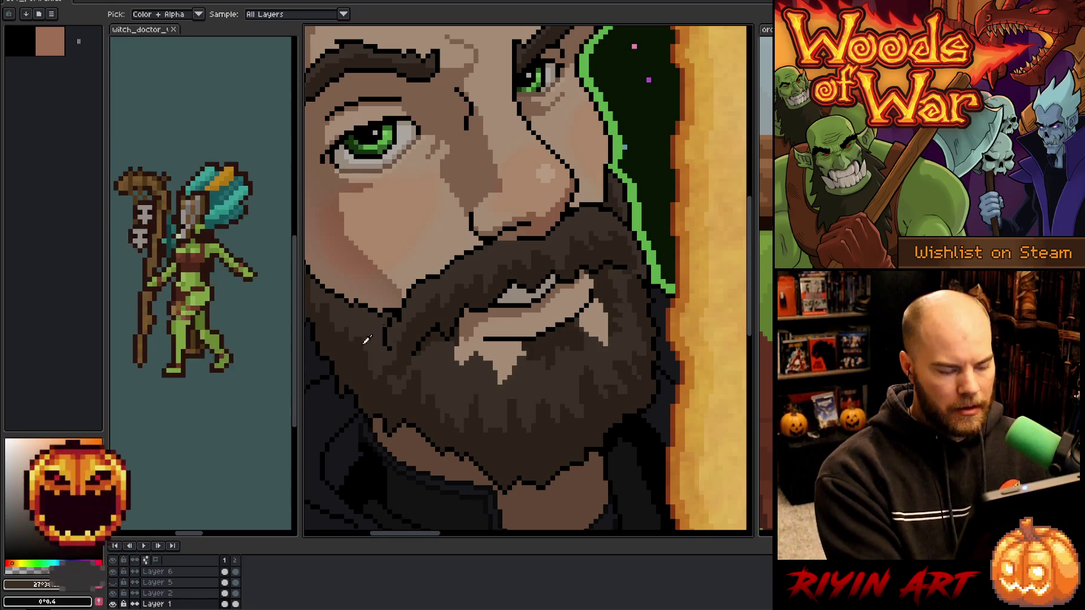
key("shift+r")
left_click(472, 270)
left_click(345, 471)
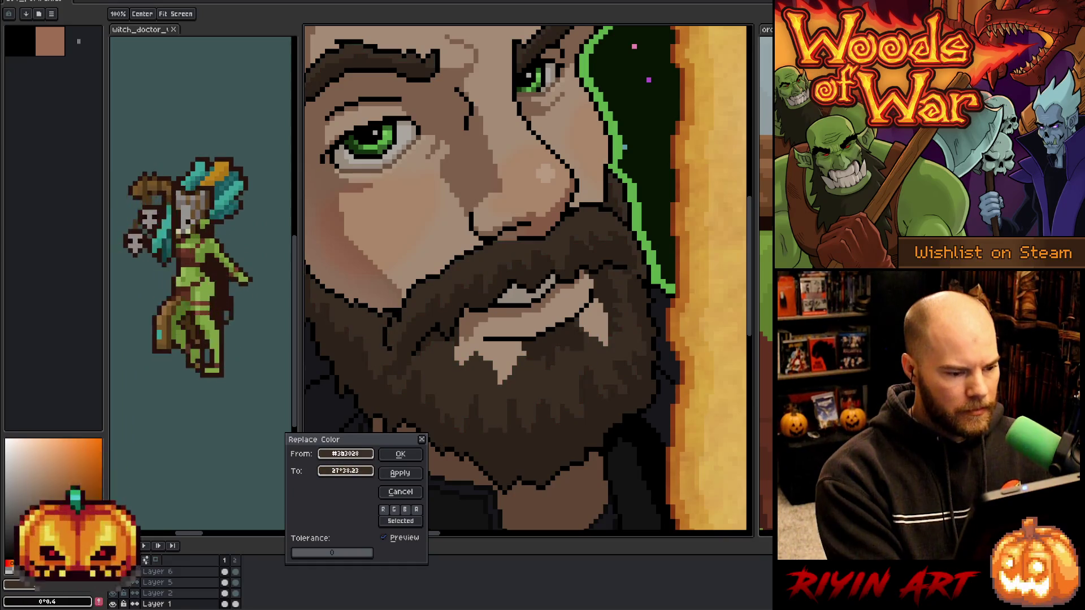
left_click(400, 454)
Zoom out to the whole banner and make Layer 2 the active layer.
scroll(539, 328, "down", 3)
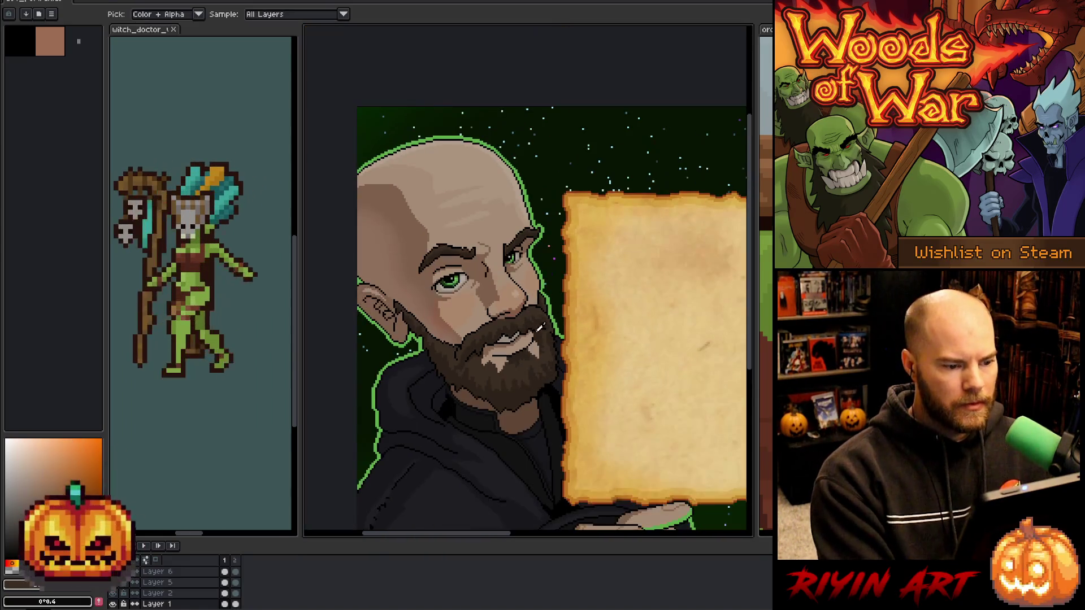
scroll(540, 328, "down", 2)
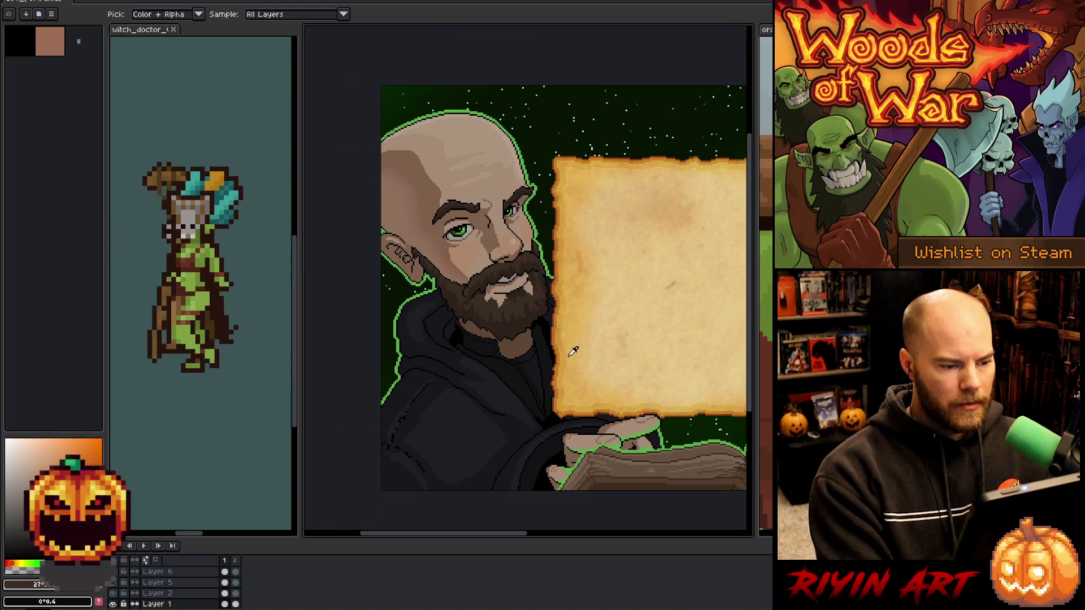
scroll(571, 354, "down", 1)
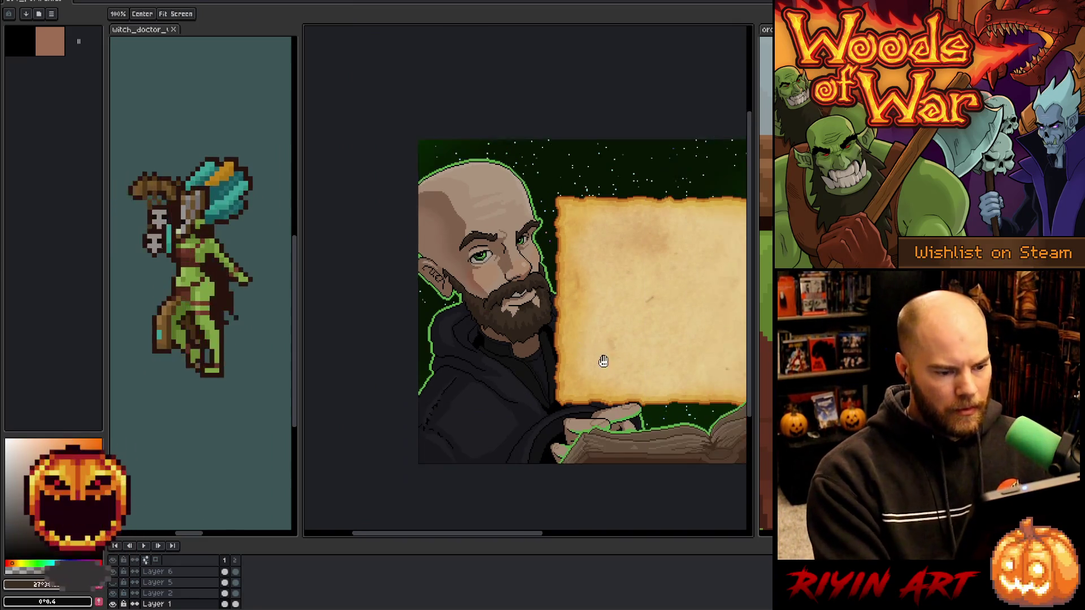
scroll(604, 361, "down", 1)
scroll(520, 390, "down", 2)
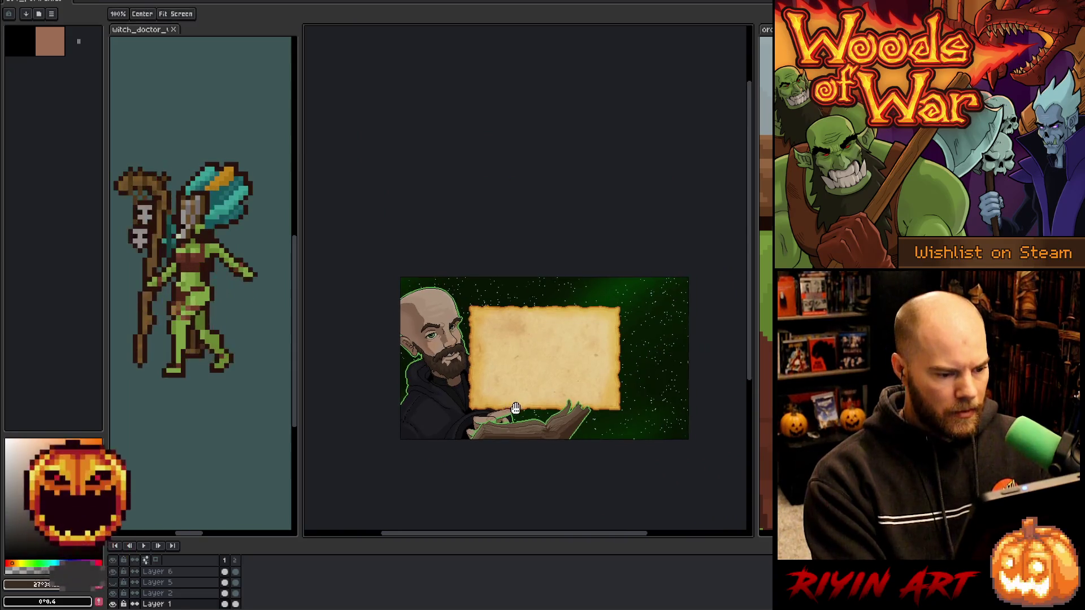
scroll(516, 408, "up", 2)
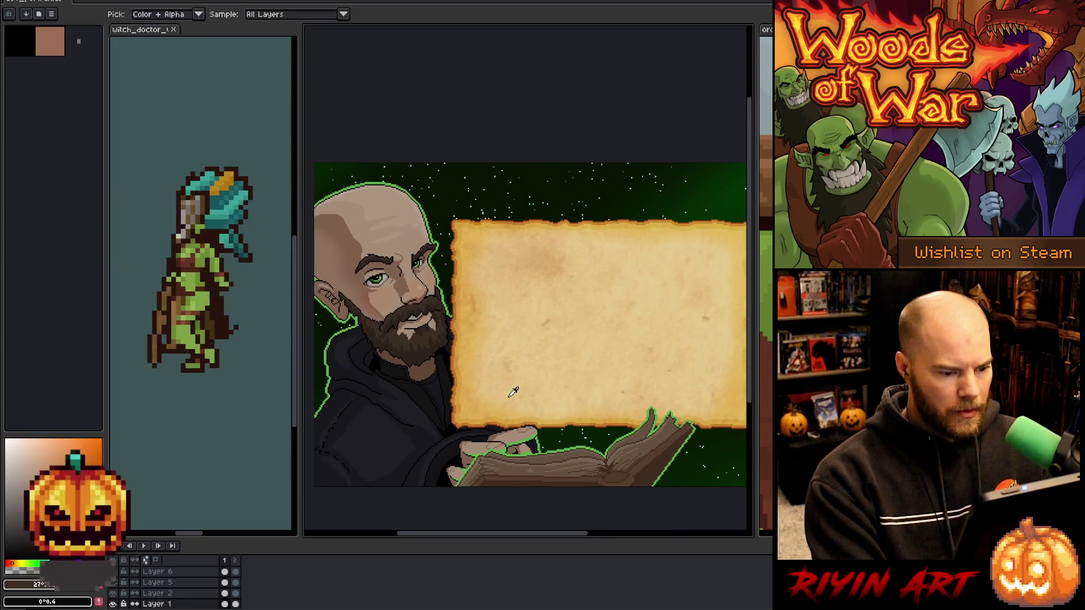
left_click(188, 594)
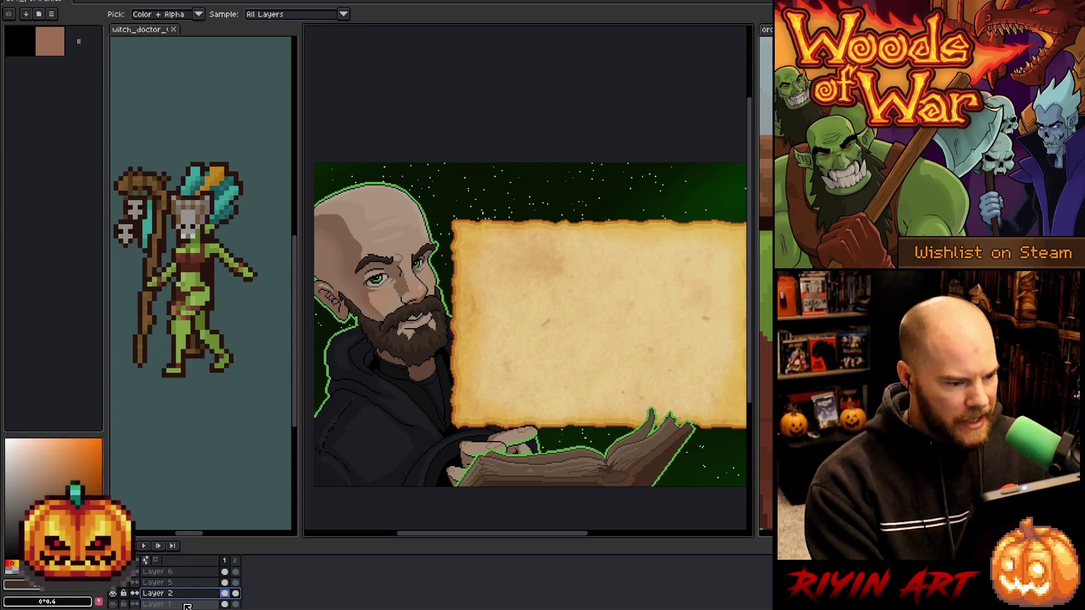
scroll(530, 322, "down", 1)
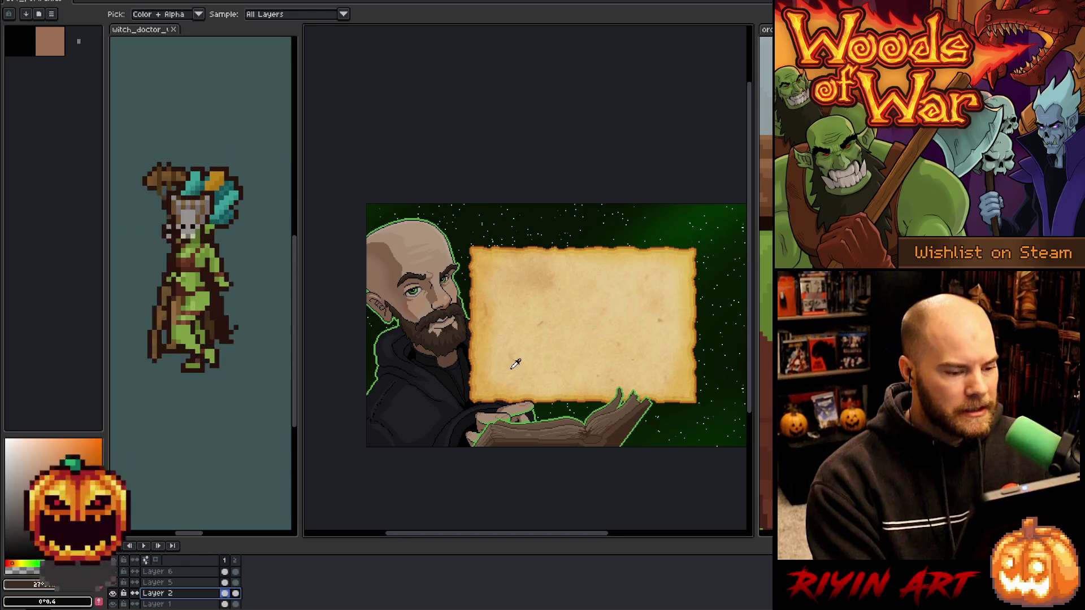
Hide the parchment, starfield and grey backing layers, then select all of Layer 8.
key("v")
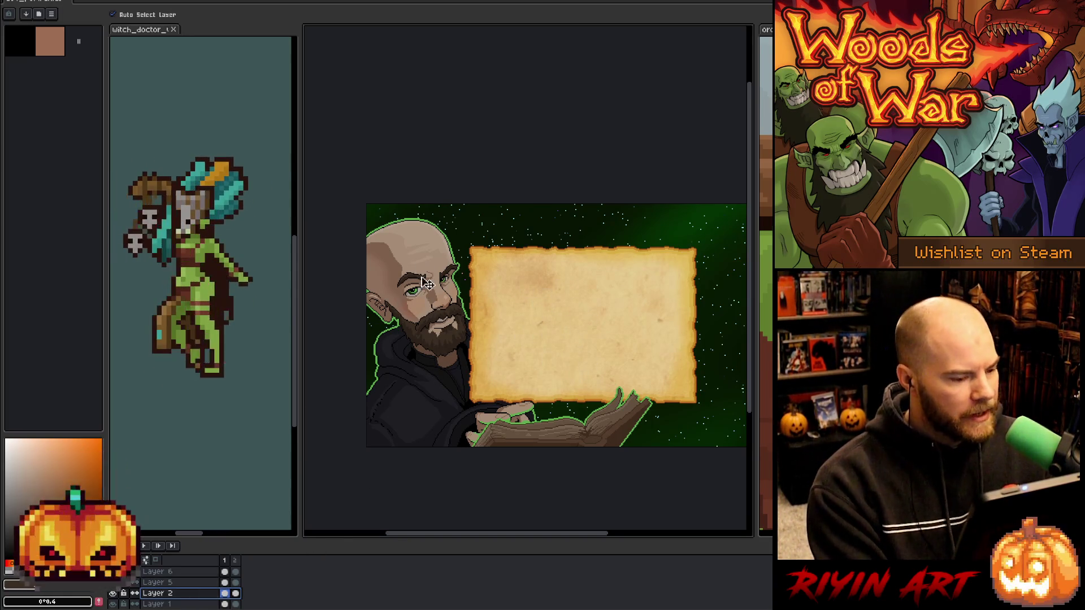
left_click(421, 260)
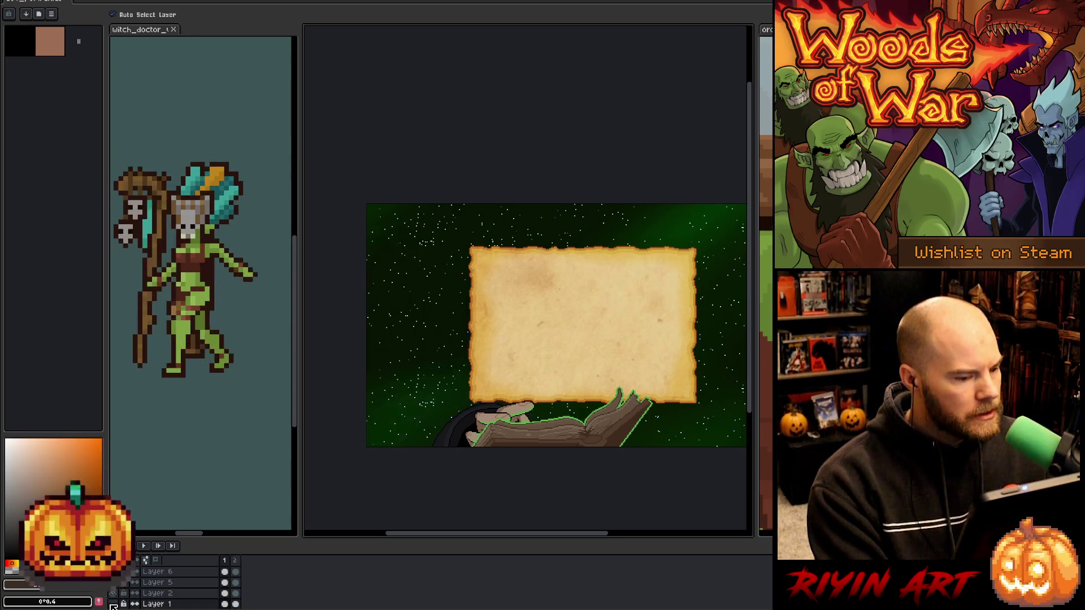
scroll(113, 606, "up", 5)
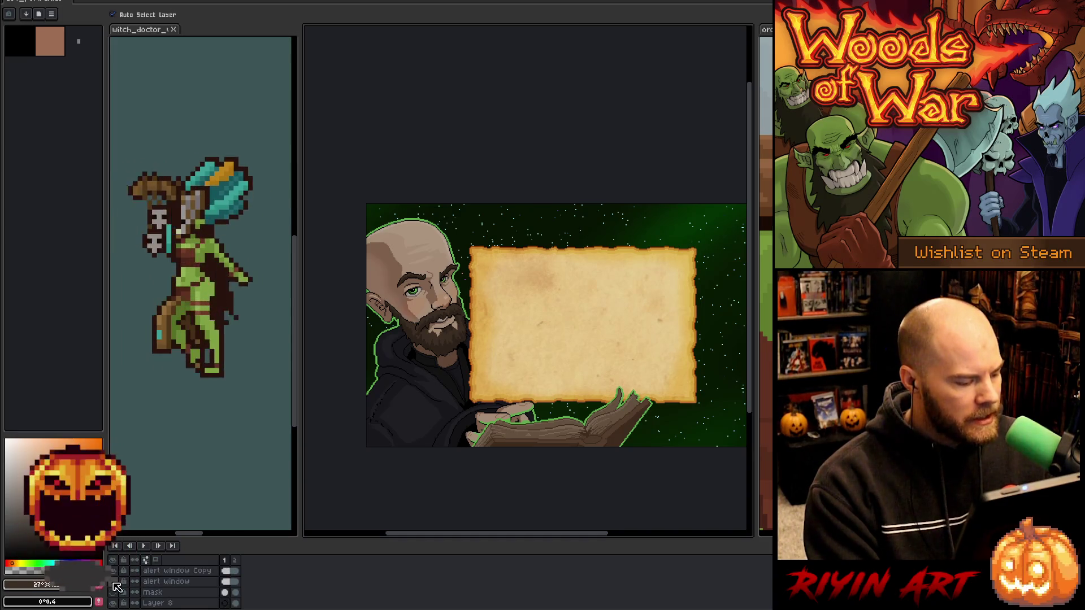
left_click(113, 581)
scroll(115, 577, "down", 10)
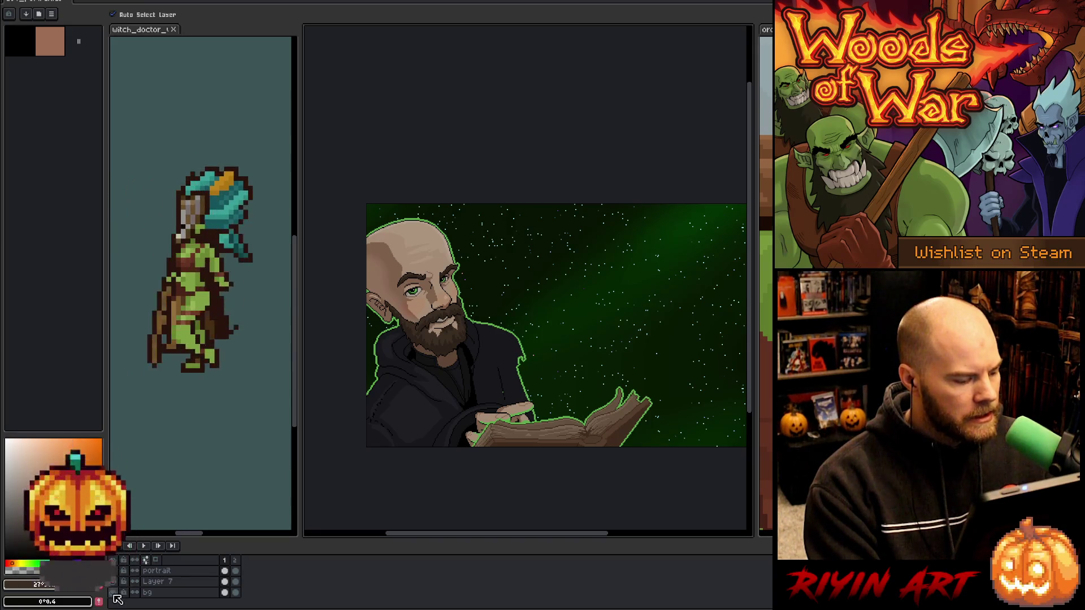
left_click(114, 592)
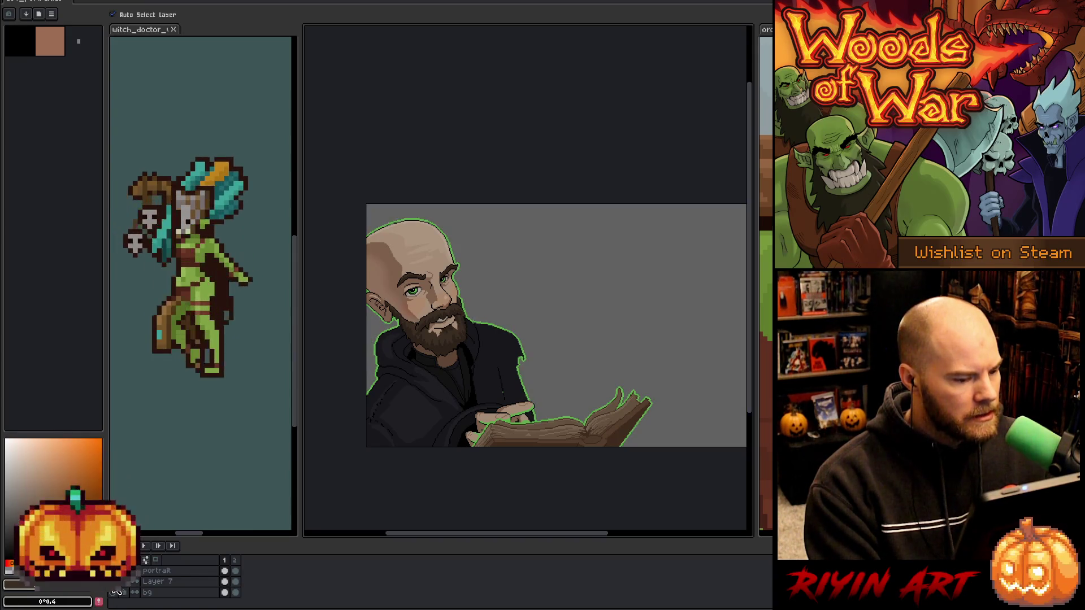
left_click(115, 594)
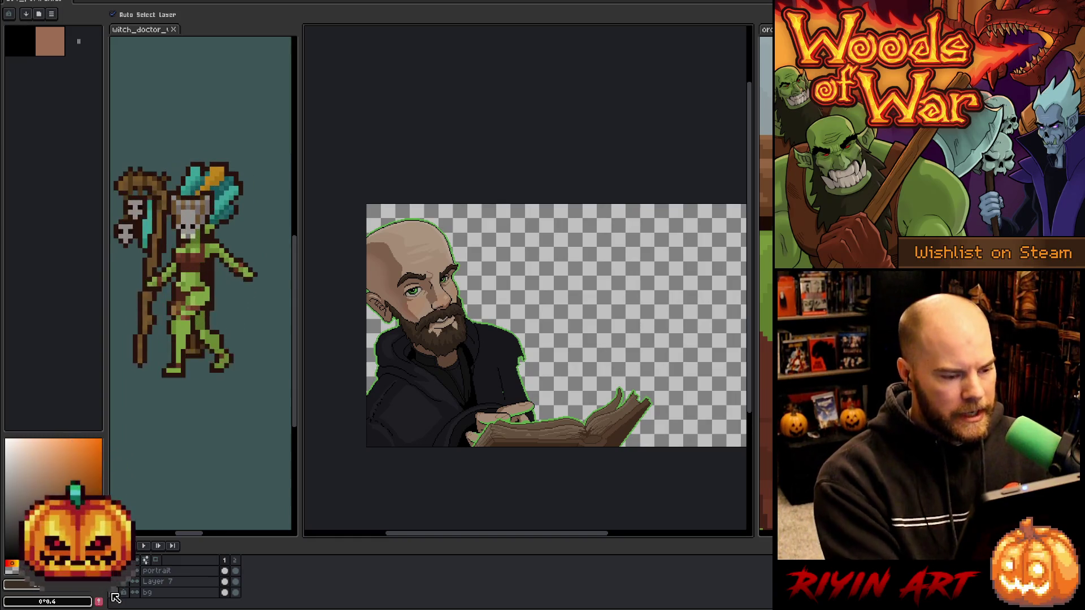
scroll(146, 594, "up", 2)
left_click(162, 603)
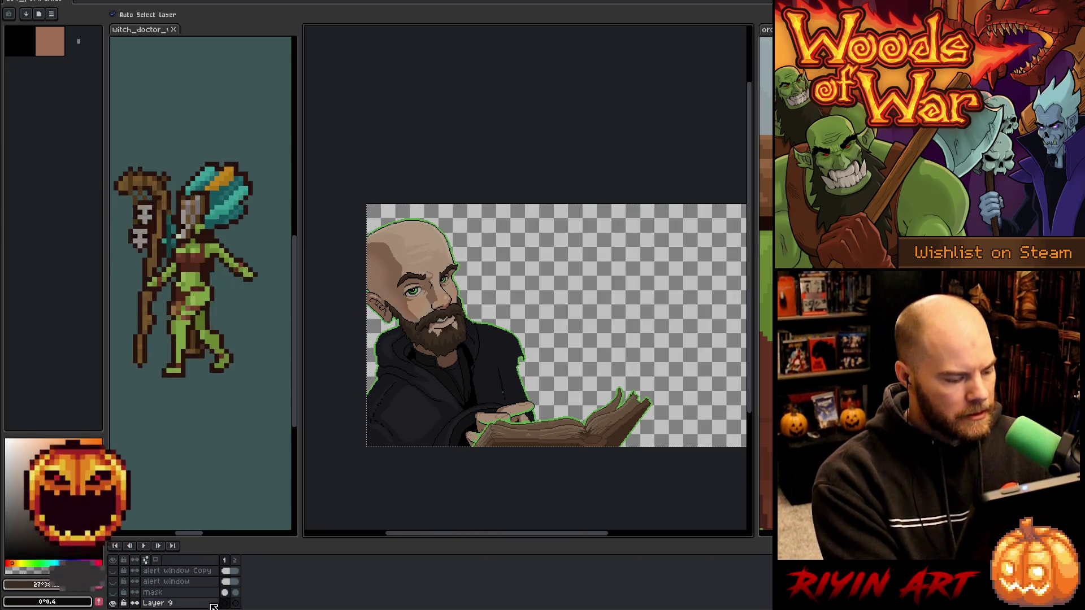
key("ctrl+a")
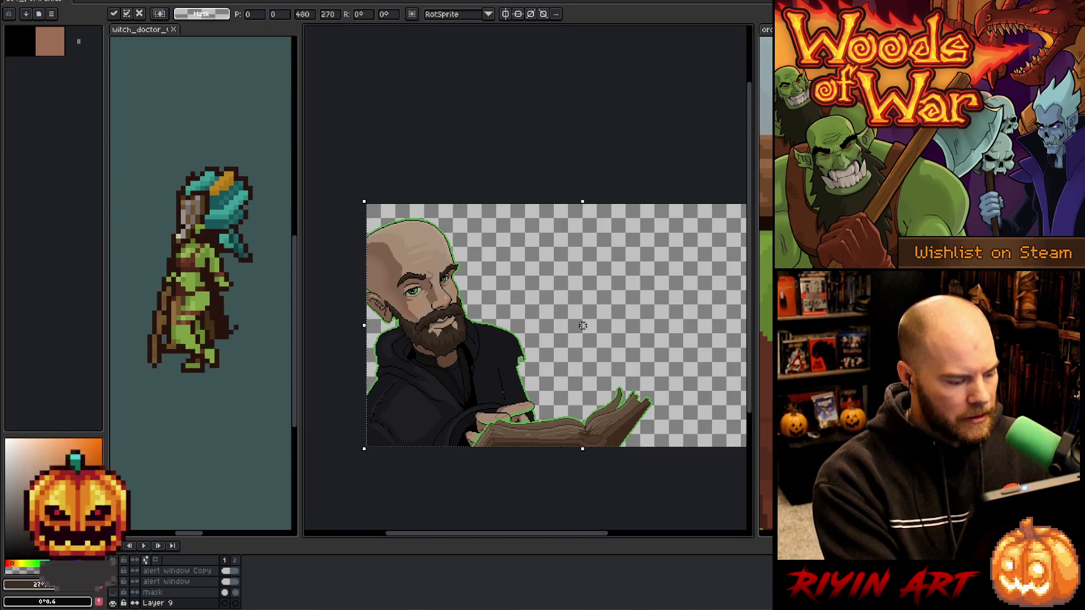
Compare the angry and neutral portrait cels and resize the layers panel.
left_click(235, 603)
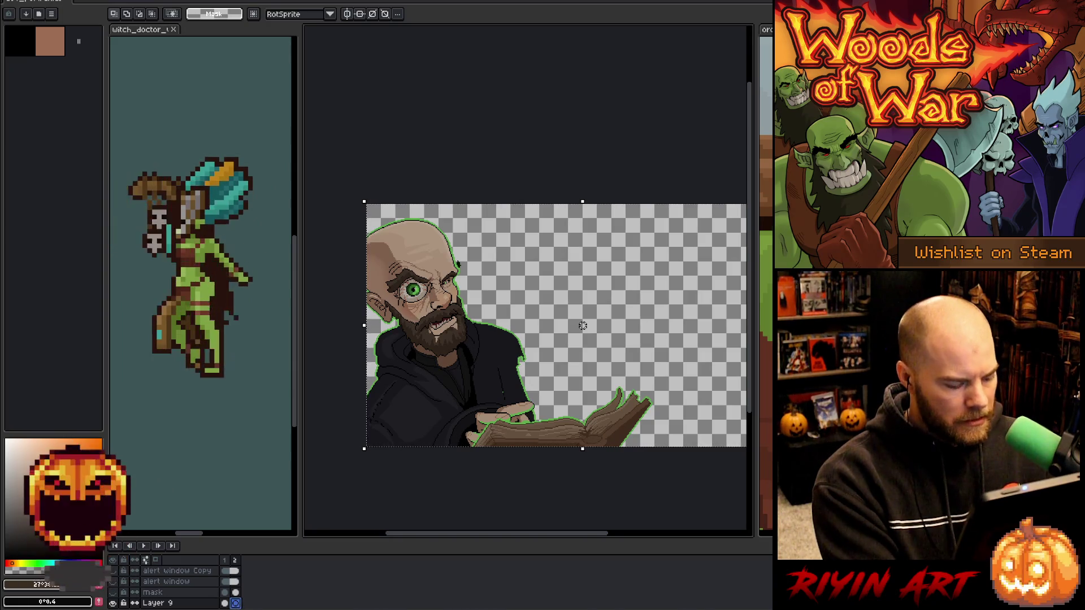
left_click(224, 593)
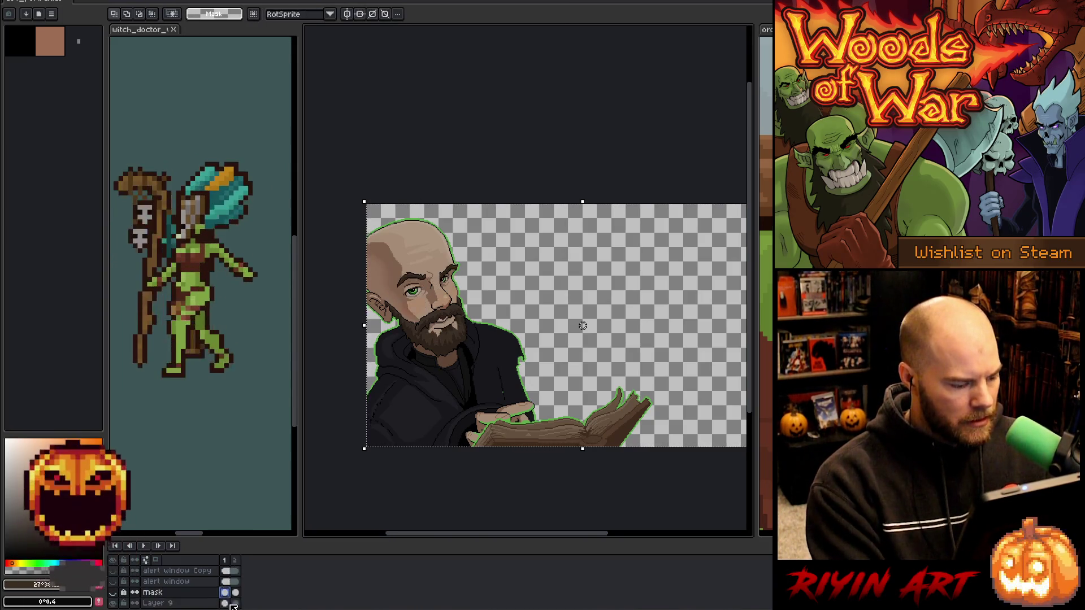
left_click(235, 603)
scroll(449, 263, "up", 1)
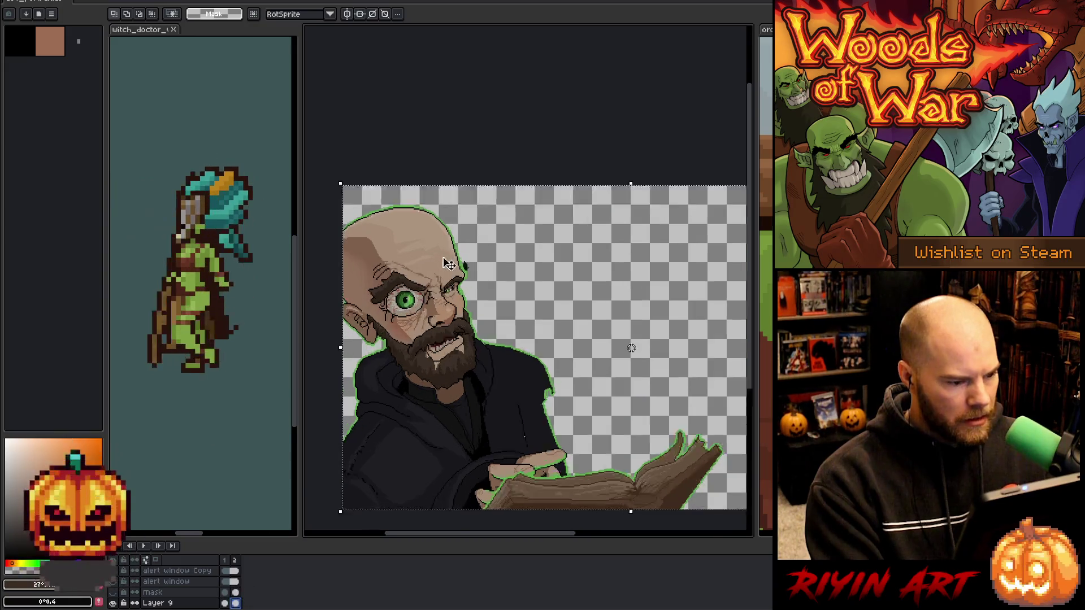
scroll(449, 263, "up", 2)
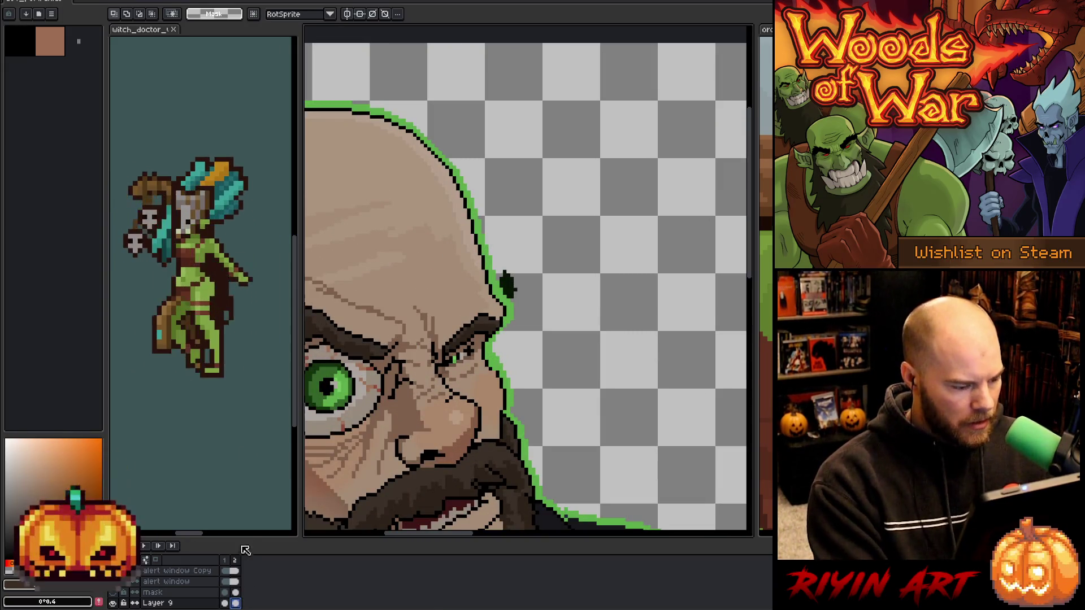
left_click_drag(246, 550, 248, 368)
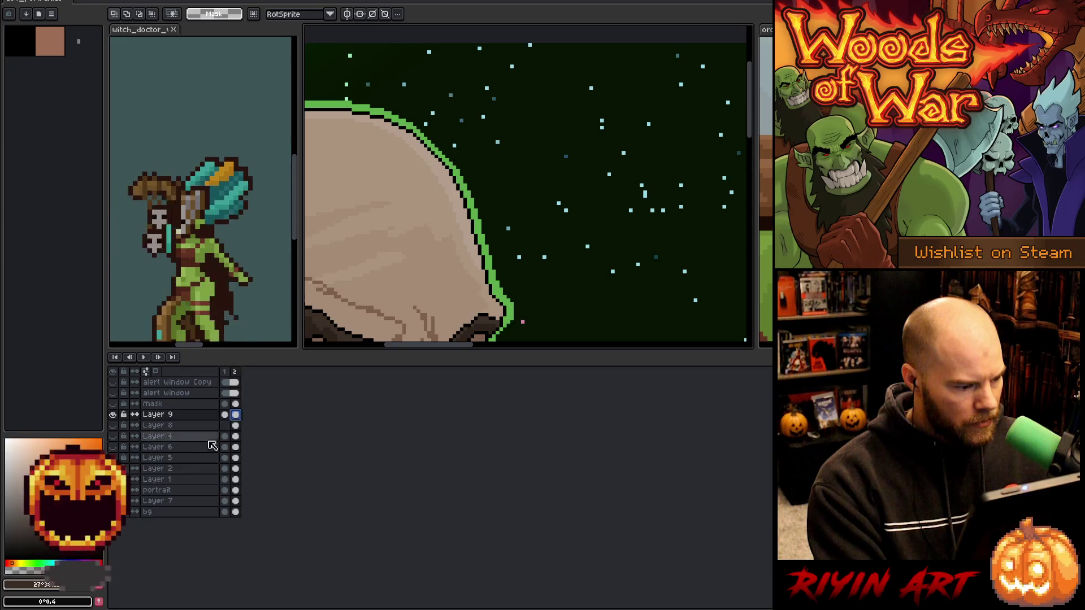
left_click_drag(328, 349, 327, 529)
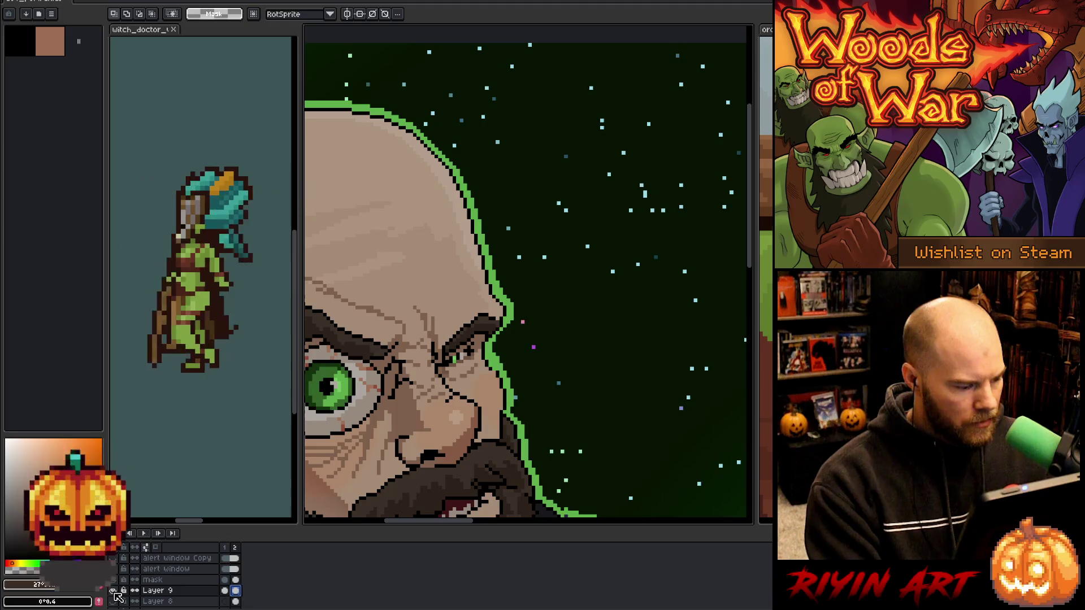
Magic-wand select and delete the stray dark-green pixels beside the head's outline.
key("plus")
key("plus")
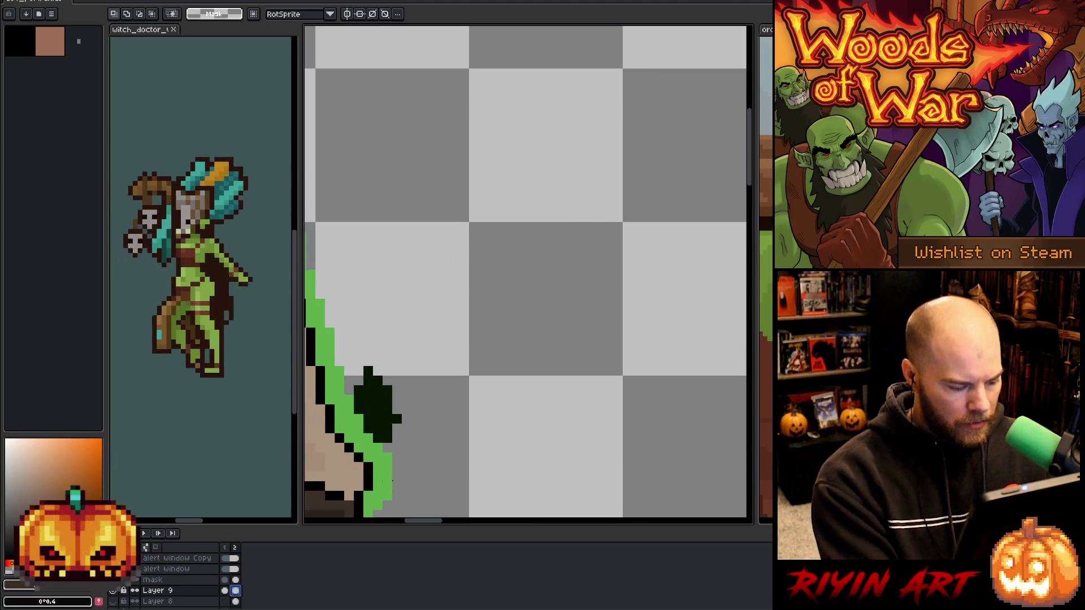
key("w")
left_click(378, 409)
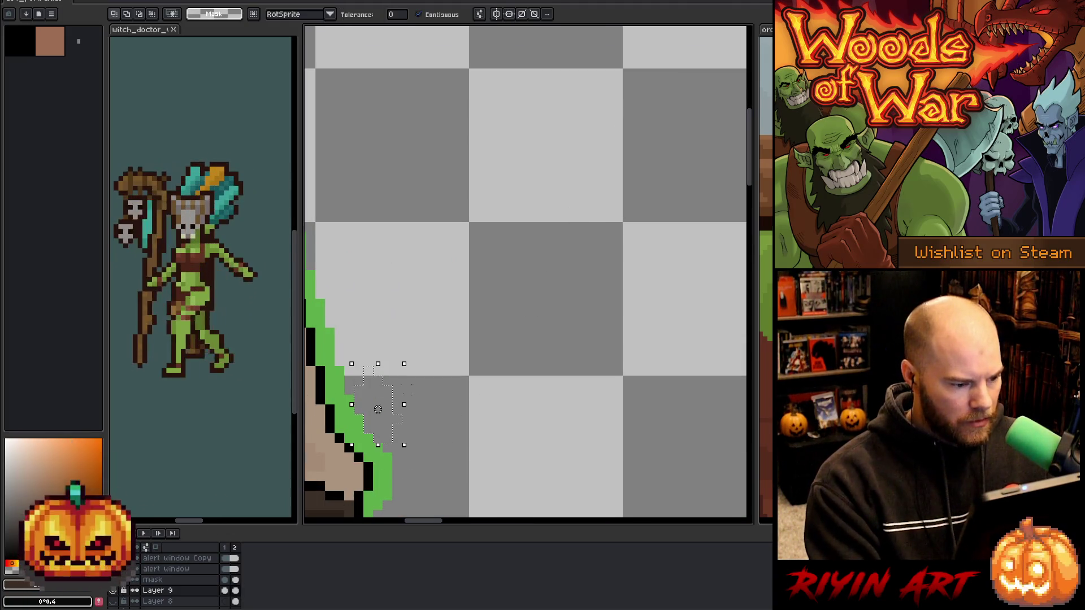
key("ctrl+d")
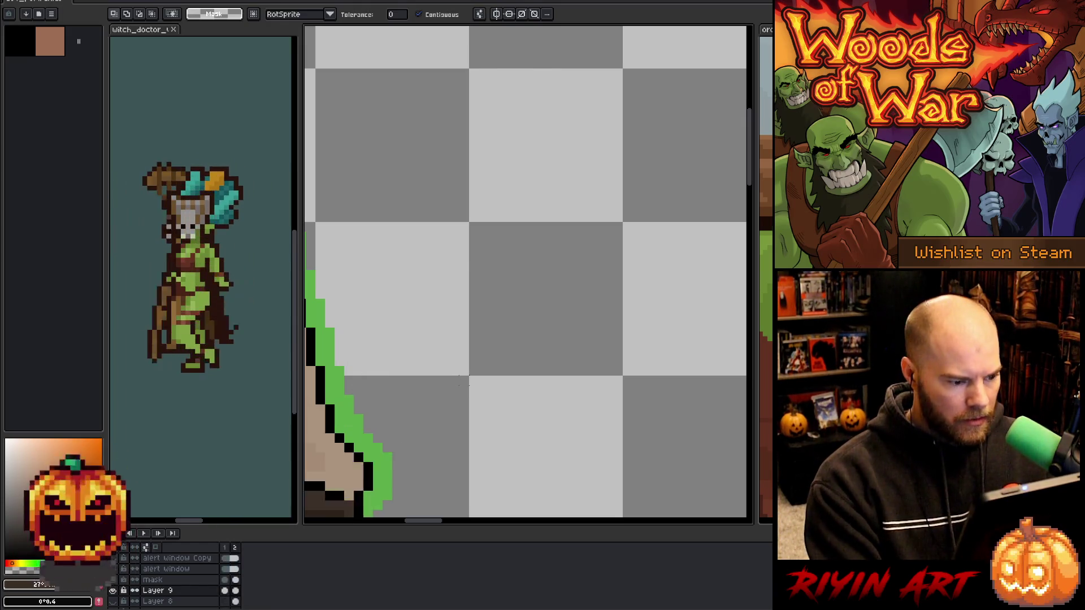
scroll(458, 381, "down", 3)
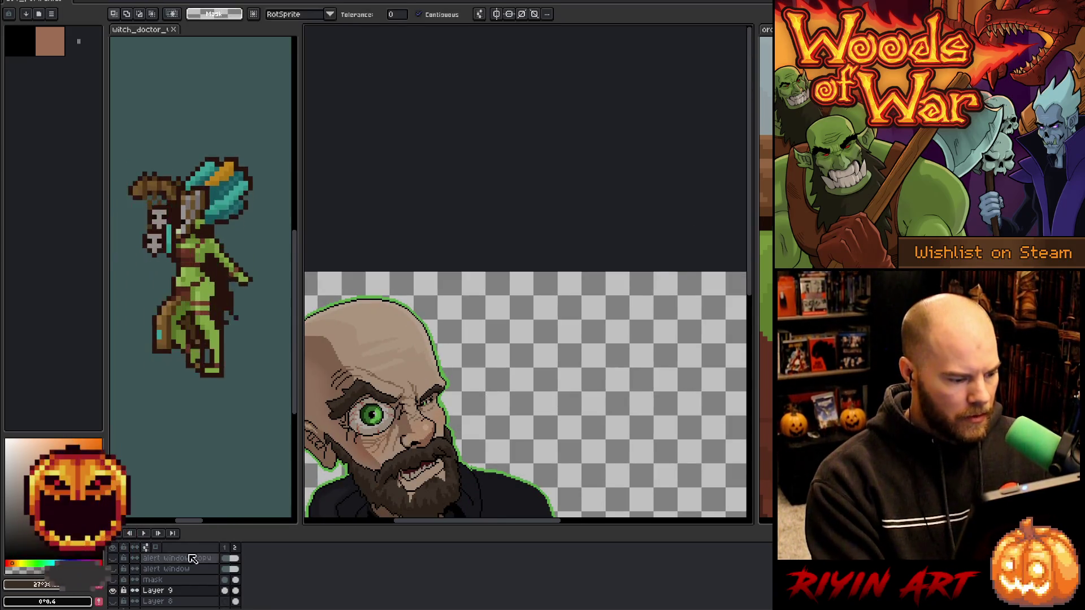
double_click(152, 591)
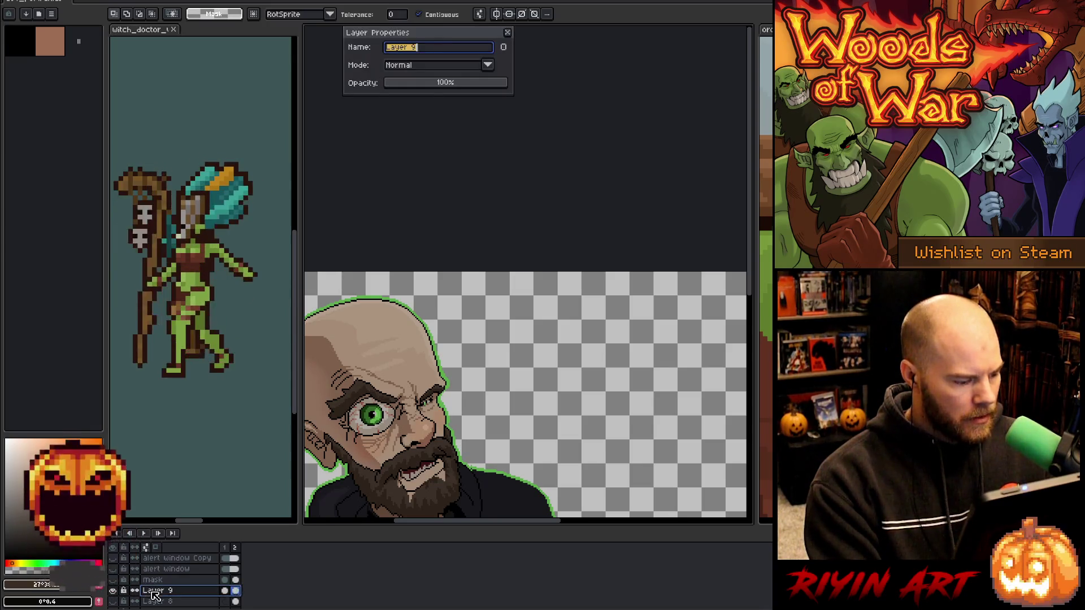
Rename Layer 9 to 'flat', show the starry background again and preview the animation.
type("flat")
key("Return")
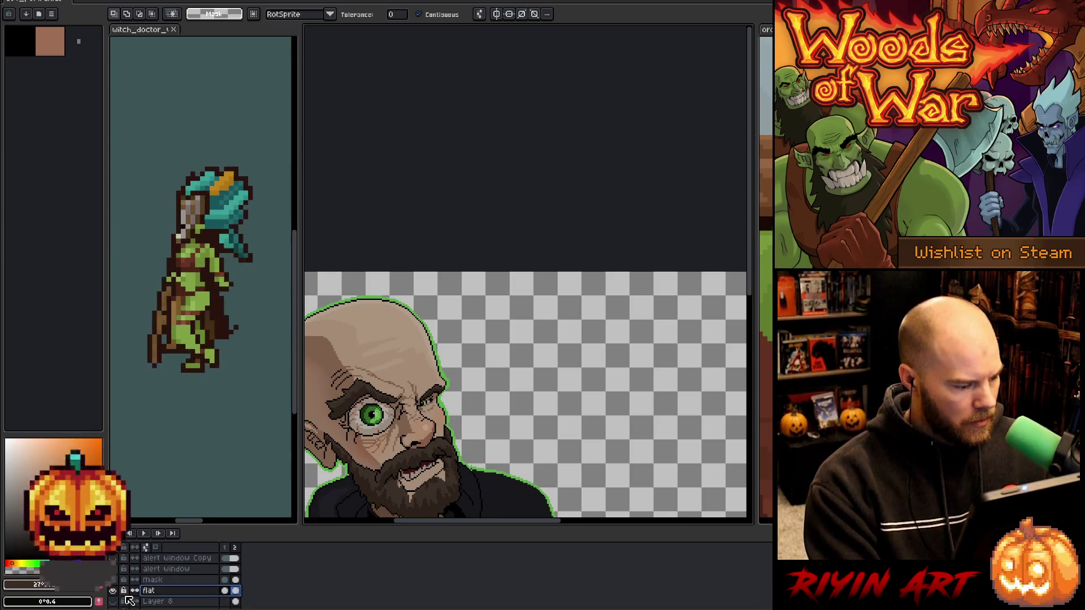
left_click(116, 591)
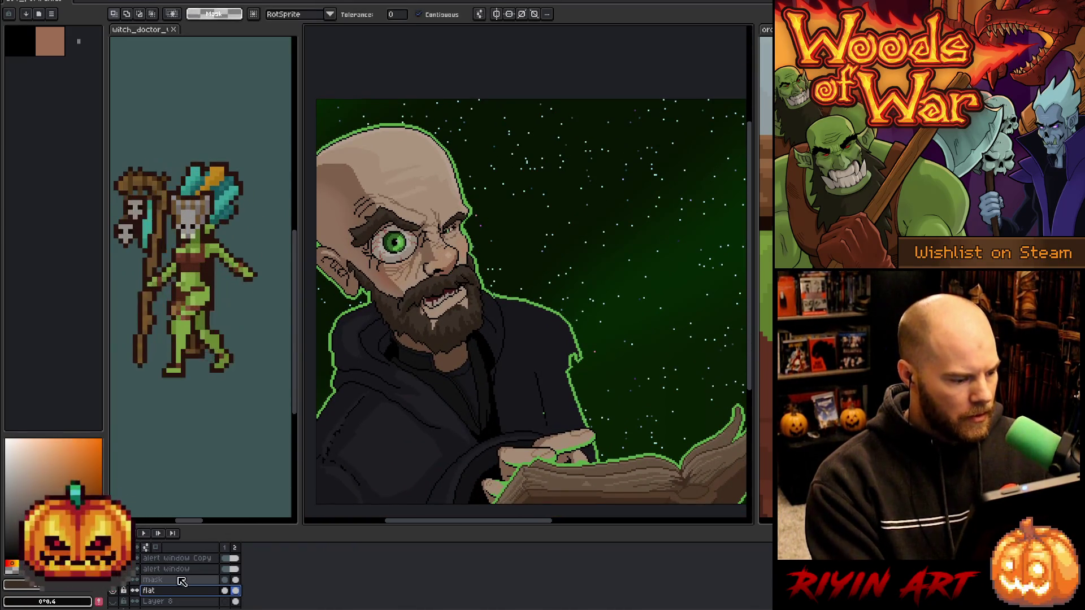
key("Return")
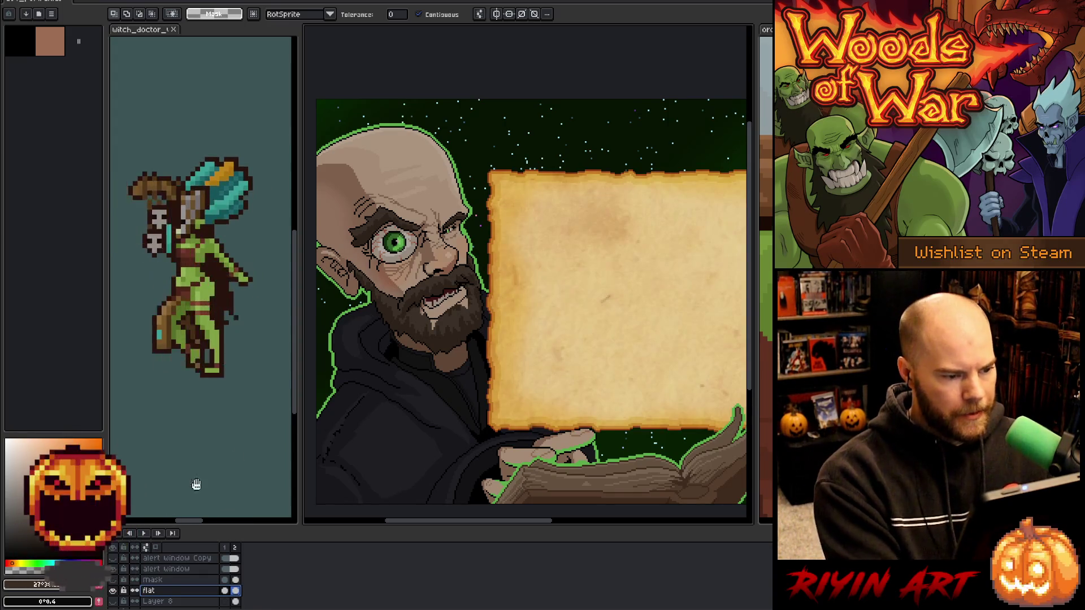
scroll(436, 332, "down", 1)
scroll(435, 332, "down", 1)
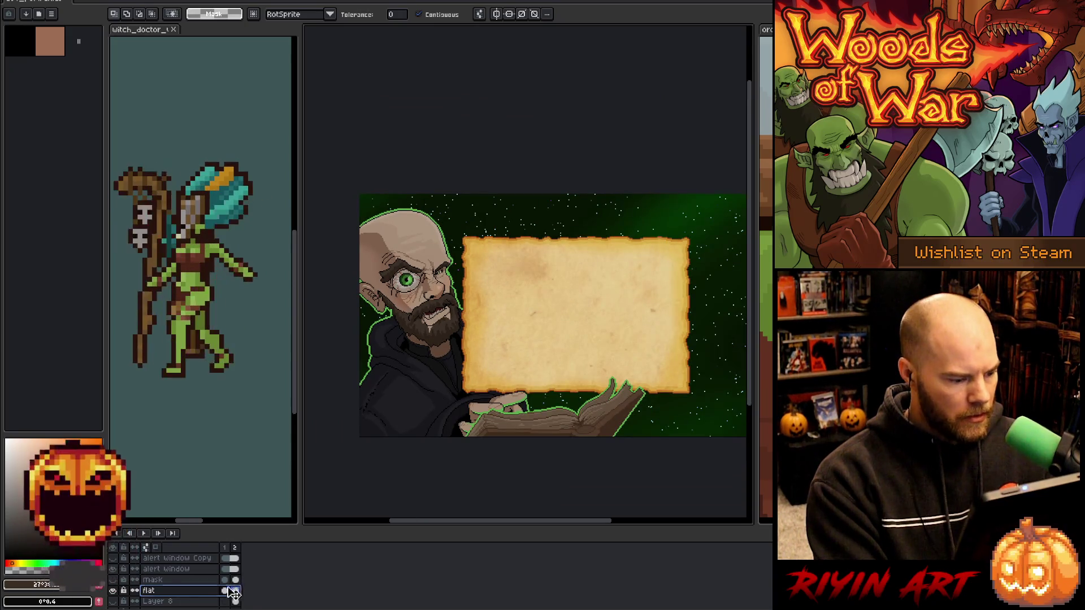
Duplicate flat and set flat Copy to Color Burn blending at 20% opacity.
right_click(173, 590)
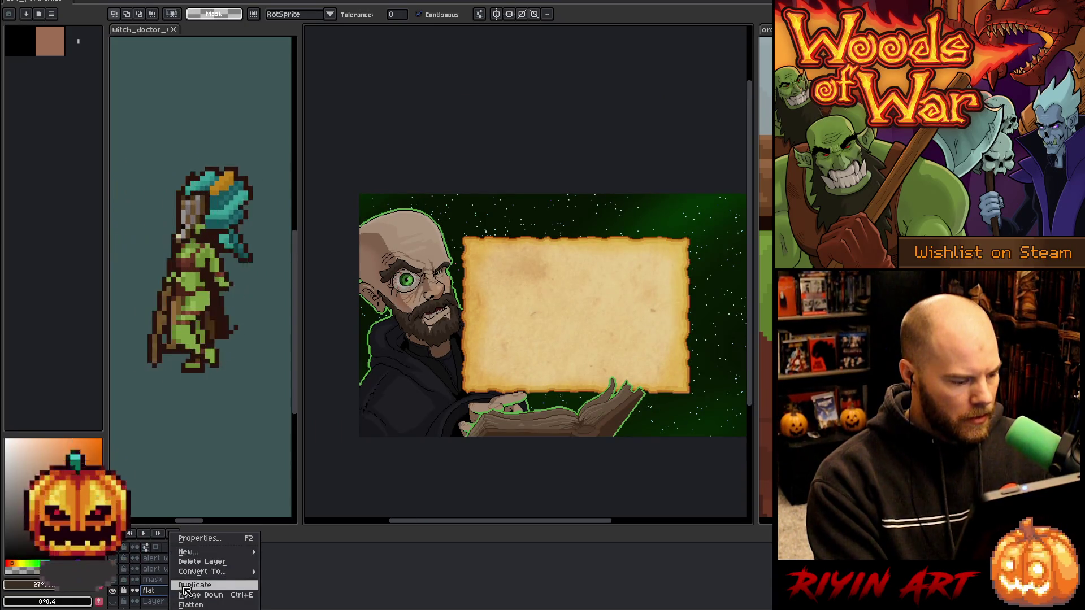
left_click(187, 585)
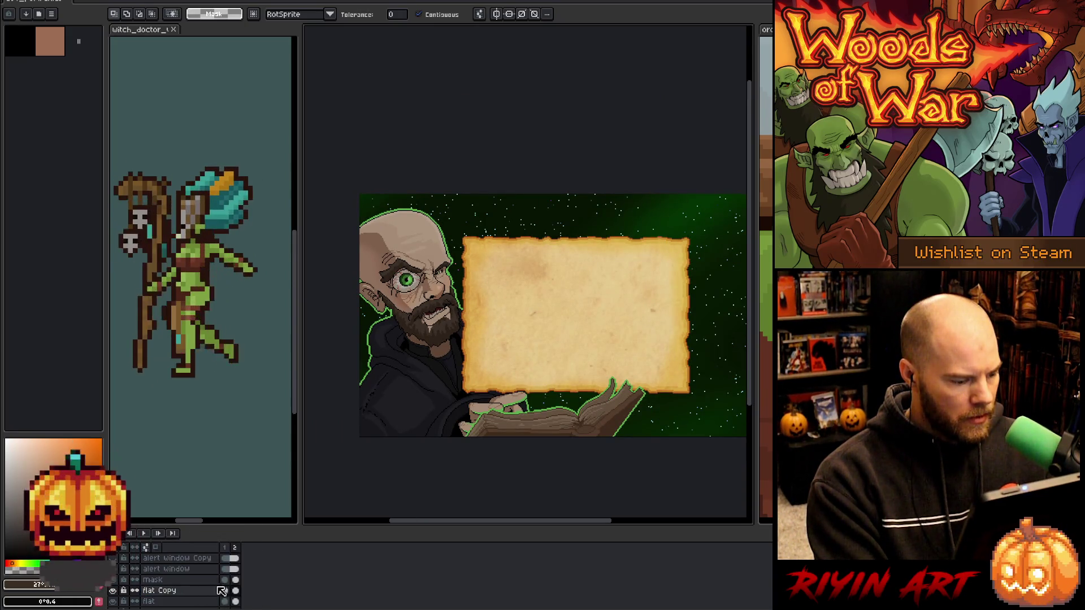
double_click(169, 592)
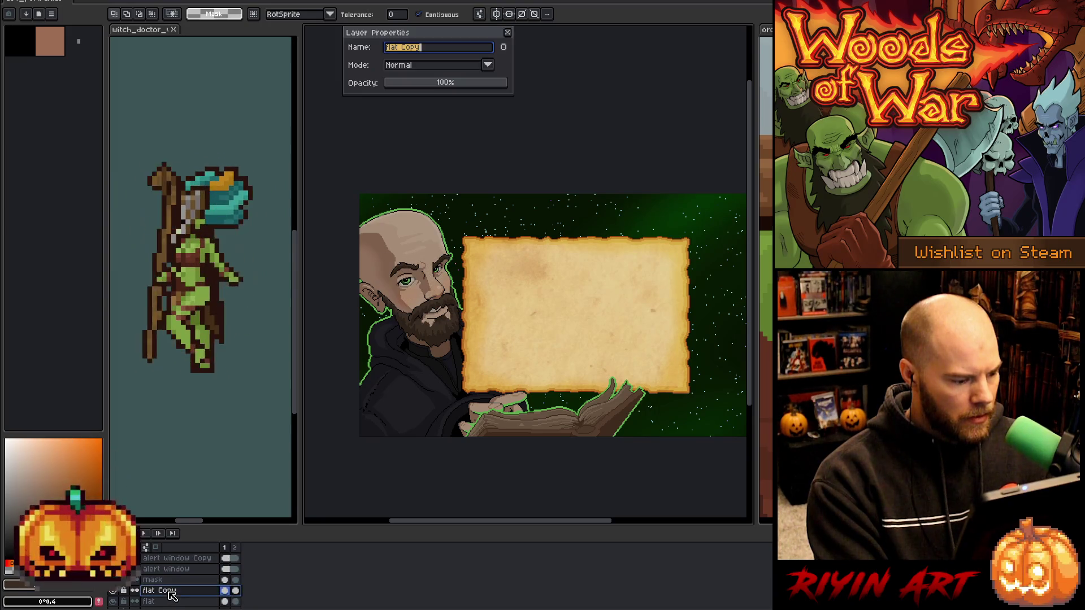
left_click(404, 68)
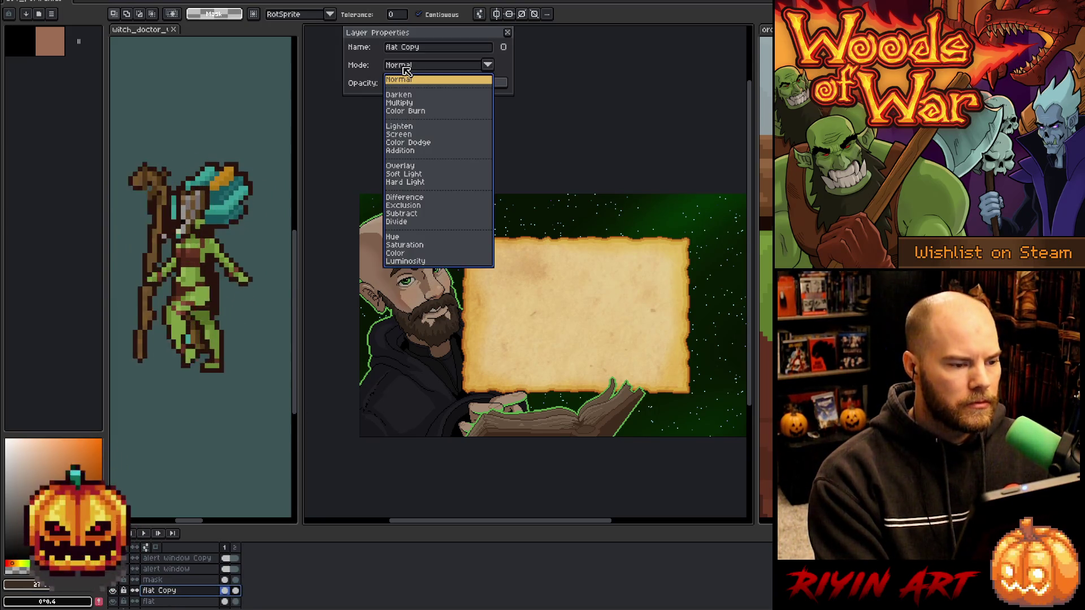
left_click(418, 143)
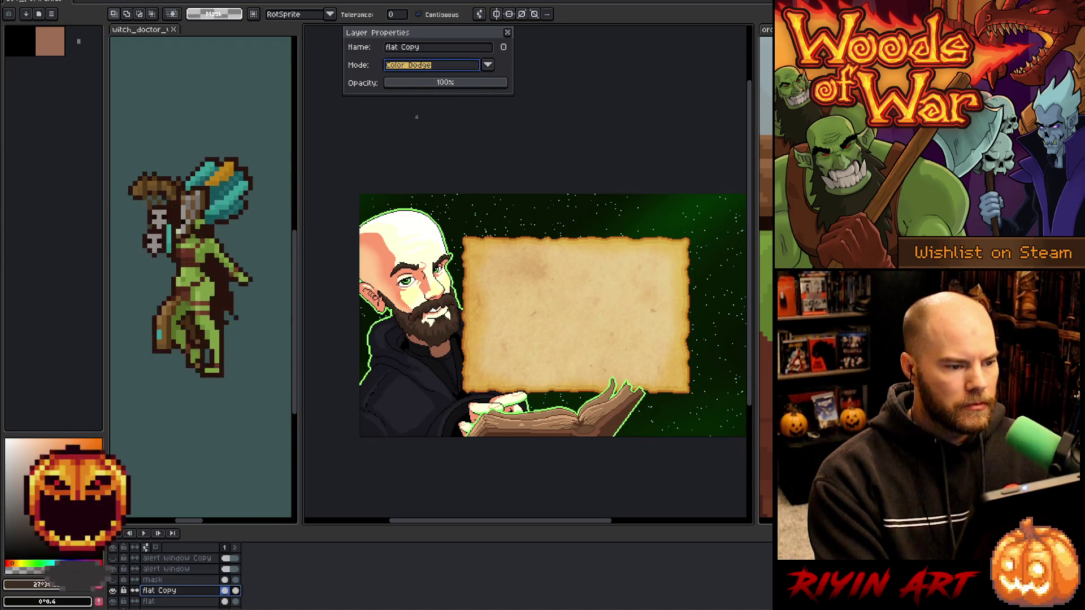
left_click_drag(407, 86, 418, 86)
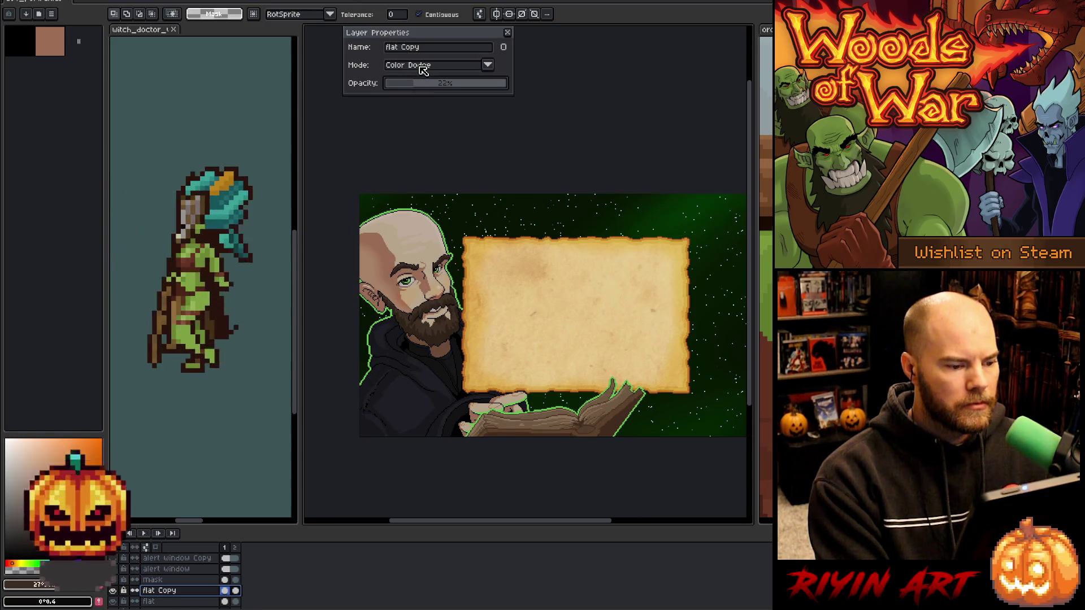
left_click(422, 68)
left_click(415, 112)
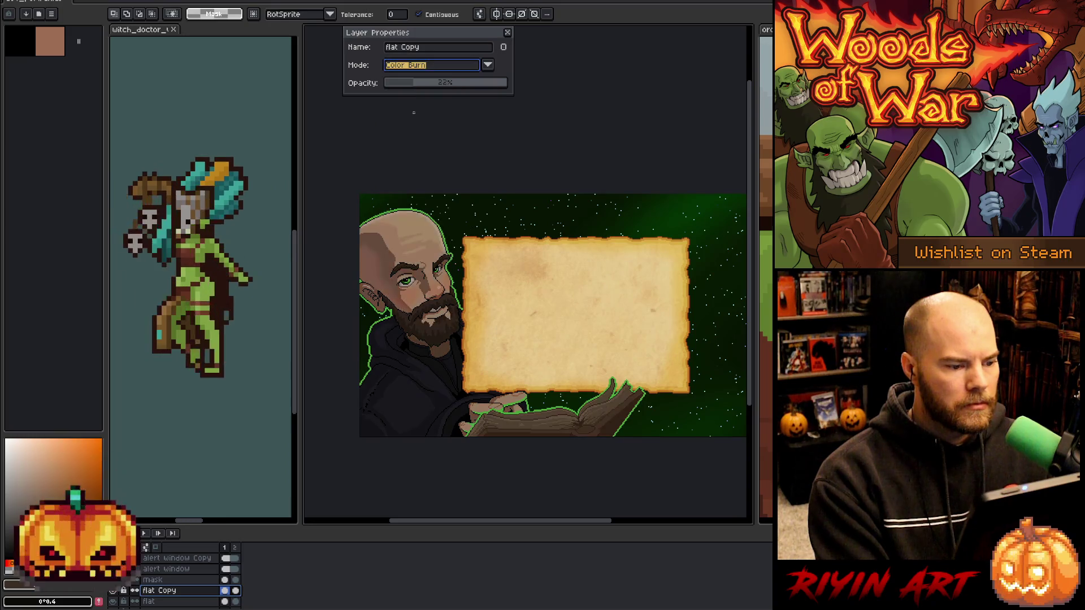
mouse_move(449, 85)
left_mouse_down()
mouse_move(459, 89)
mouse_move(416, 87)
left_mouse_up()
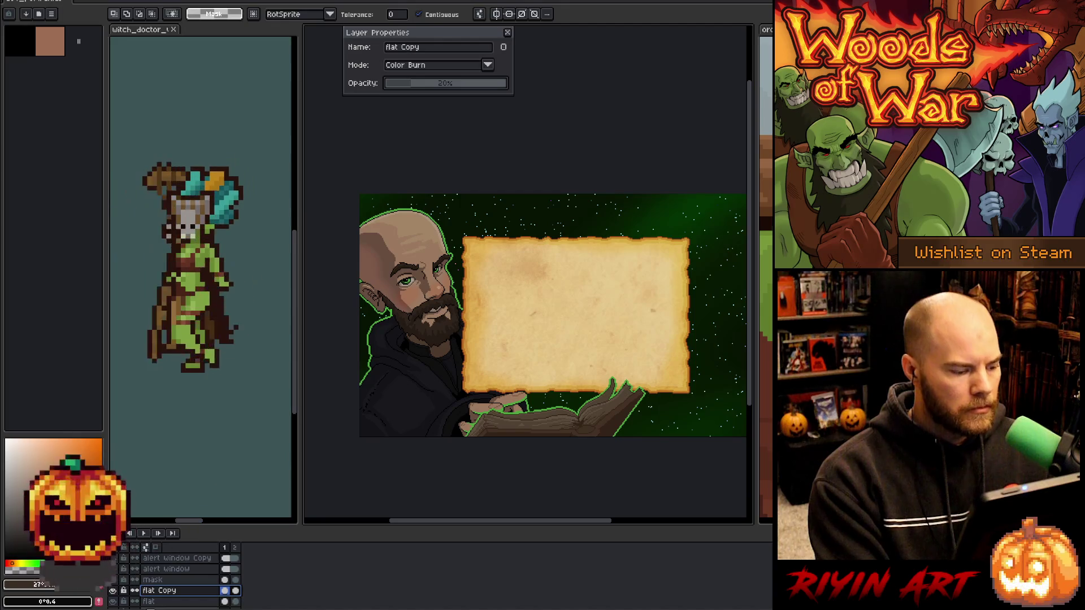
Duplicate flat Copy into flat Copy Copy with Screen blending at 74% opacity.
right_click(160, 593)
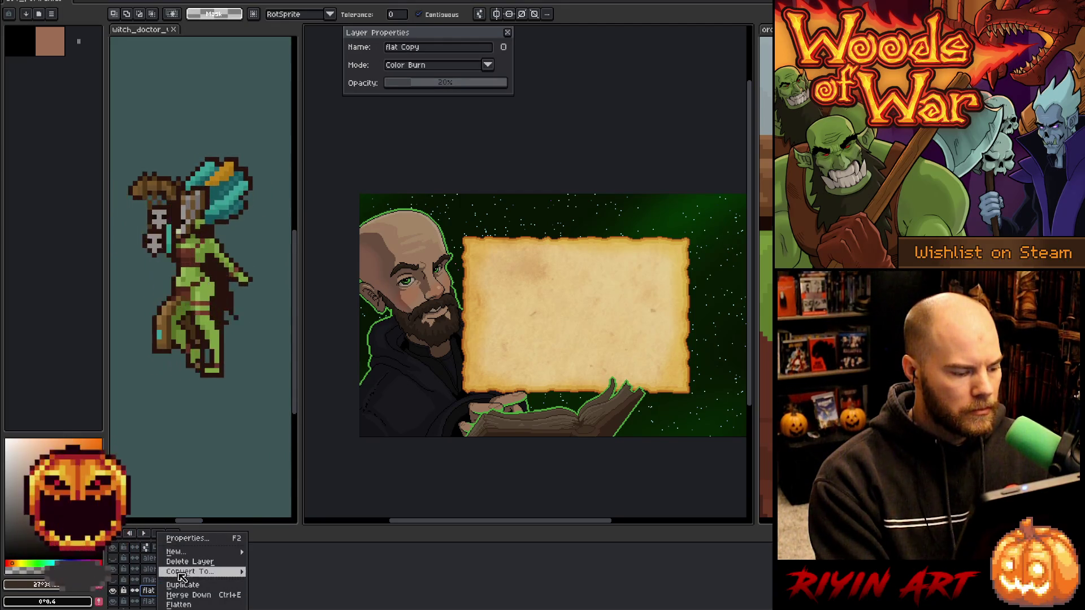
left_click(182, 585)
left_click(421, 65)
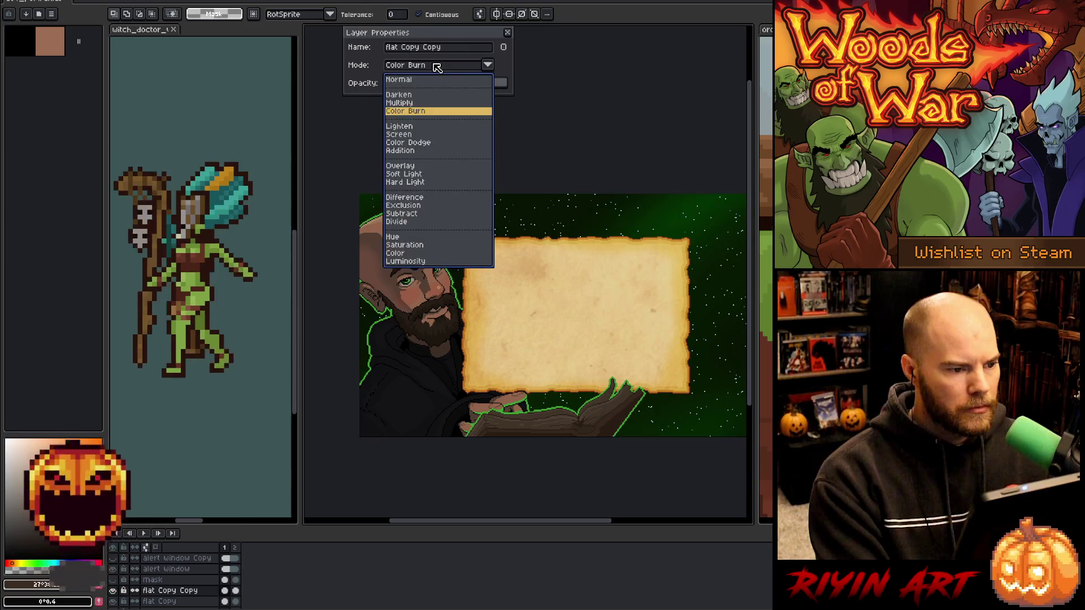
left_click(418, 135)
left_click_drag(427, 83, 479, 91)
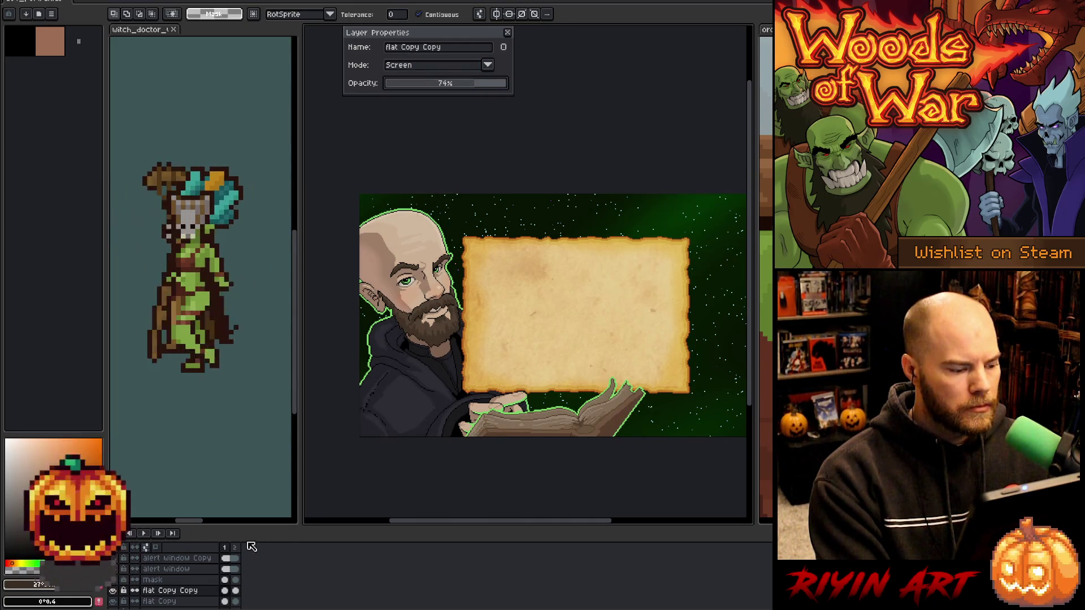
Link the lighting layers' cels across frames 1 and 2.
left_click(170, 602)
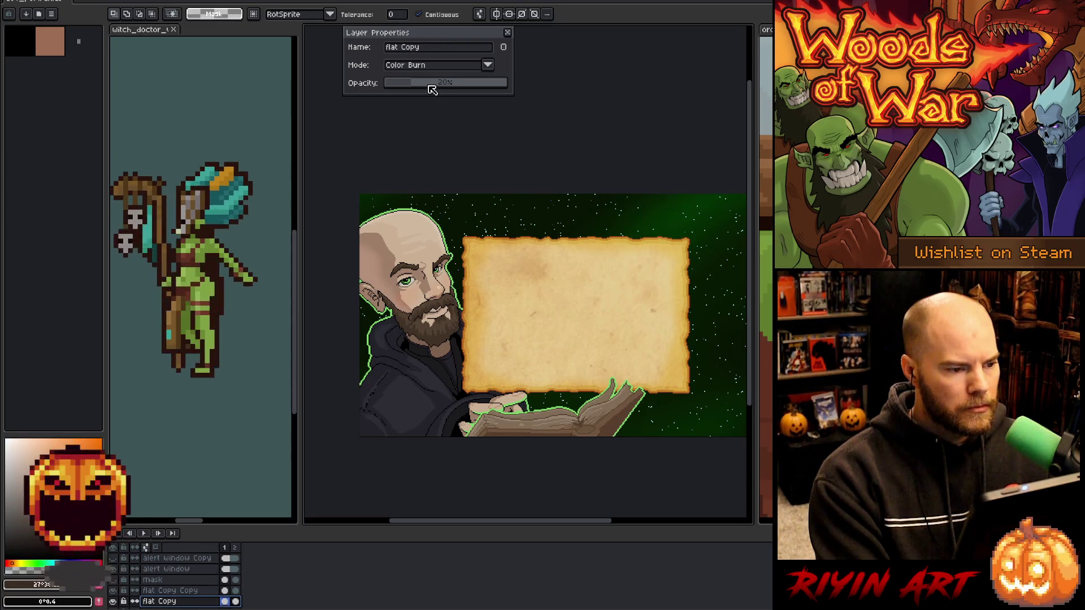
left_click(235, 602)
right_click(235, 601)
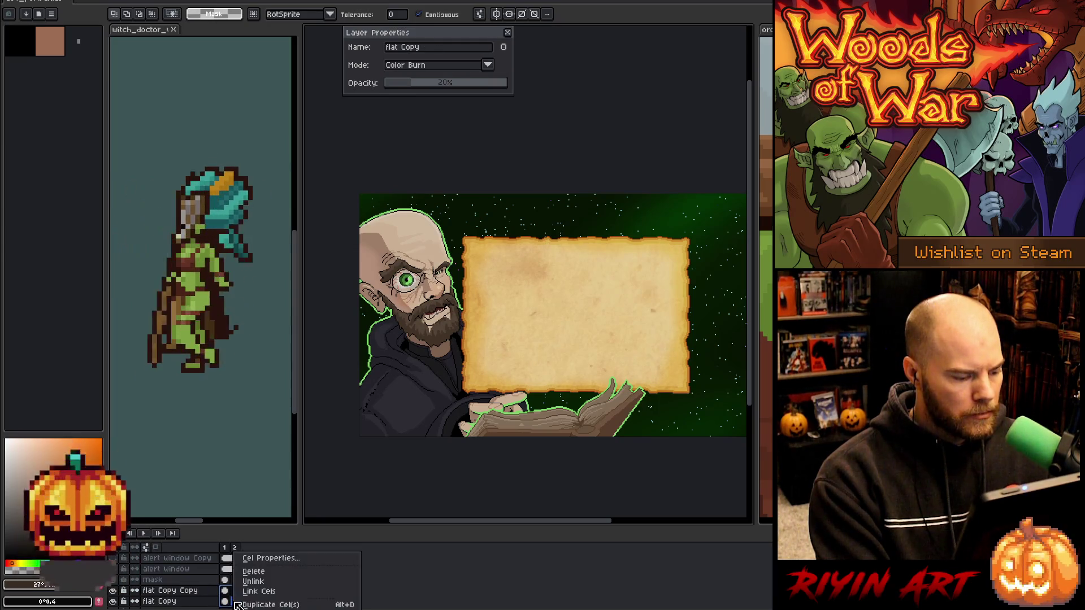
left_click(257, 594)
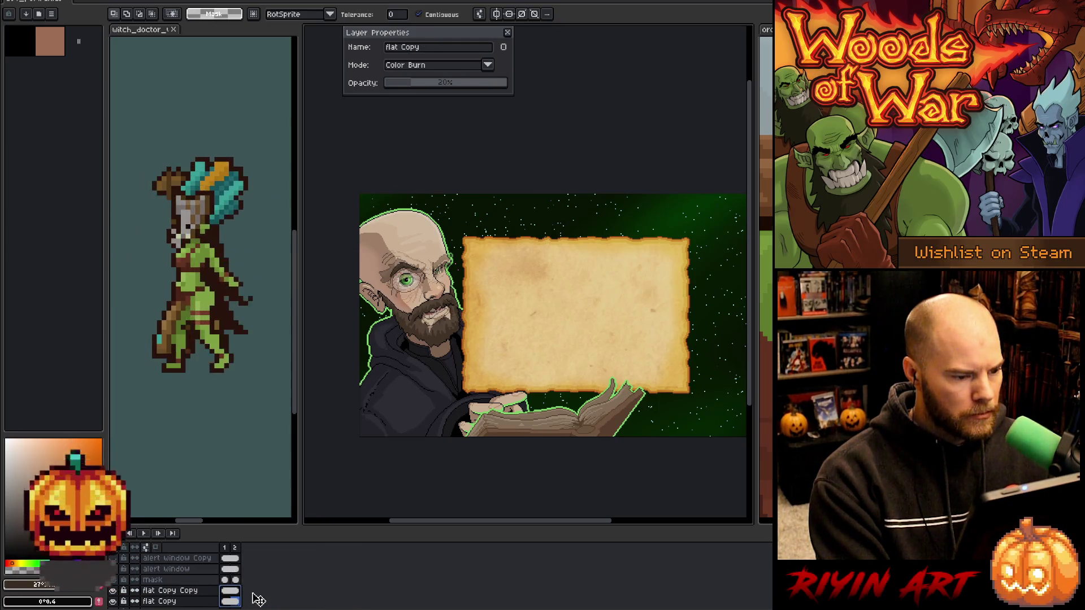
Compare both lighting layers' blend settings and lower flat Copy's opacity to 36%.
left_click(179, 603)
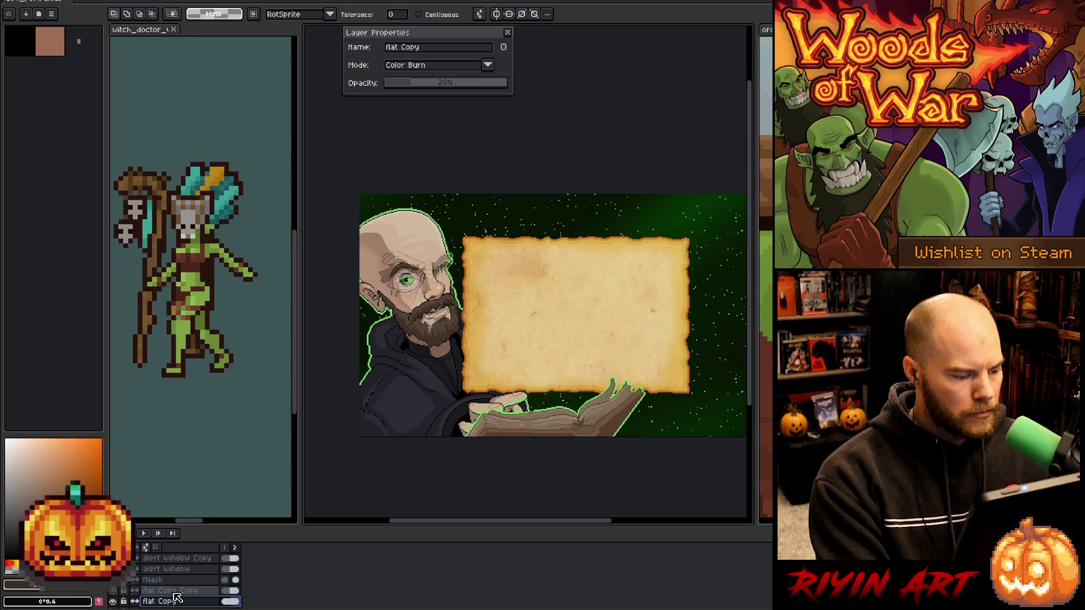
left_click(175, 595)
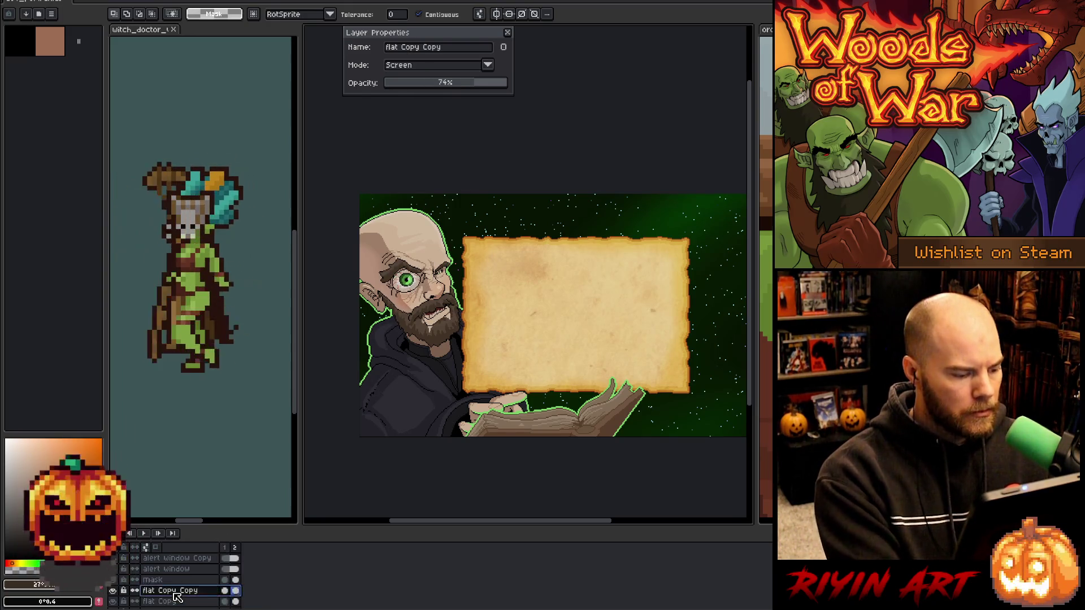
left_click(174, 601)
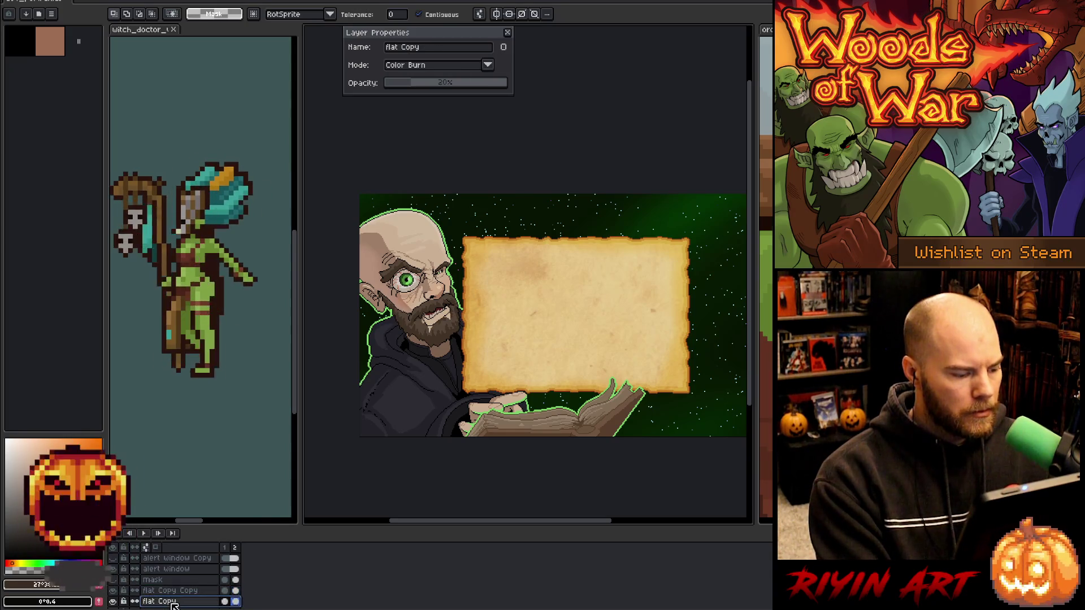
left_click(173, 591)
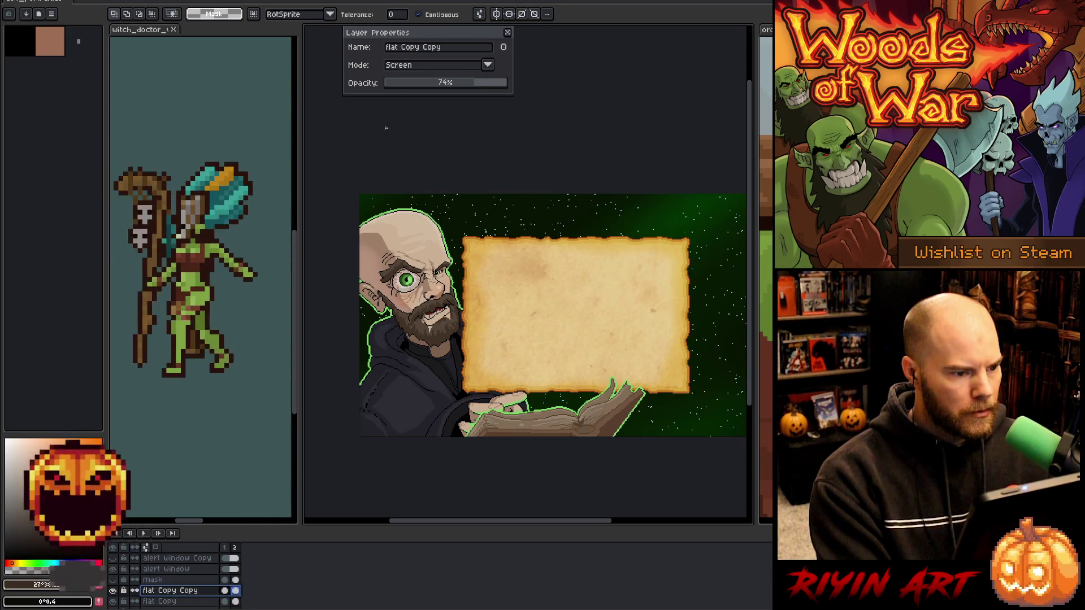
left_click(170, 601)
left_click(445, 83)
type("73")
key("Return")
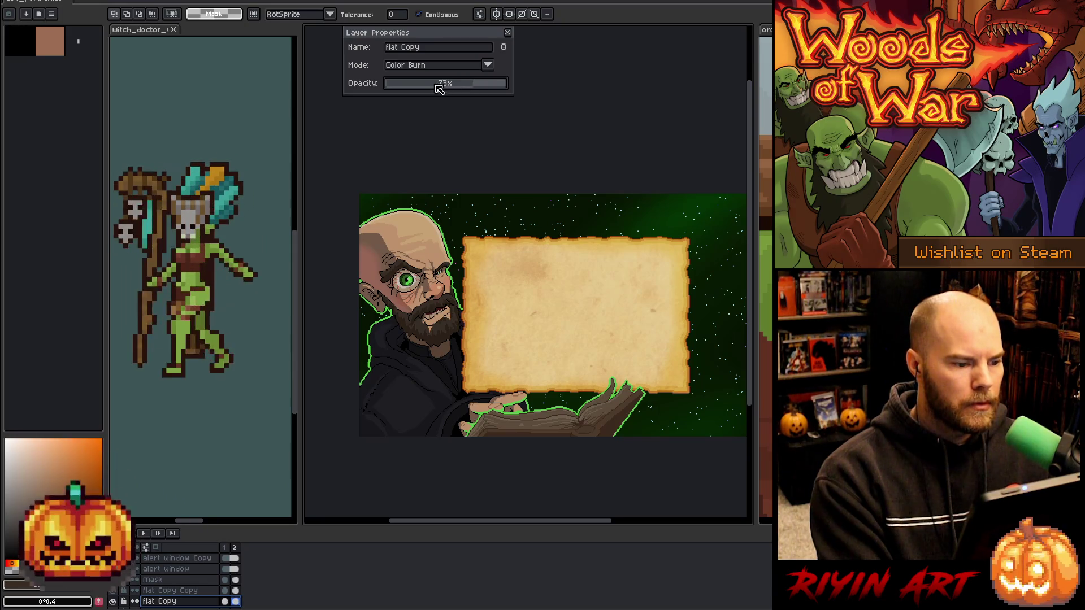
left_click(429, 84)
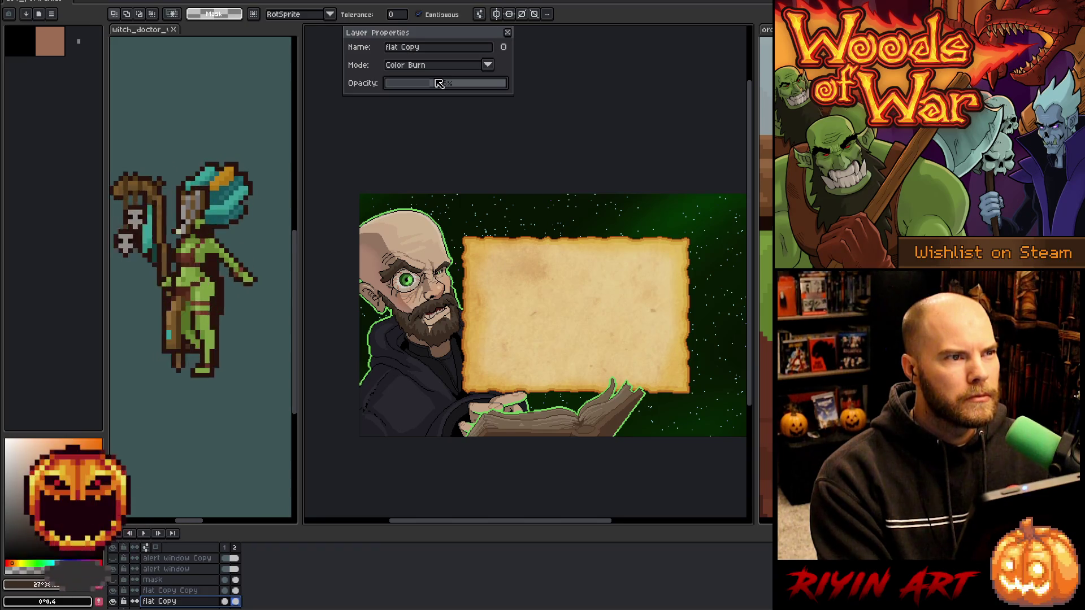
Try Overlay, Color Dodge and Addition on flat Copy, then keep Color Burn at lower opacity.
left_click(224, 548)
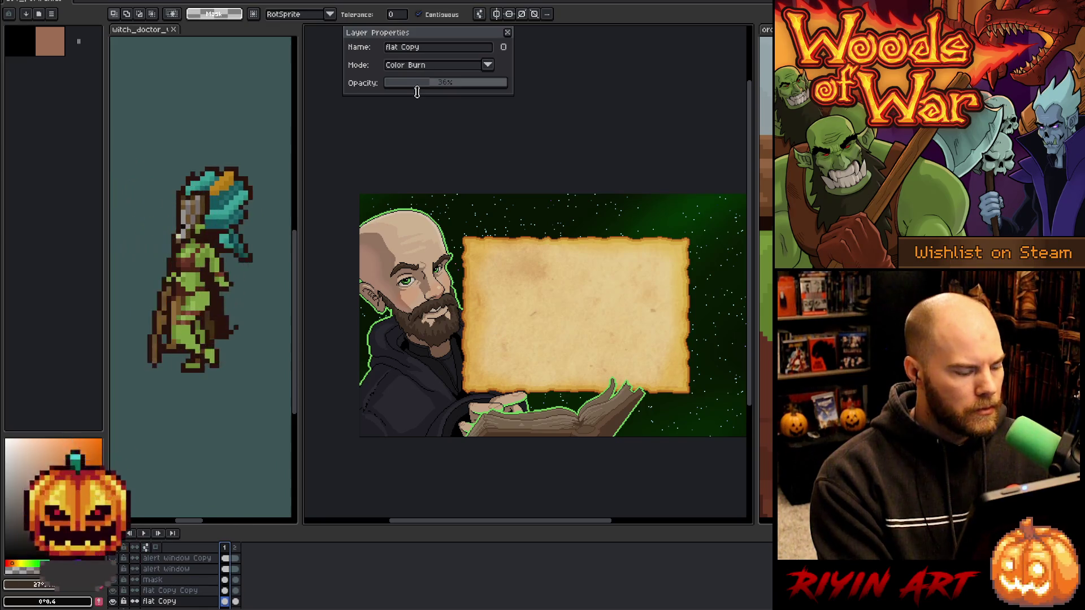
key("Right")
key("Left")
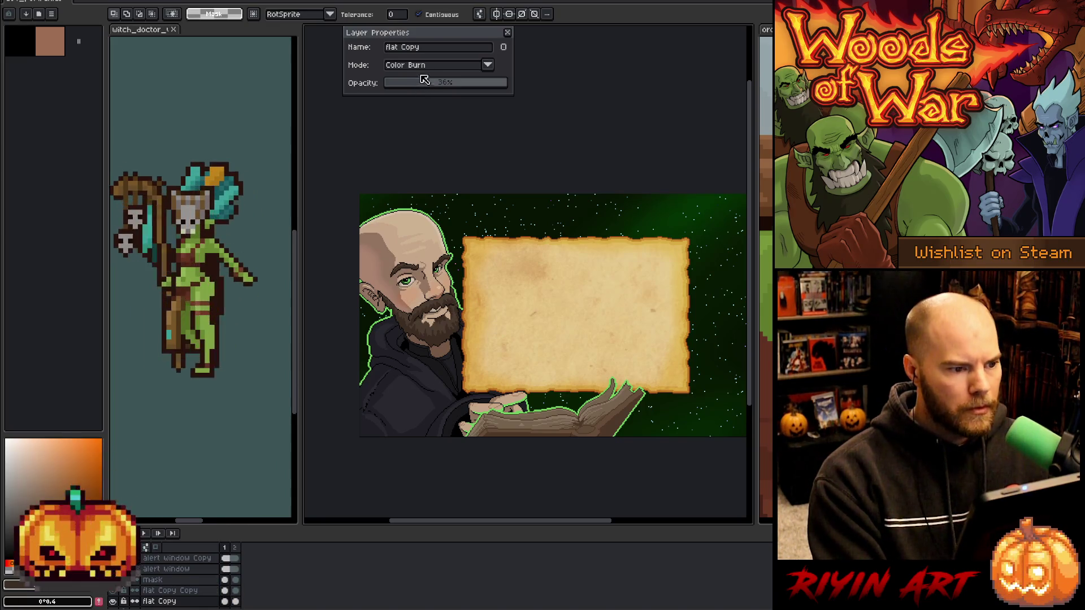
left_click(423, 66)
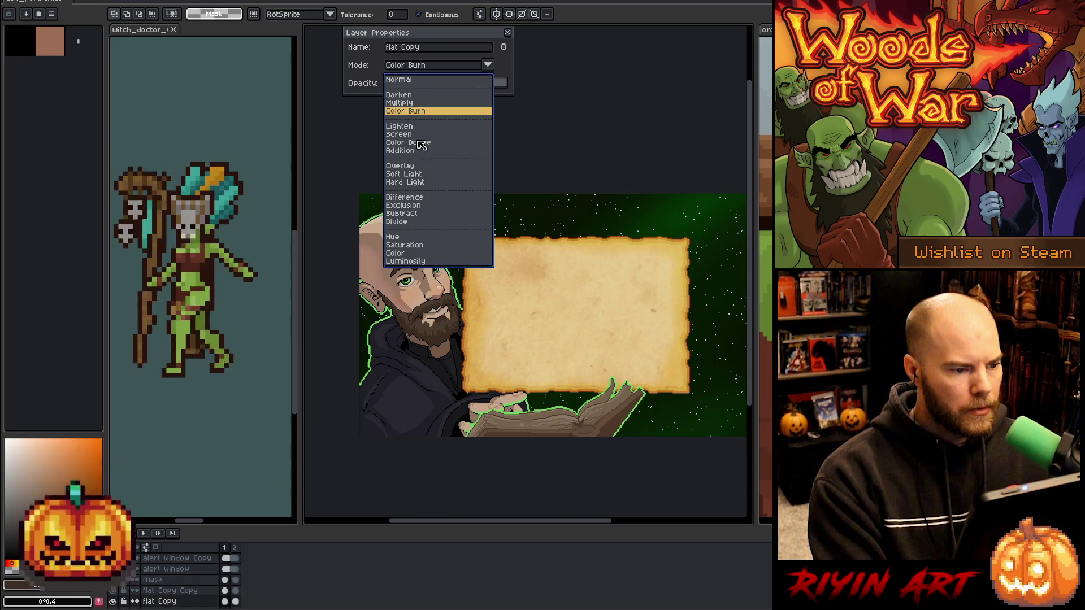
left_click(415, 167)
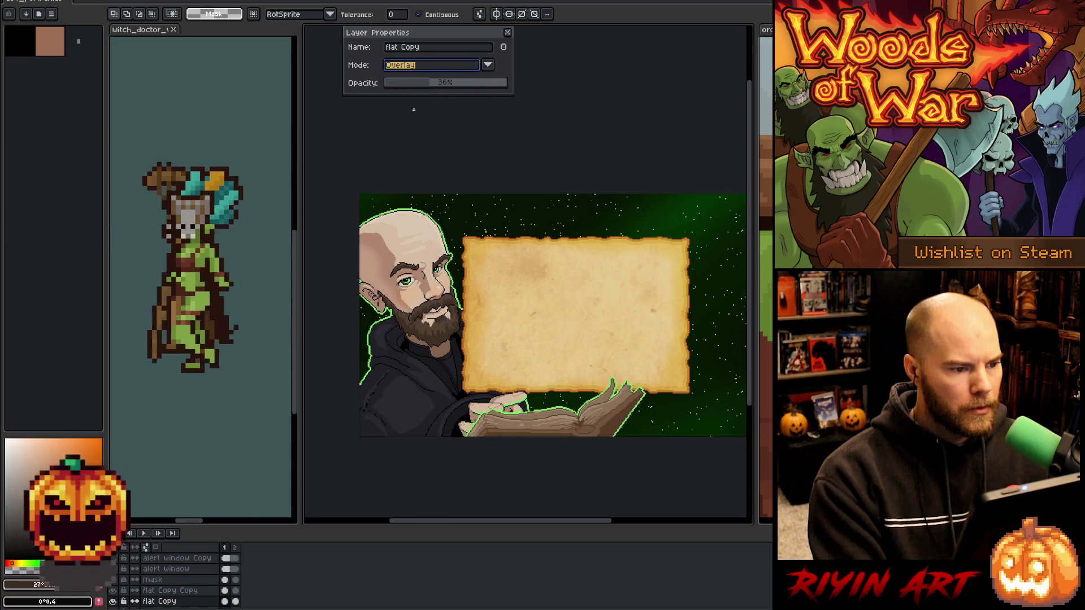
left_click(425, 68)
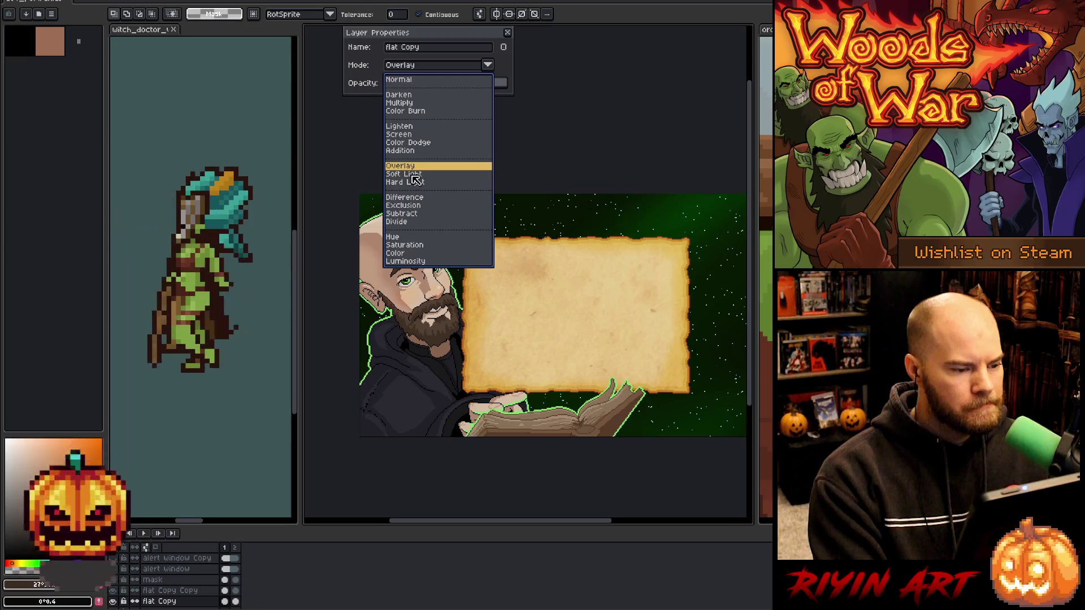
left_click(408, 143)
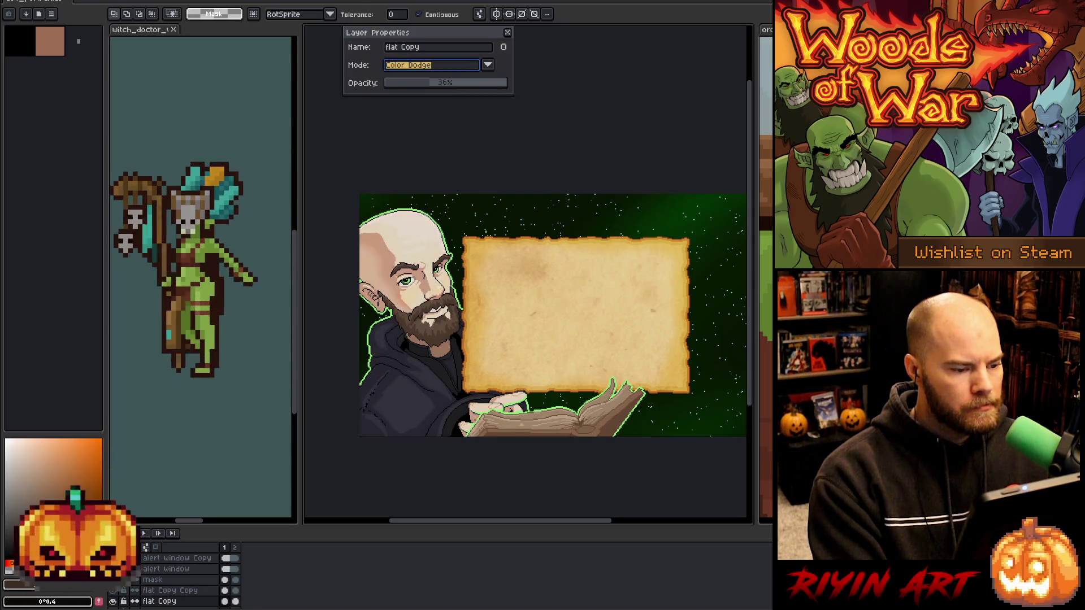
left_click(429, 66)
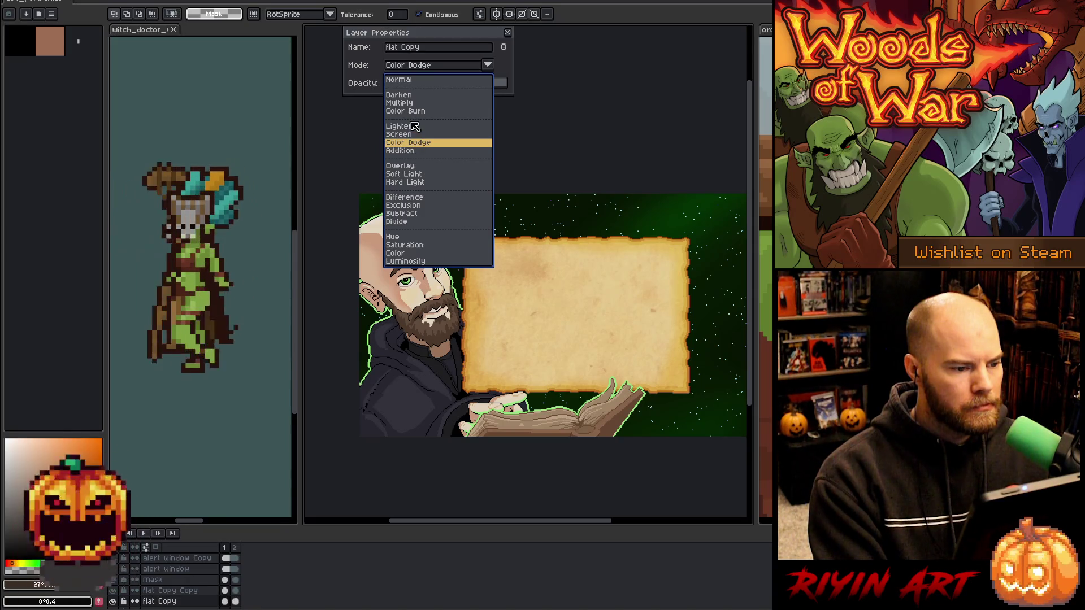
left_click(408, 151)
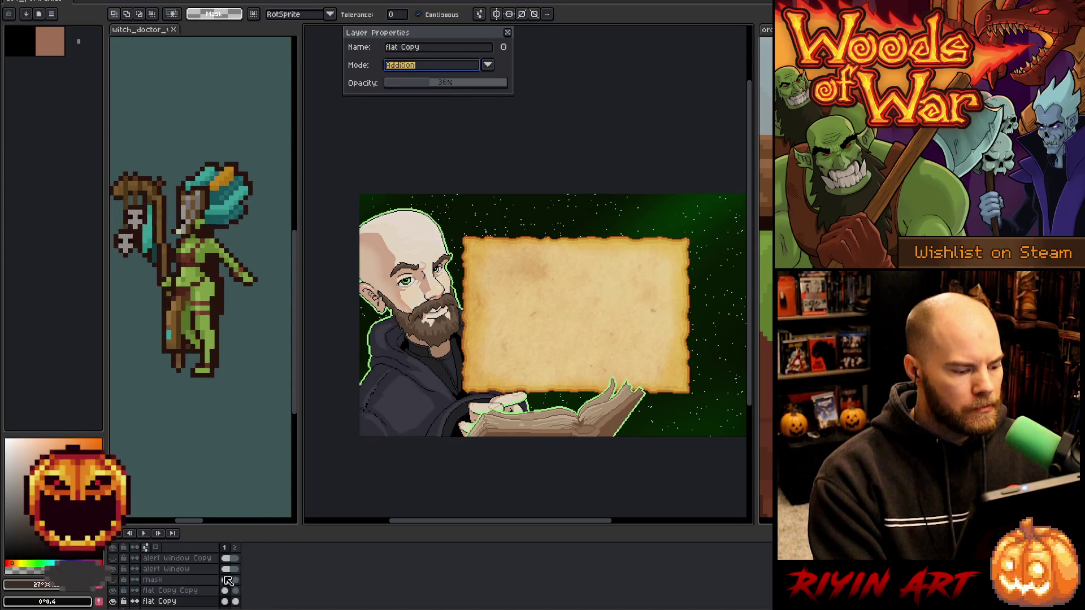
left_click(425, 65)
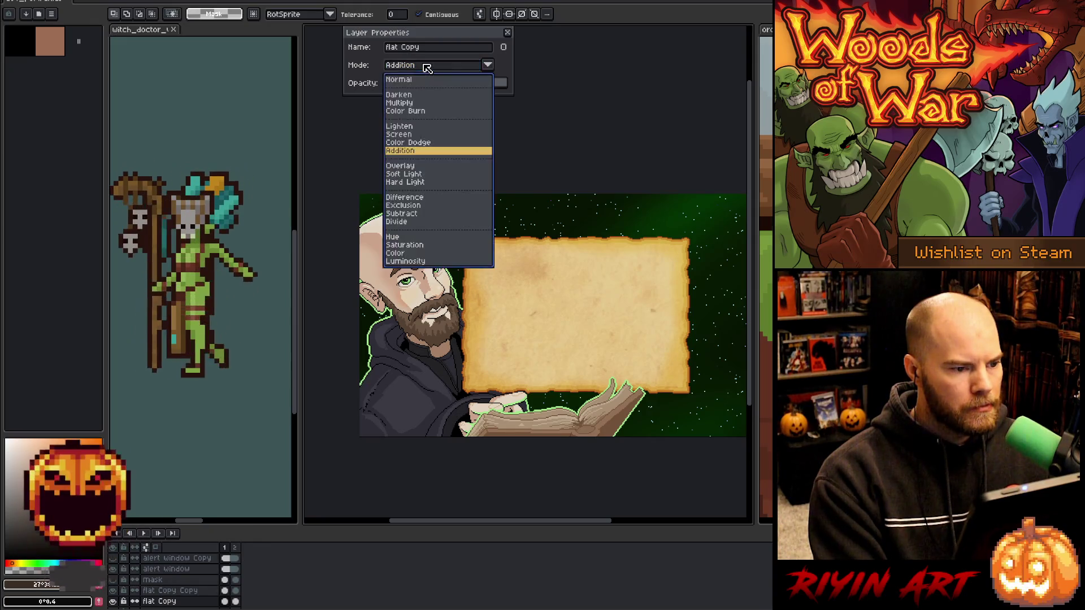
left_click(418, 112)
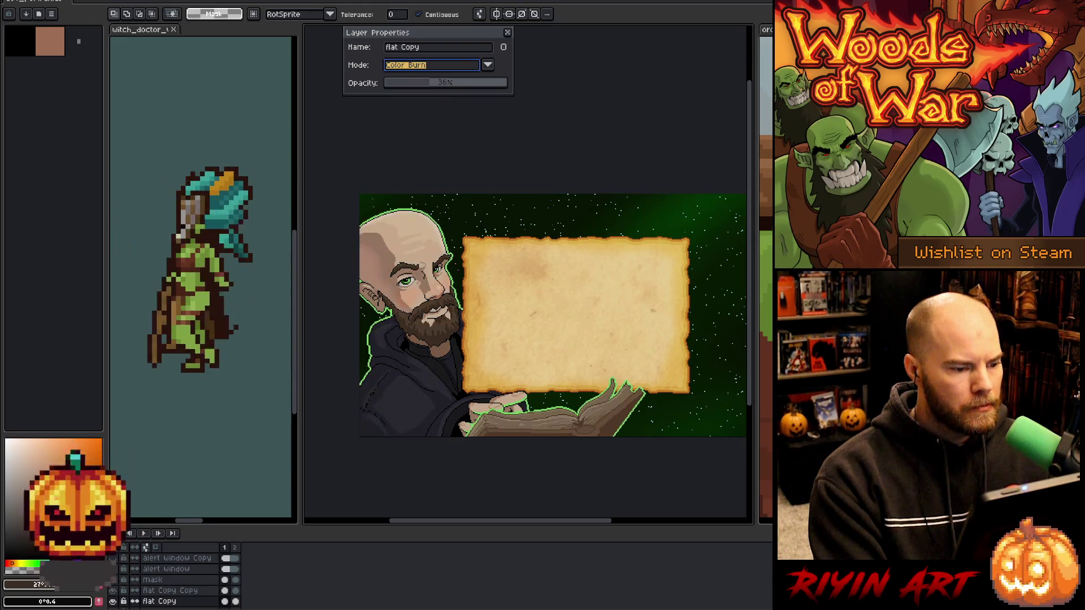
mouse_move(431, 87)
left_mouse_down()
mouse_move(448, 85)
mouse_move(423, 90)
left_mouse_up()
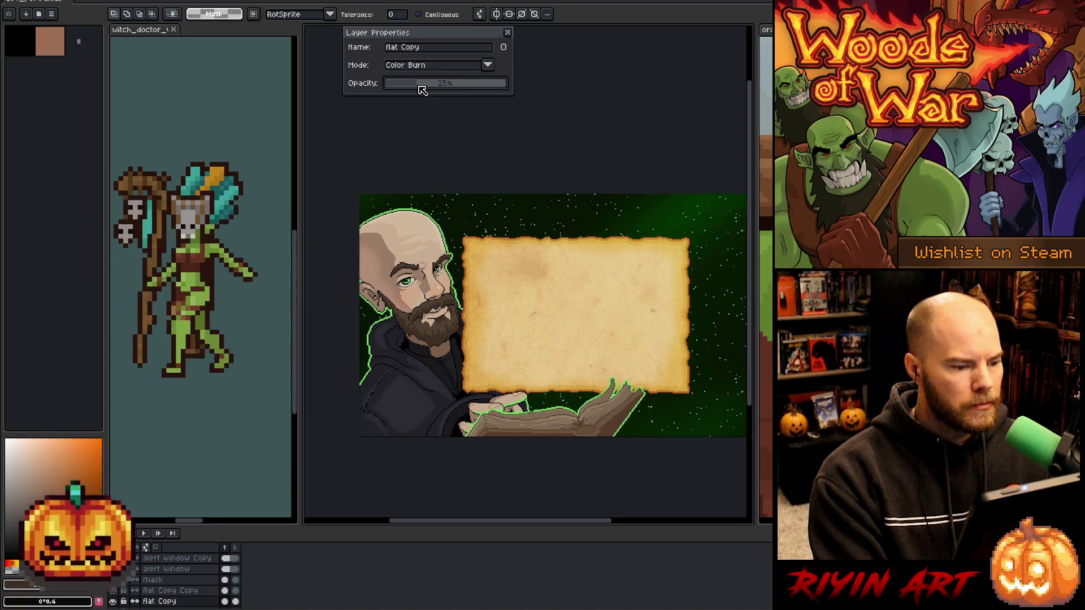
Raise flat Copy Copy's Screen opacity to 60% and inspect the face lighting up close.
left_click(170, 591)
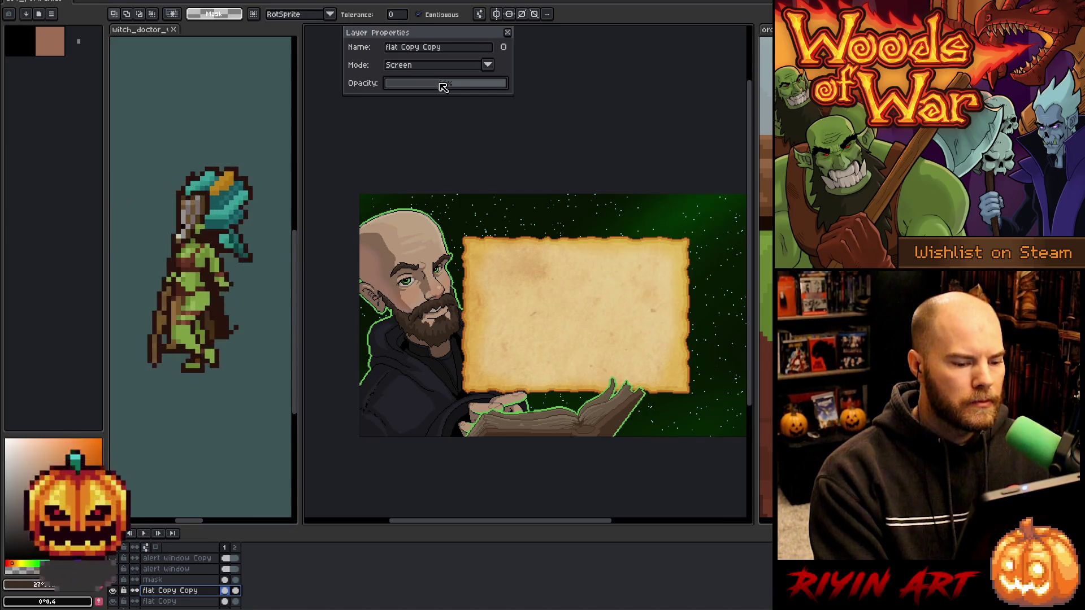
mouse_move(445, 87)
left_mouse_down()
mouse_move(472, 85)
mouse_move(449, 87)
mouse_move(462, 85)
left_mouse_up()
scroll(428, 313, "up", 2)
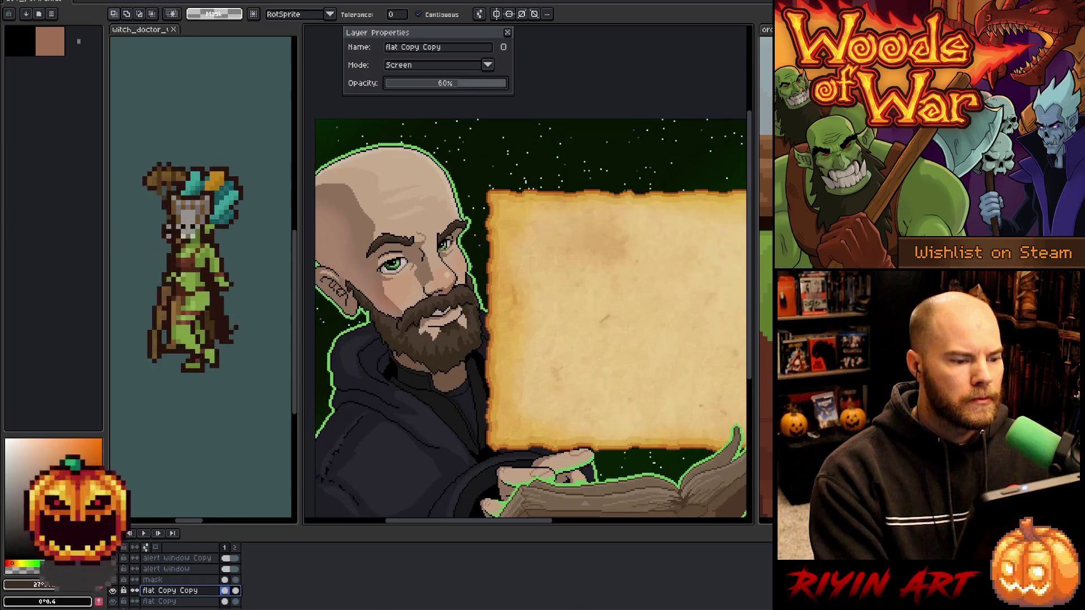
left_click_drag(483, 281, 463, 259)
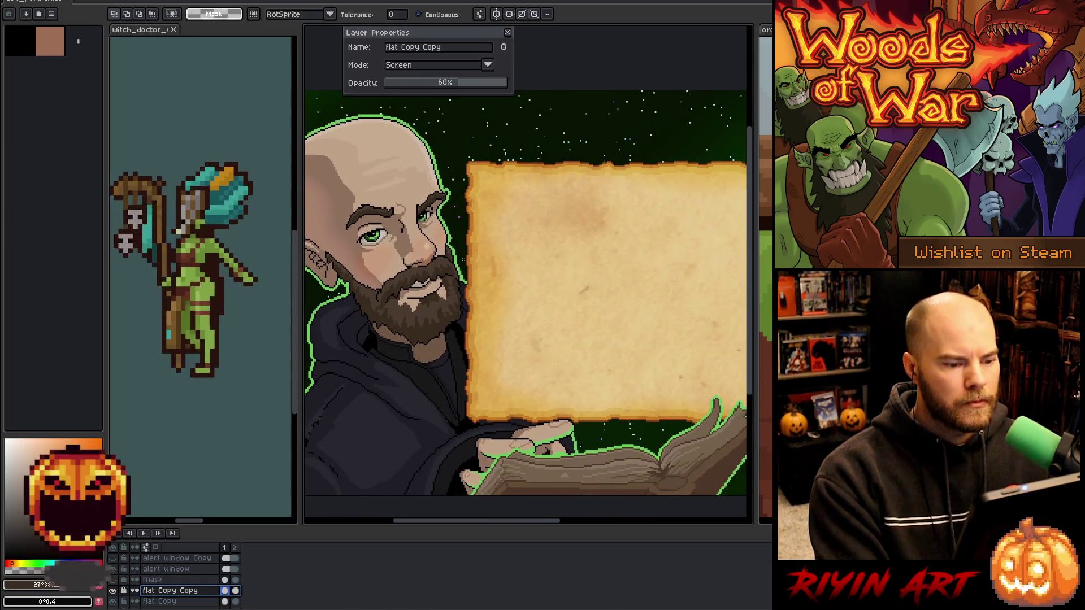
scroll(463, 259, "down", 1)
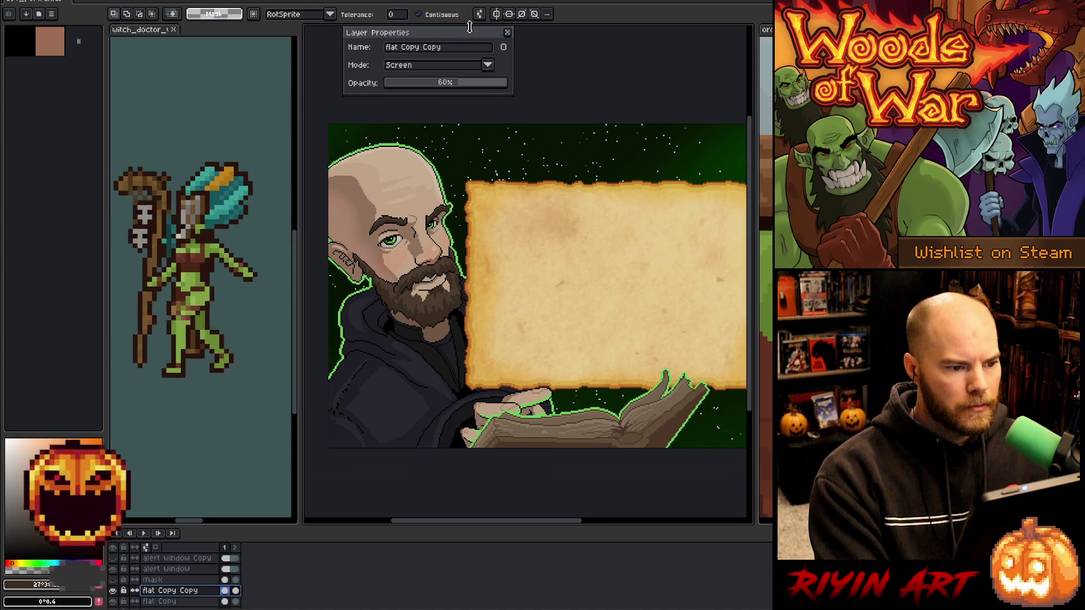
left_click(508, 32)
Duplicate the flat layer to make a fresh flat Copy above it.
right_click(168, 596)
key("Escape")
scroll(154, 595, "down", 1)
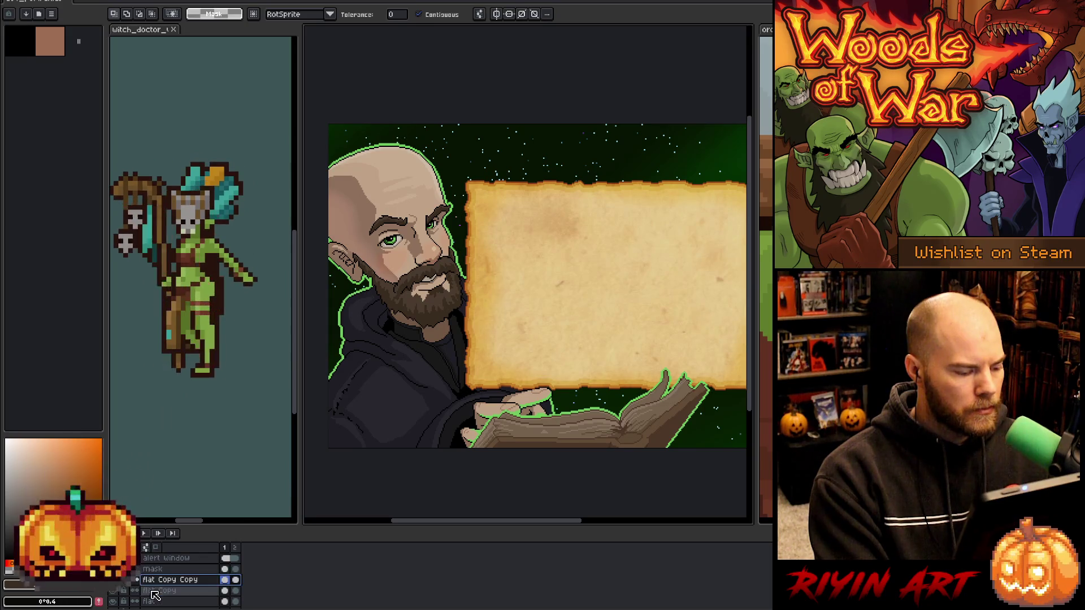
right_click(164, 602)
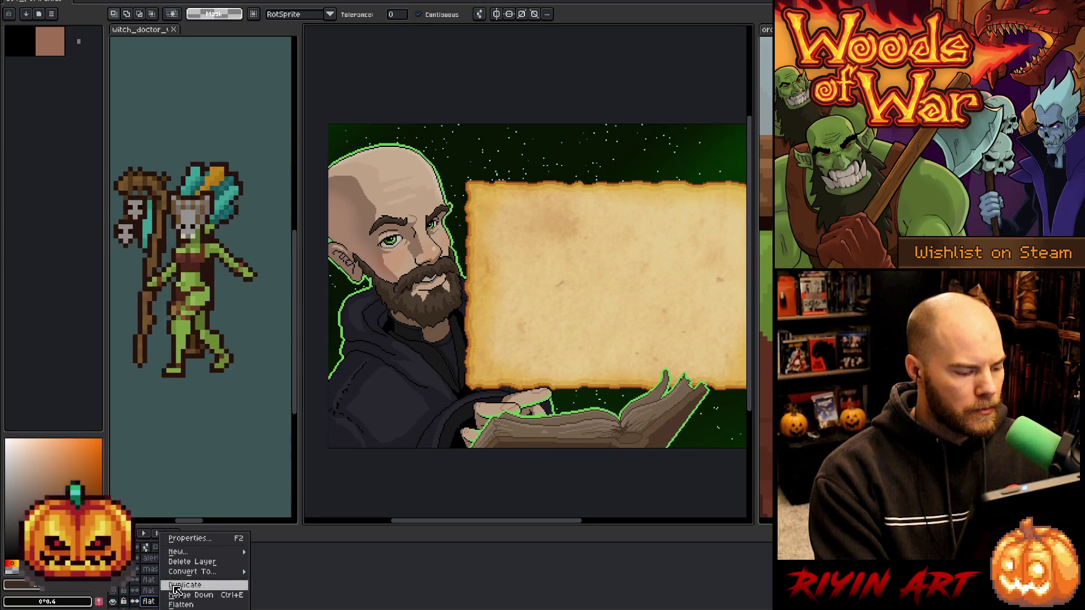
left_click(175, 584)
Delete the old flat Copy and flat Copy Copy lighting layers.
scroll(164, 588, "down", 1)
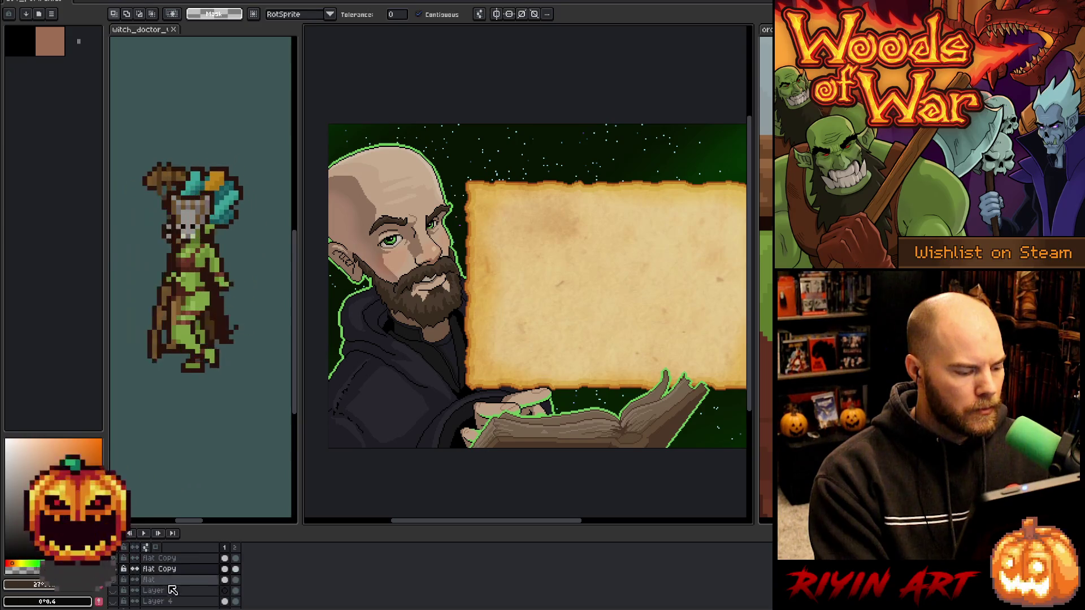
key("Delete")
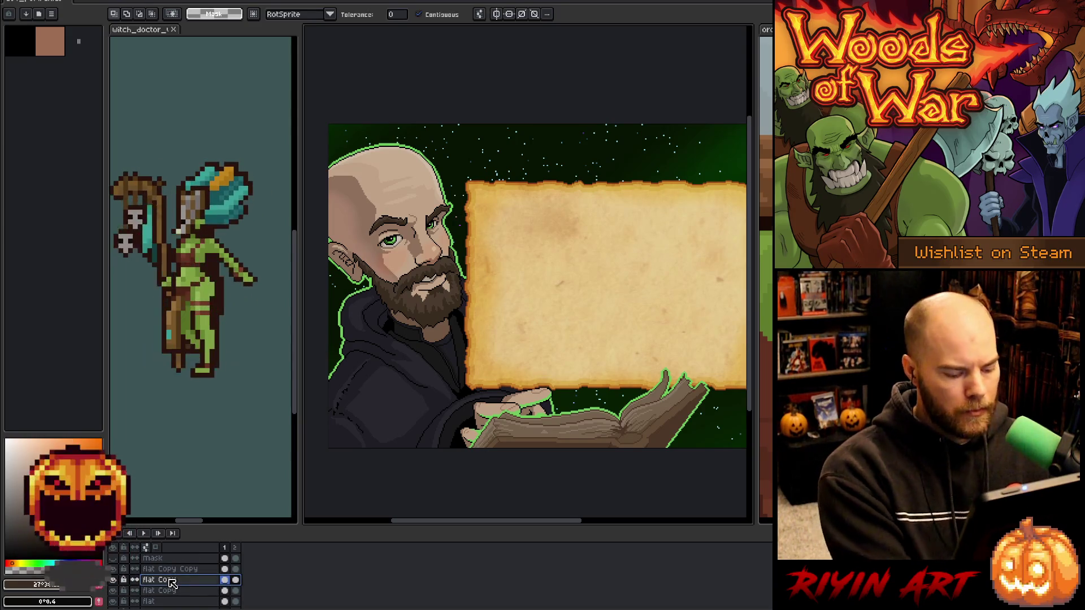
left_click(170, 569)
key("Delete")
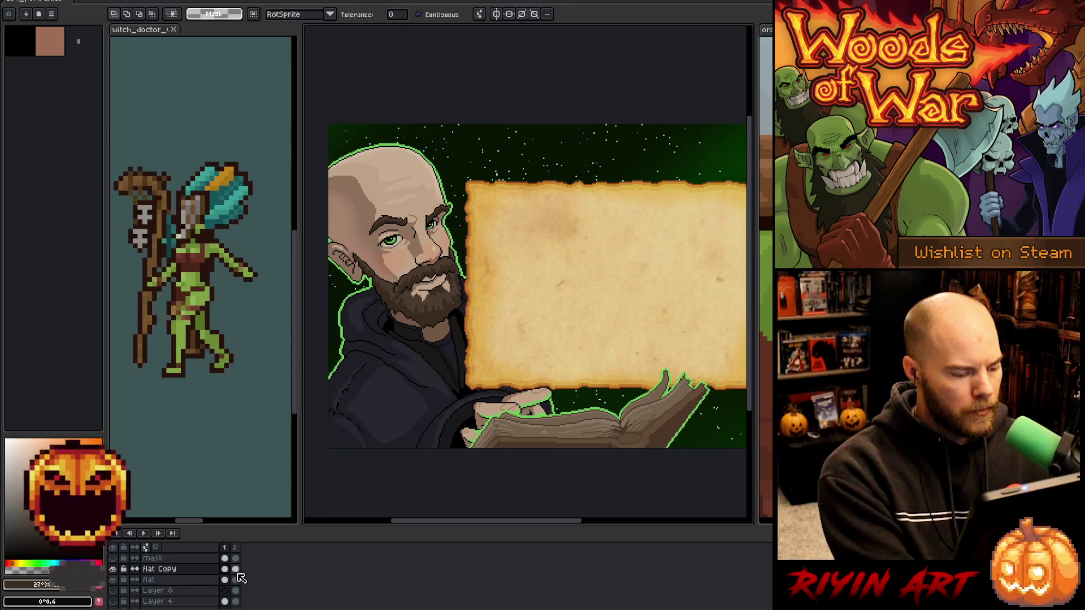
Select the flat Copy cels in both frames and preview saturation changes in Hue/Saturation.
left_click_drag(236, 569, 225, 569)
key("ctrl+u")
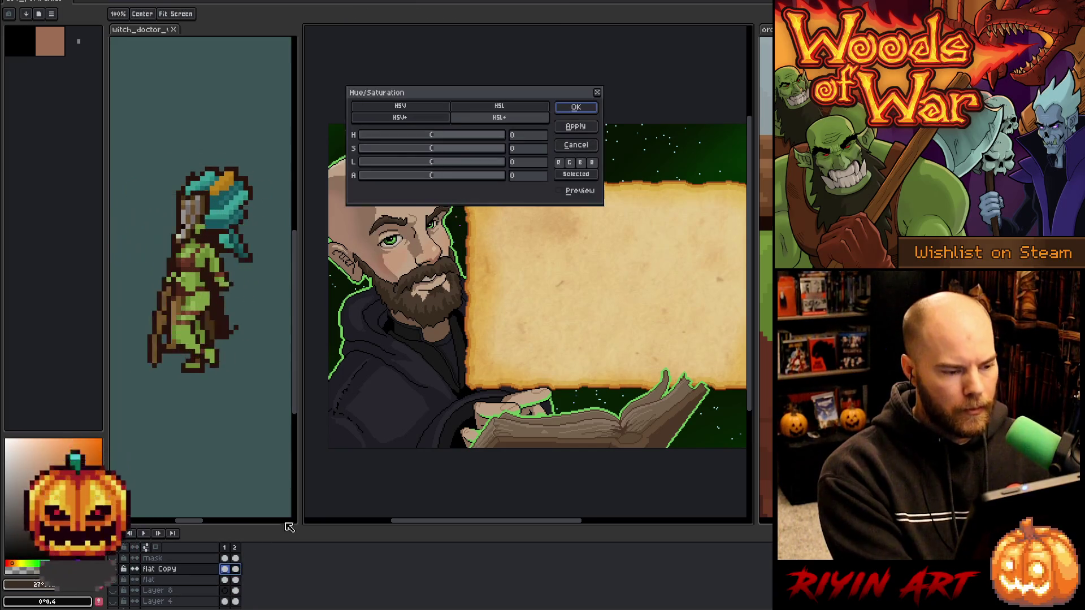
mouse_move(443, 92)
left_mouse_down()
mouse_move(504, 424)
mouse_move(493, 400)
left_mouse_up()
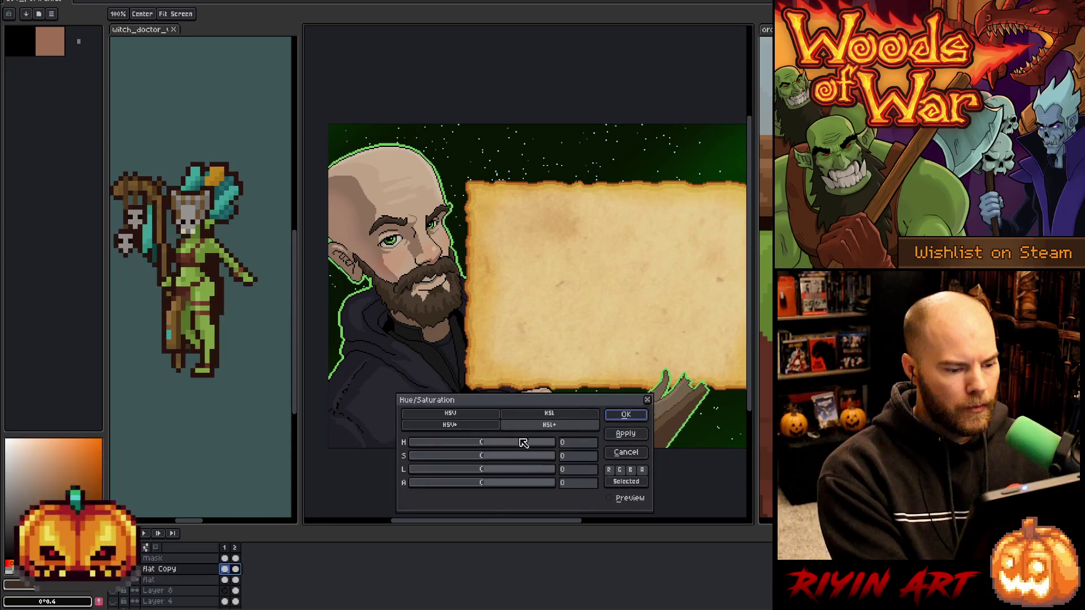
left_click(499, 458)
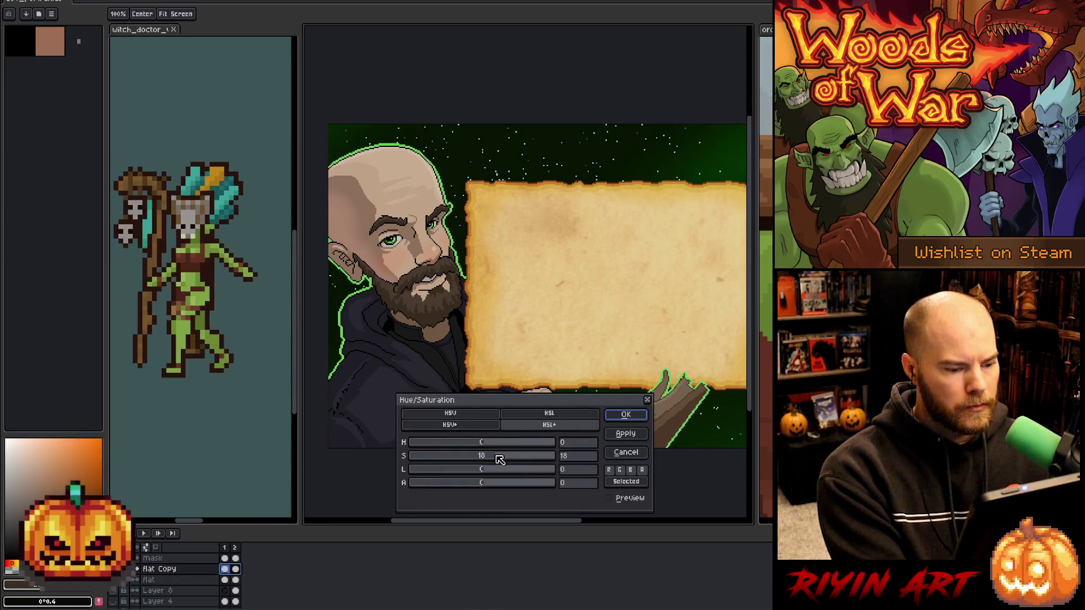
left_click(604, 498)
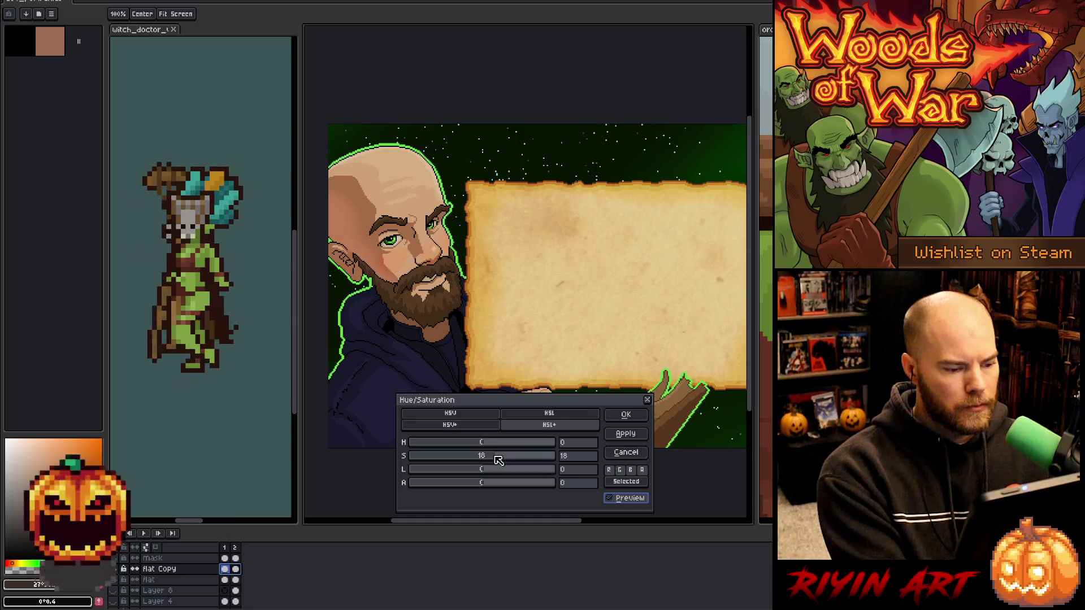
left_click_drag(497, 459, 493, 460)
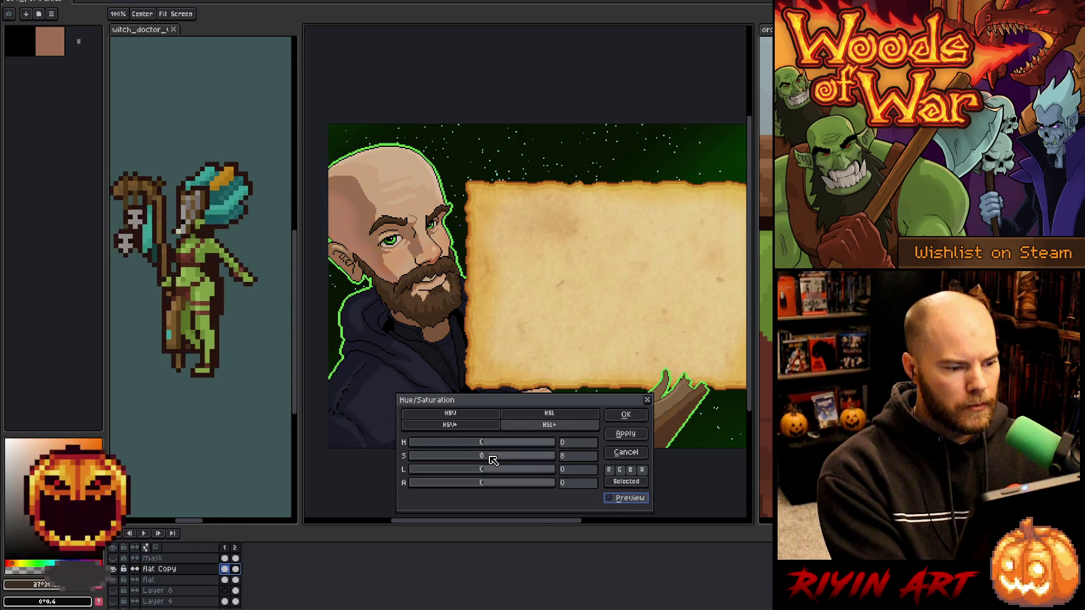
Settle saturation at +11, compare with preview off, and apply the adjustment.
left_click(576, 444)
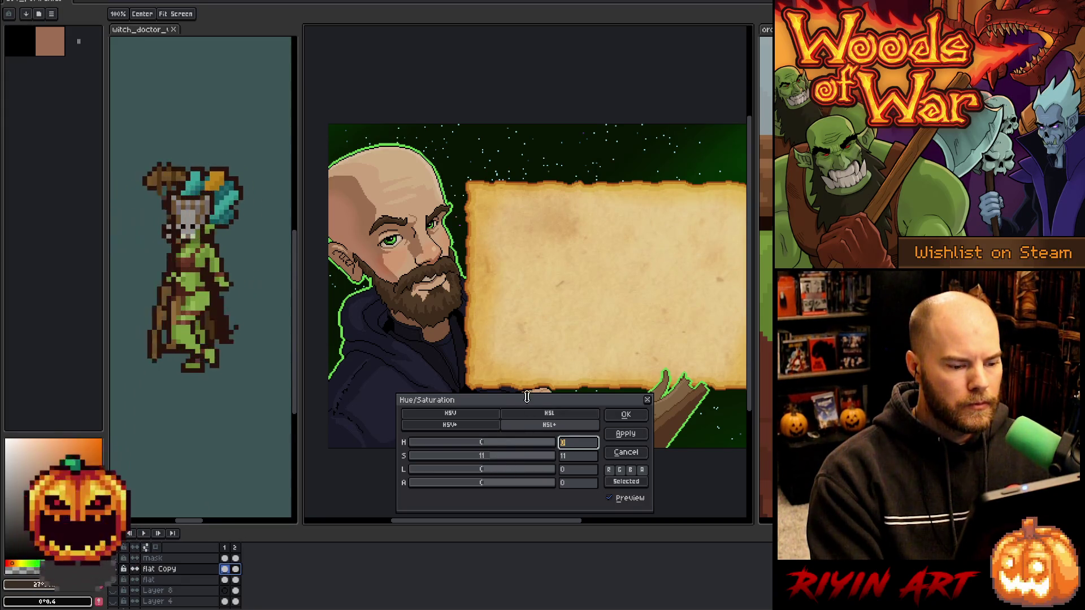
mouse_move(528, 400)
left_mouse_down()
mouse_move(660, 425)
mouse_move(205, 315)
mouse_move(594, 141)
mouse_move(614, 71)
mouse_move(592, 56)
left_mouse_up()
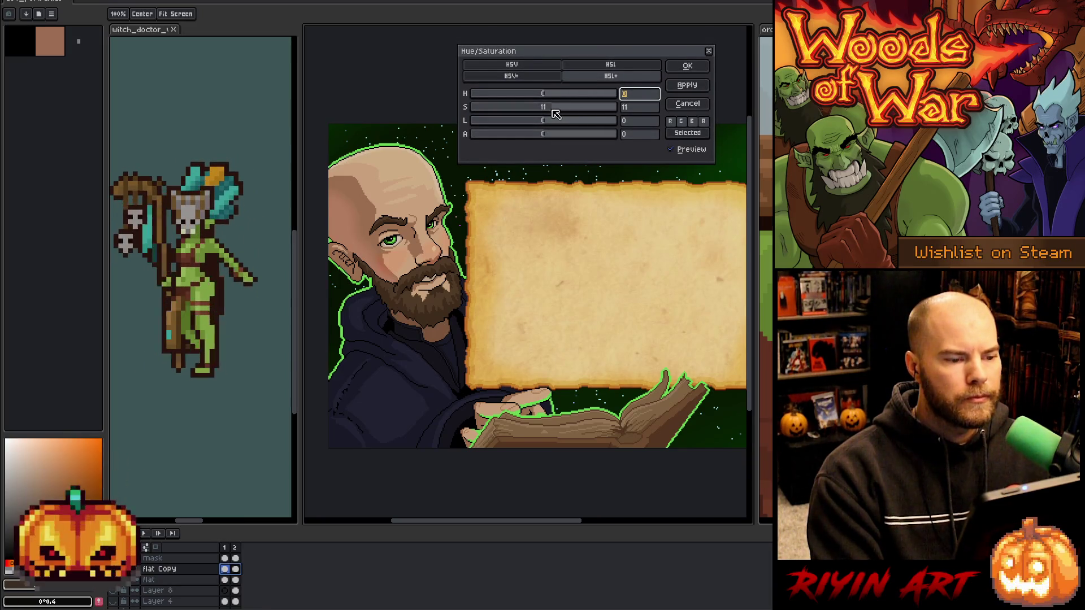
left_click_drag(541, 126, 549, 130)
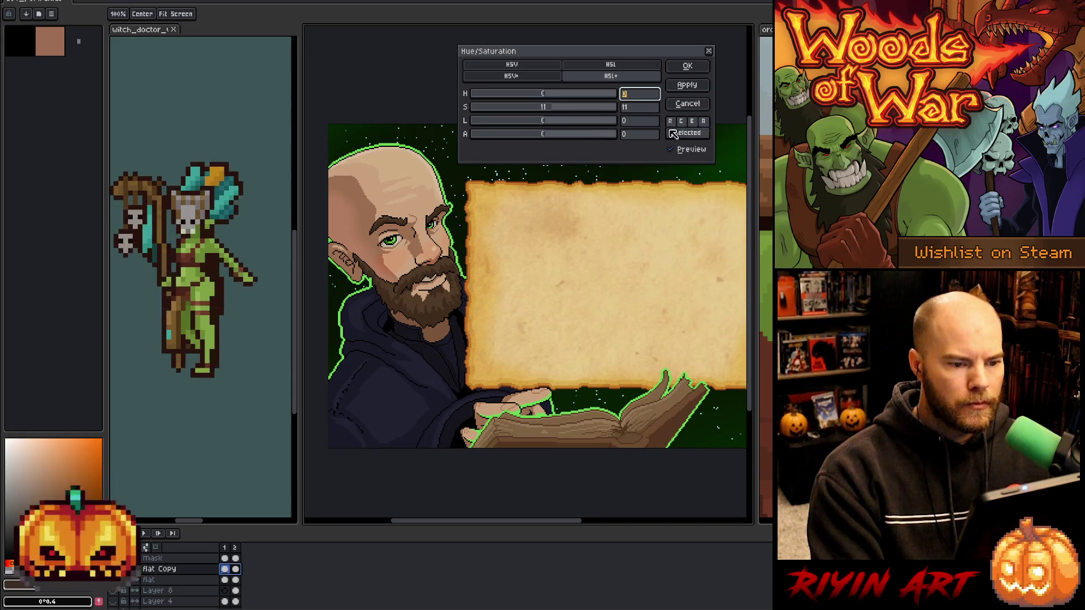
left_click(670, 152)
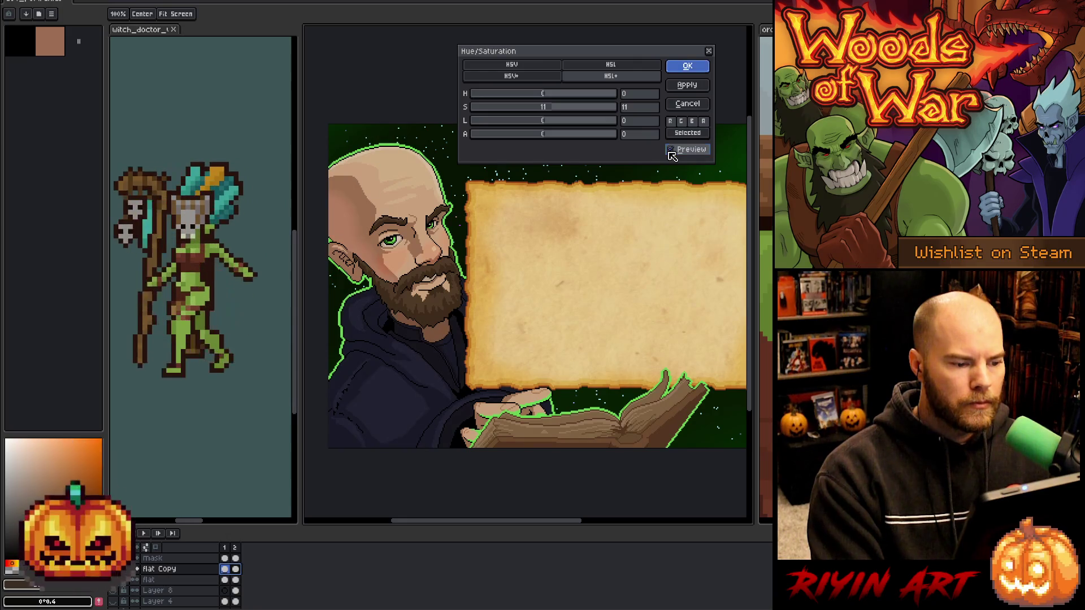
left_click(687, 66)
scroll(583, 325, "down", 1)
scroll(583, 325, "up", 1)
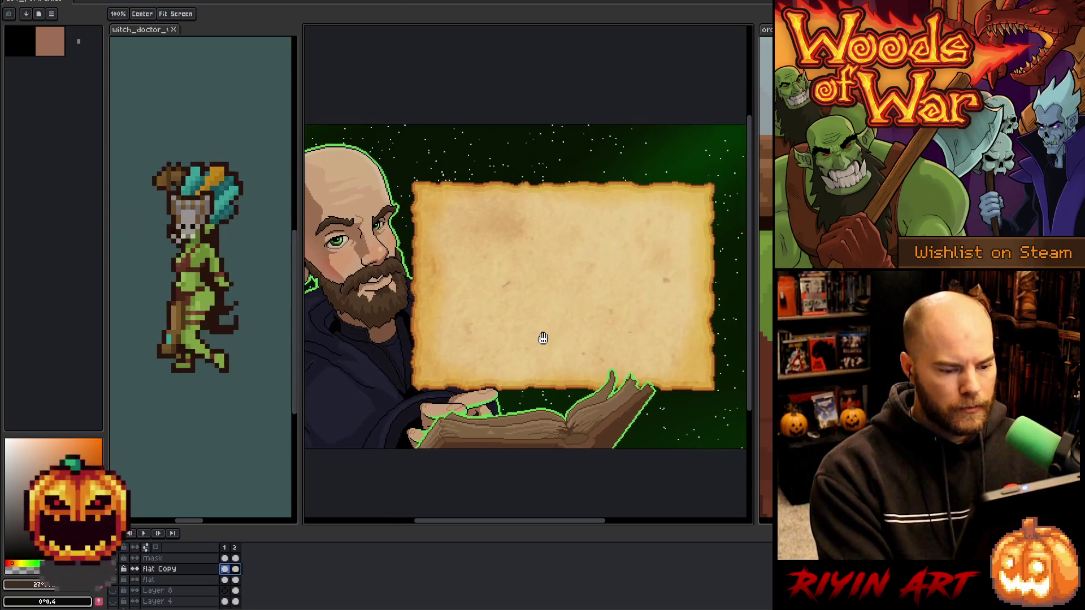
Zoom and pan so the angry-faced portrait and parchment fill the view.
key("w")
scroll(547, 323, "down", 1)
scroll(547, 322, "up", 1)
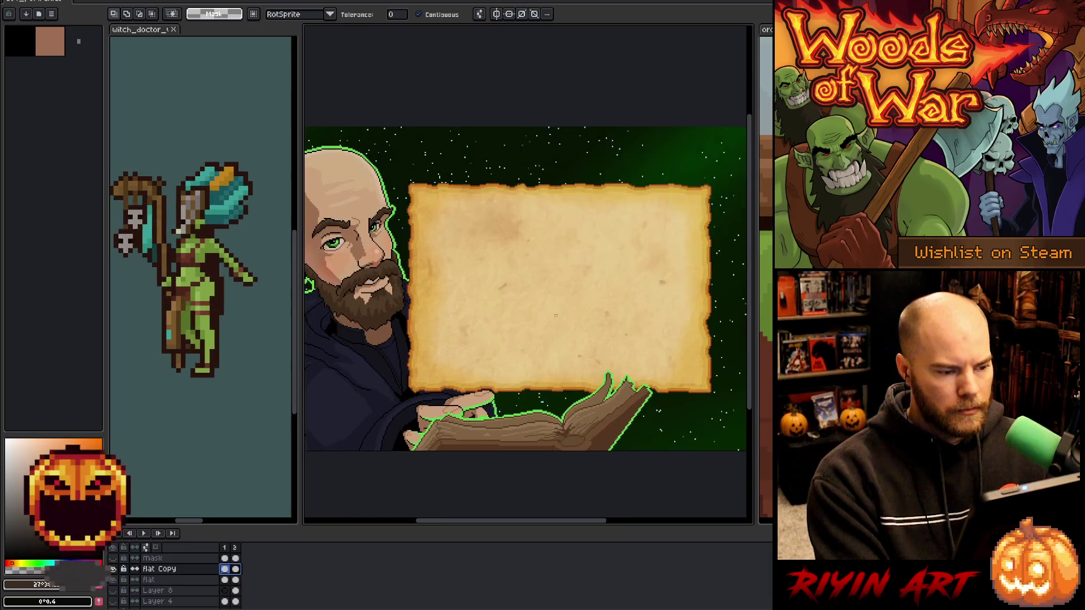
left_click_drag(482, 331, 514, 341)
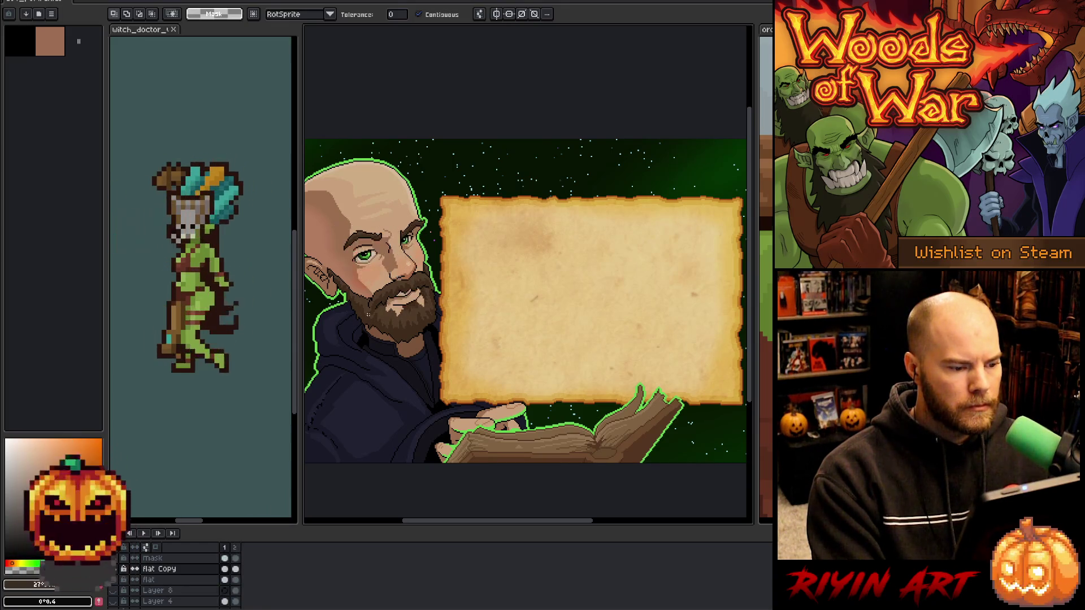
scroll(400, 303, "up", 2)
scroll(402, 303, "up", 2)
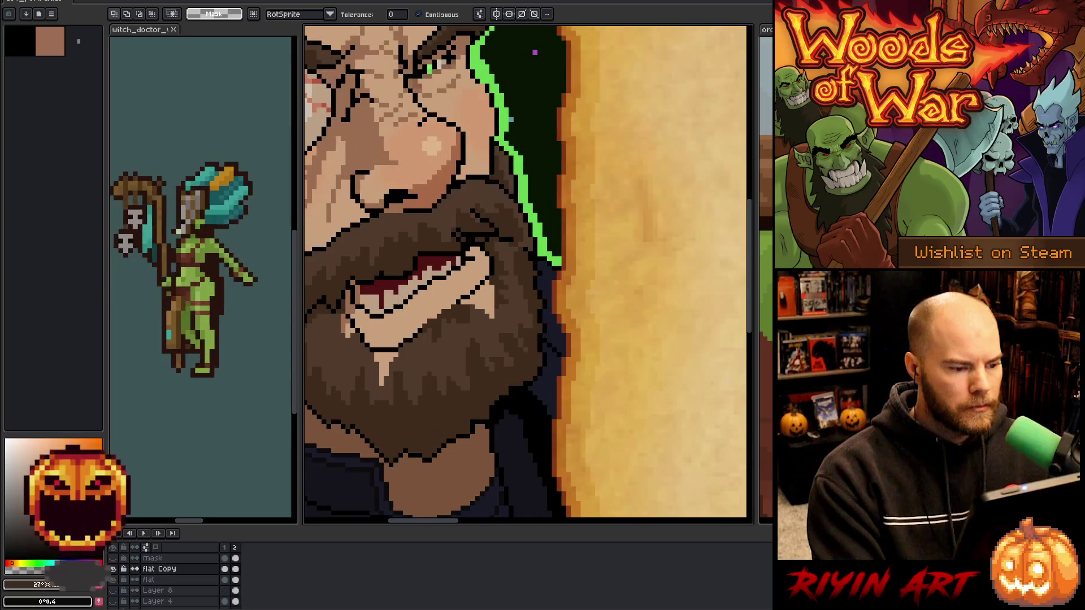
scroll(382, 287, "down", 3)
scroll(418, 300, "up", 2)
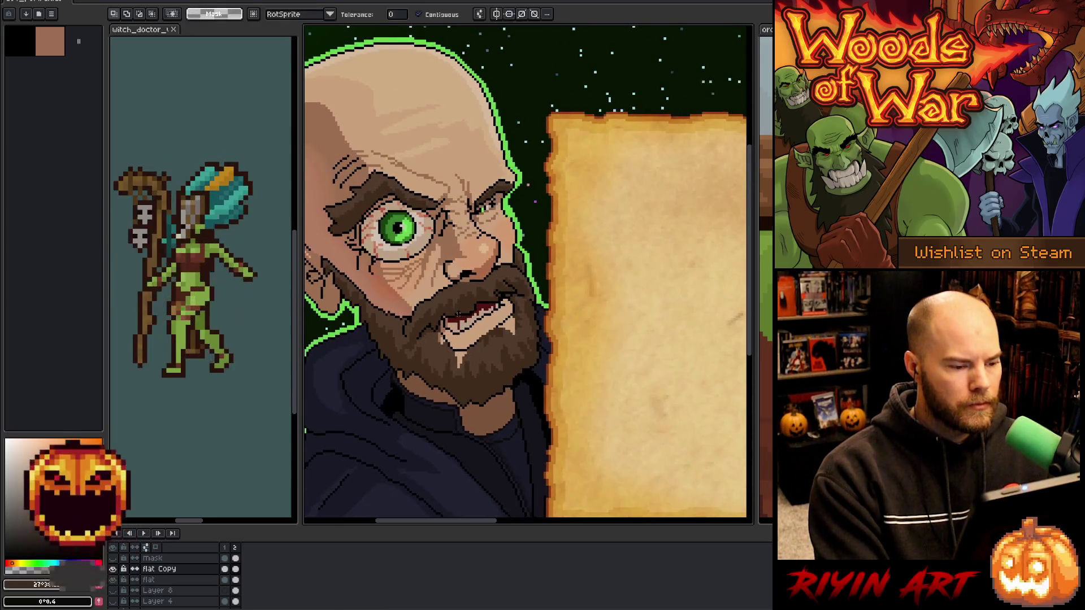
scroll(458, 313, "up", 1)
Switch to the 1-pixel pencil and sample a dark colour from the beard.
key("v")
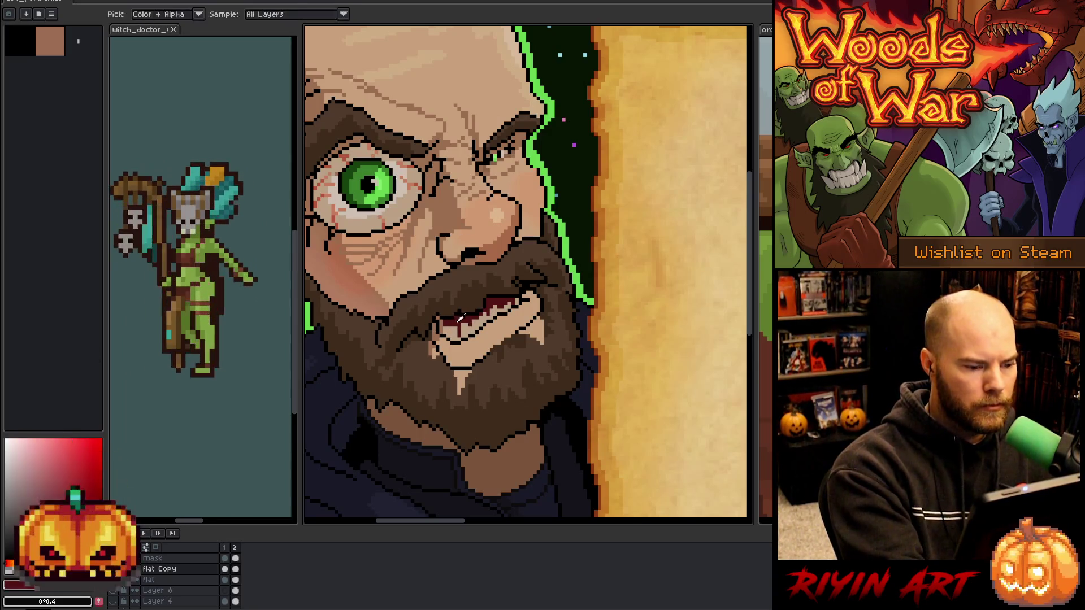
key("g")
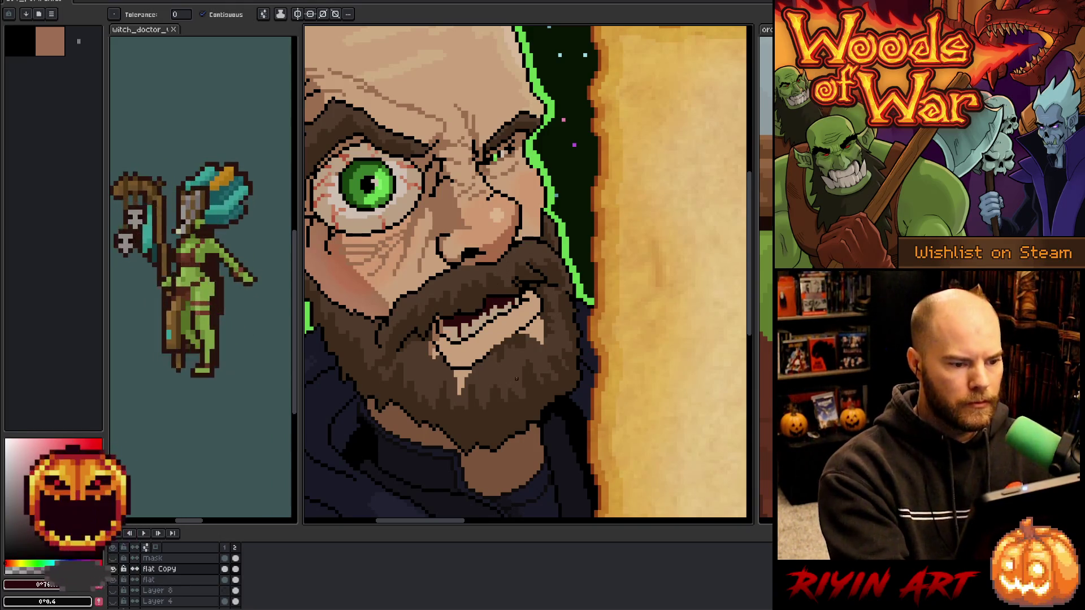
scroll(496, 152, "up", 1)
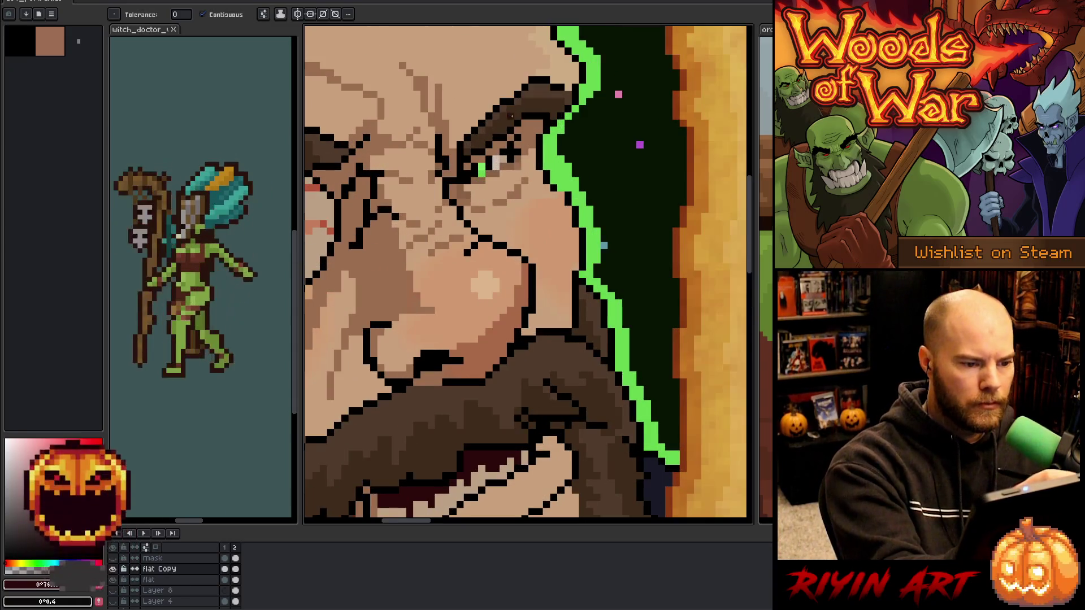
key("b")
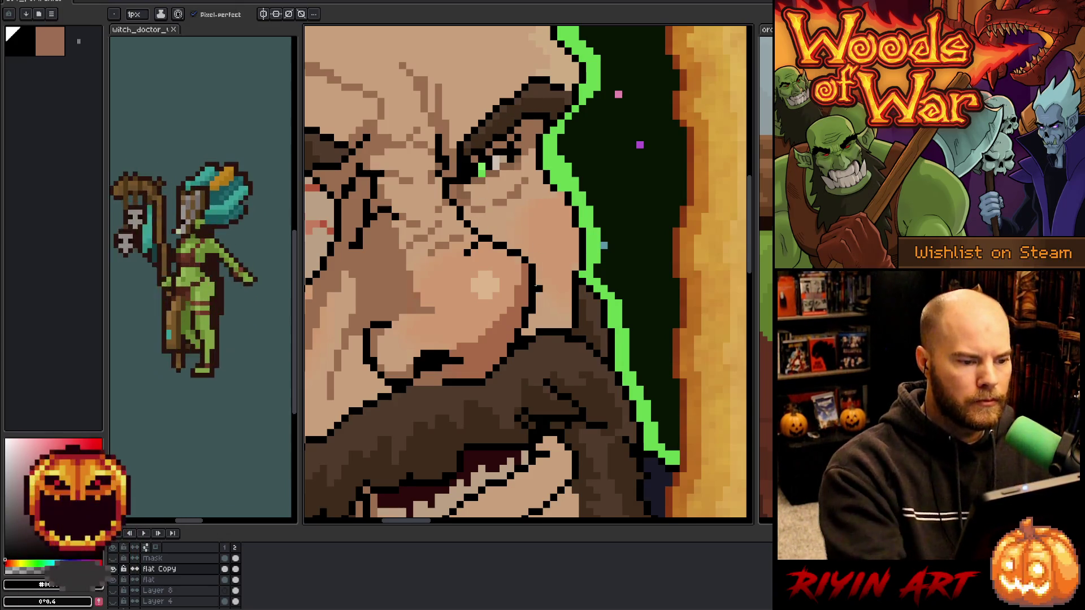
scroll(540, 288, "down", 3)
scroll(538, 295, "up", 3)
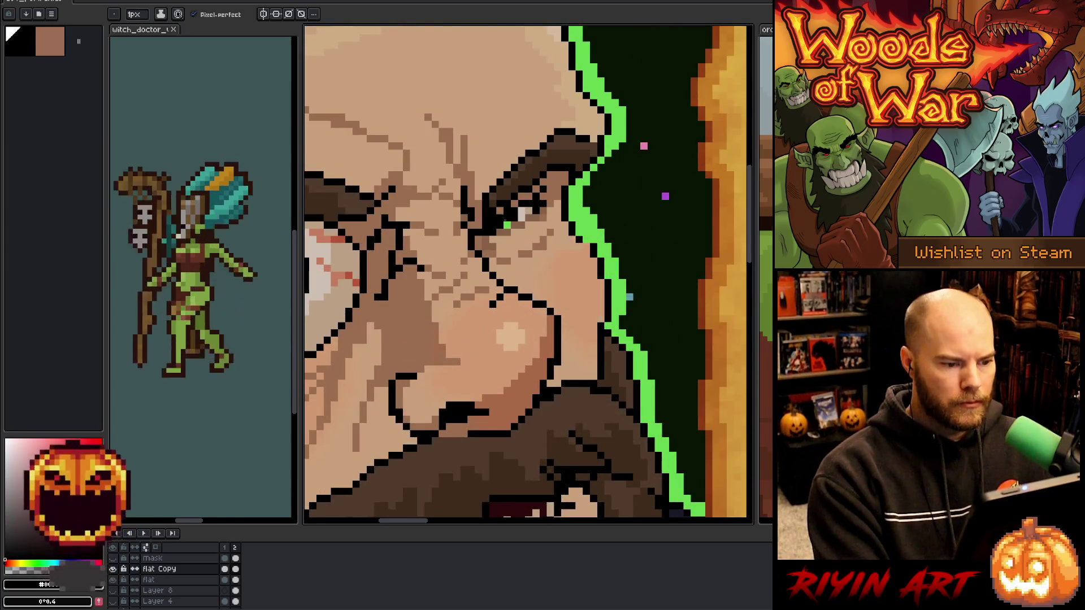
left_click(499, 202, "alt")
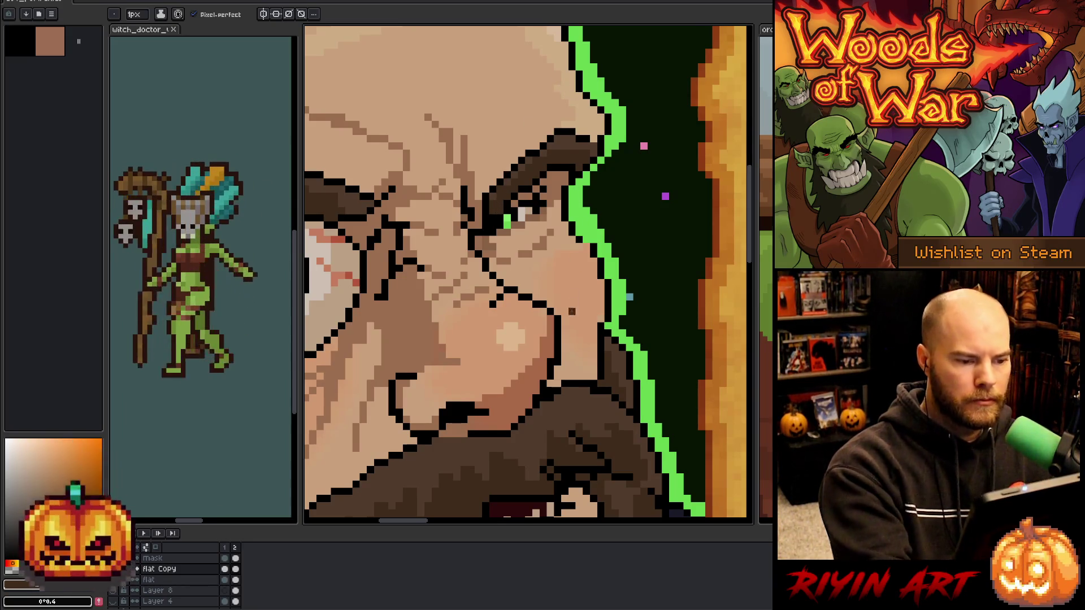
scroll(572, 311, "down", 5)
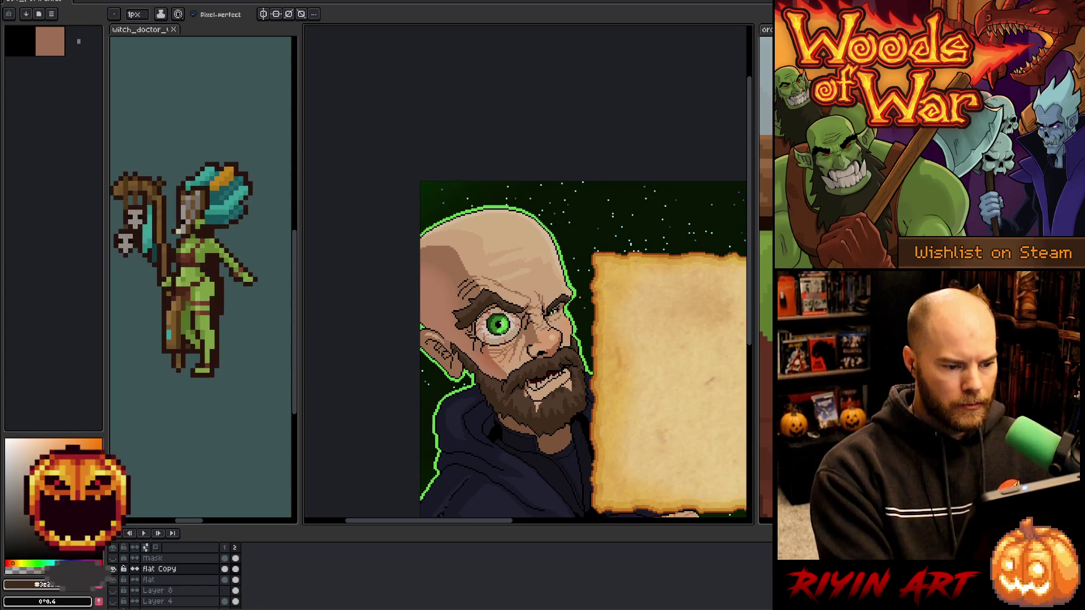
Sample colours around the green eye, then repaint the black line beneath it brown.
scroll(501, 338, "up", 5)
left_click(500, 287, "alt")
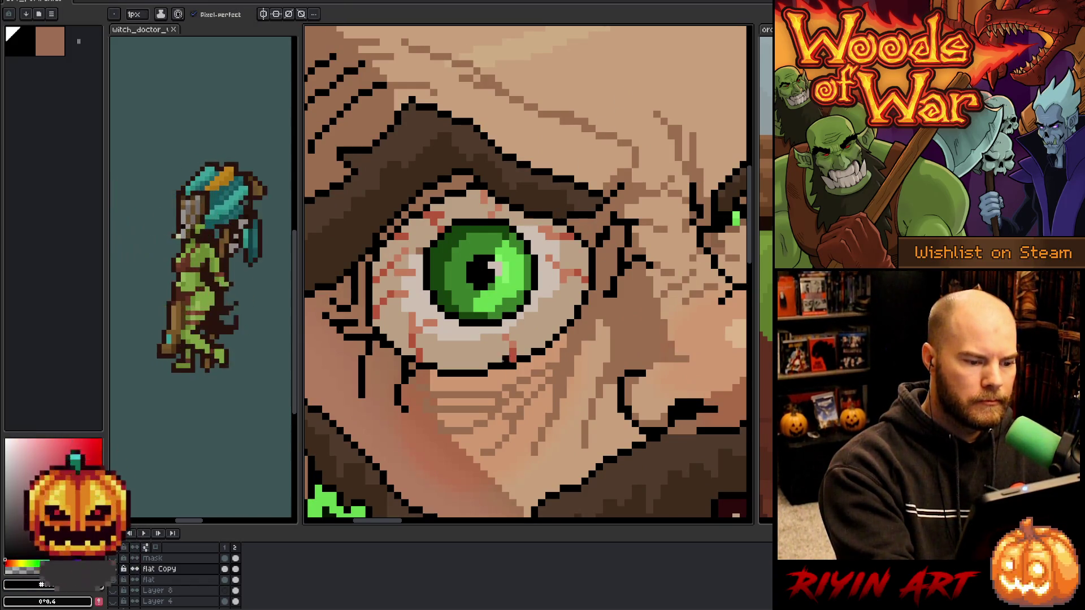
left_click(487, 315, "alt")
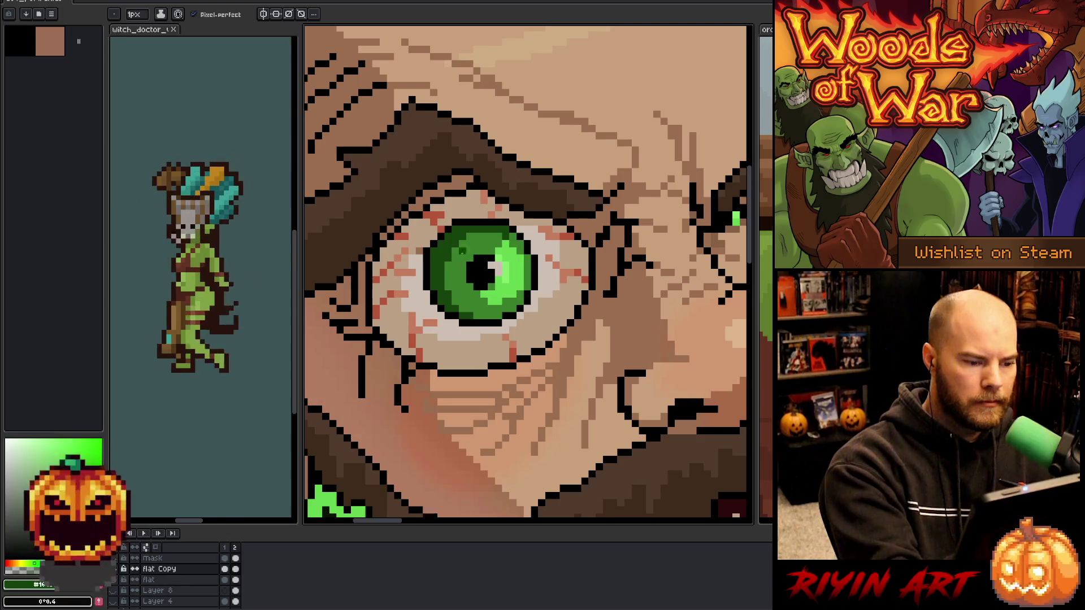
left_click(510, 226, "alt")
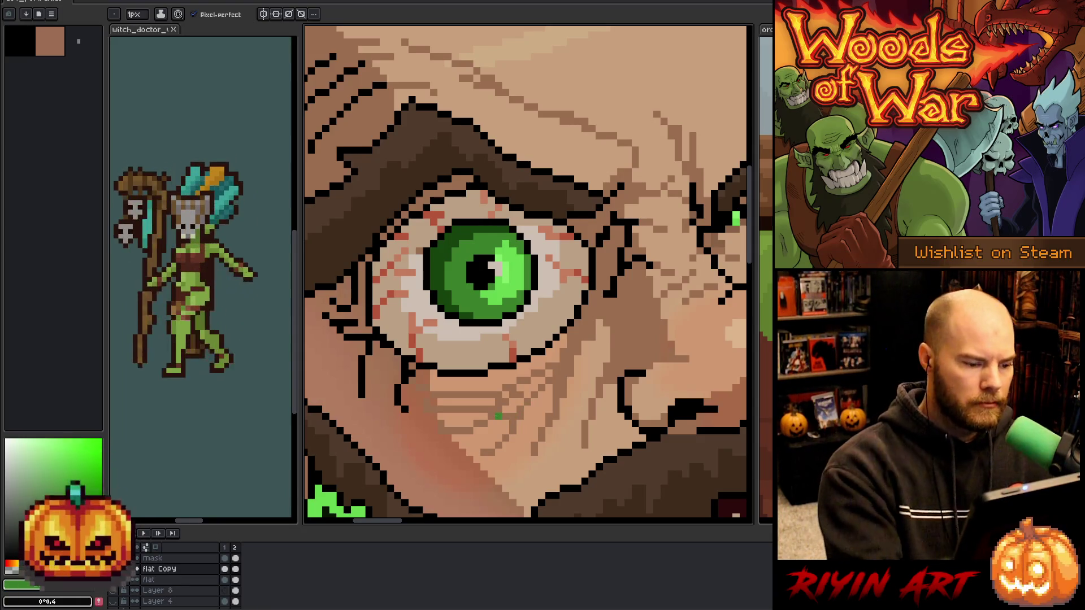
left_click(404, 379, "alt")
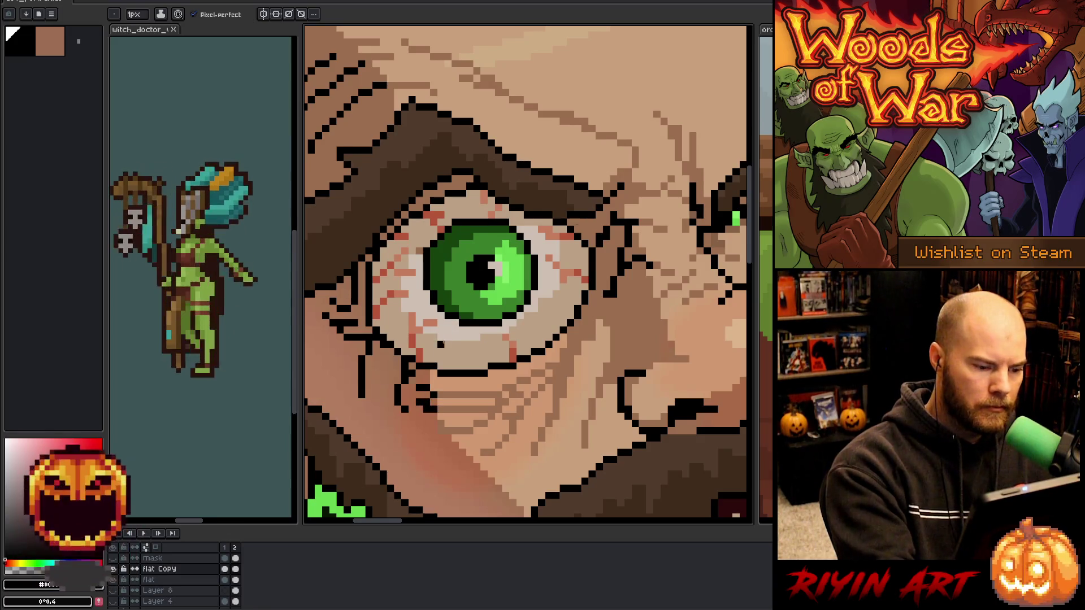
left_click(431, 412, "alt")
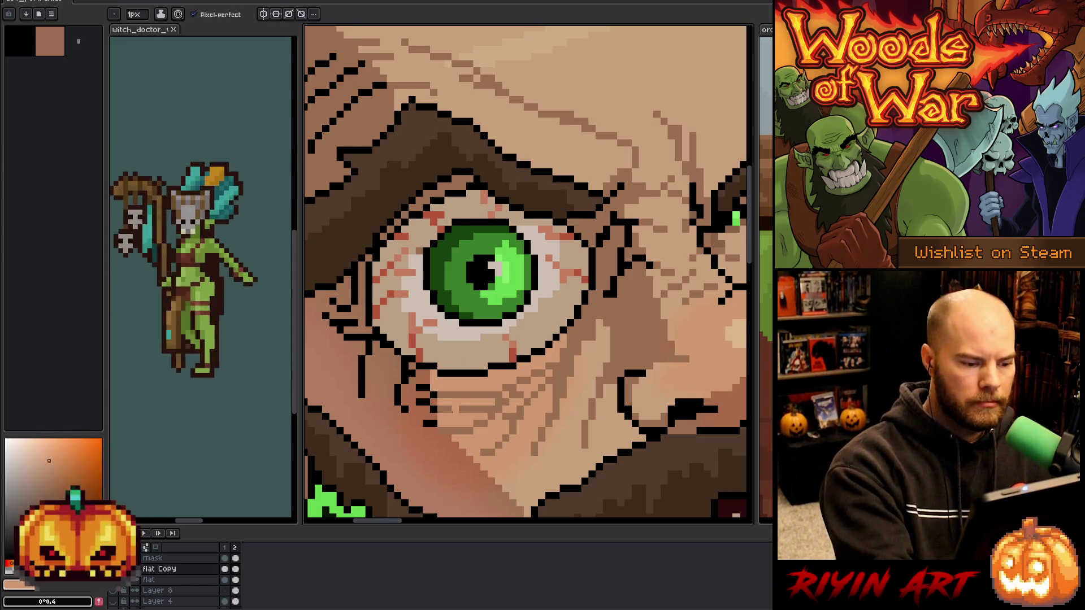
key("alt")
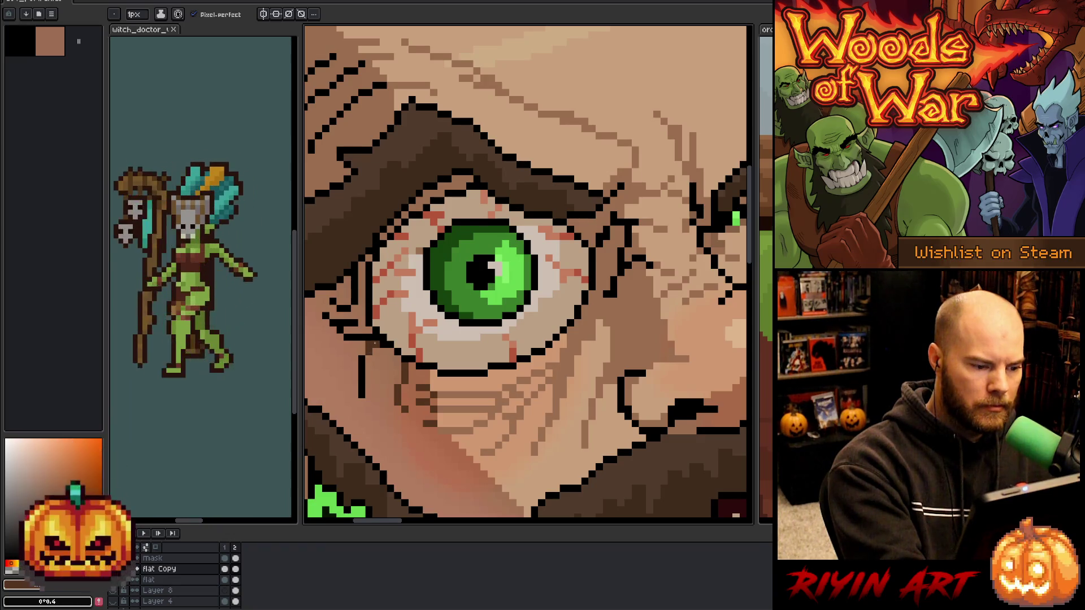
left_click_drag(363, 362, 362, 397)
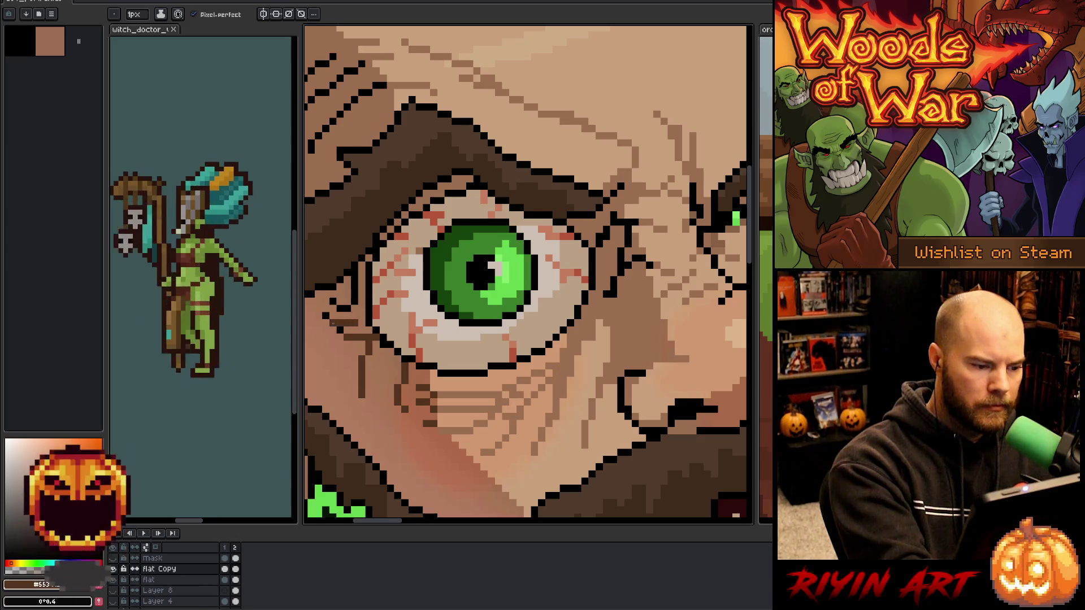
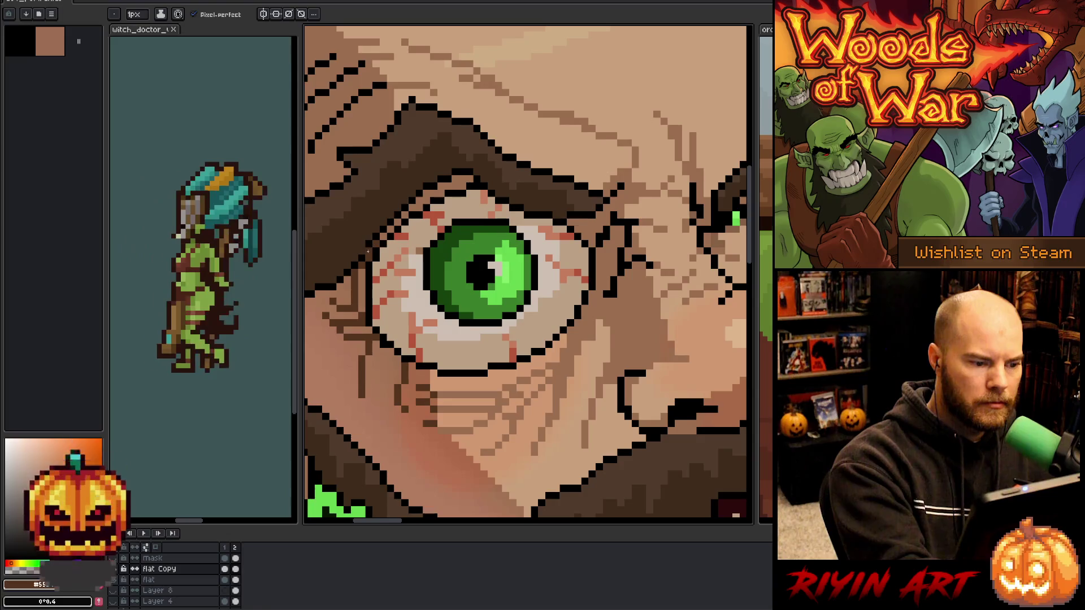
Lasso-select the black wrinkle strokes above the eyebrow.
left_click(368, 251, "alt")
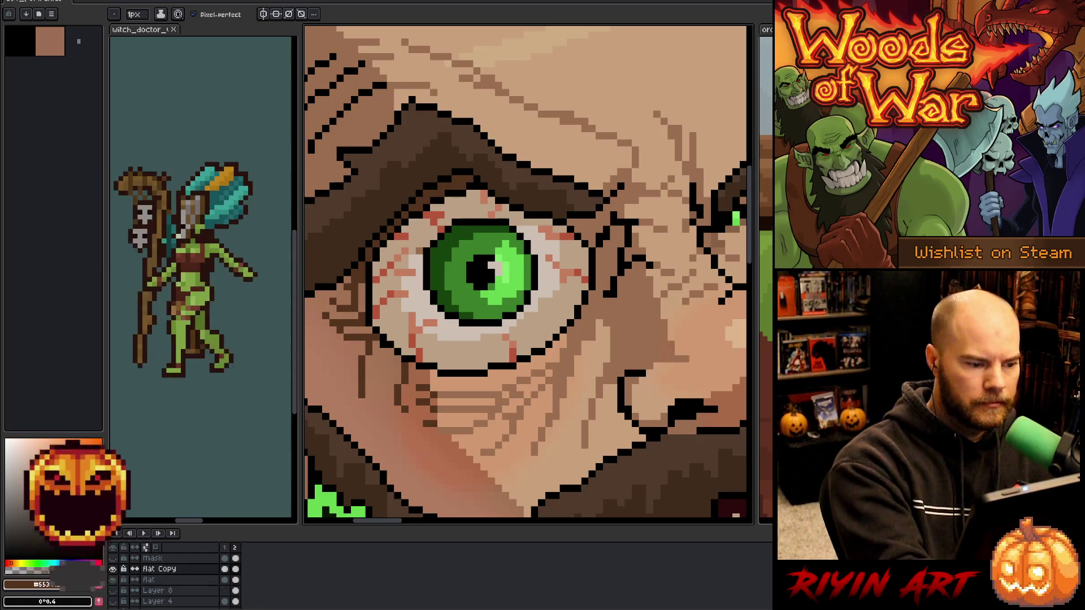
left_click_drag(339, 287, 435, 372)
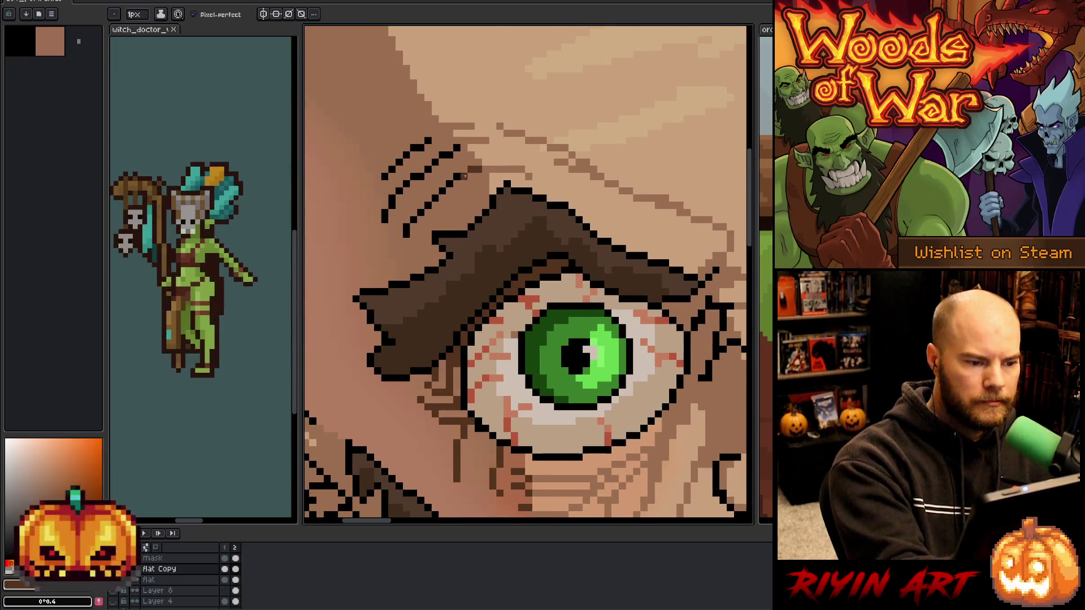
key("q")
mouse_move(401, 123)
left_mouse_down()
mouse_move(459, 139)
mouse_move(441, 185)
mouse_move(393, 131)
left_mouse_up()
Replace black with a soft brown skin shade in the selected strokes.
key("shift+r")
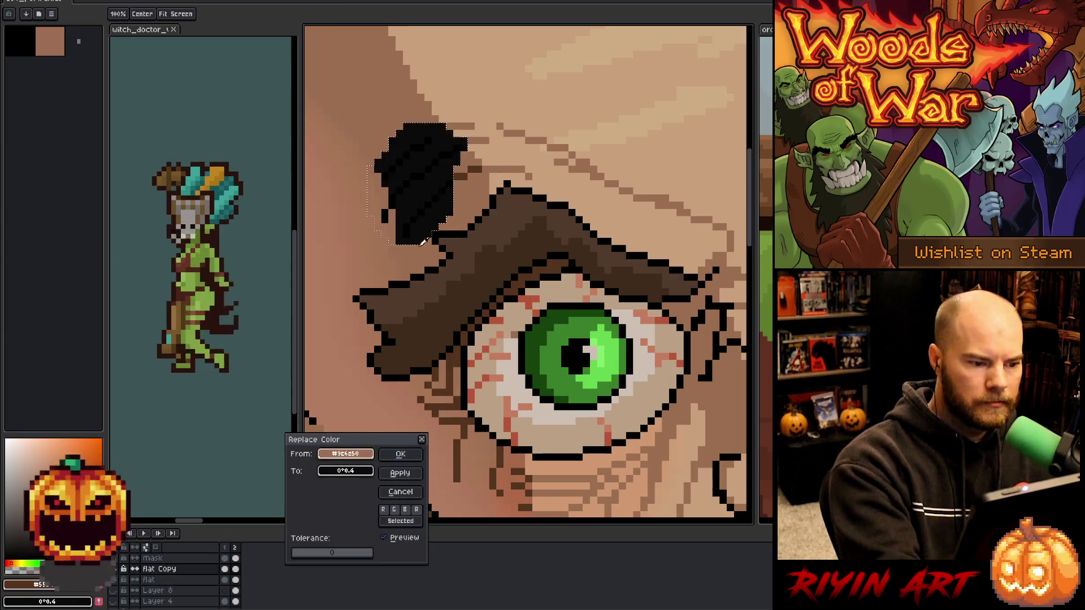
left_click(423, 209)
left_click(345, 471)
left_click(455, 222)
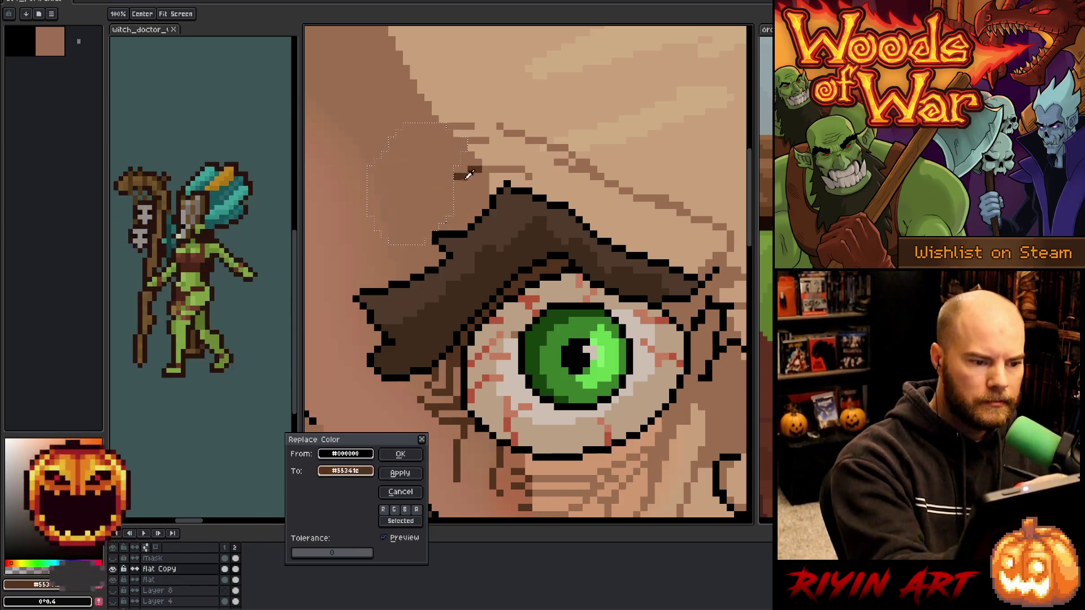
left_click(394, 455)
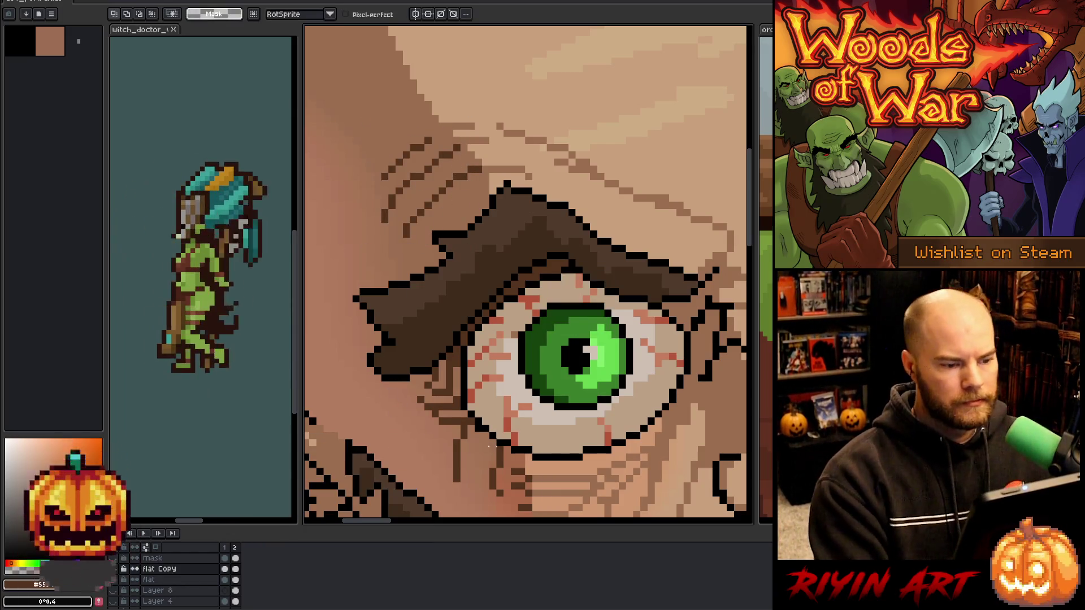
scroll(385, 90, "down", 5)
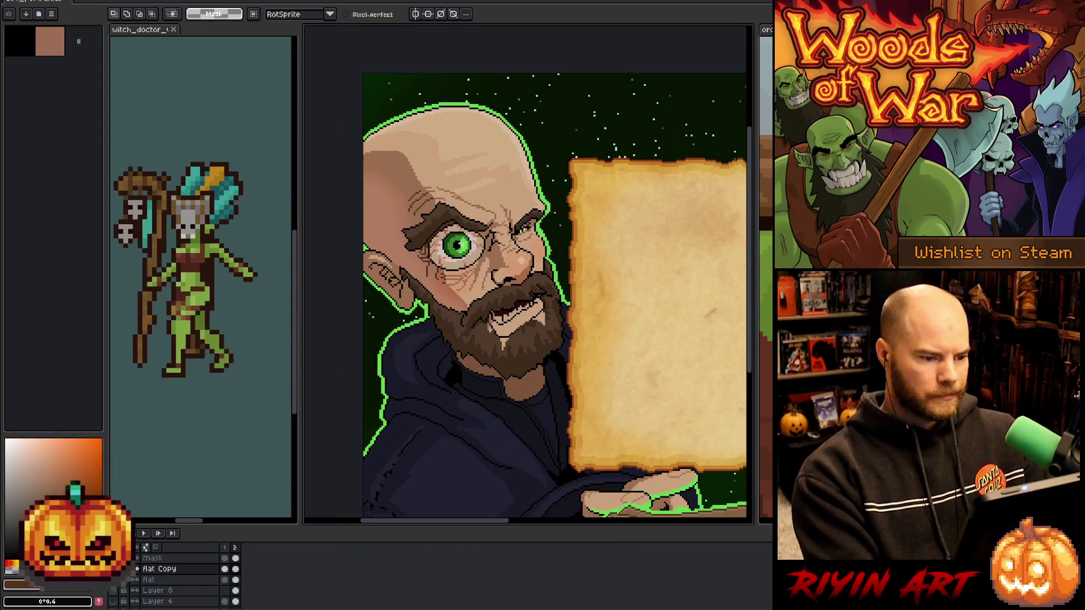
scroll(489, 233, "up", 5)
scroll(519, 302, "down", 5)
scroll(567, 325, "up", 5)
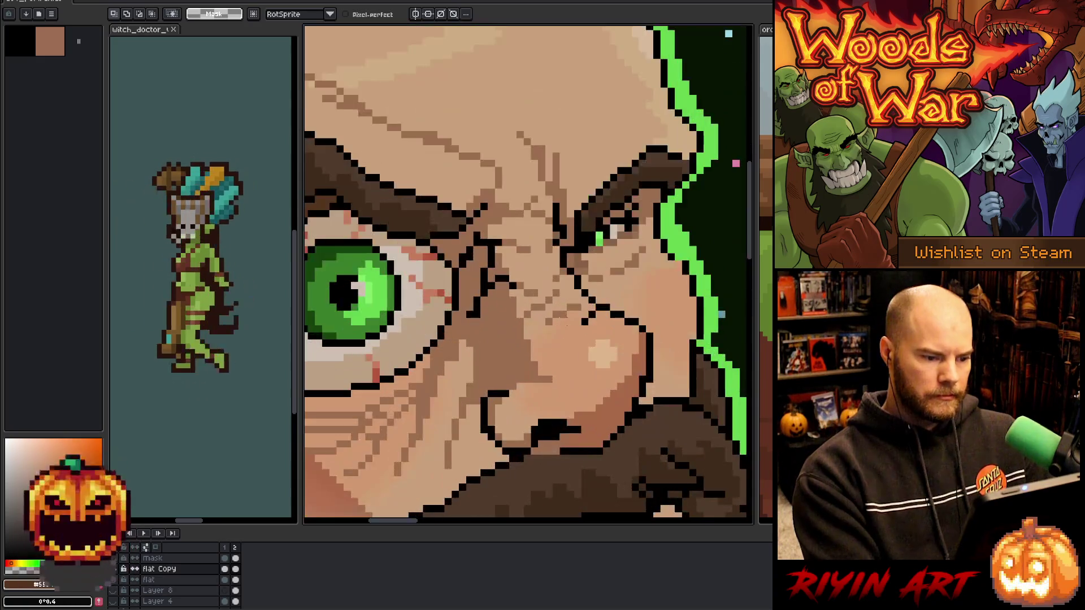
scroll(390, 407, "up", 2)
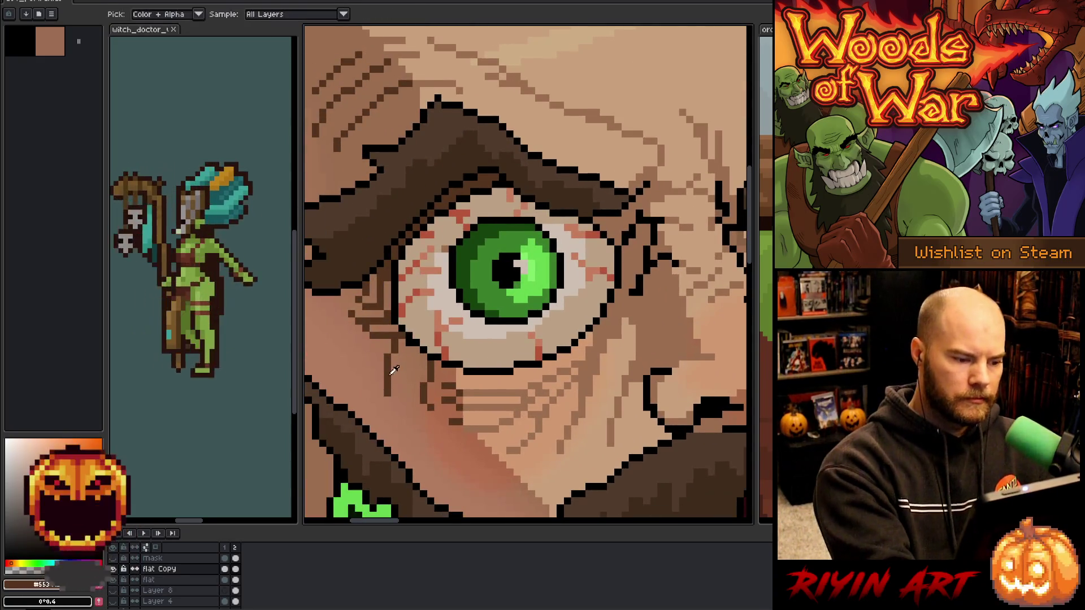
scroll(391, 407, "down", 2)
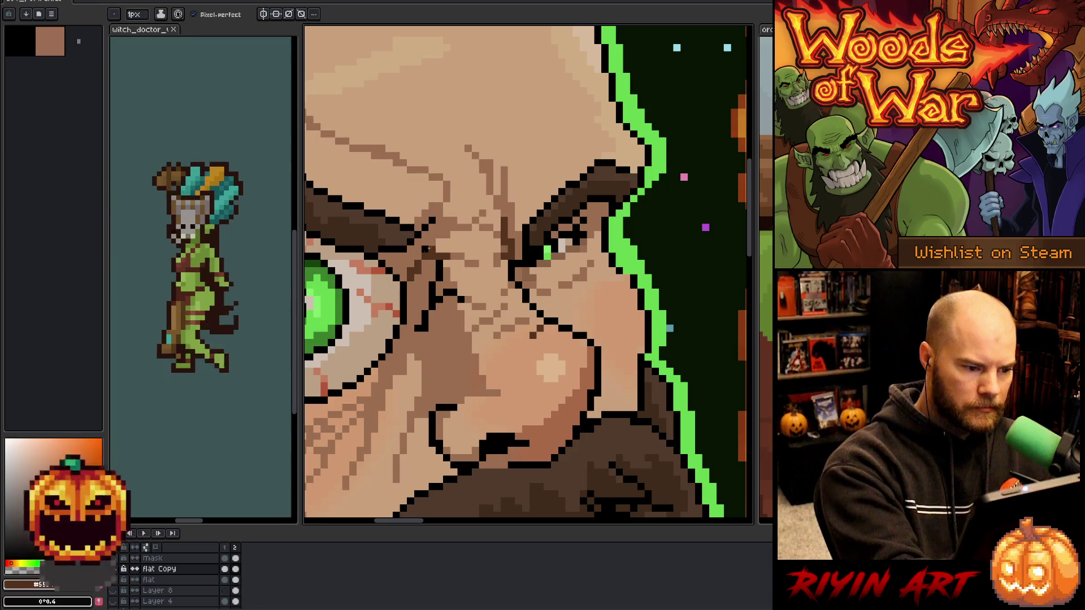
left_click_drag(440, 262, 441, 281)
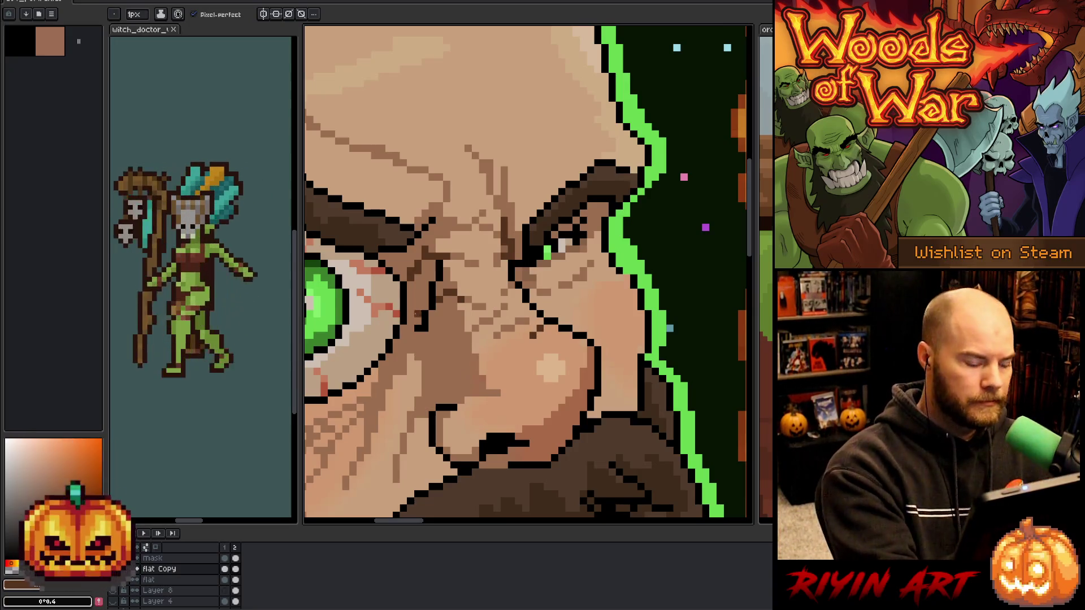
scroll(468, 378, "down", 5)
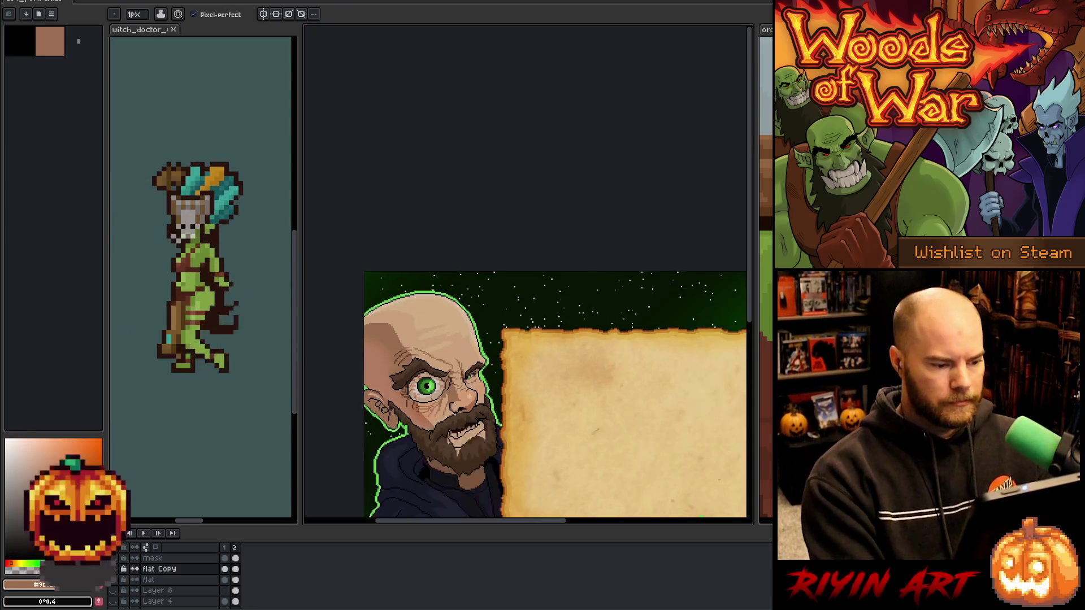
scroll(556, 310, "down", 3)
scroll(438, 354, "up", 3)
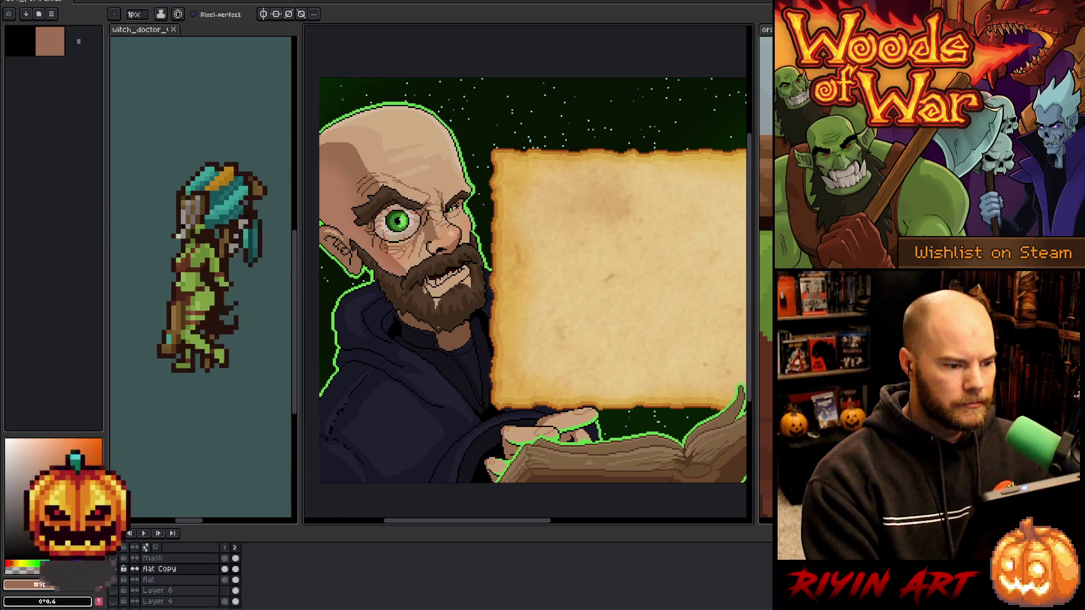
scroll(547, 401, "up", 5)
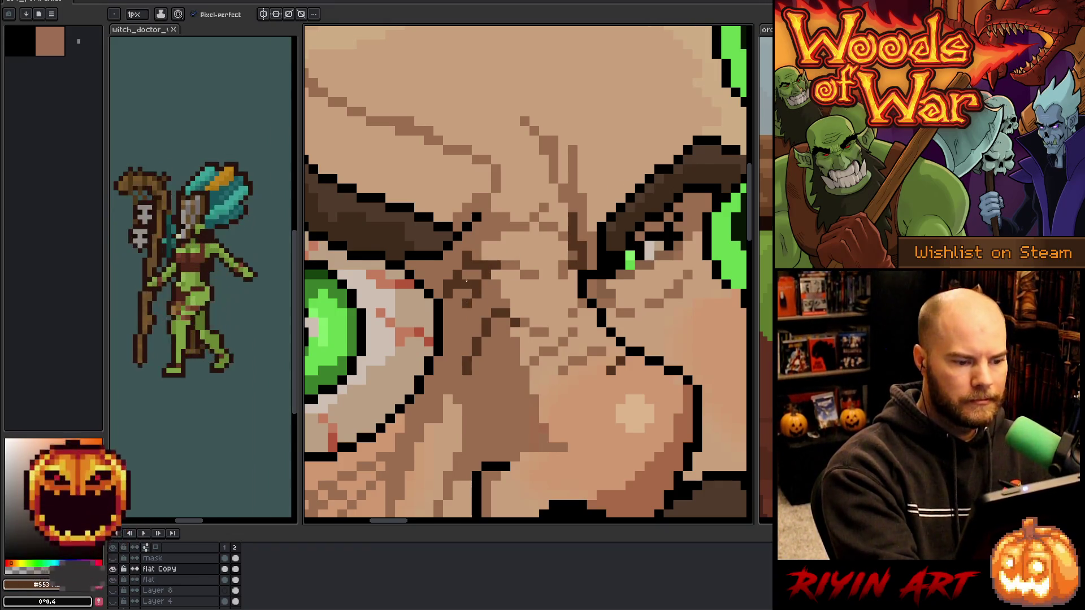
scroll(471, 295, "down", 5)
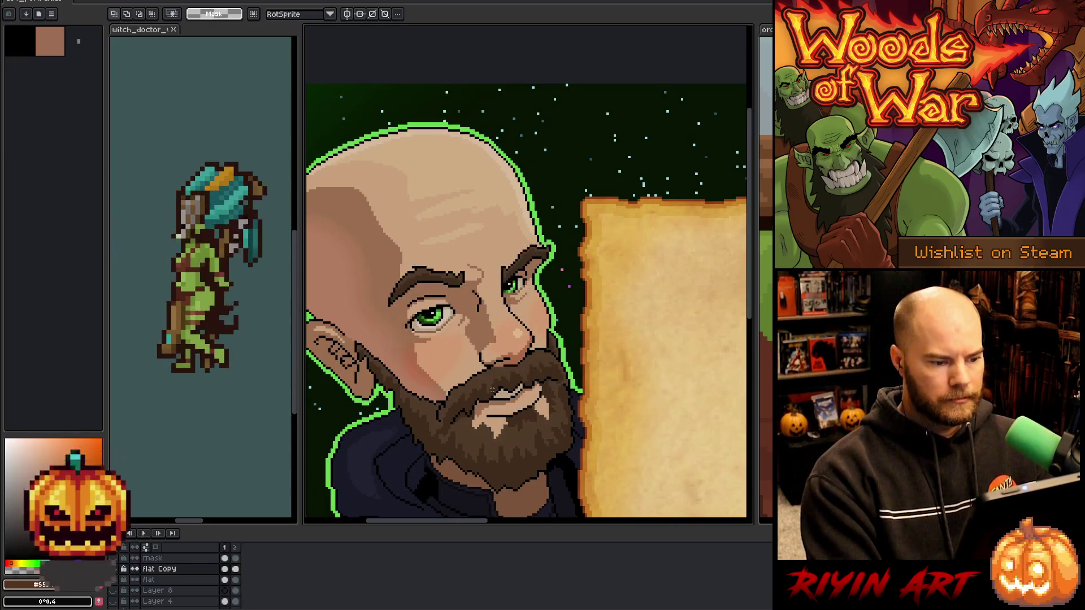
scroll(491, 378, "down", 1)
key("m")
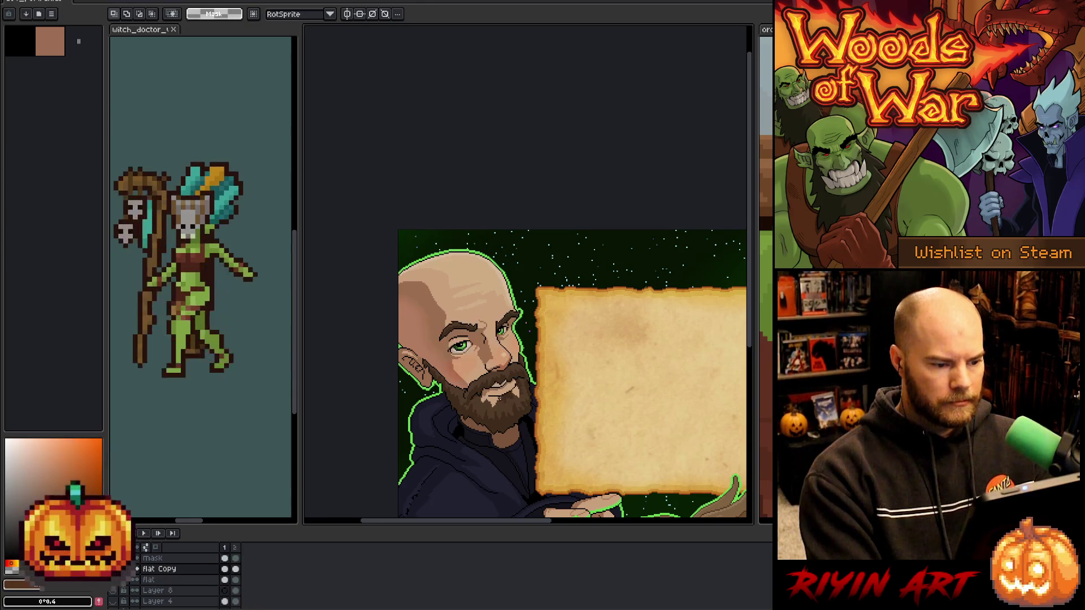
left_click_drag(508, 339, 429, 207)
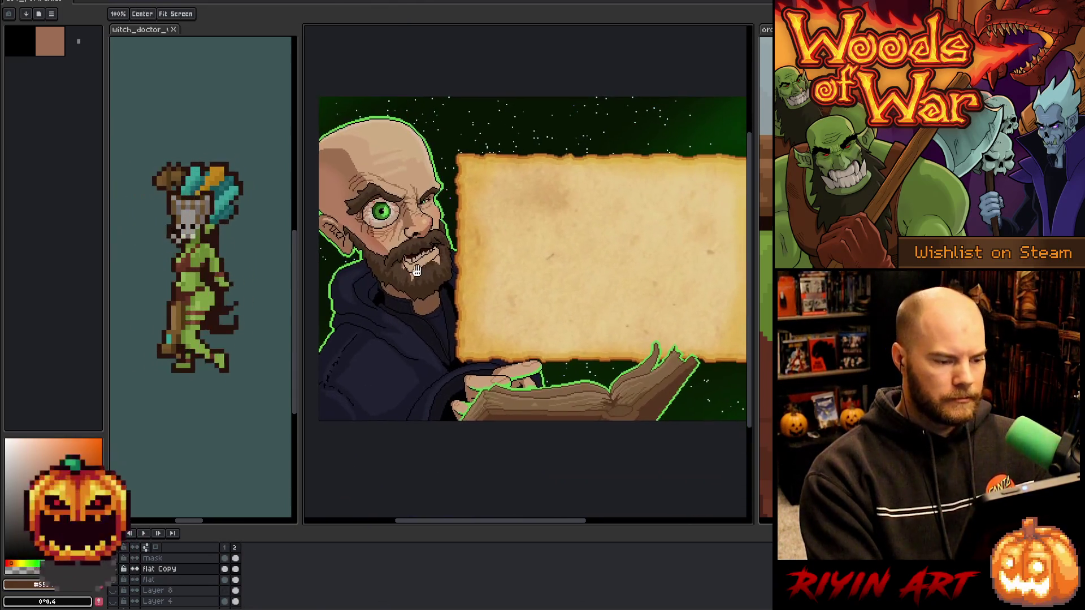
scroll(532, 260, "down", 1)
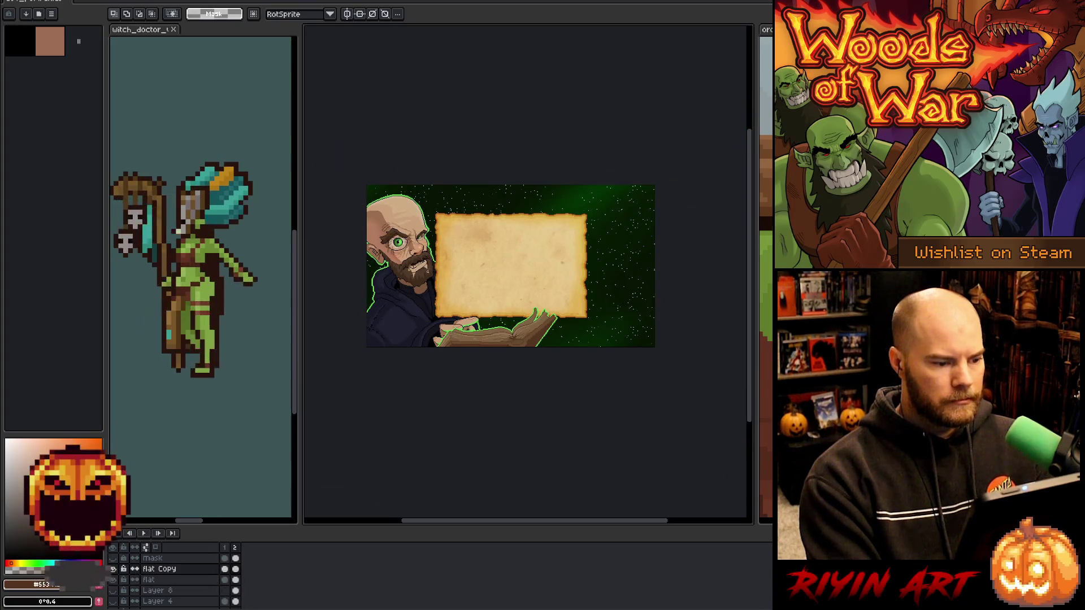
scroll(532, 260, "up", 1)
scroll(531, 260, "down", 1)
scroll(531, 260, "up", 2)
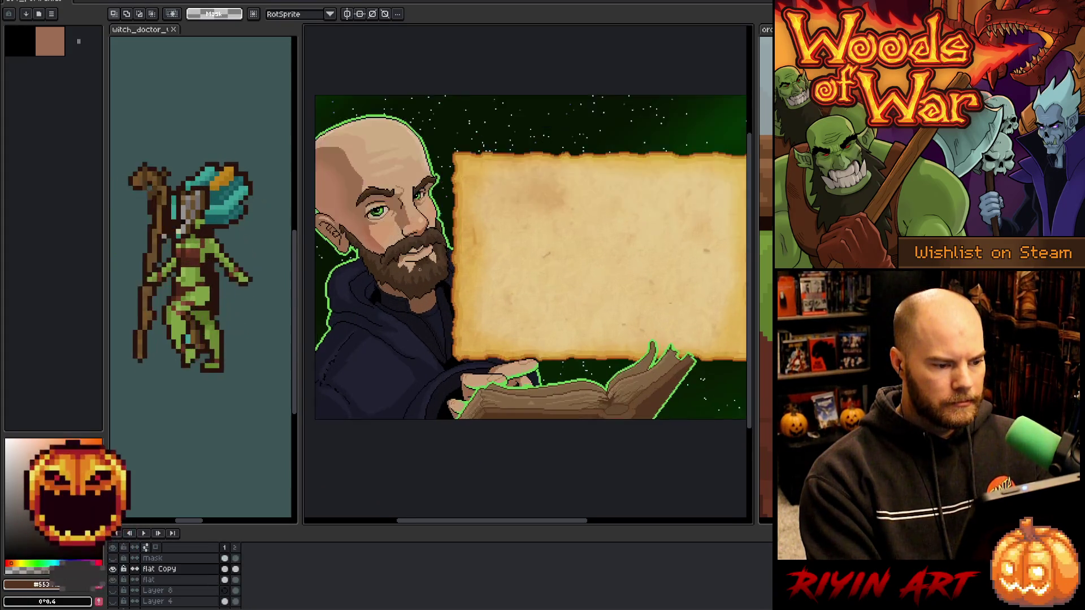
scroll(532, 260, "down", 1)
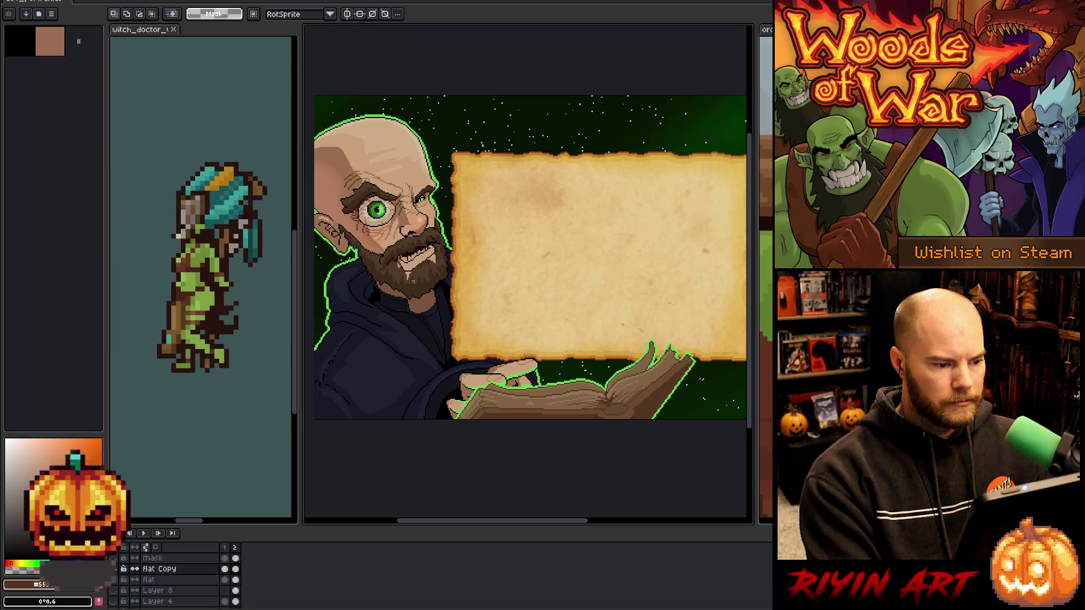
scroll(413, 281, "up", 3)
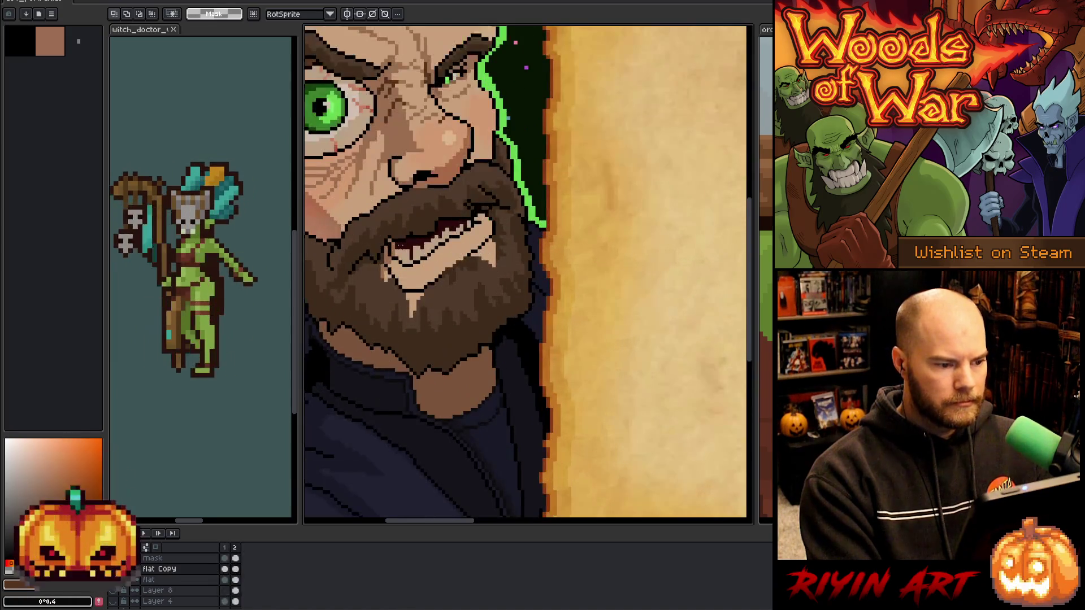
scroll(398, 202, "up", 2)
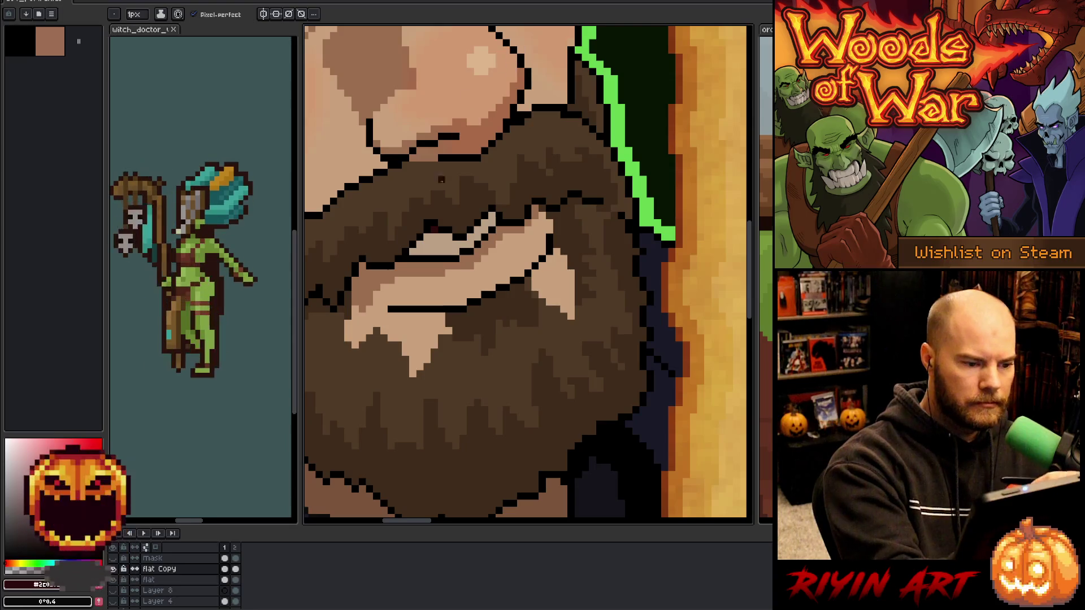
left_click(492, 373, "alt")
scroll(493, 373, "down", 5)
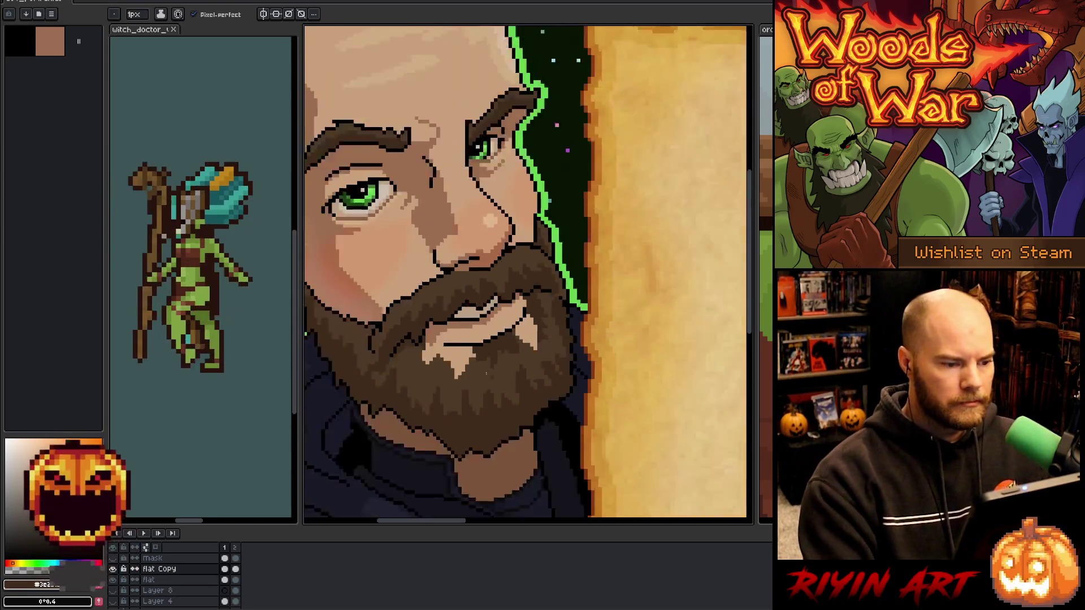
mouse_move(493, 373)
left_mouse_down()
mouse_move(516, 416)
mouse_move(445, 240)
left_mouse_up()
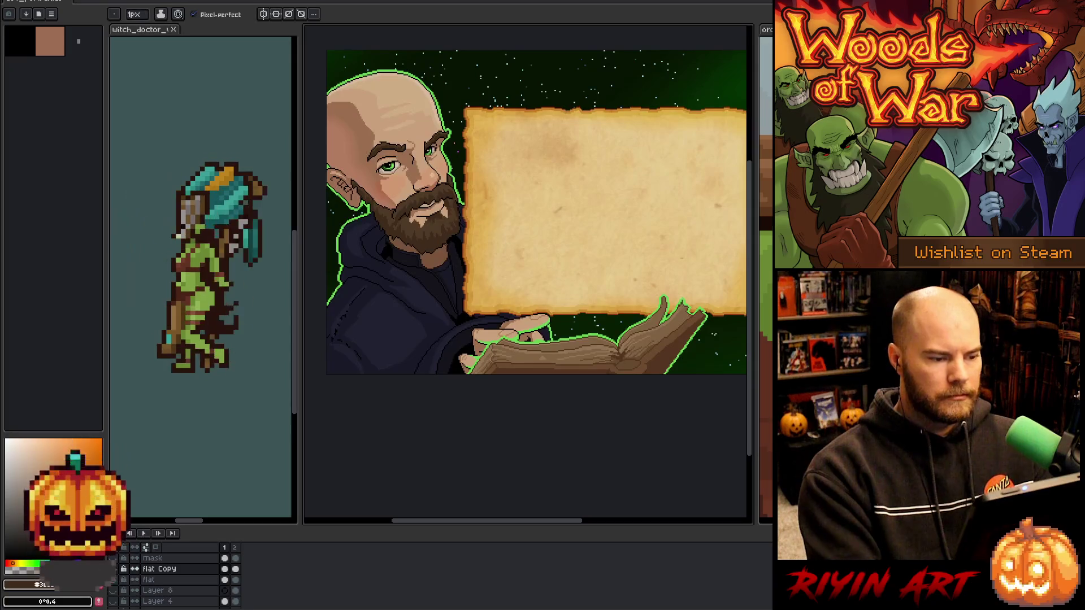
scroll(445, 240, "down", 1)
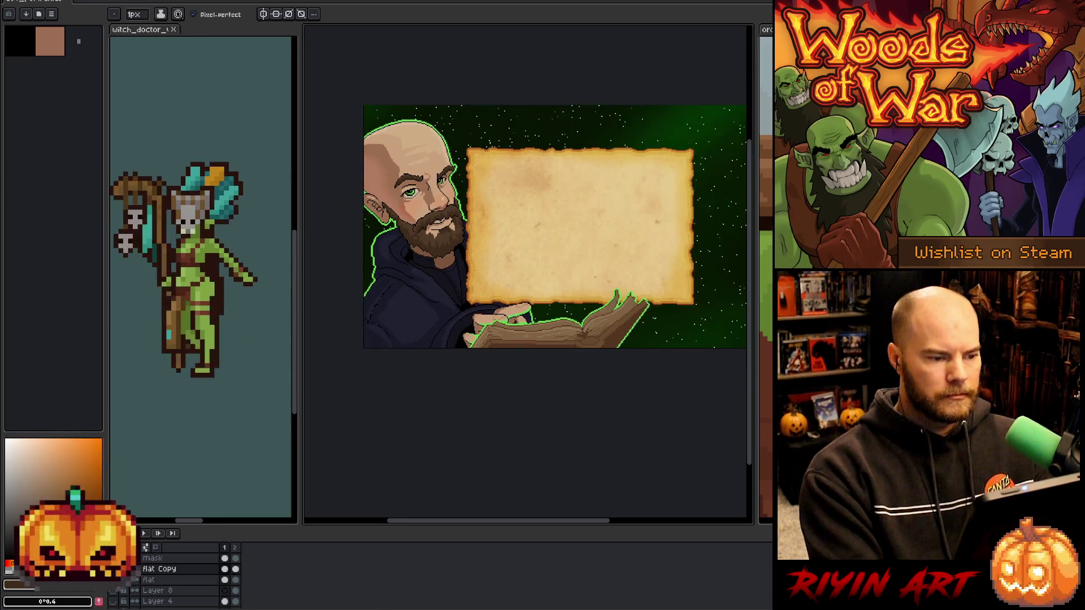
scroll(445, 241, "up", 1)
mouse_move(463, 266)
left_mouse_down()
mouse_move(483, 278)
mouse_move(458, 321)
left_mouse_up()
scroll(458, 321, "down", 1)
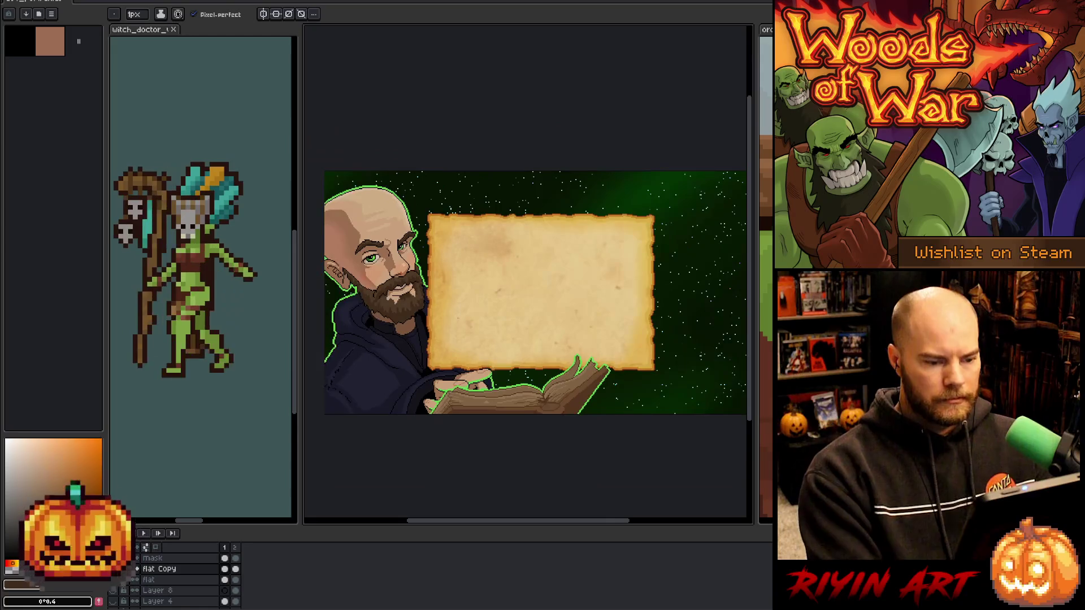
key("g")
scroll(316, 133, "up", 3)
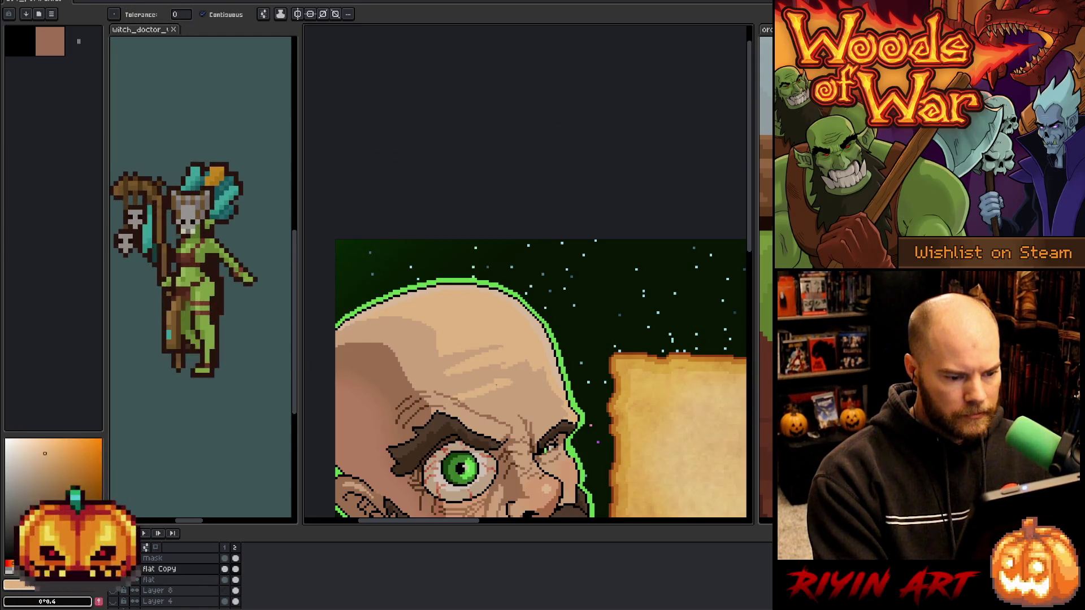
Zoom into the scalp and sample its skin tone for the Paint Bucket.
scroll(497, 384, "down", 5)
scroll(526, 404, "up", 3)
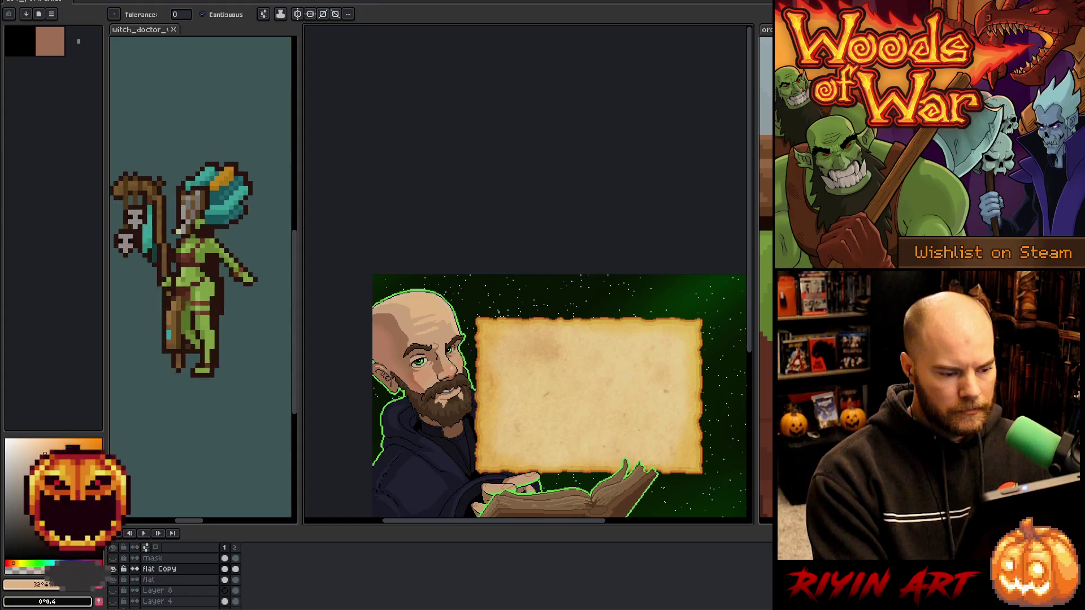
scroll(442, 320, "up", 5)
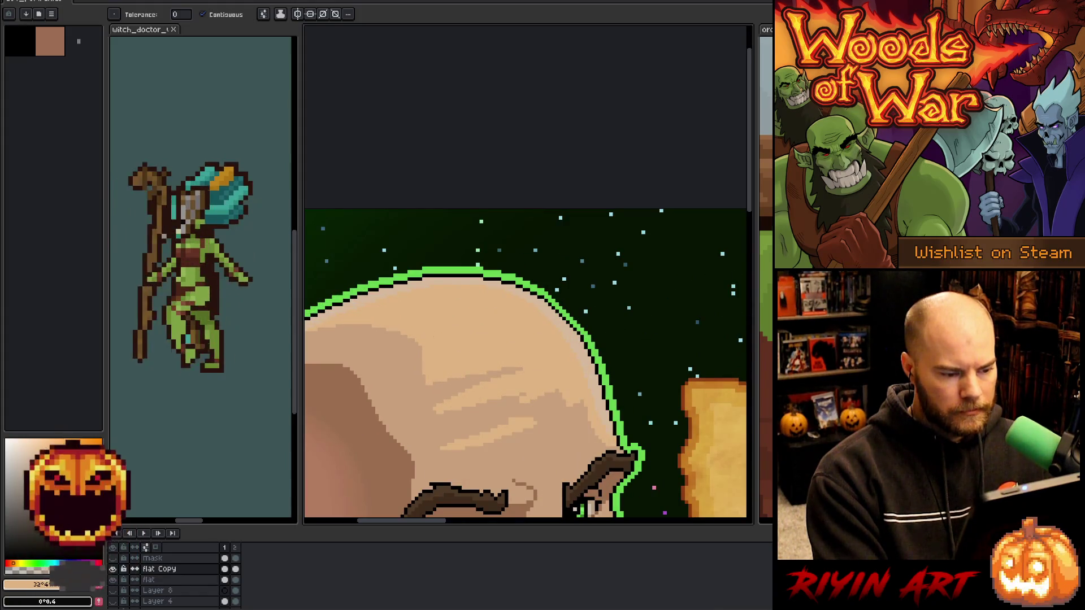
key("i")
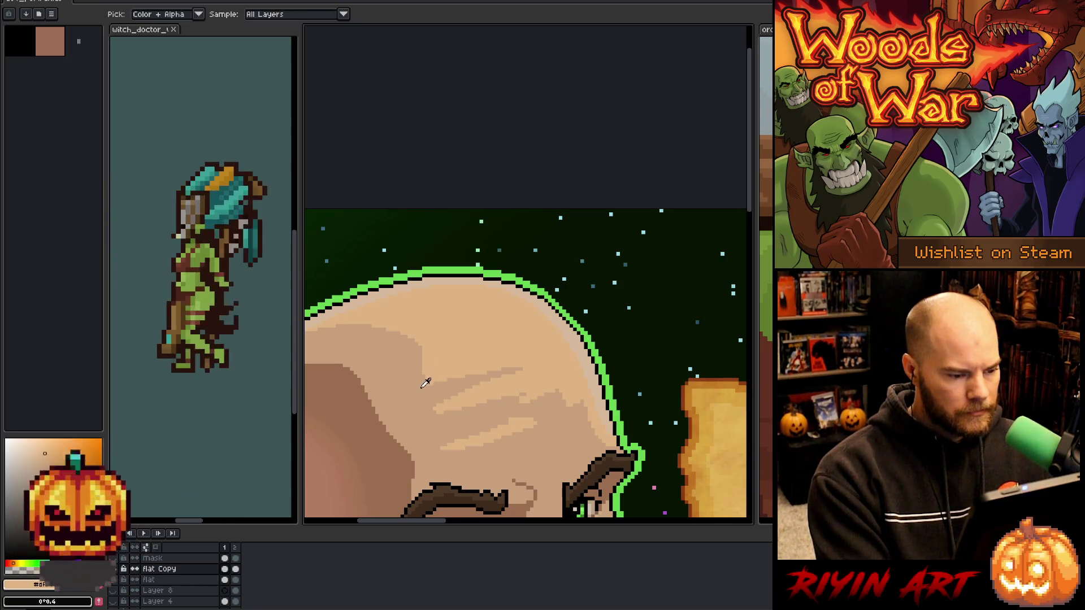
left_click(425, 384)
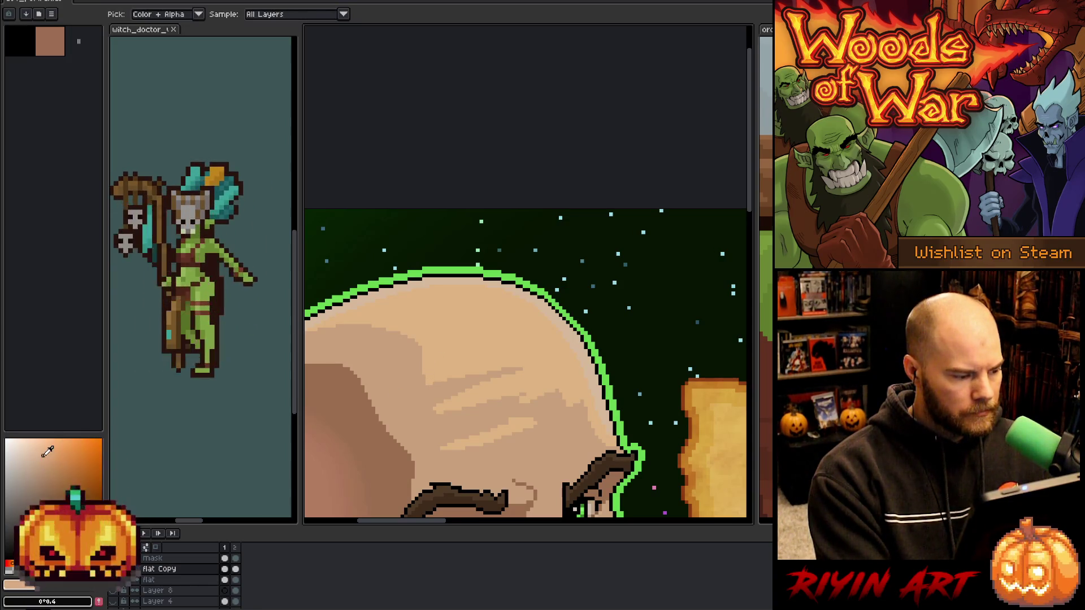
key("w")
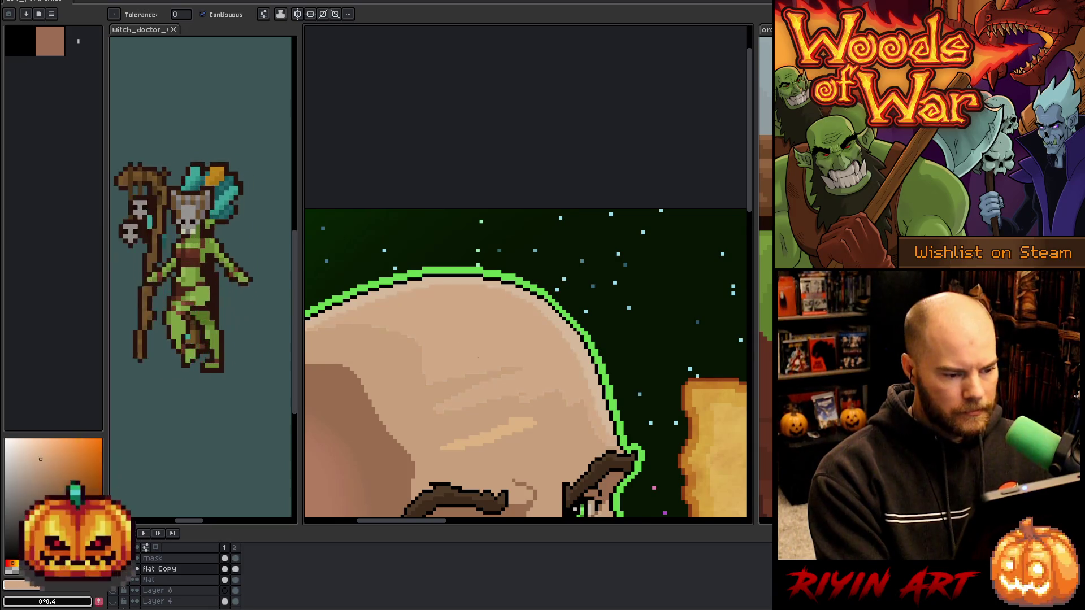
scroll(509, 430, "down", 2)
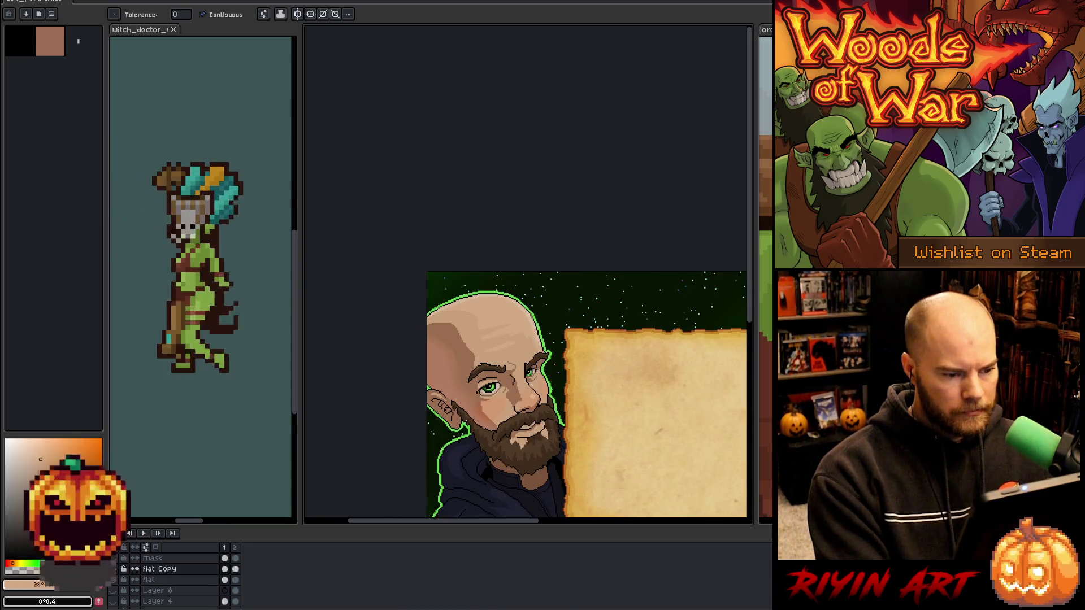
scroll(492, 343, "up", 2)
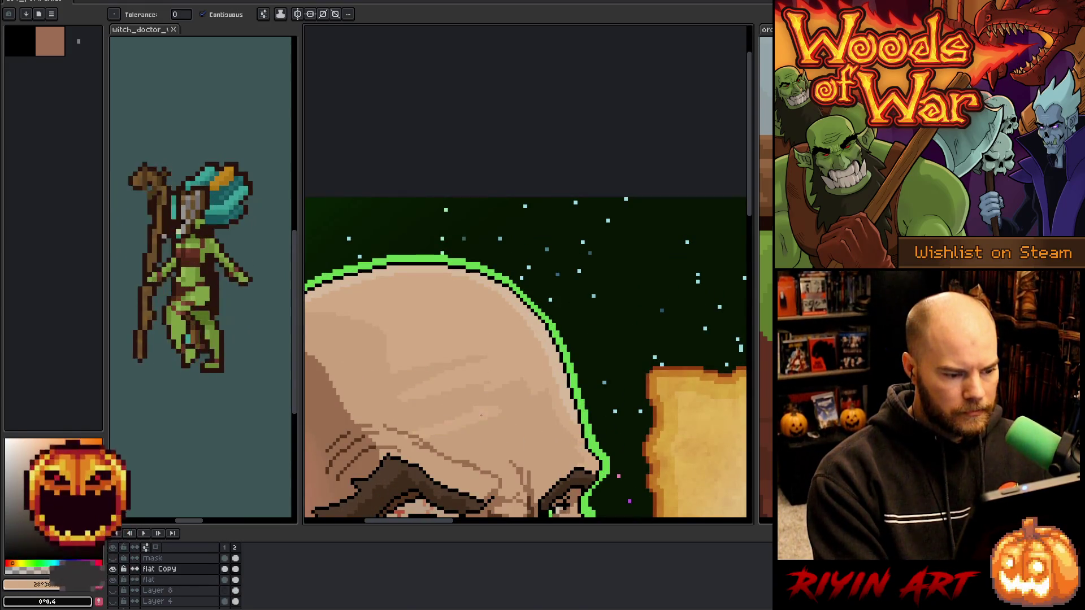
scroll(397, 438, "up", 3)
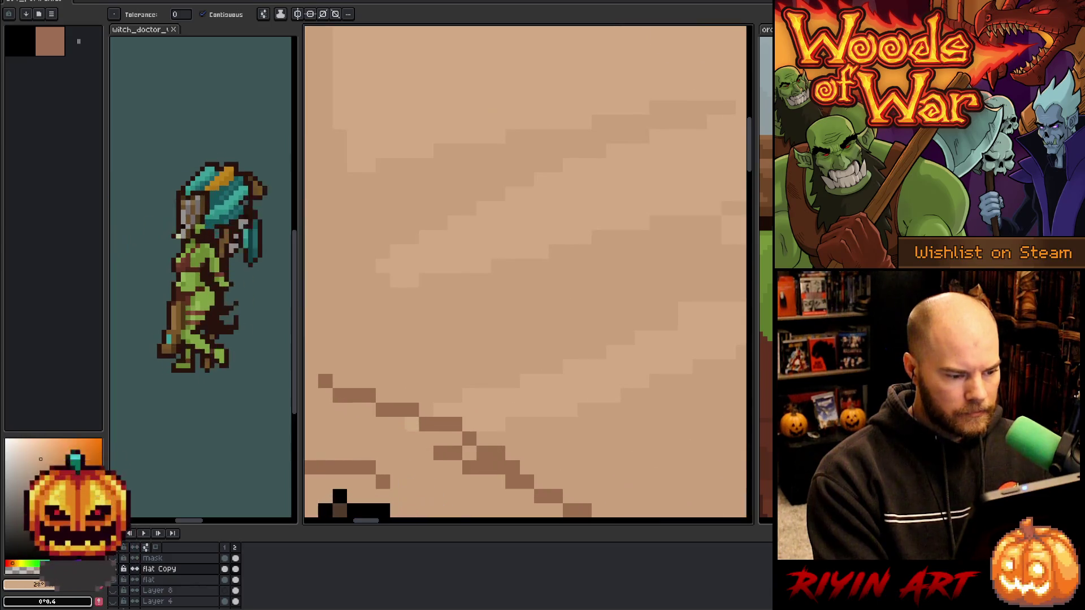
Repaint the scalp's light streaks with the sampled skin tone using the Pencil and Paint Bucket.
key("b")
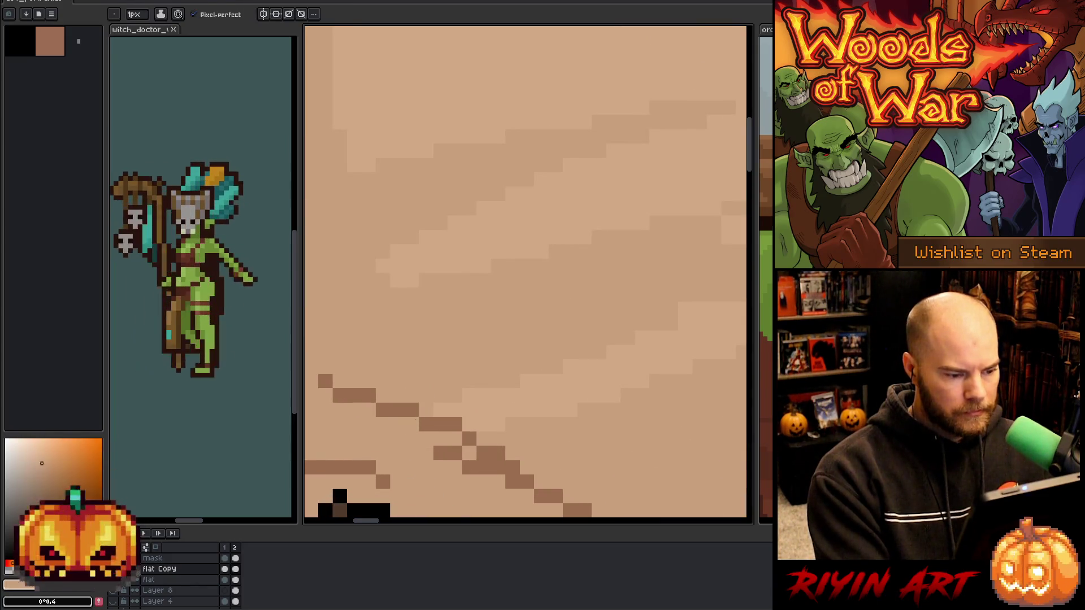
scroll(414, 422, "down", 3)
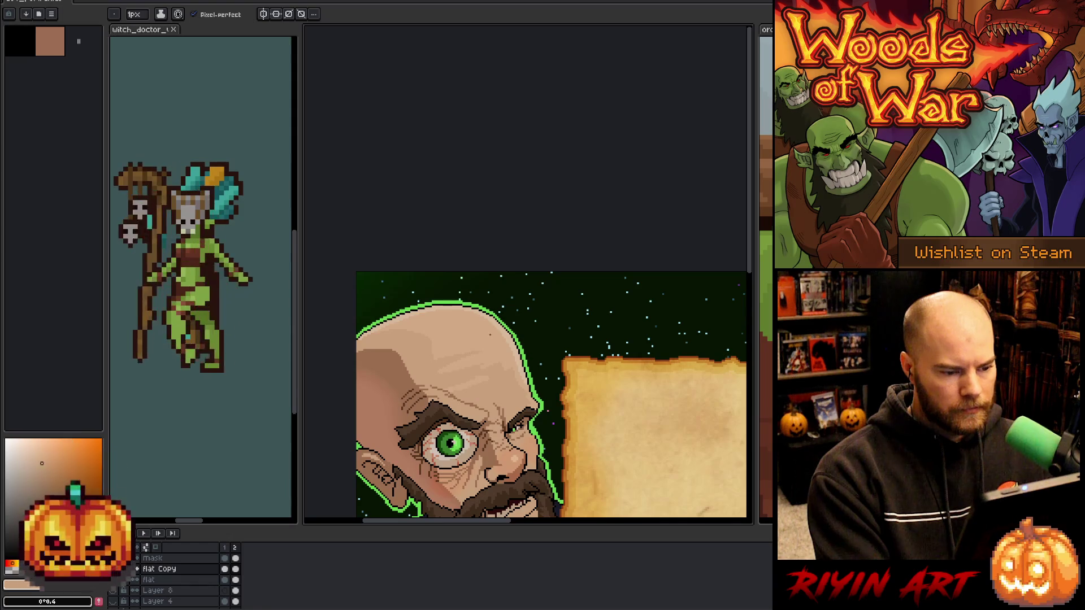
key("i")
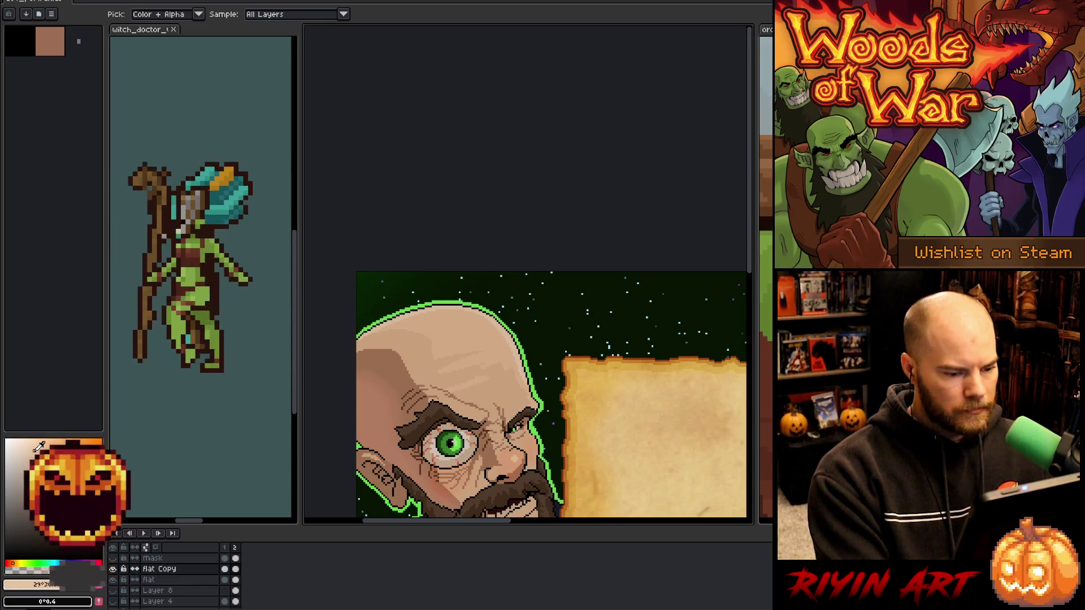
key("w")
scroll(519, 345, "up", 5)
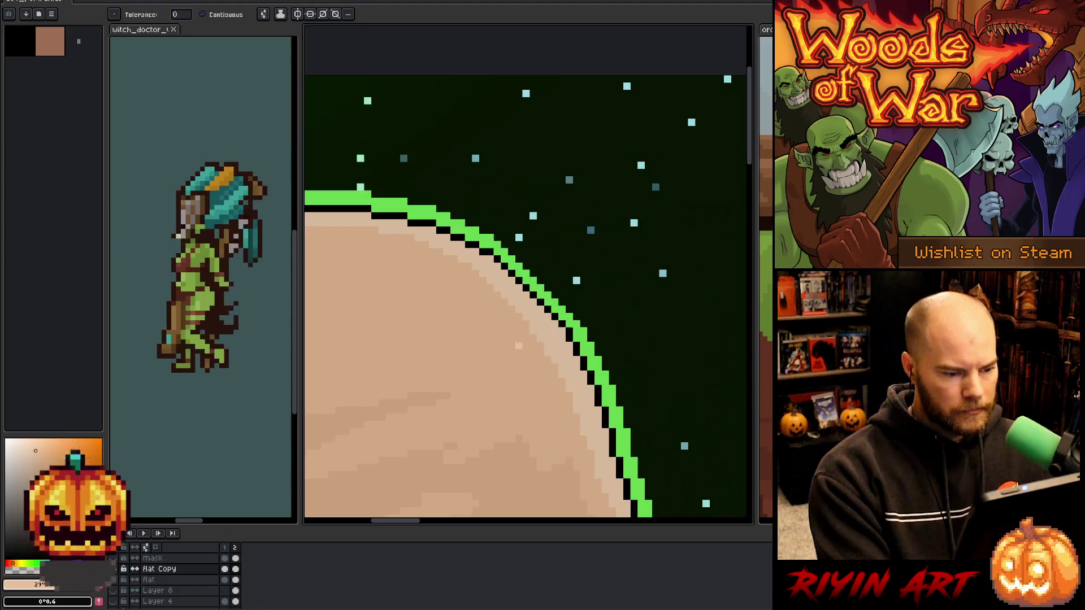
scroll(552, 350, "down", 3)
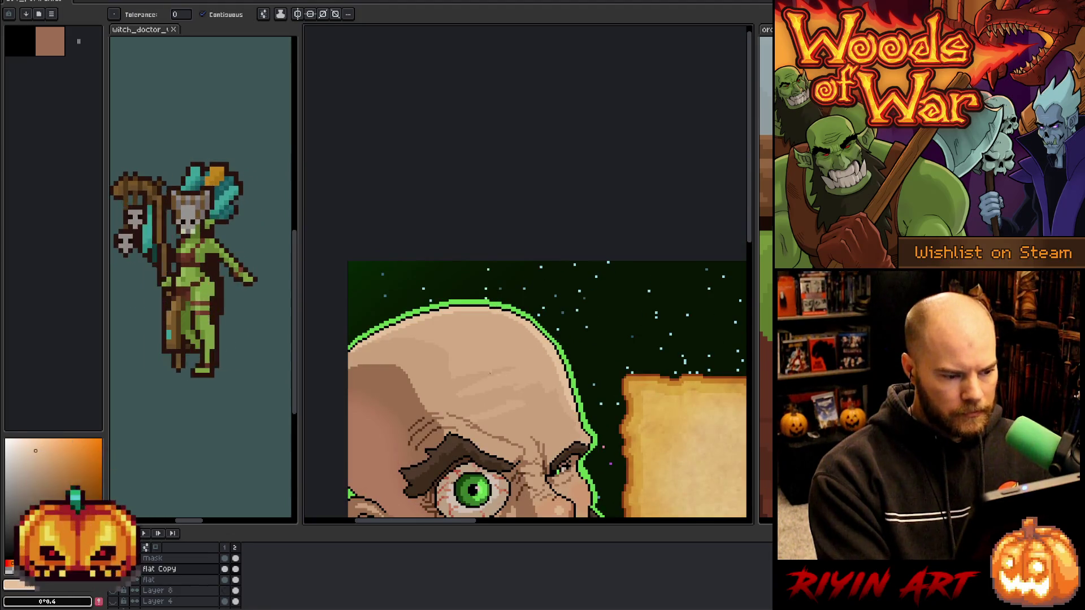
key("Left")
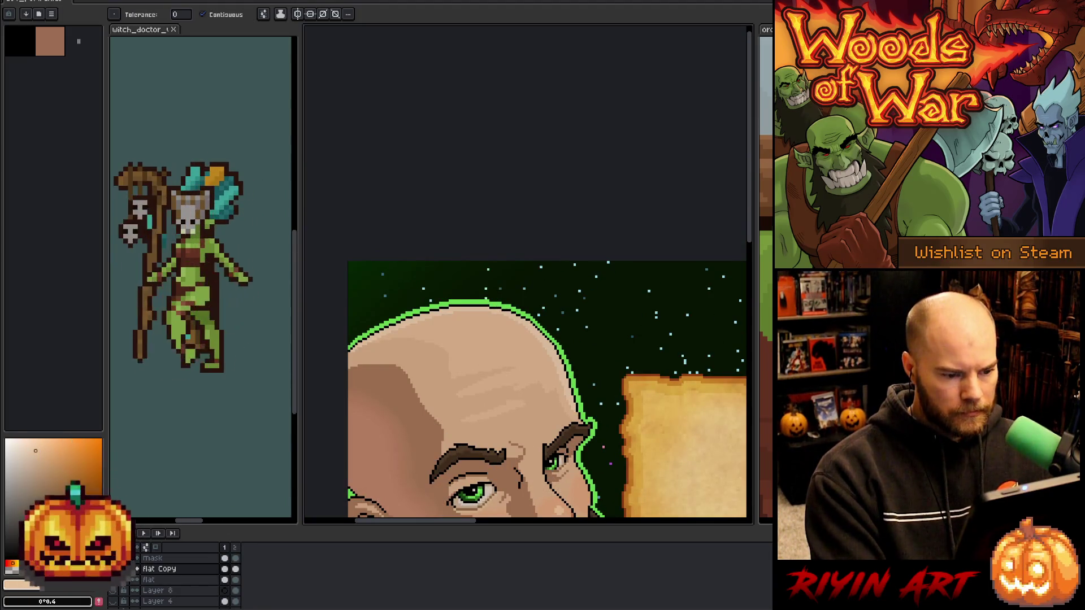
scroll(558, 439, "down", 3)
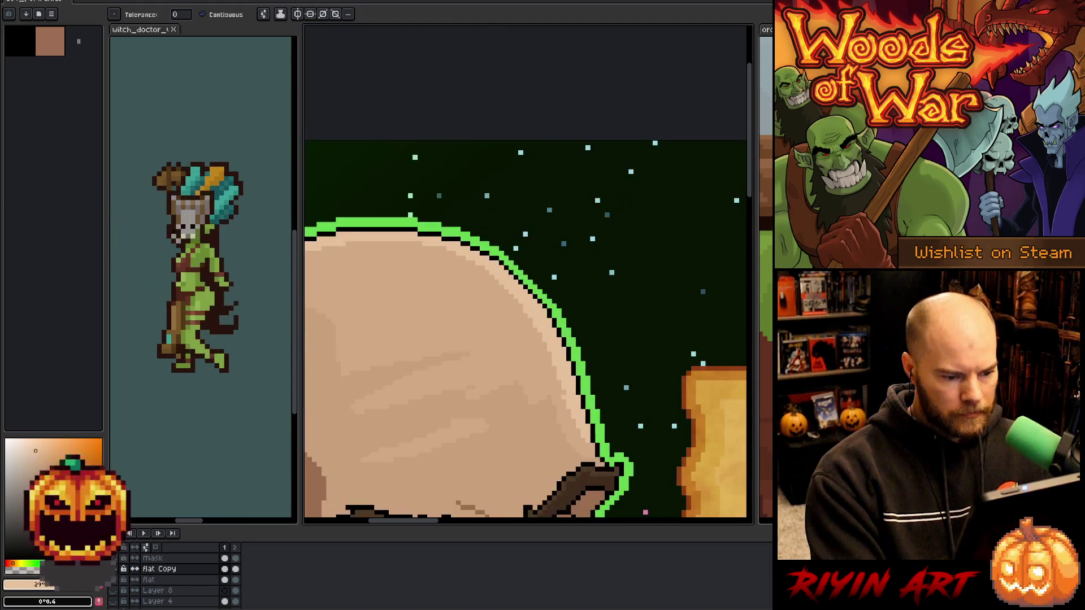
Pan the portrait up and left to bring the eye into view.
key("space")
scroll(558, 439, "down", 2)
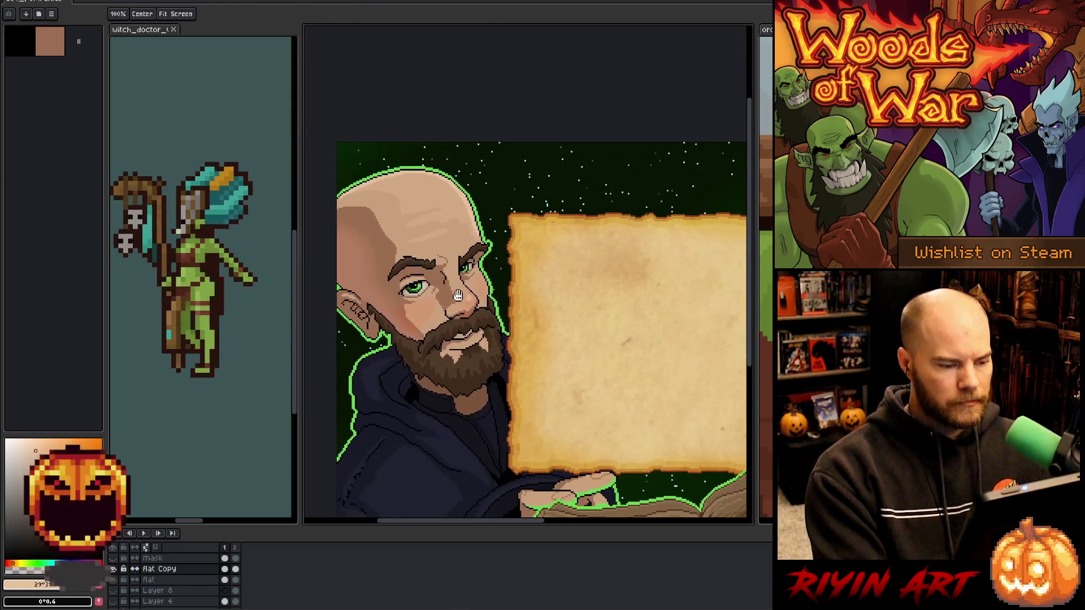
scroll(568, 345, "down", 1)
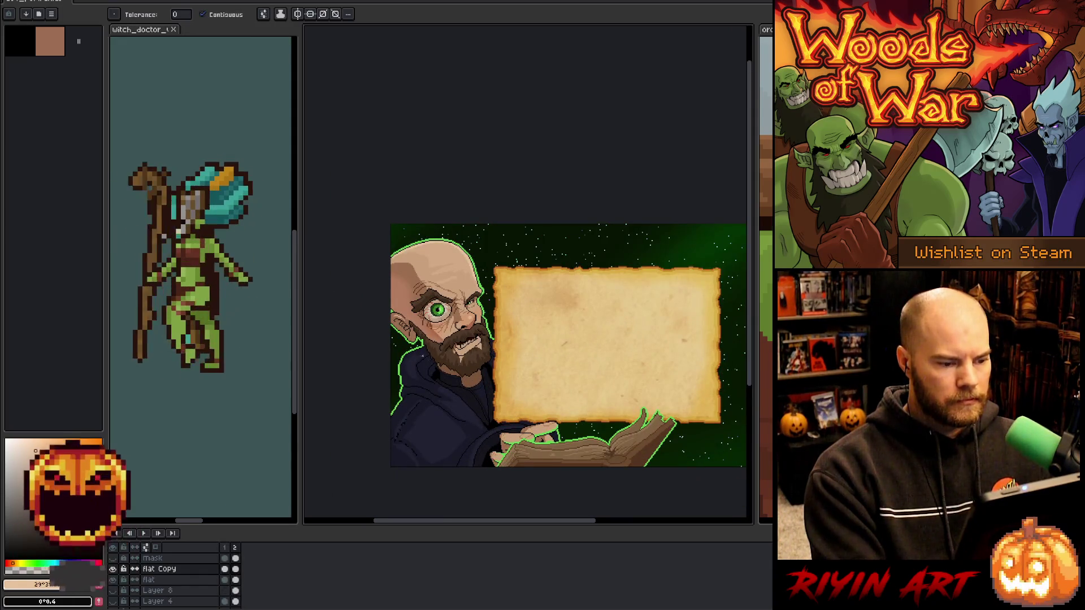
key("space")
left_click_drag(466, 379, 451, 351)
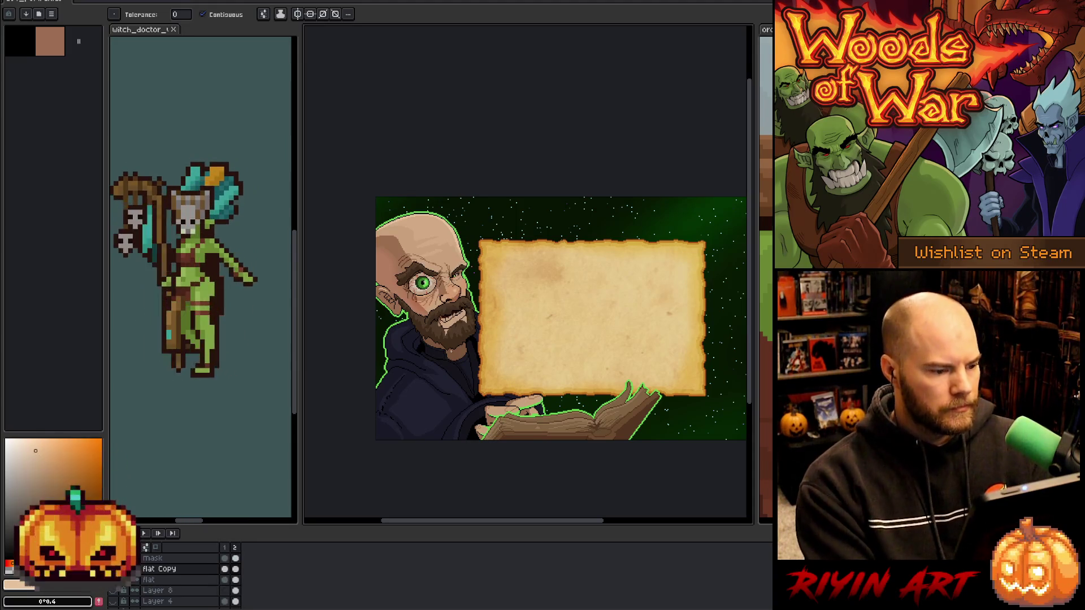
key("v")
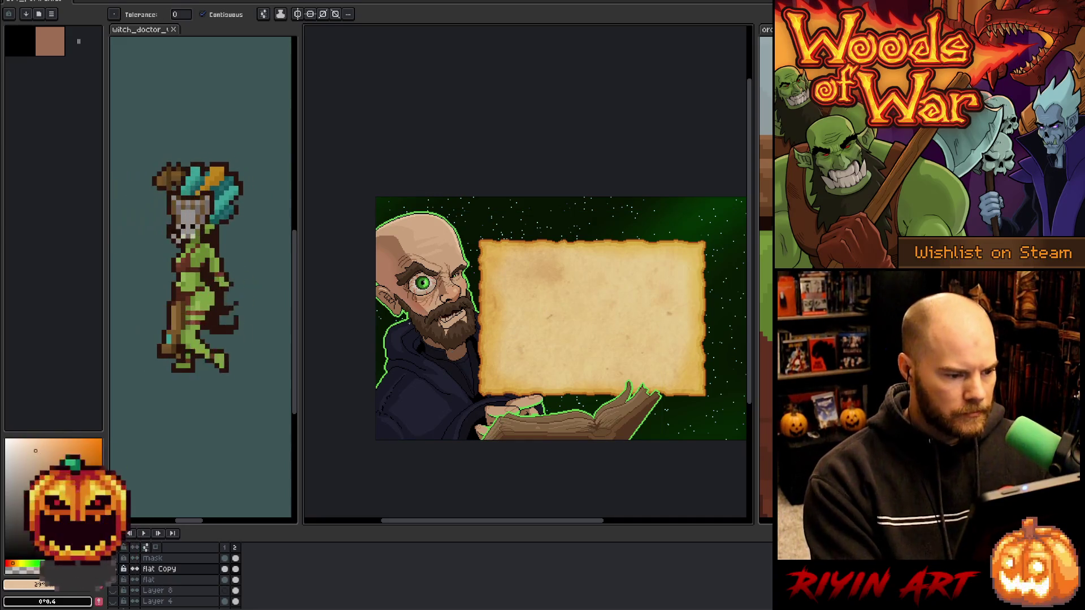
scroll(428, 320, "up", 5)
scroll(428, 320, "up", 2)
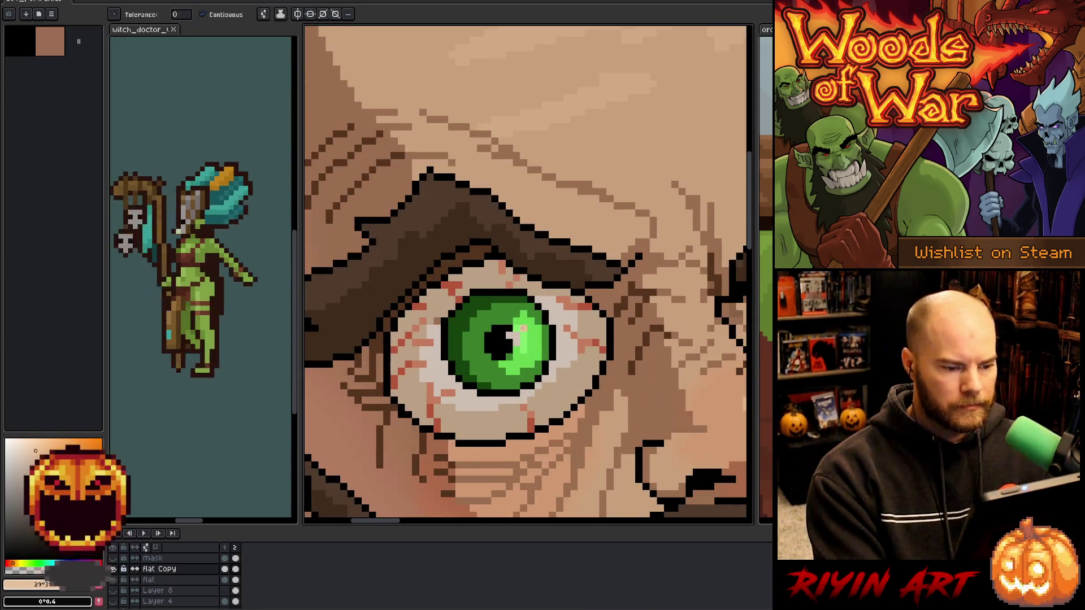
Select the green iris with an ellipse, then commit it and clear the selection.
key("m")
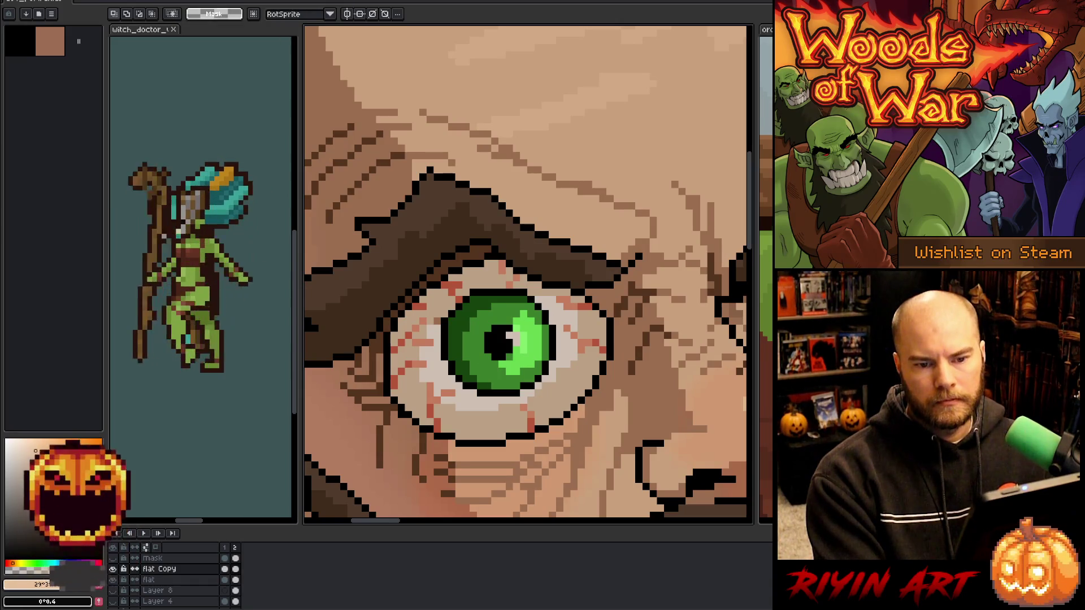
left_click_drag(435, 277, 562, 403)
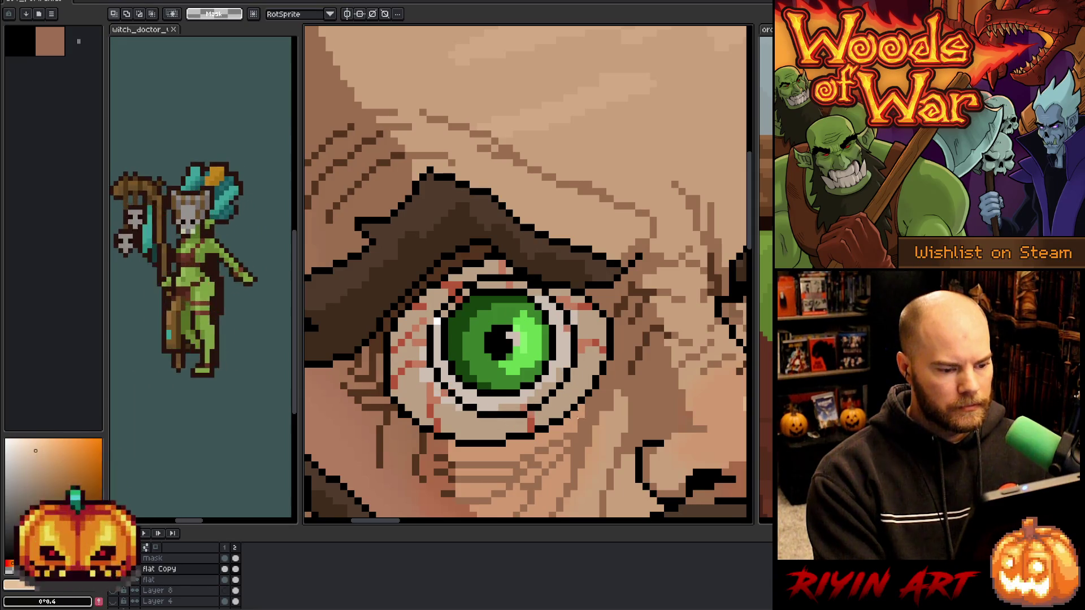
key("w")
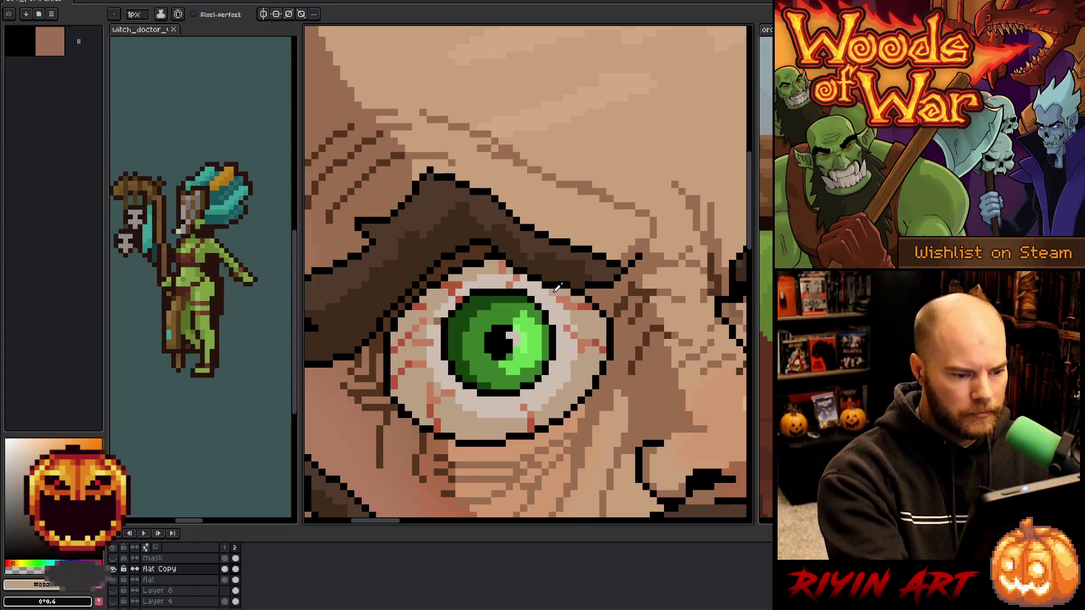
key("b")
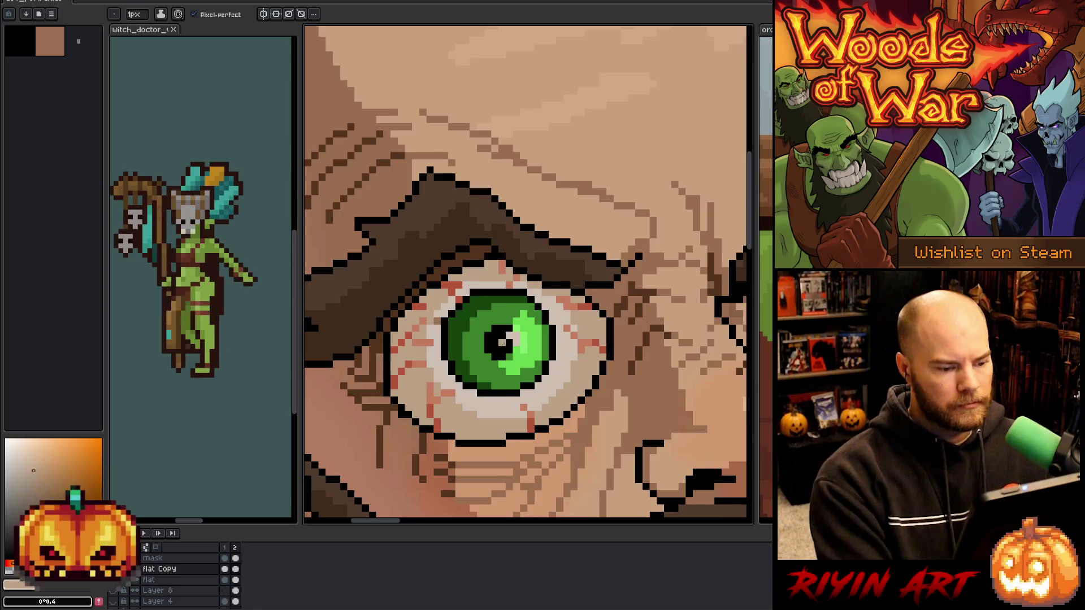
Zoom out to check the eye against the whole portrait, then zoom back in.
scroll(502, 342, "down", 5)
scroll(491, 347, "up", 1)
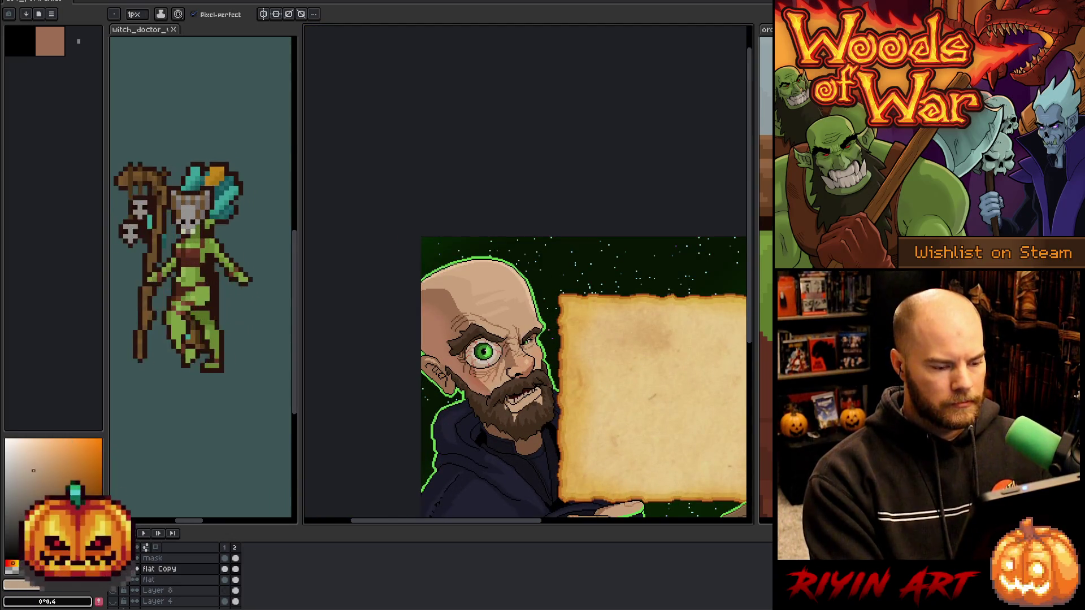
scroll(485, 354, "up", 4)
scroll(487, 360, "down", 4)
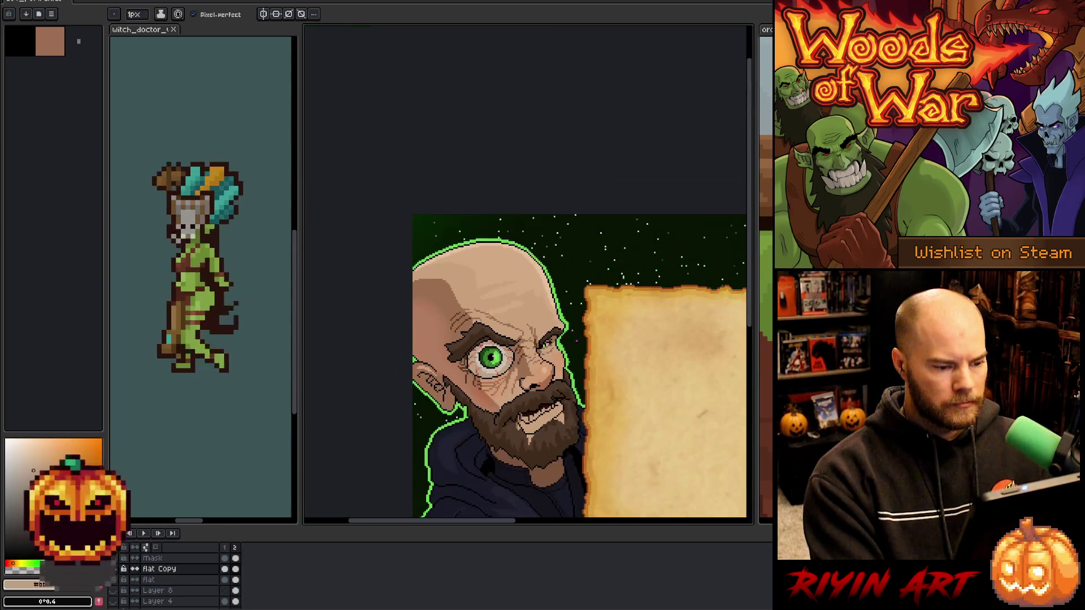
scroll(492, 360, "up", 2)
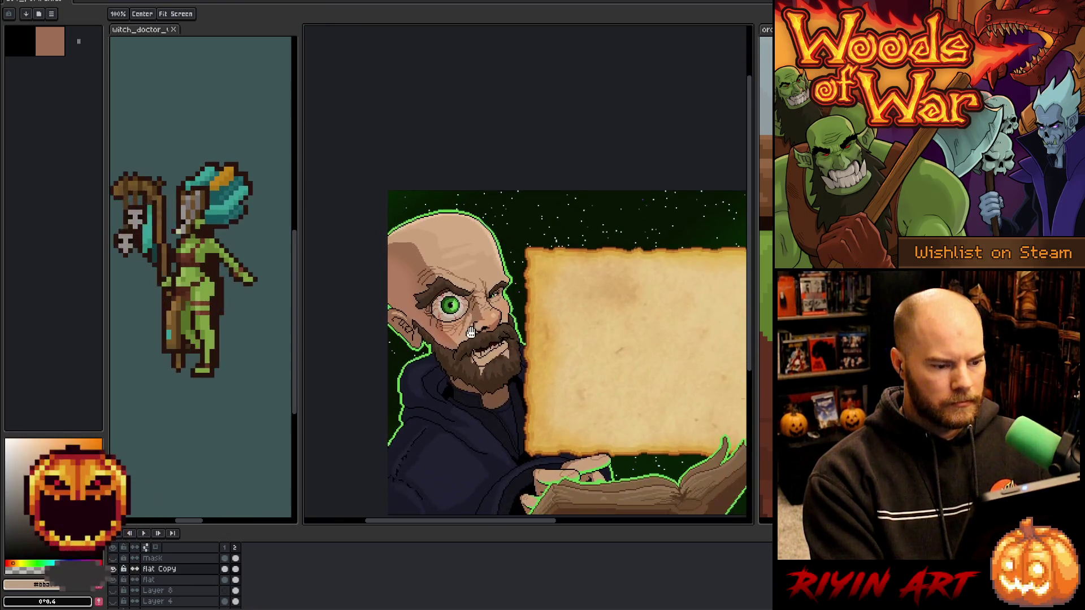
scroll(449, 302, "up", 3)
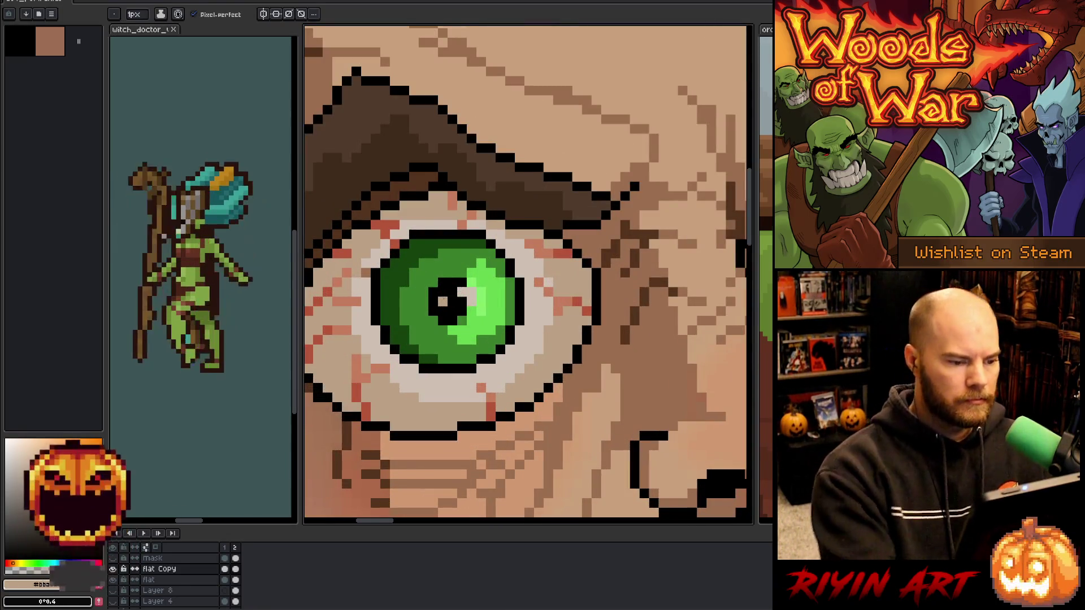
Paint bright green highlight pixels along the bottom of the iris.
key("i")
left_click(462, 307)
key("b")
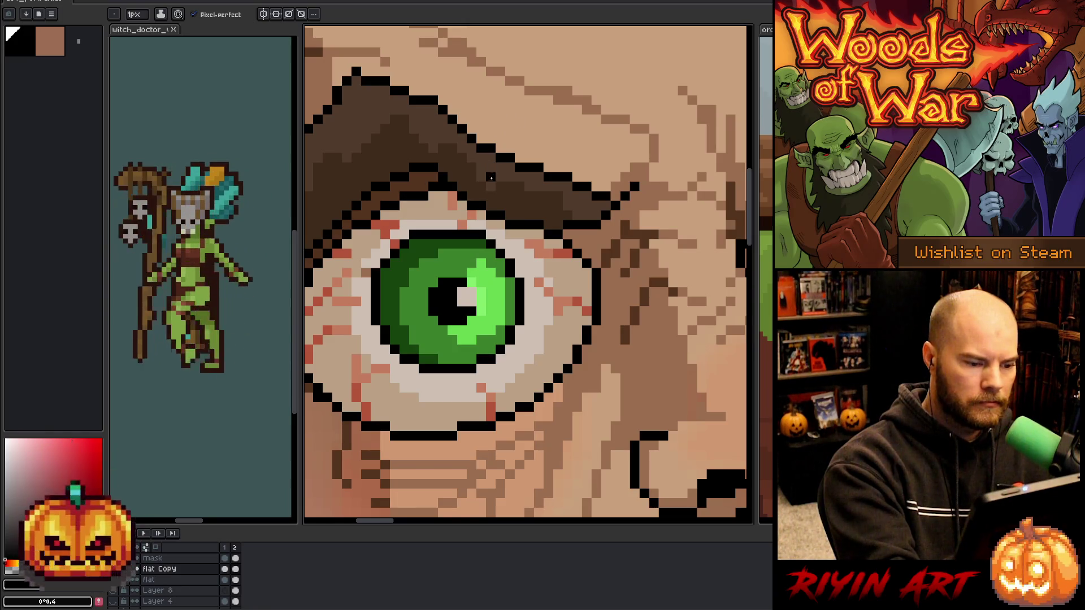
left_click(482, 253, "alt")
left_click(453, 340)
left_click(442, 339)
left_click(429, 333, "alt")
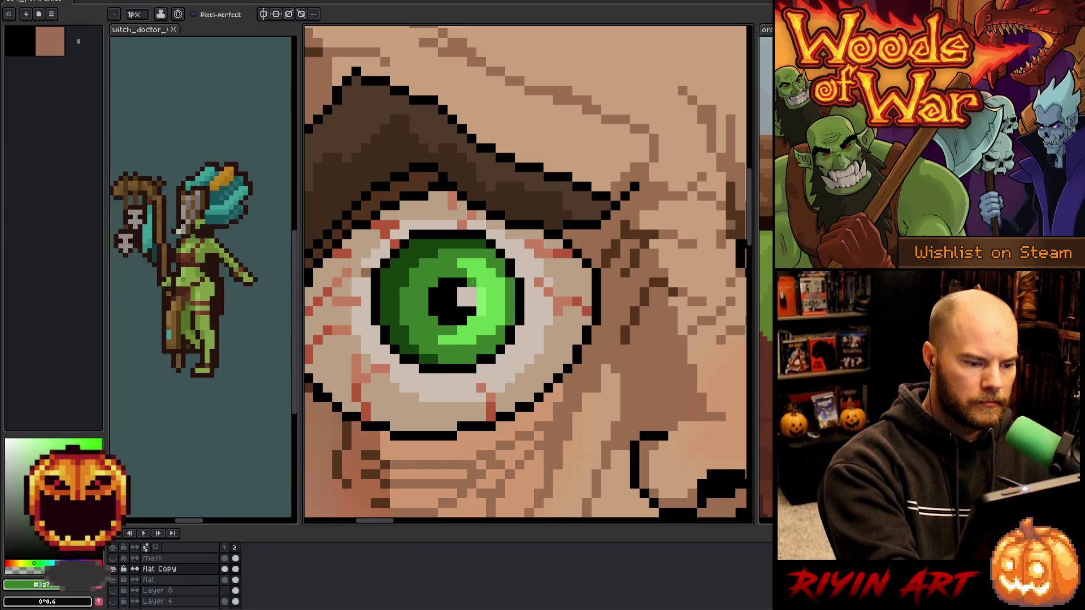
Sample lighter and darker iris greens and save the portrait with Ctrl+S.
key("alt")
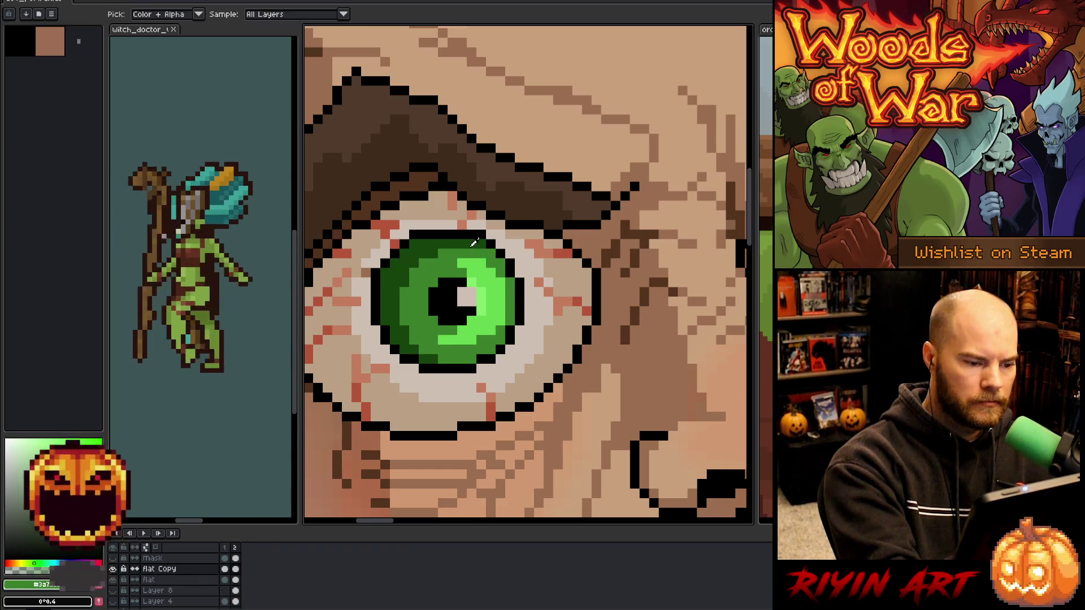
left_click(474, 243, "alt")
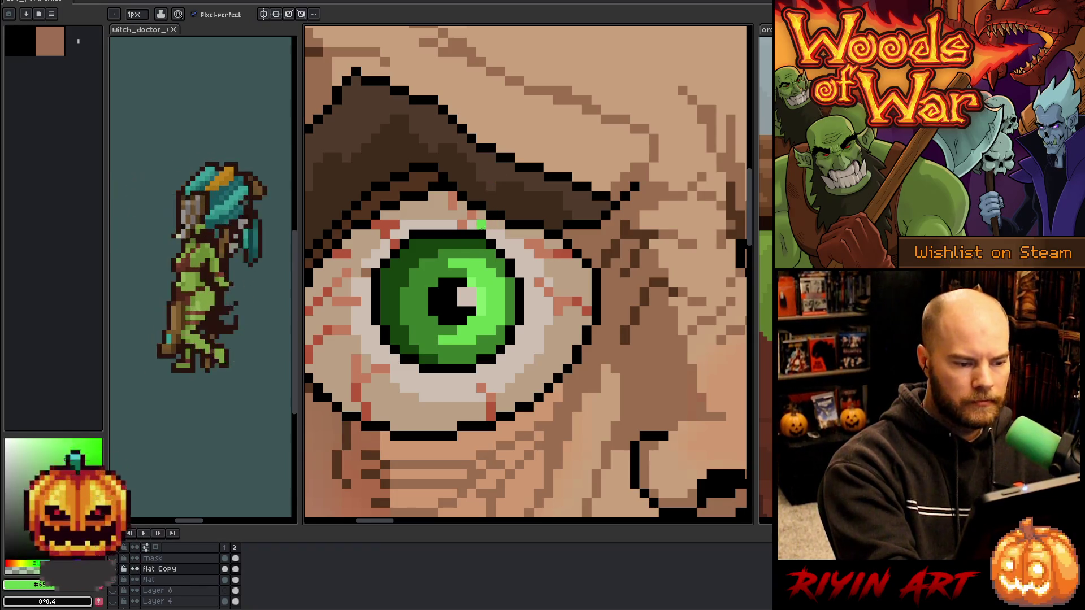
left_click(434, 357, "alt")
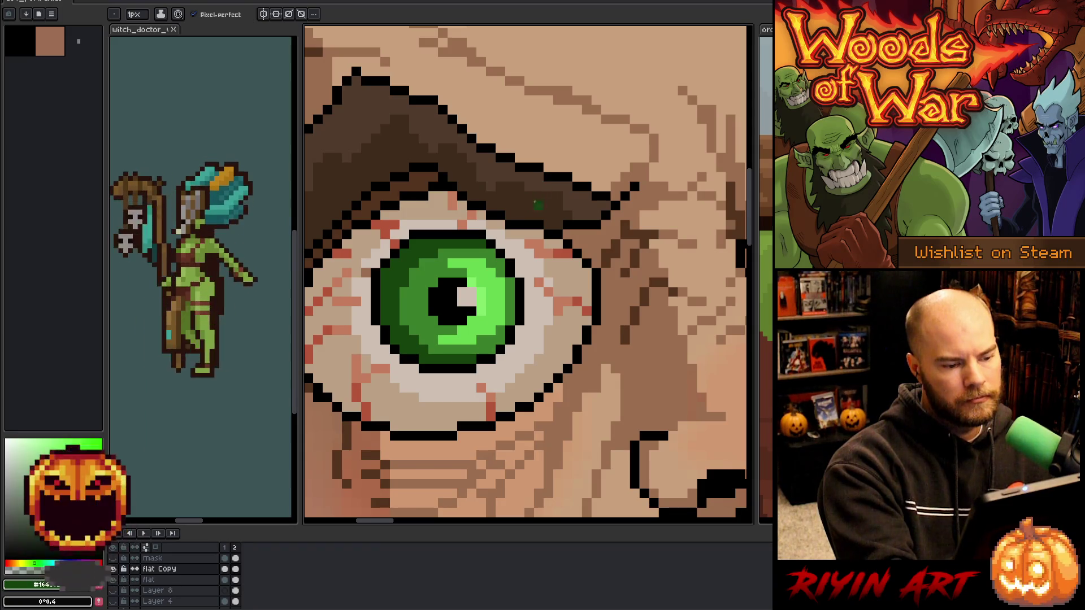
key("ctrl+s")
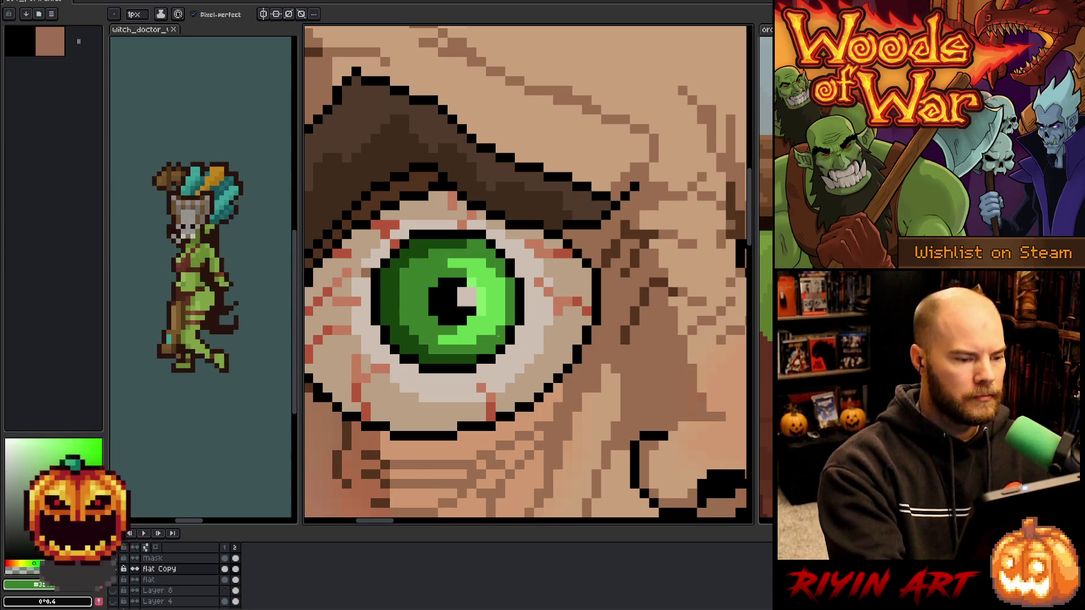
key("i")
left_click(415, 248)
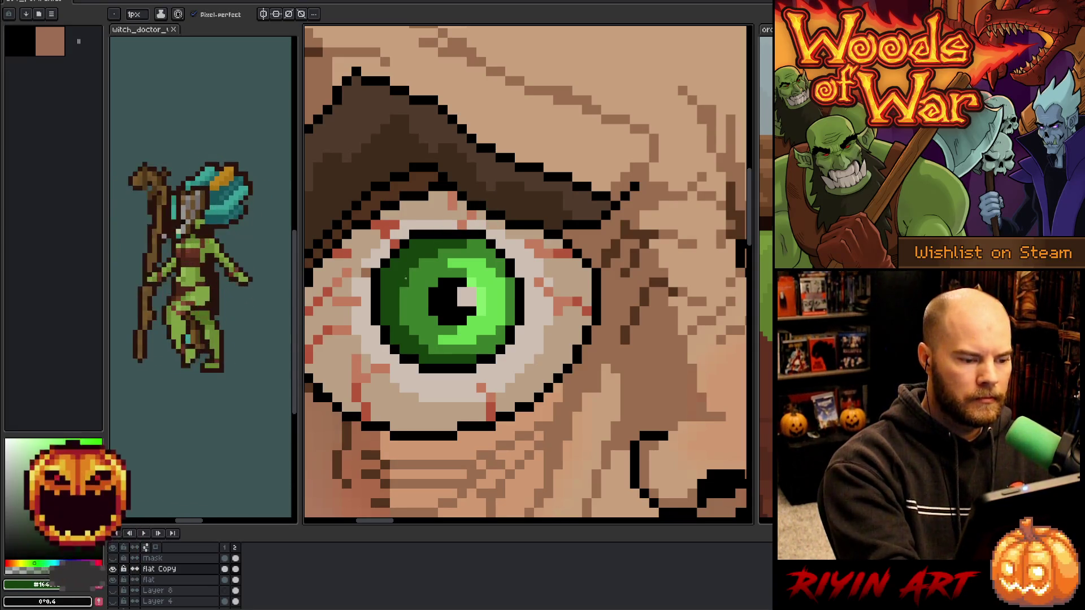
Zoom in and out around the eye and return to the Pencil.
scroll(568, 291, "down", 5)
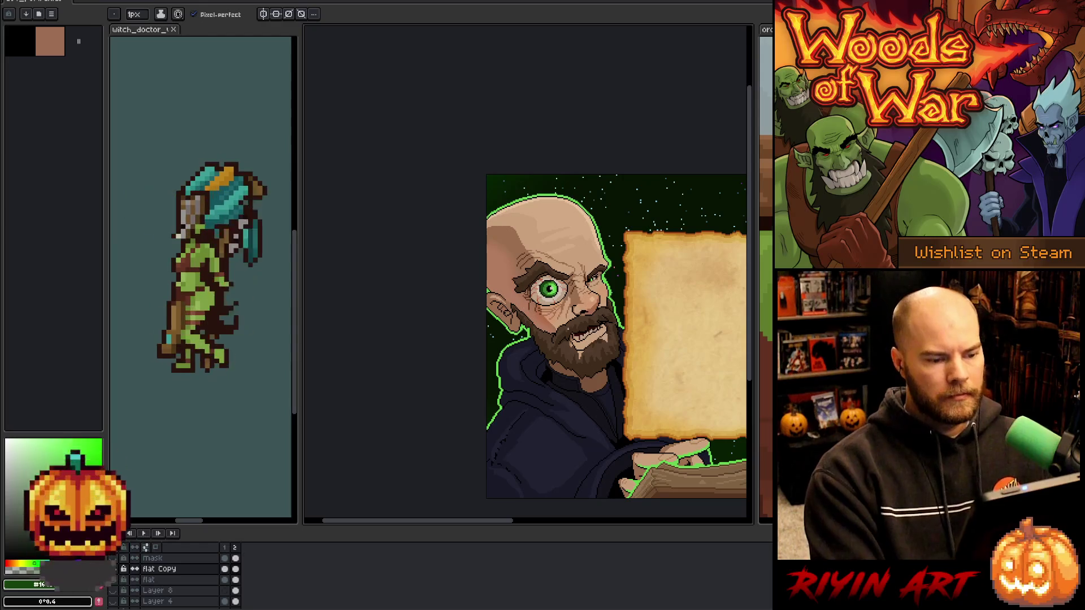
scroll(567, 291, "up", 1)
scroll(486, 238, "up", 3)
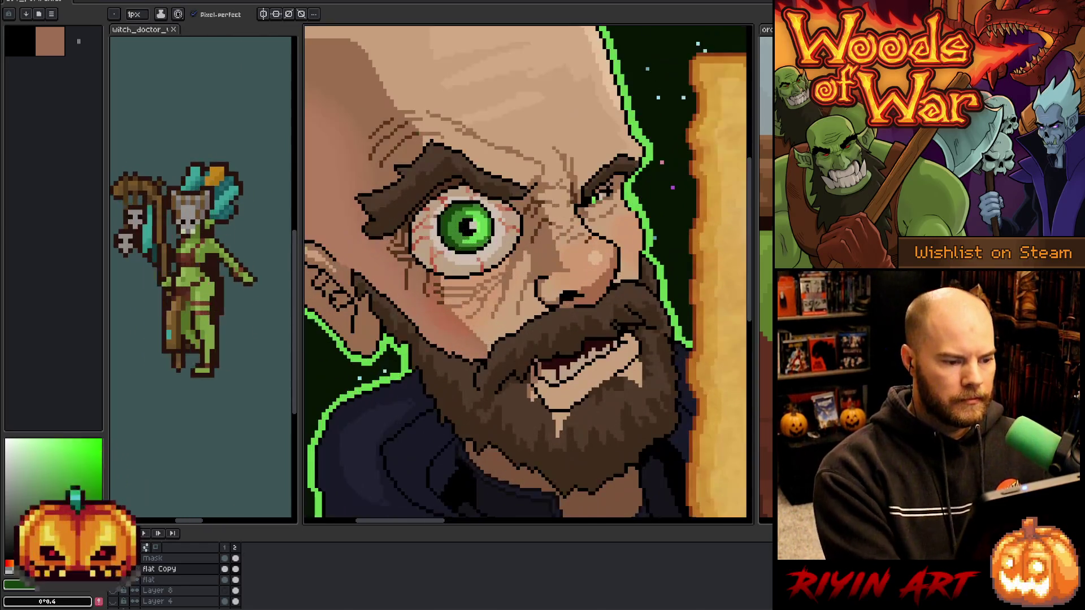
key("v")
key("b")
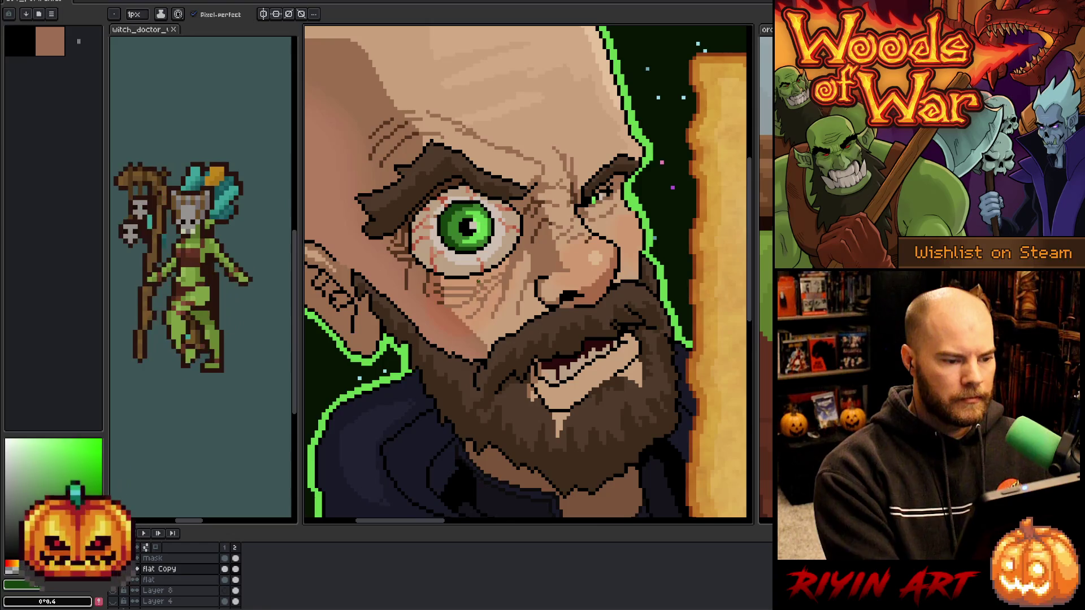
scroll(478, 281, "up", 2)
scroll(475, 255, "down", 5)
Pan and zoom out to review the whole finished portrait, then open the File menu.
mouse_move(475, 254)
left_mouse_down()
mouse_move(374, 217)
mouse_move(394, 238)
left_mouse_up()
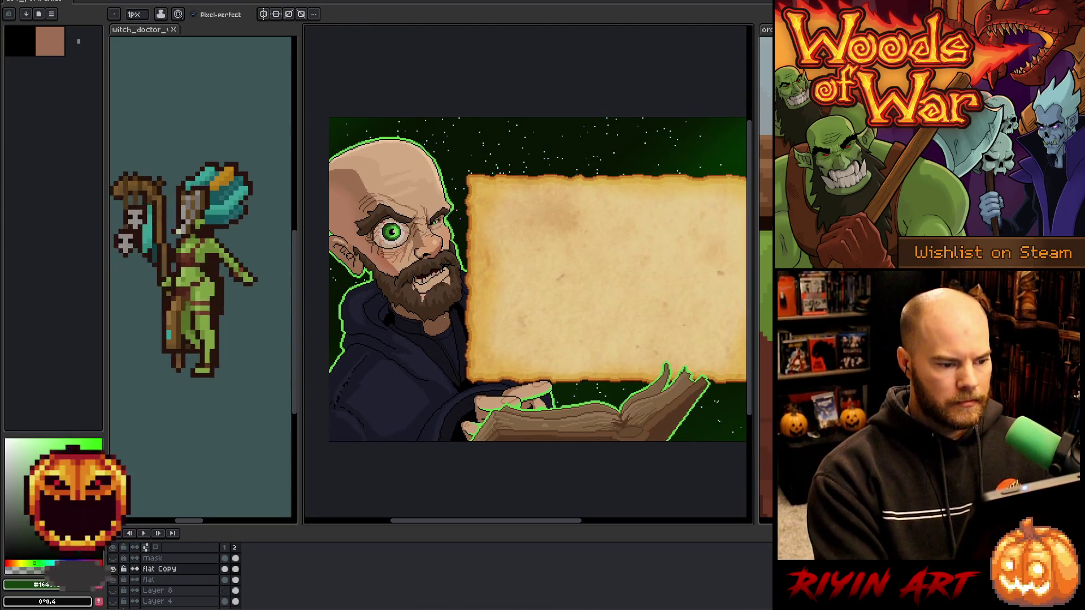
scroll(444, 323, "down", 2)
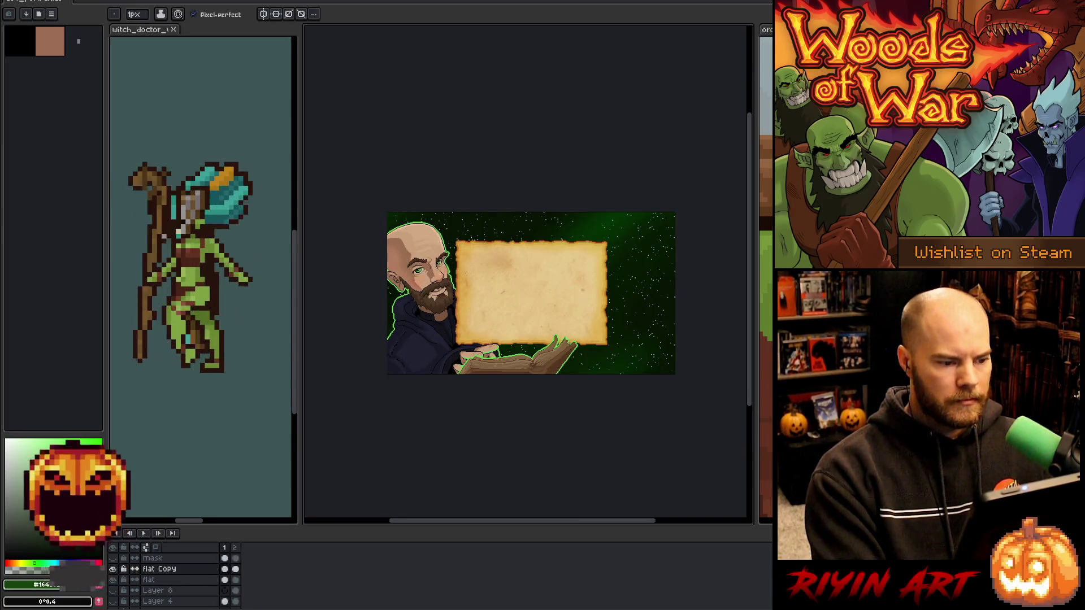
scroll(471, 281, "up", 2)
scroll(470, 281, "down", 1)
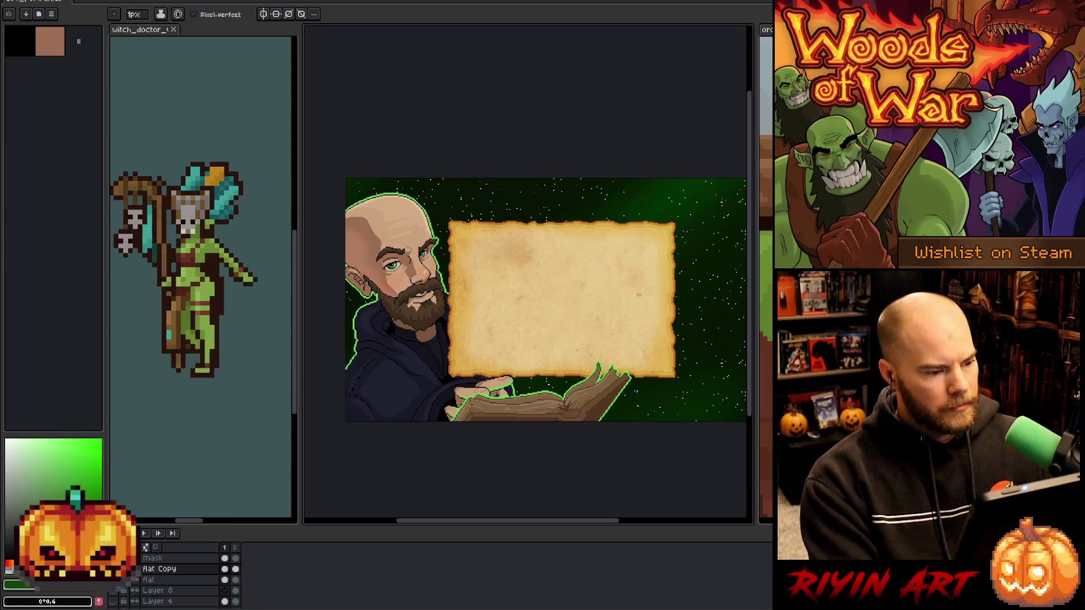
scroll(509, 291, "down", 1)
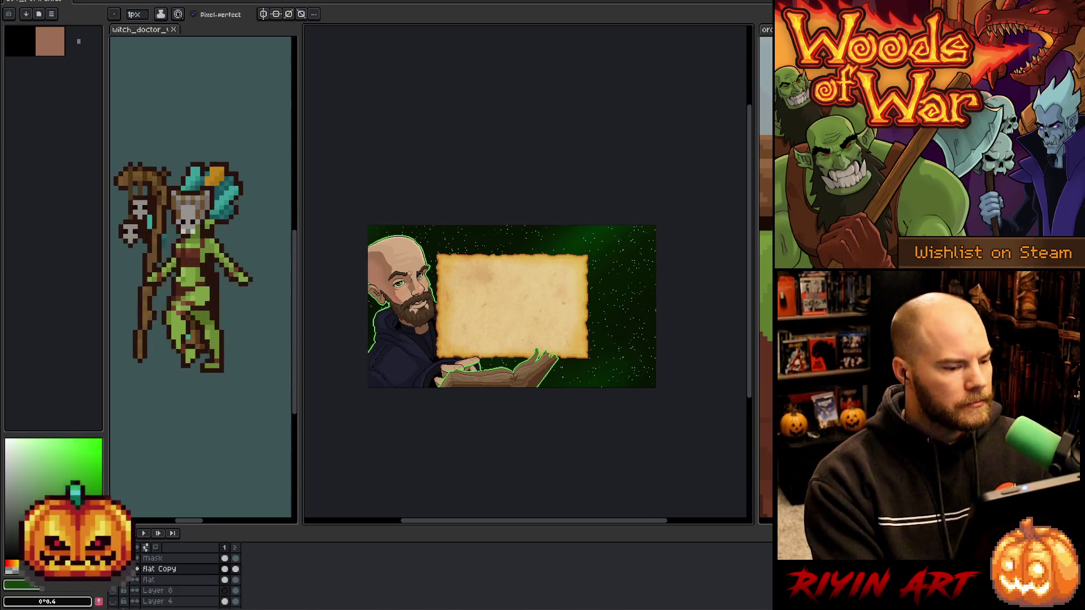
scroll(539, 302, "up", 1)
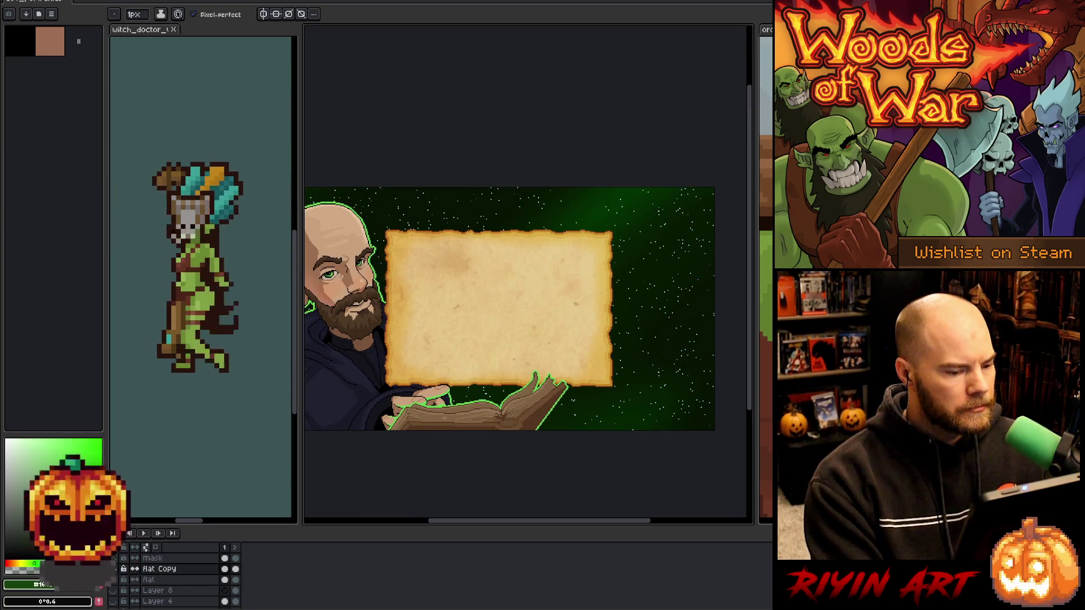
scroll(508, 339, "down", 1)
scroll(509, 339, "up", 1)
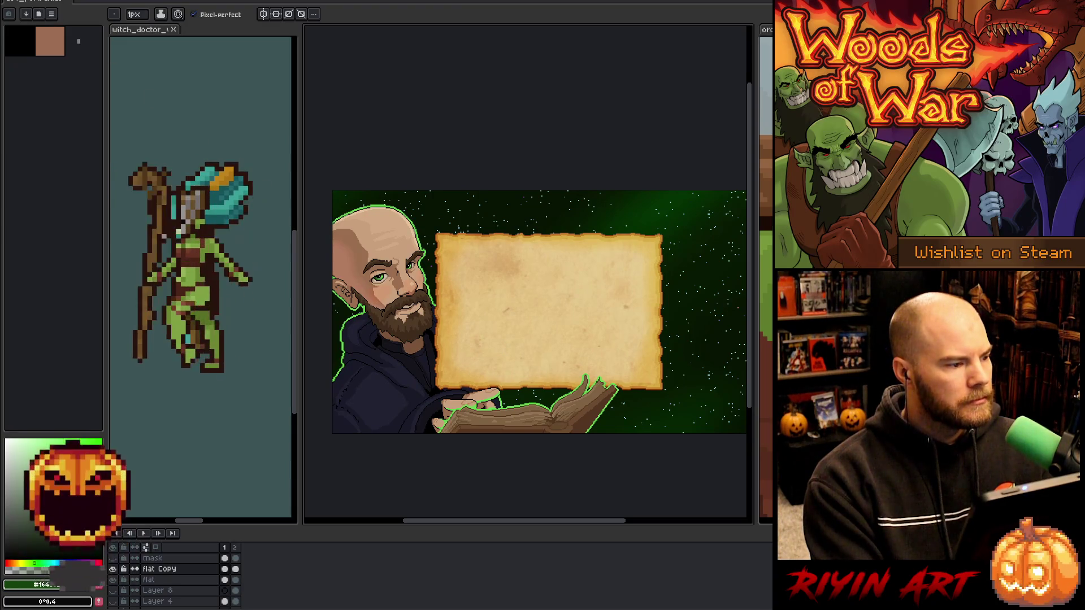
left_click(14, 2)
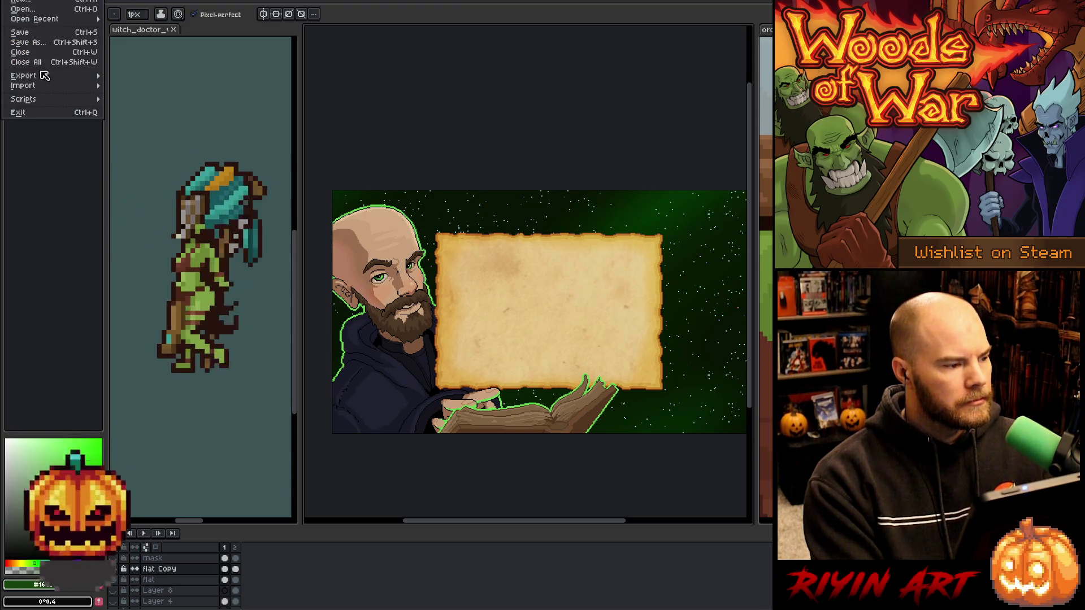